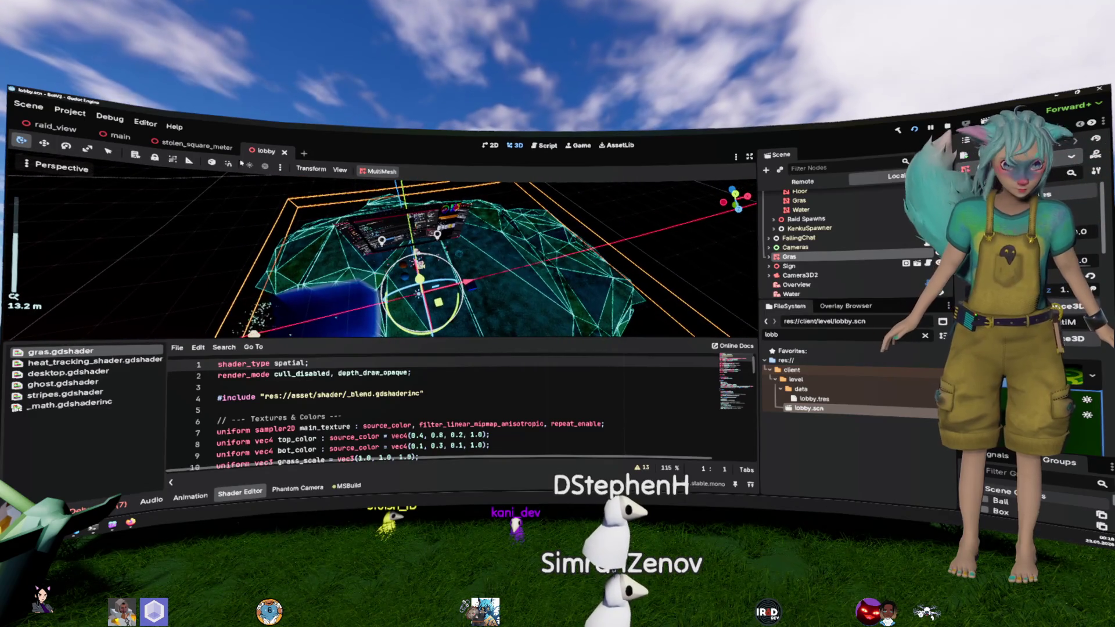
In the stolen_square_meter scene, add a StaticBody3D child under Node3D.
click(191, 146)
right_click(813, 198)
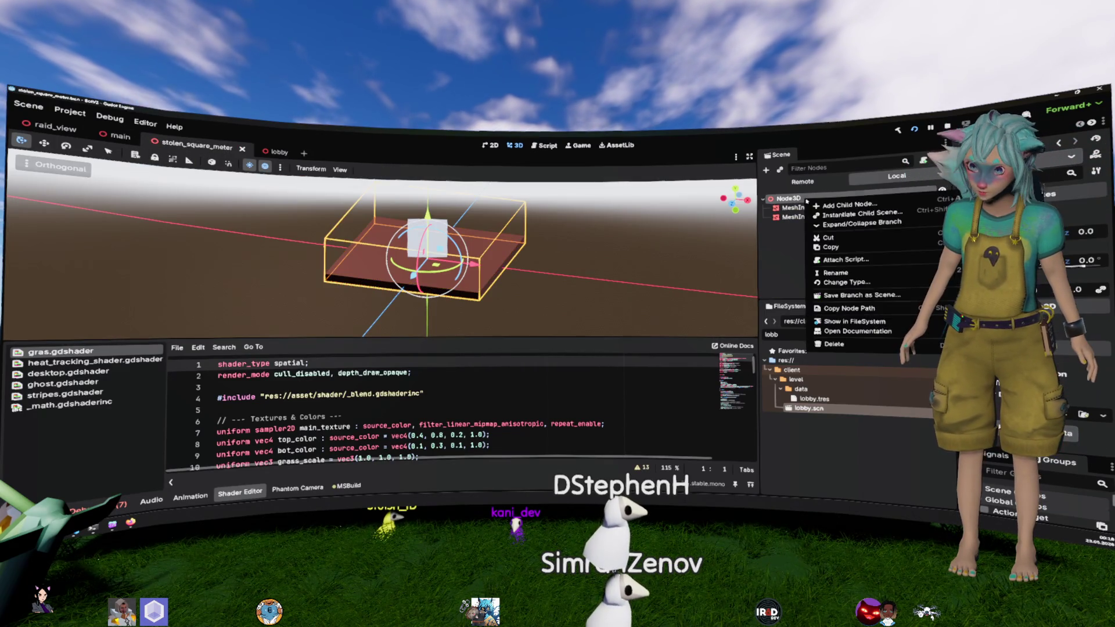
click(835, 212)
text(static)
key(Return)
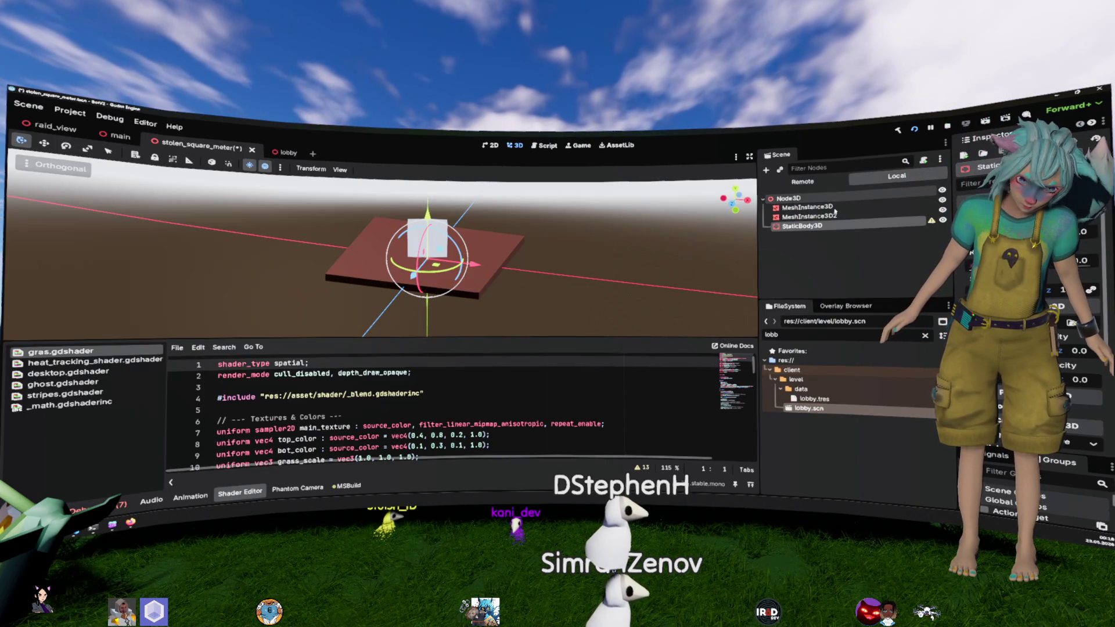
Add a CollisionShape3D under the StaticBody3D, keeping its default name.
right_click(839, 226)
click(859, 239)
text(collision)
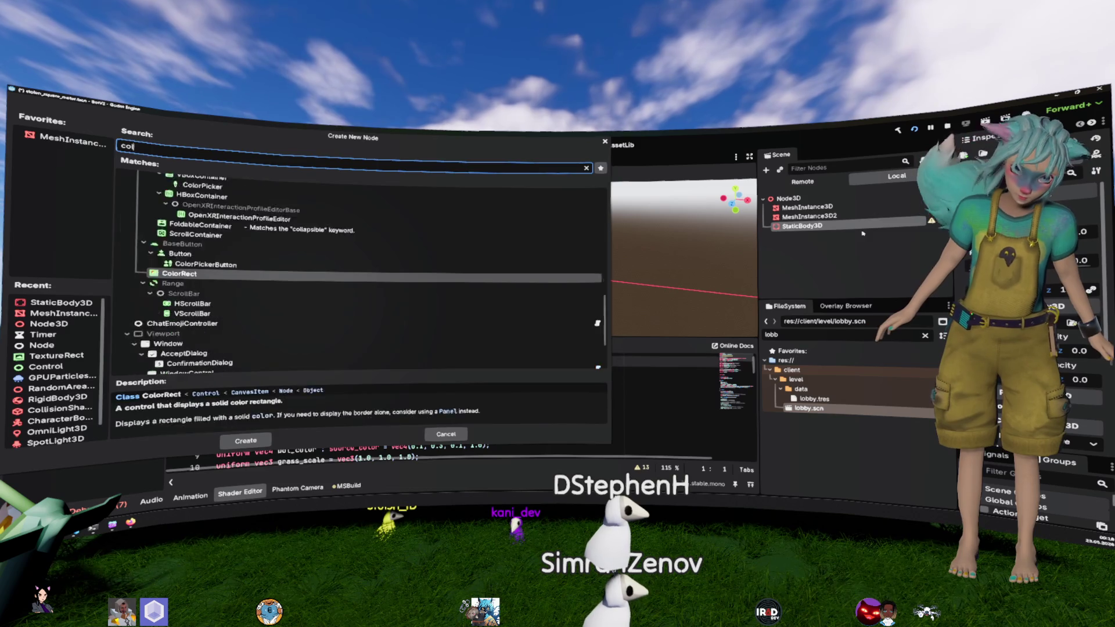
key(Return)
double_click(915, 234)
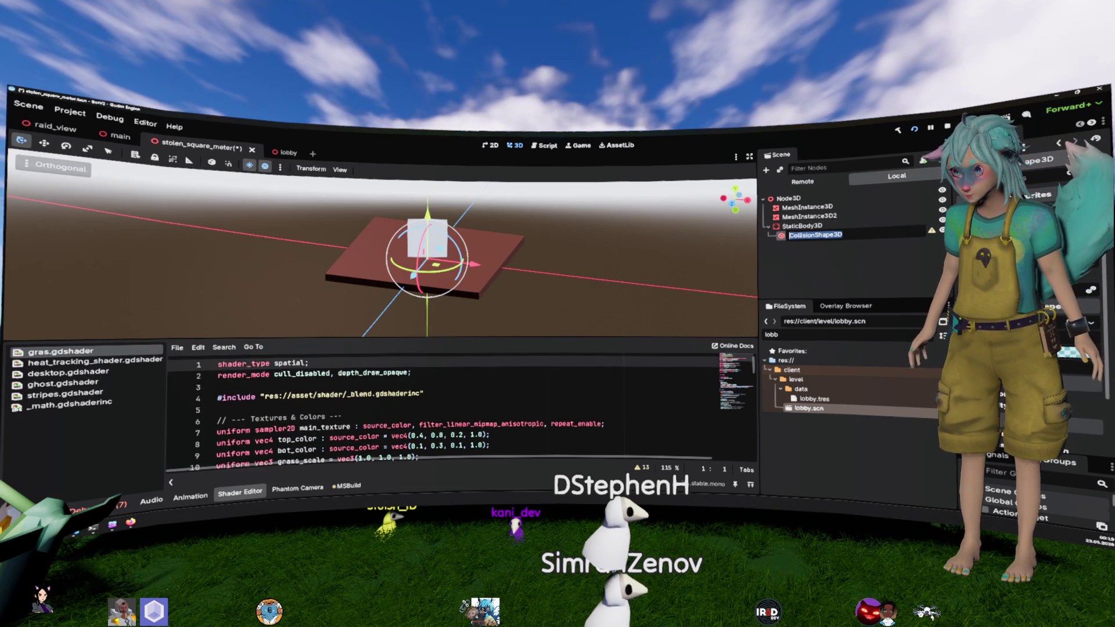
key(Escape)
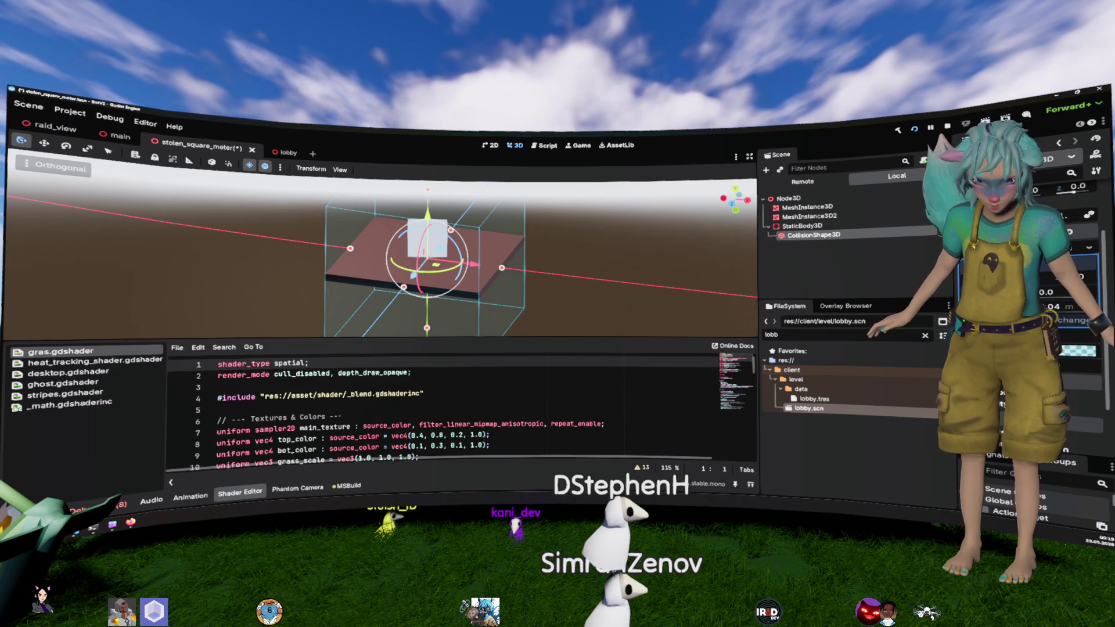
Resize the collision box to fit the platform plane, flat but slightly thicker.
key(Return)
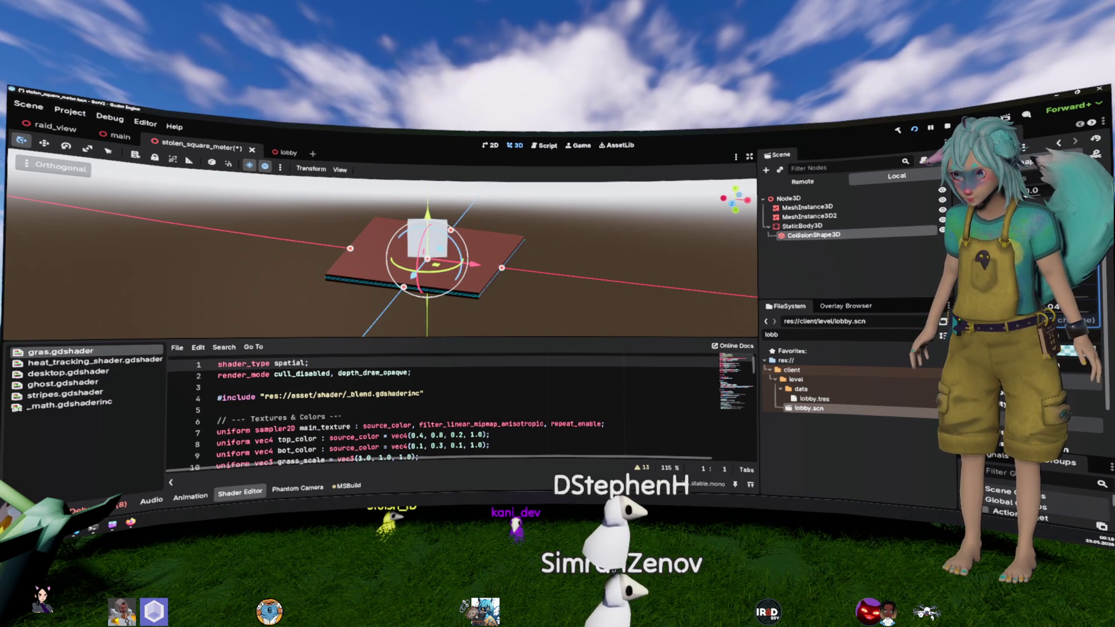
key(Return)
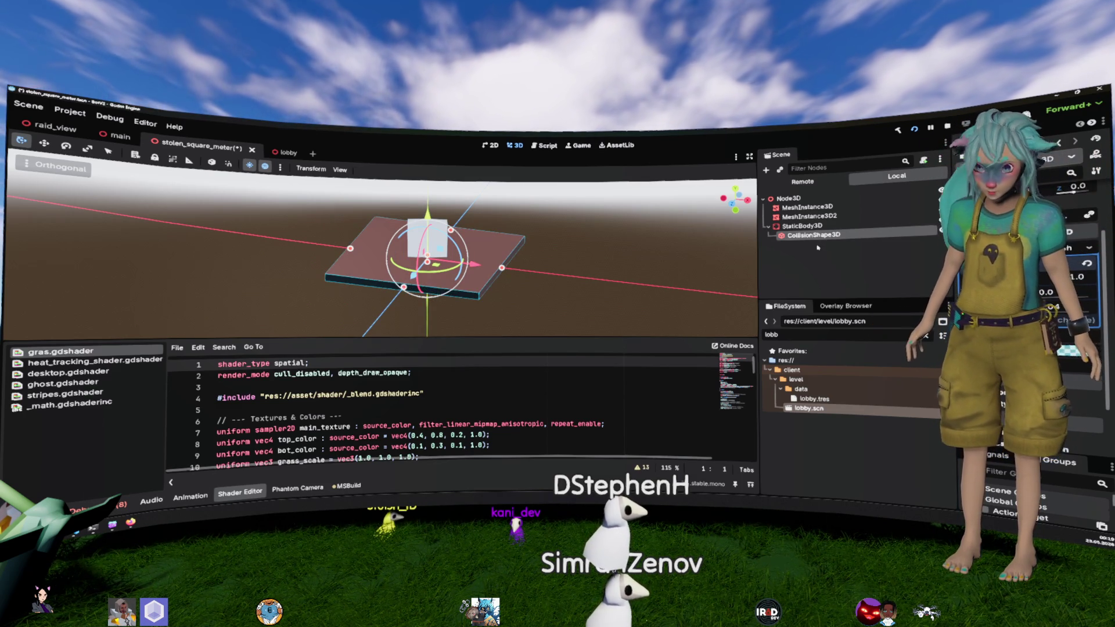
click(807, 226)
mouse_move(566, 252)
mouse_down()
mouse_move(611, 225)
mouse_move(604, 200)
mouse_up()
click(612, 224)
click(789, 199)
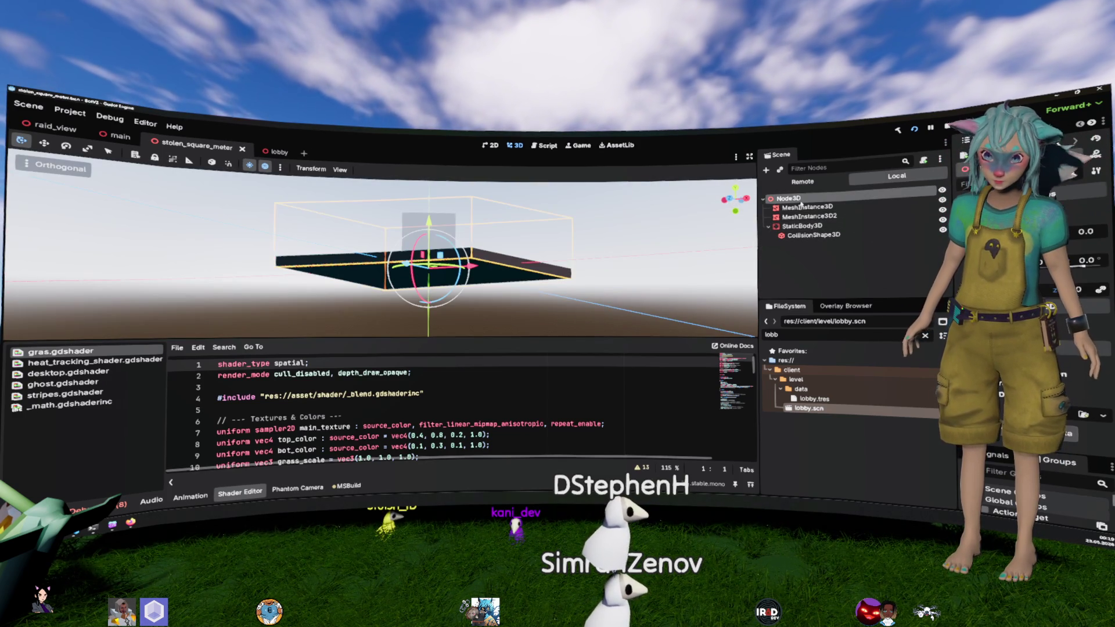
Add a GPUParticles3D node as a child of Node3D.
right_click(808, 199)
click(850, 203)
text(part)
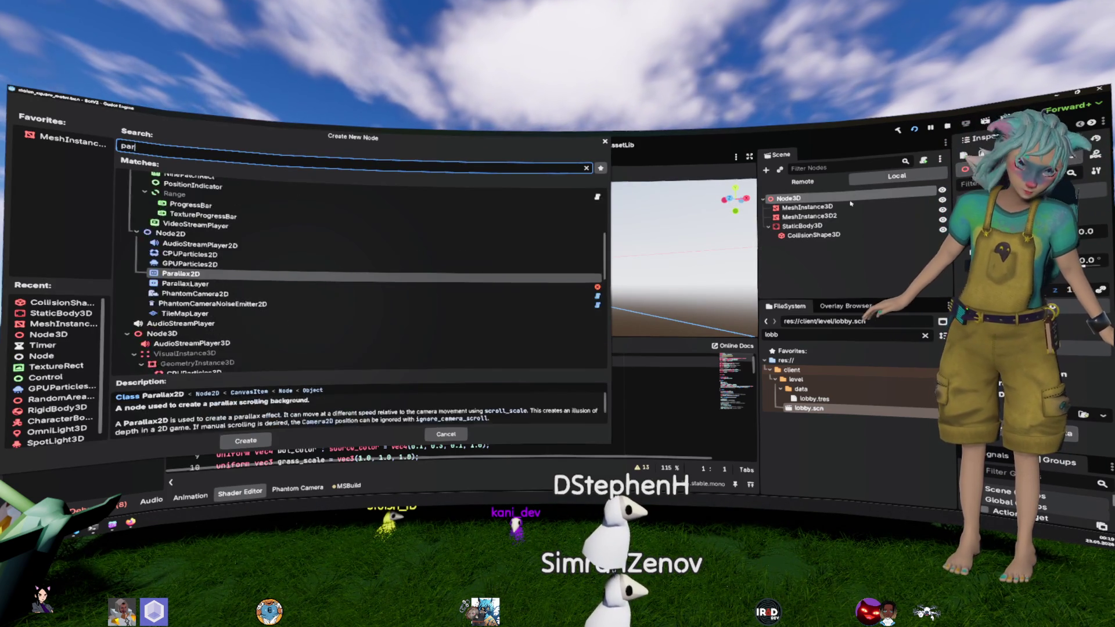
key(Down)
key(Return)
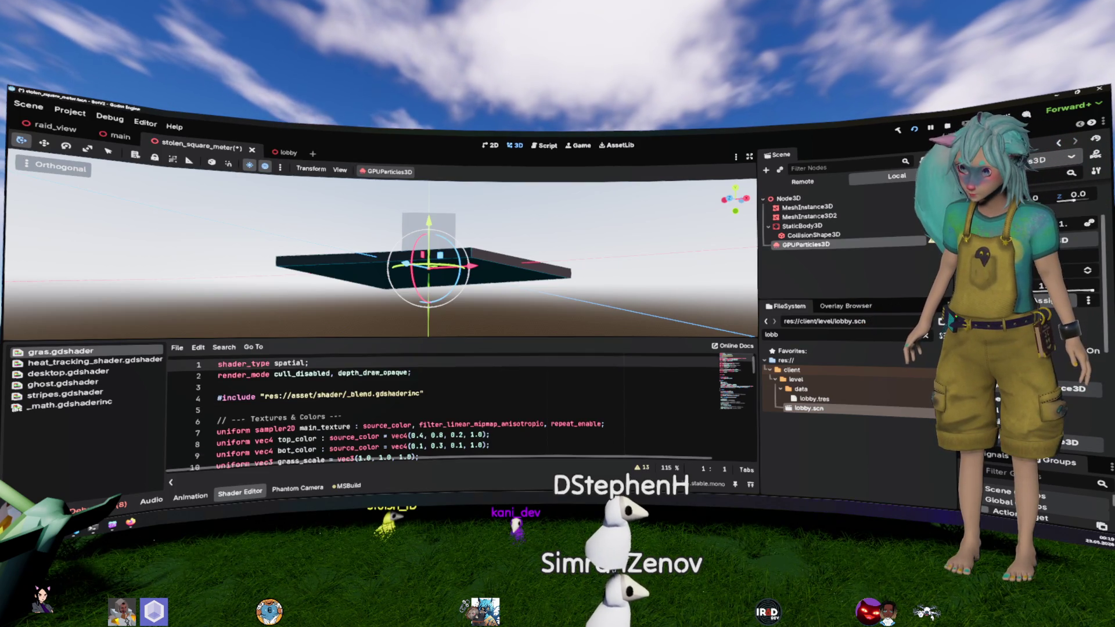
Set the particles' draw pass mesh to a new QuadMesh.
scroll(428, 262, down, 2)
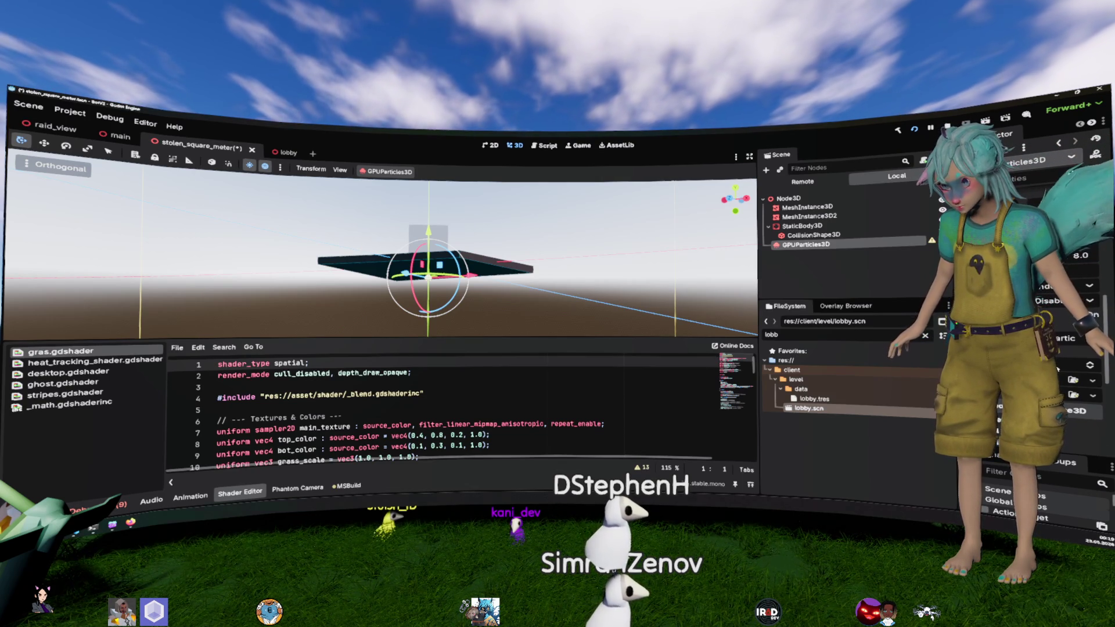
click(1064, 397)
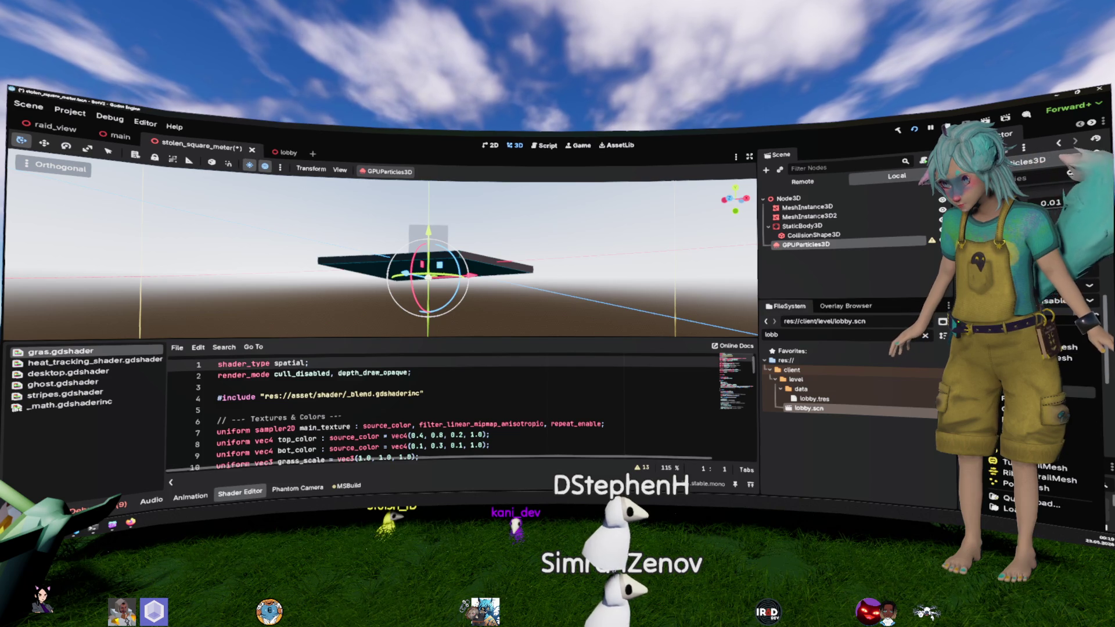
click(1010, 463)
click(1091, 453)
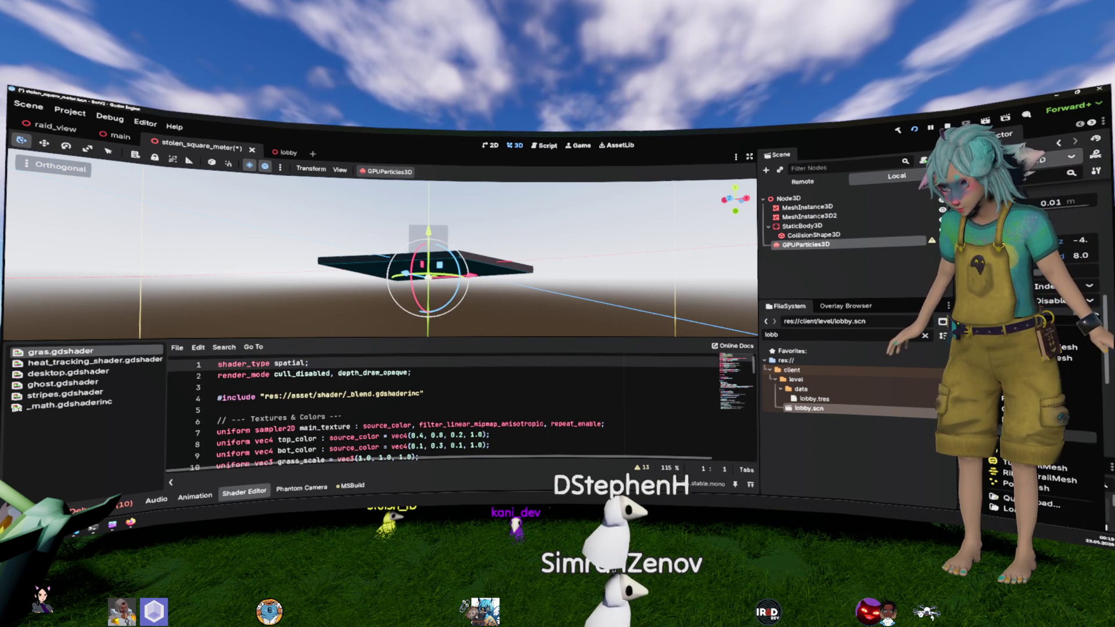
click(1011, 498)
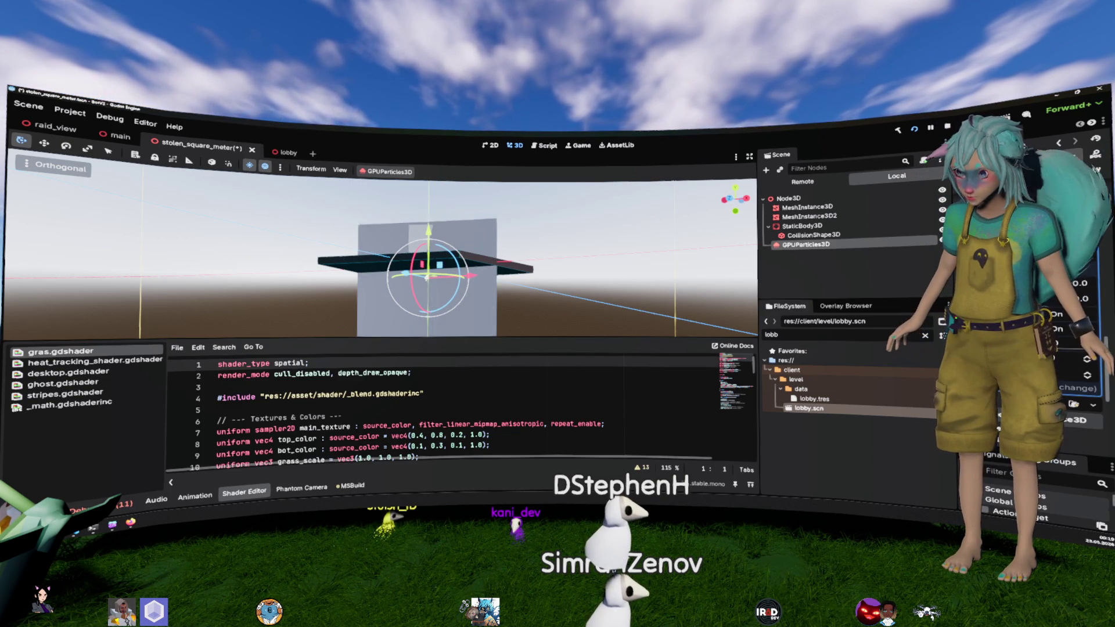
Widen the Inspector and give the quad material's albedo a new GradientTexture2D.
drag(759, 255, 592, 256)
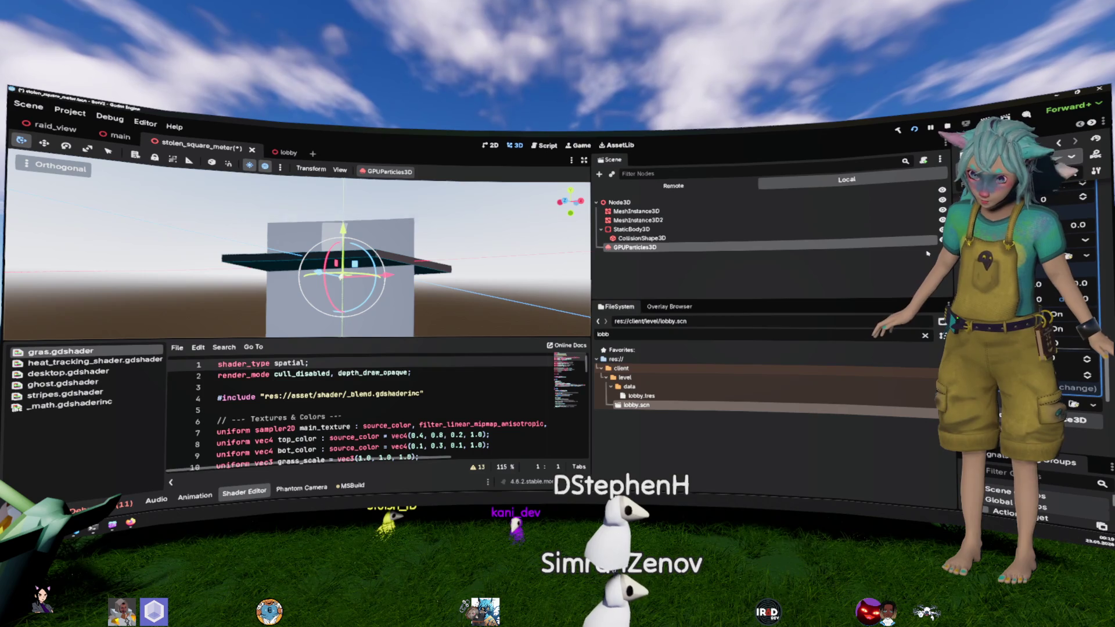
mouse_move(941, 255)
mouse_down()
mouse_move(755, 255)
mouse_move(797, 256)
mouse_up()
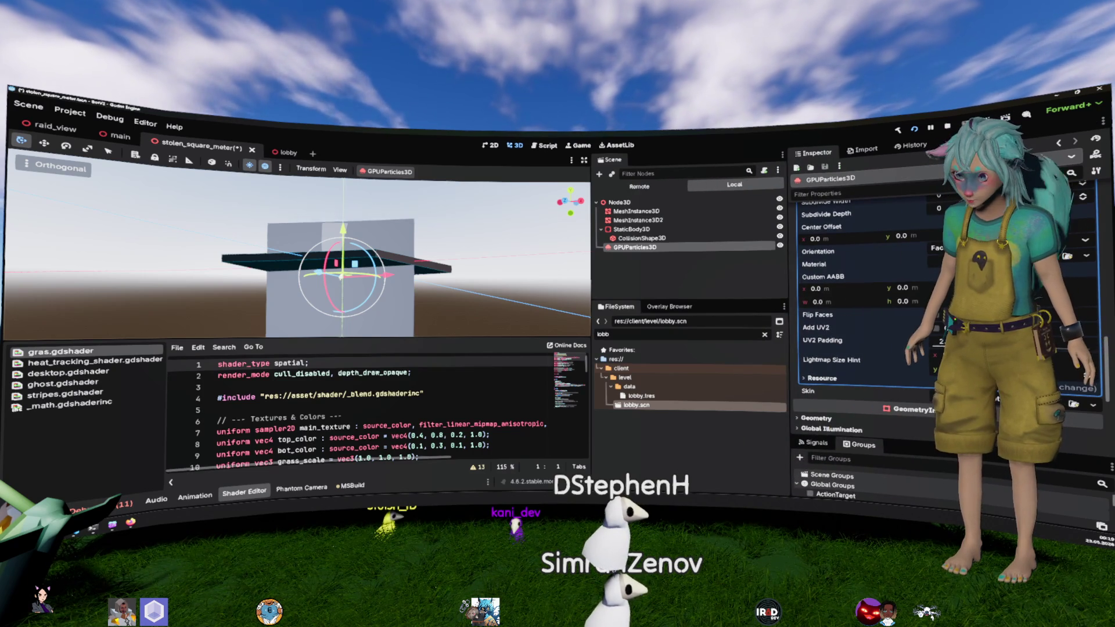
click(882, 265)
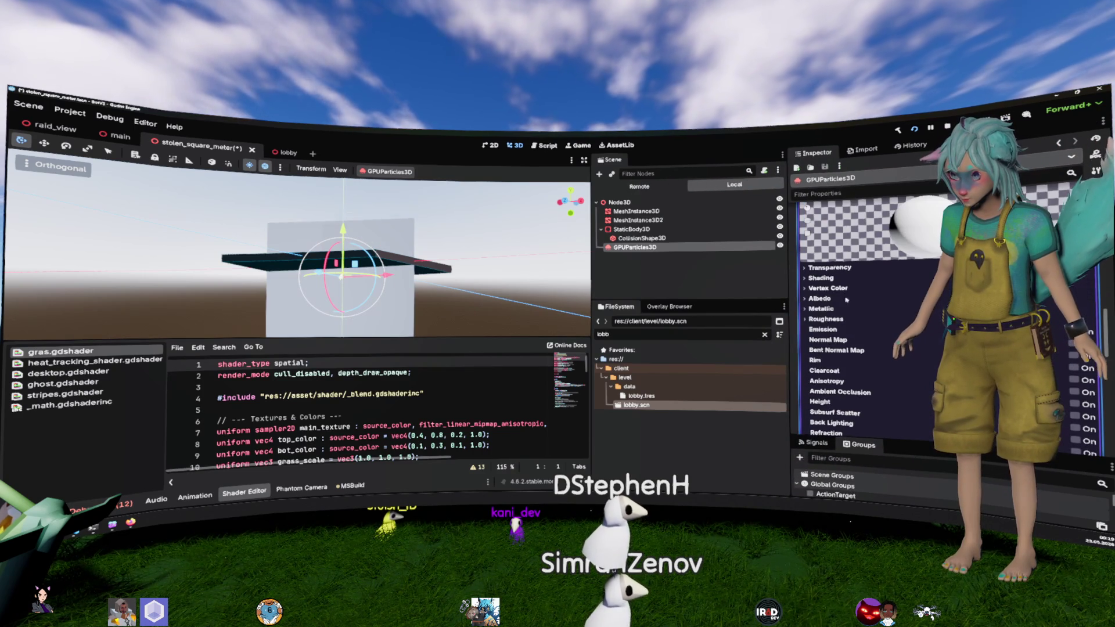
click(820, 298)
click(987, 322)
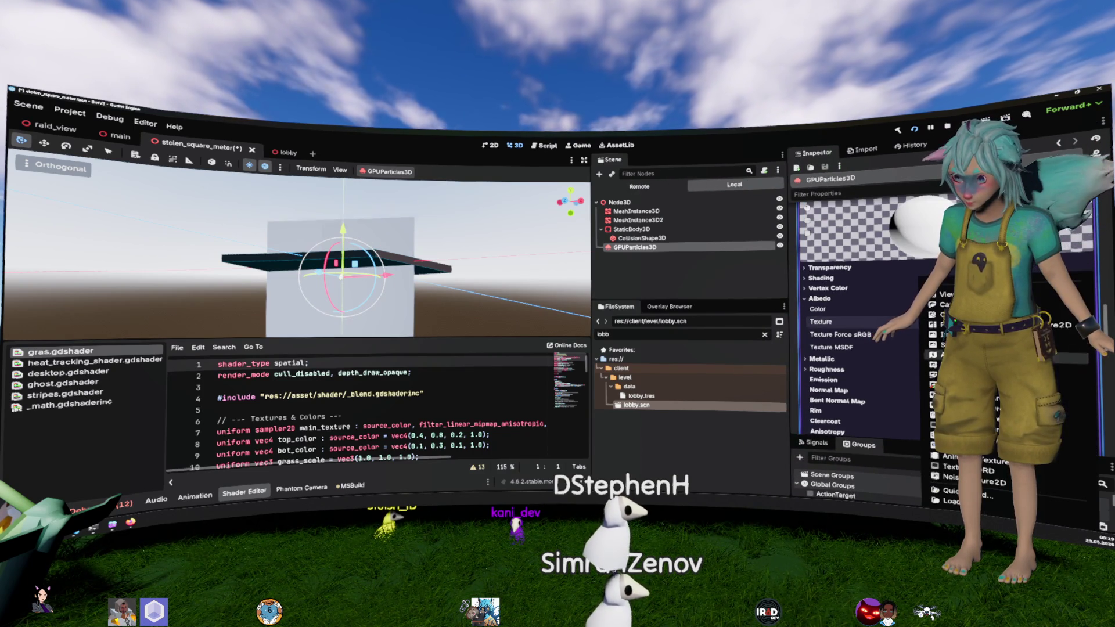
click(964, 325)
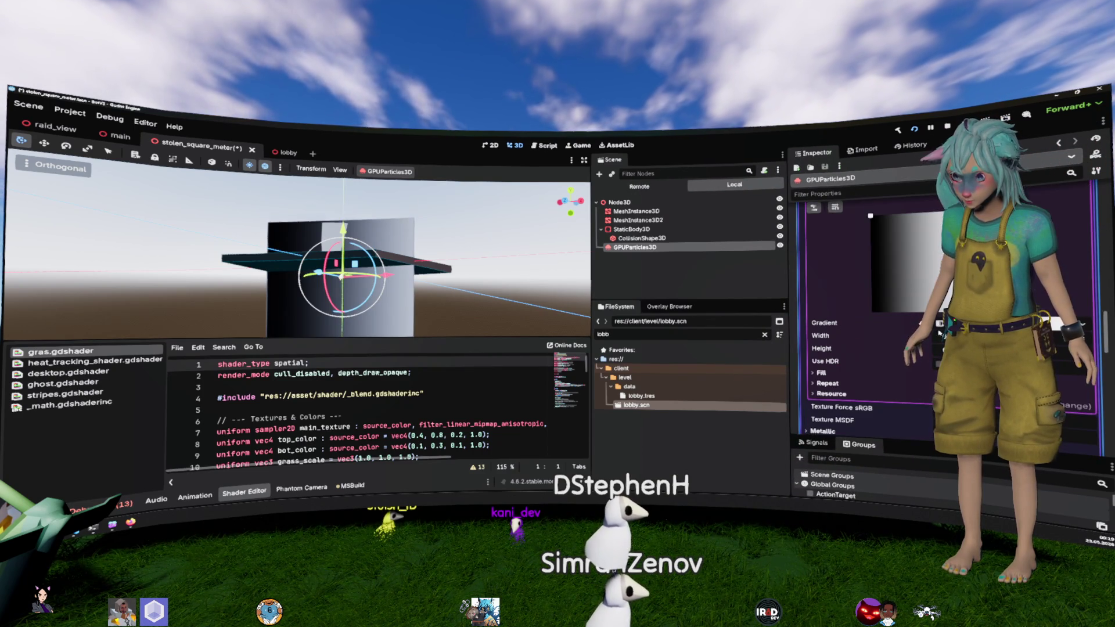
click(822, 373)
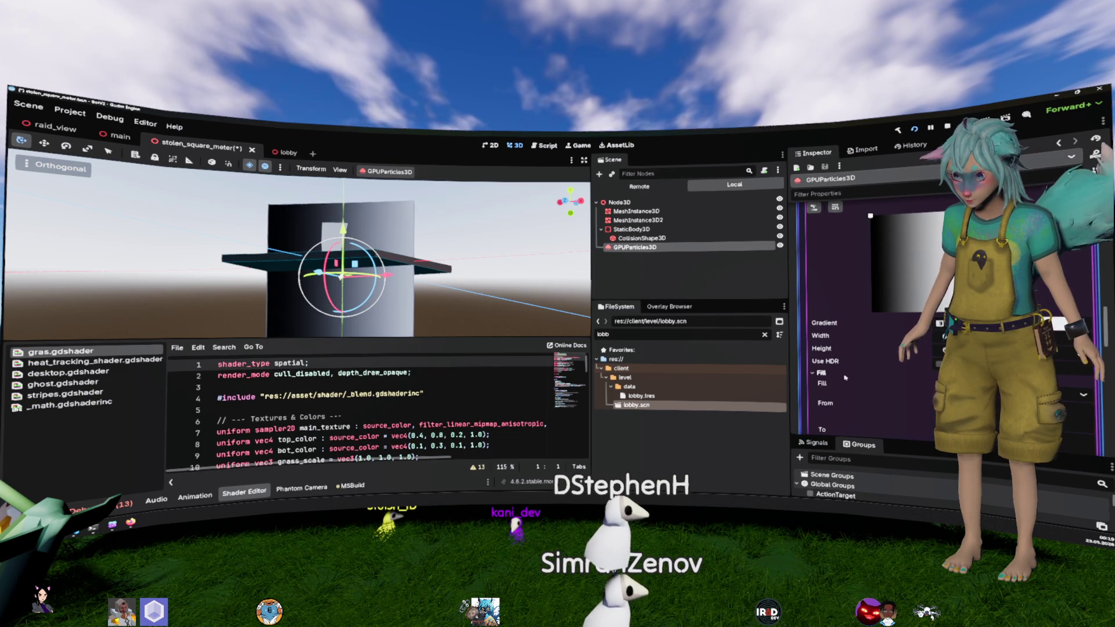
Review the gradient Fill and the material's Transparency settings.
scroll(871, 290, down, 4)
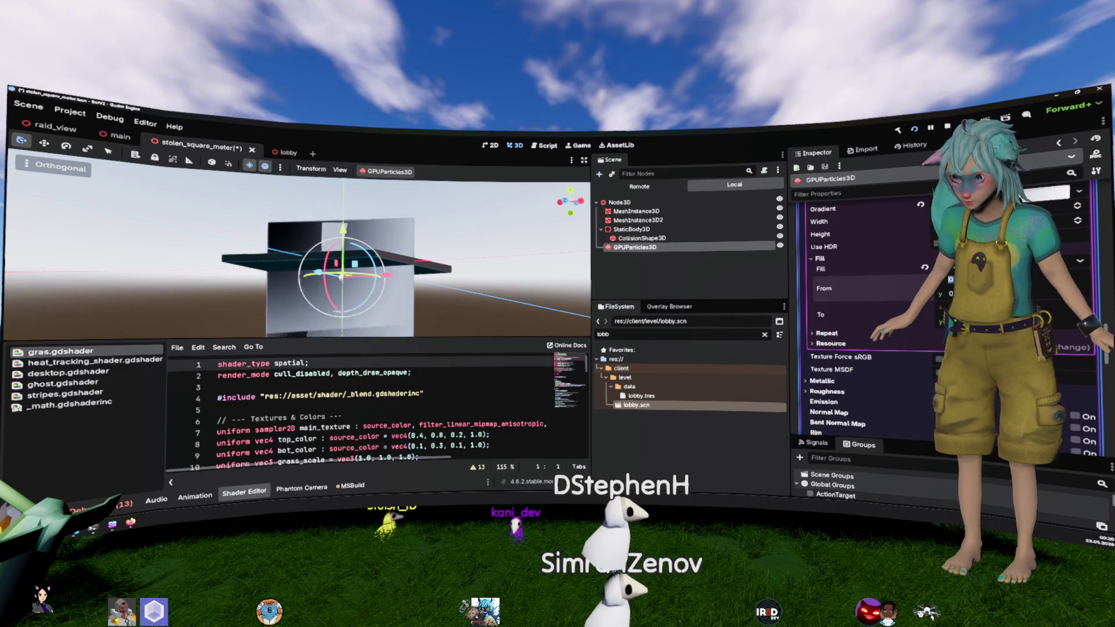
scroll(931, 246, up, 5)
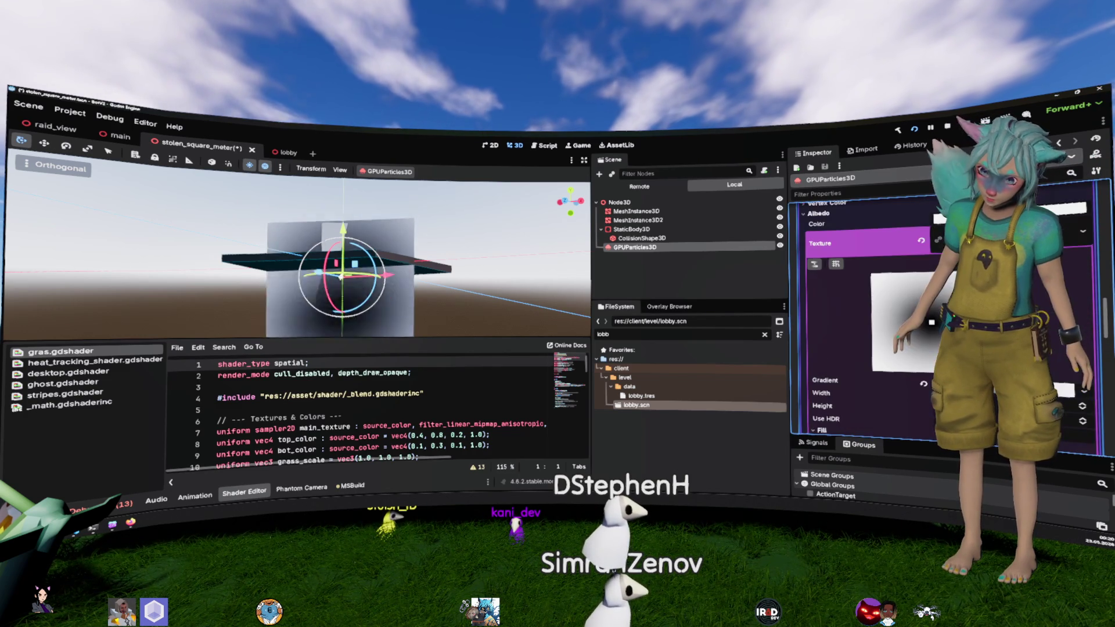
click(930, 243)
scroll(931, 246, up, 2)
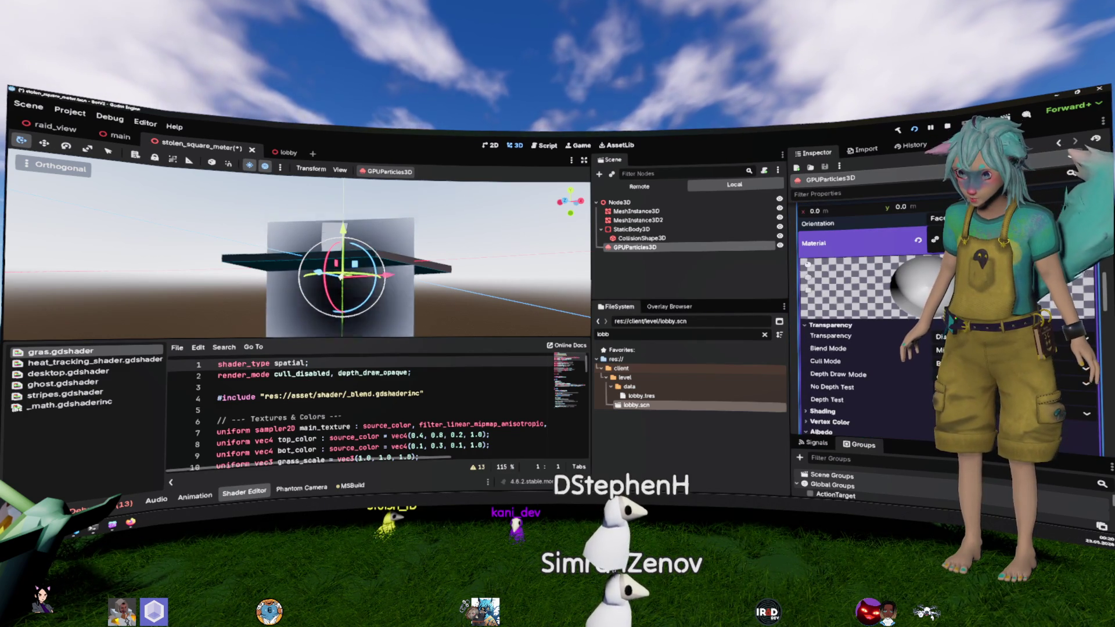
click(831, 325)
scroll(871, 348, down, 2)
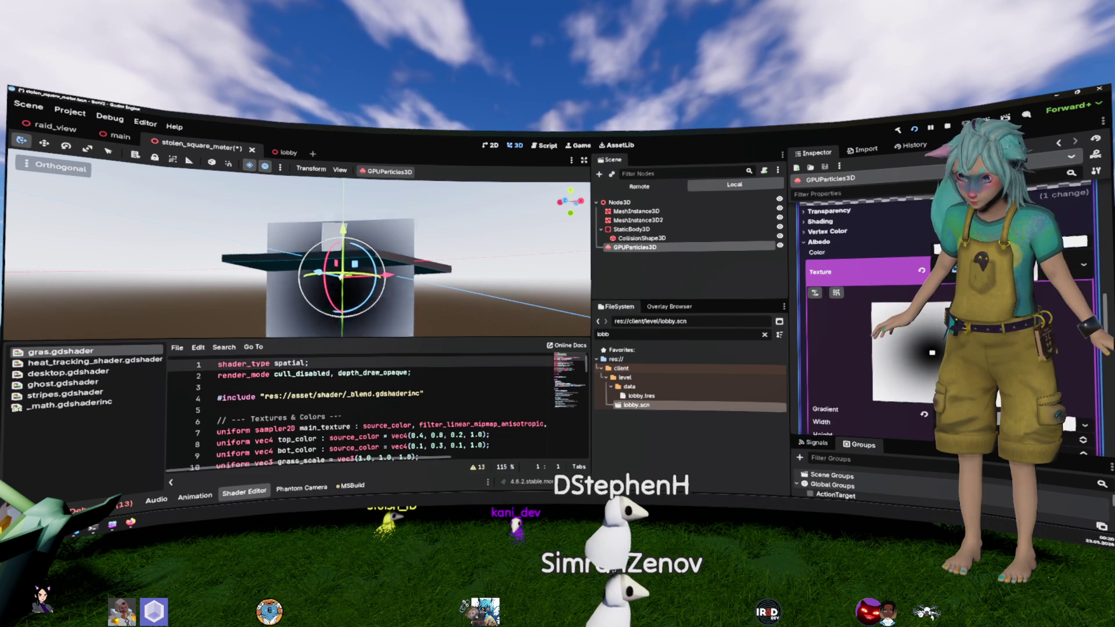
scroll(830, 348, down, 2)
Set the albedo gradient's stops to white and fully transparent.
click(831, 342)
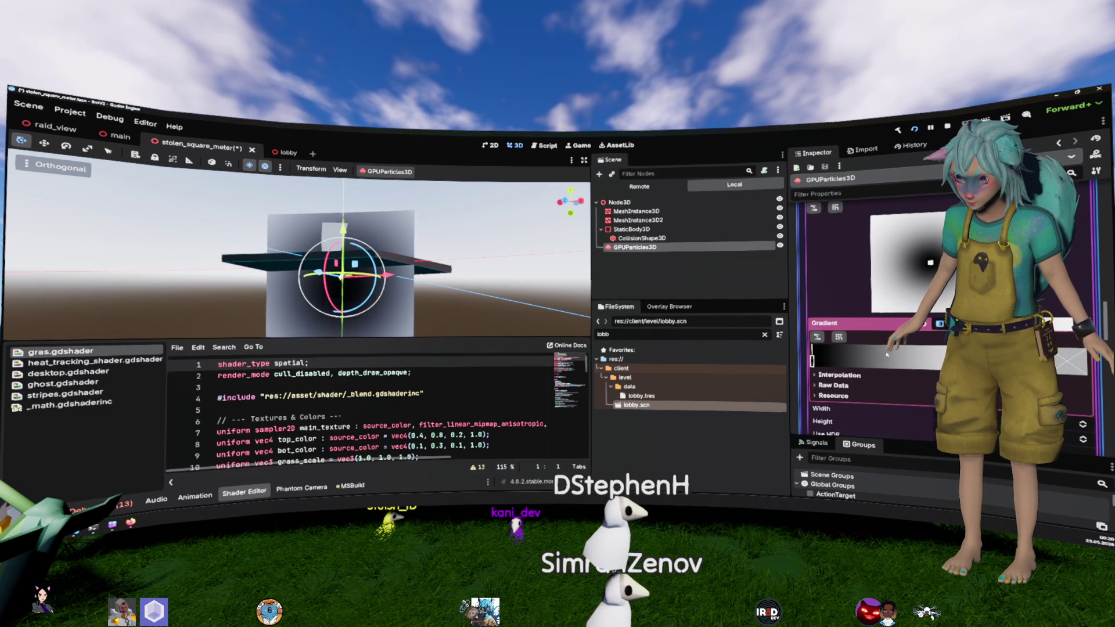
double_click(811, 360)
drag(919, 222, 875, 183)
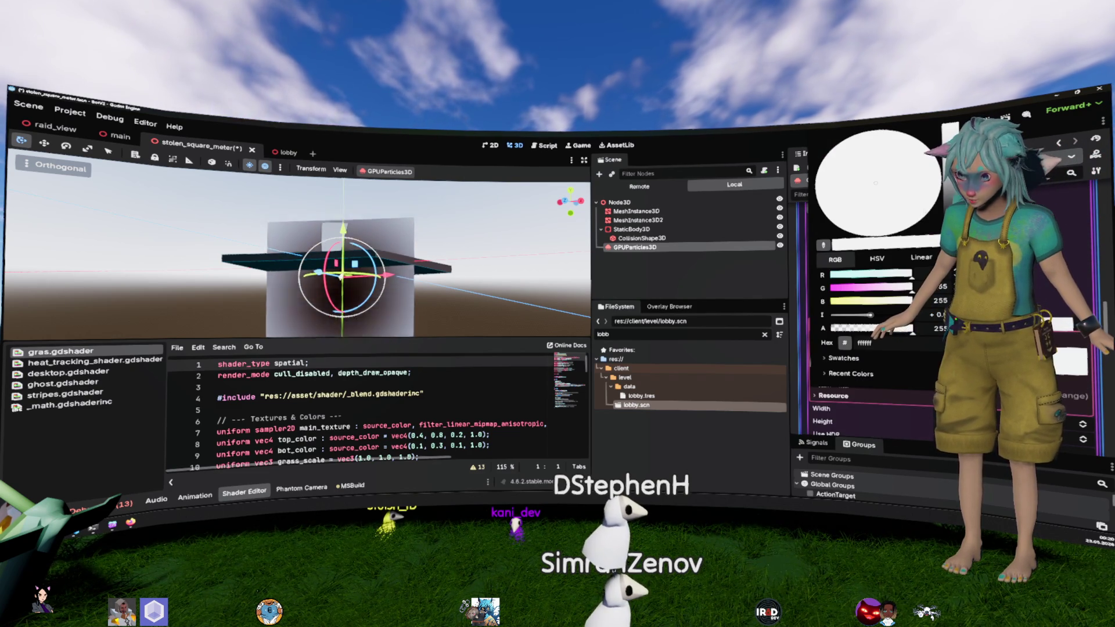
key(Escape)
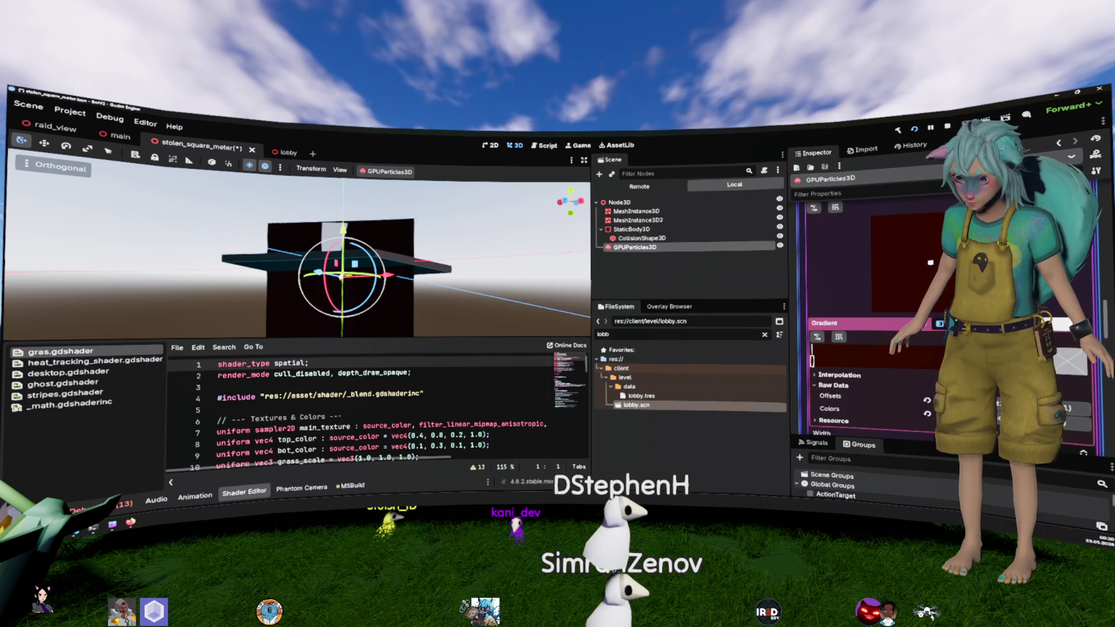
double_click(812, 360)
click(821, 331)
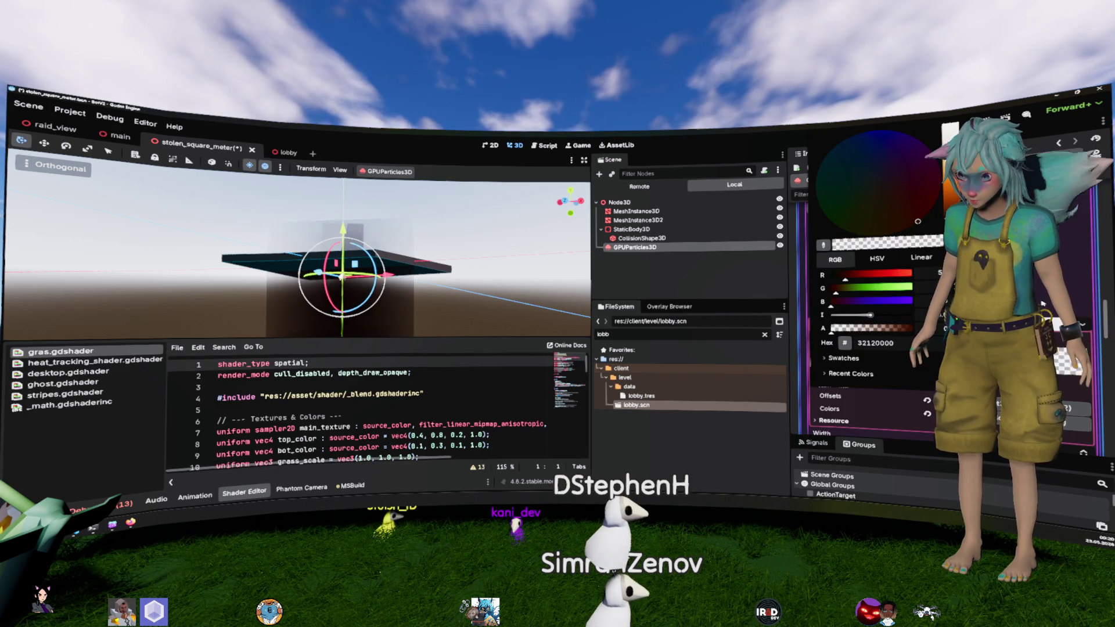
key(Escape)
Fold away the quad's material settings to show the mesh properties.
scroll(859, 319, down, 4)
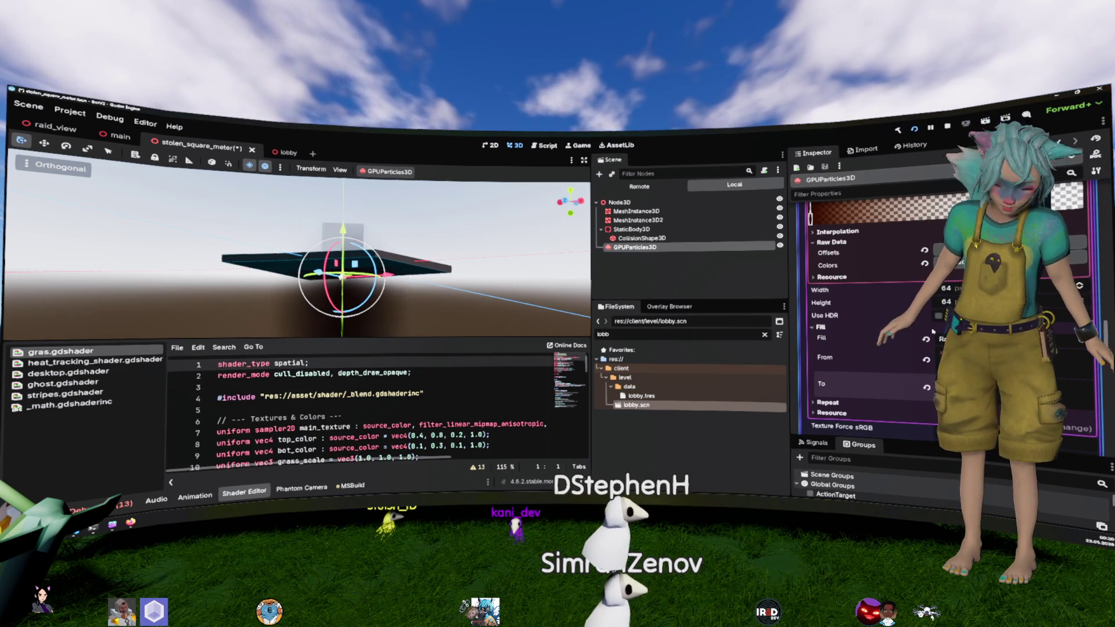
scroll(932, 331, down, 5)
scroll(840, 297, up, 8)
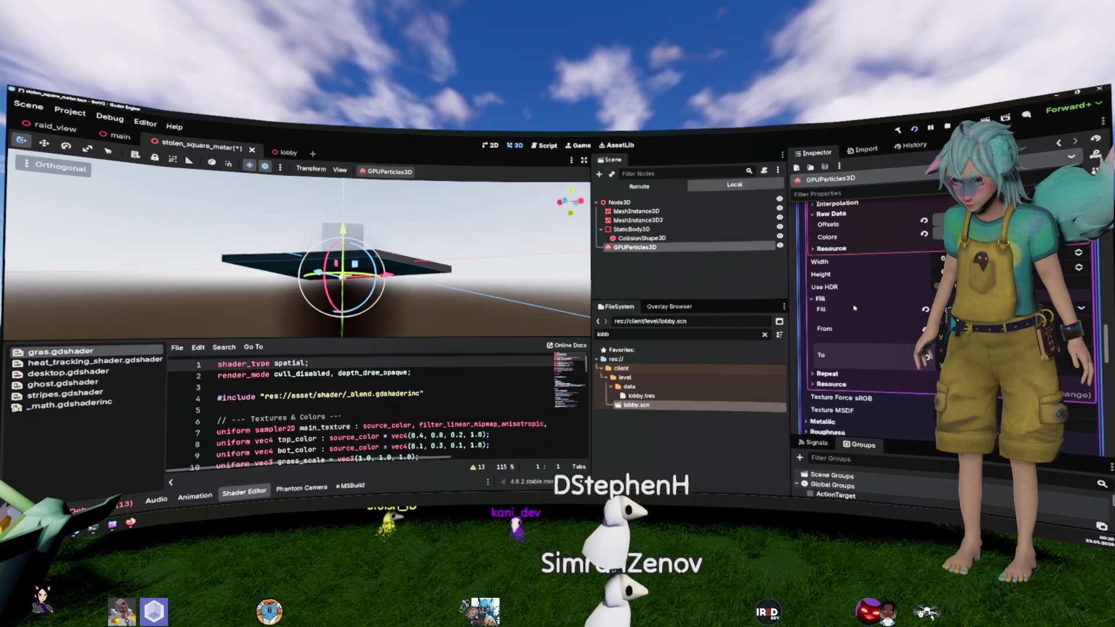
scroll(859, 290, up, 3)
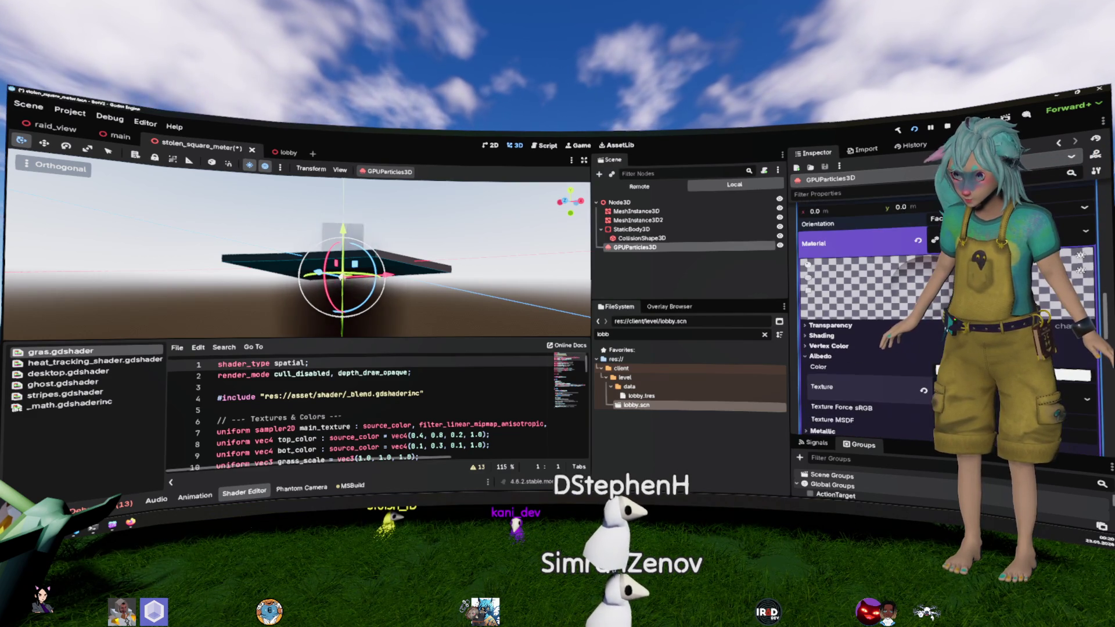
click(842, 243)
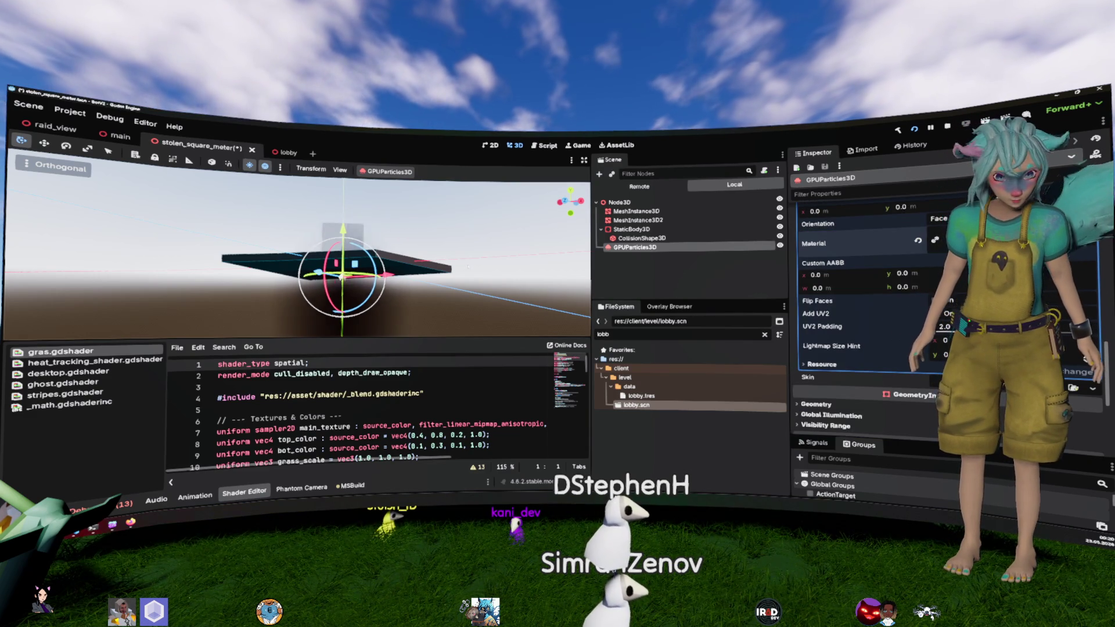
Set the particle quad's Pass 1 size x to 0.5.
scroll(851, 300, up, 4)
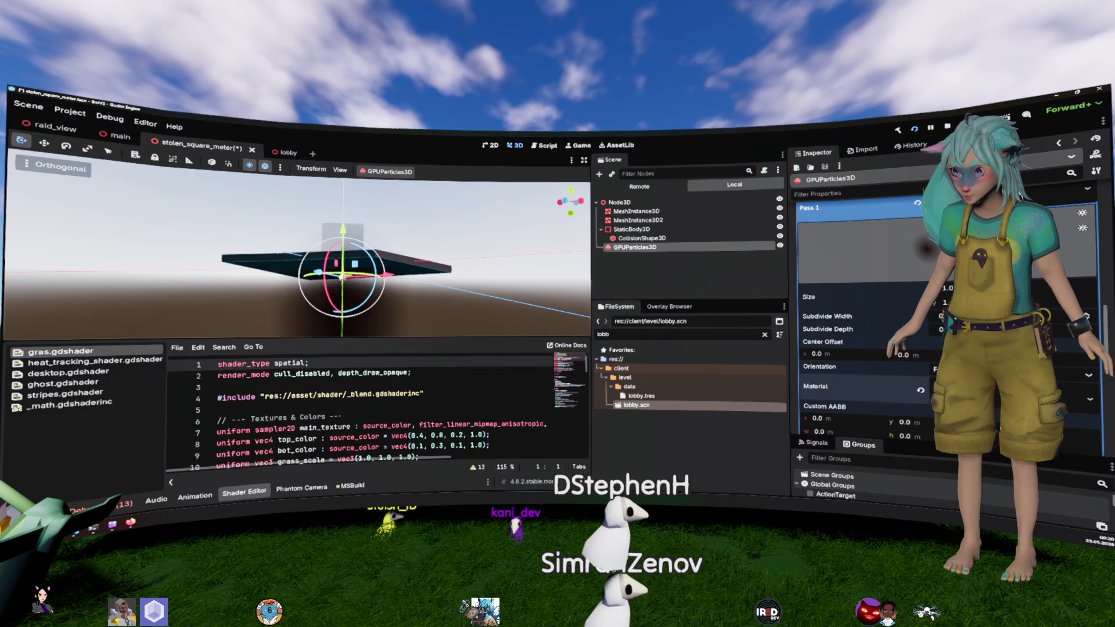
text(0.5)
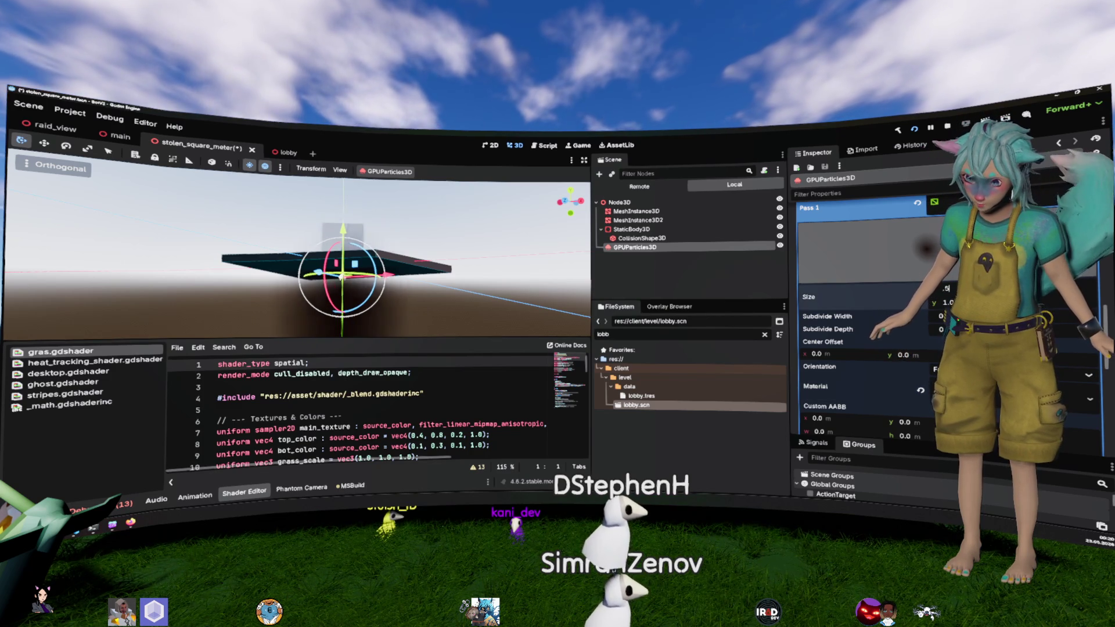
key(Return)
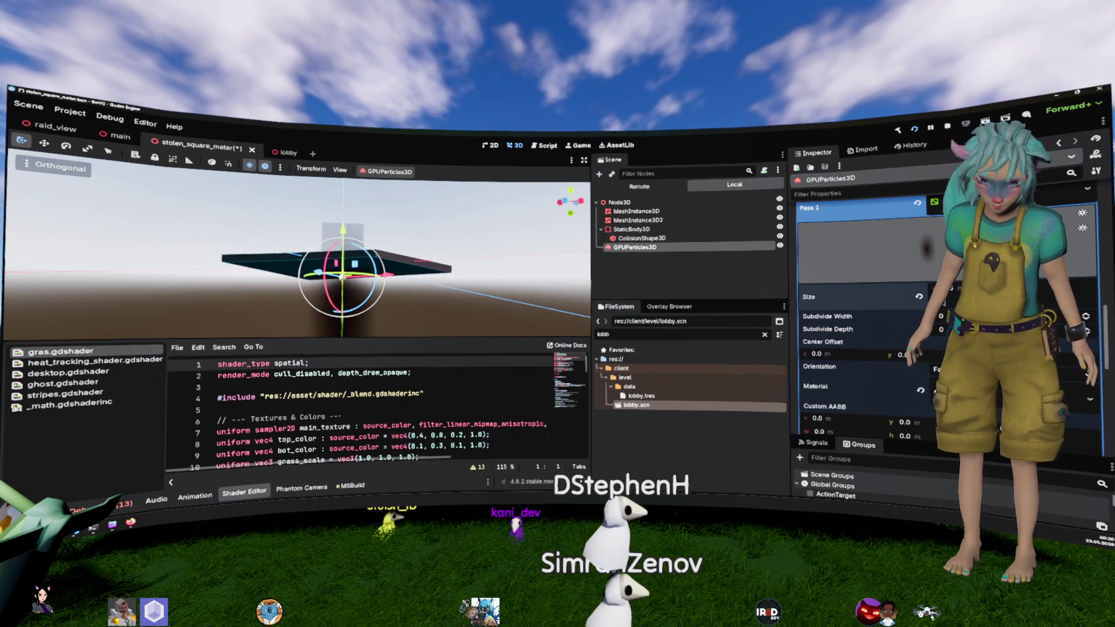
scroll(896, 310, up, 3)
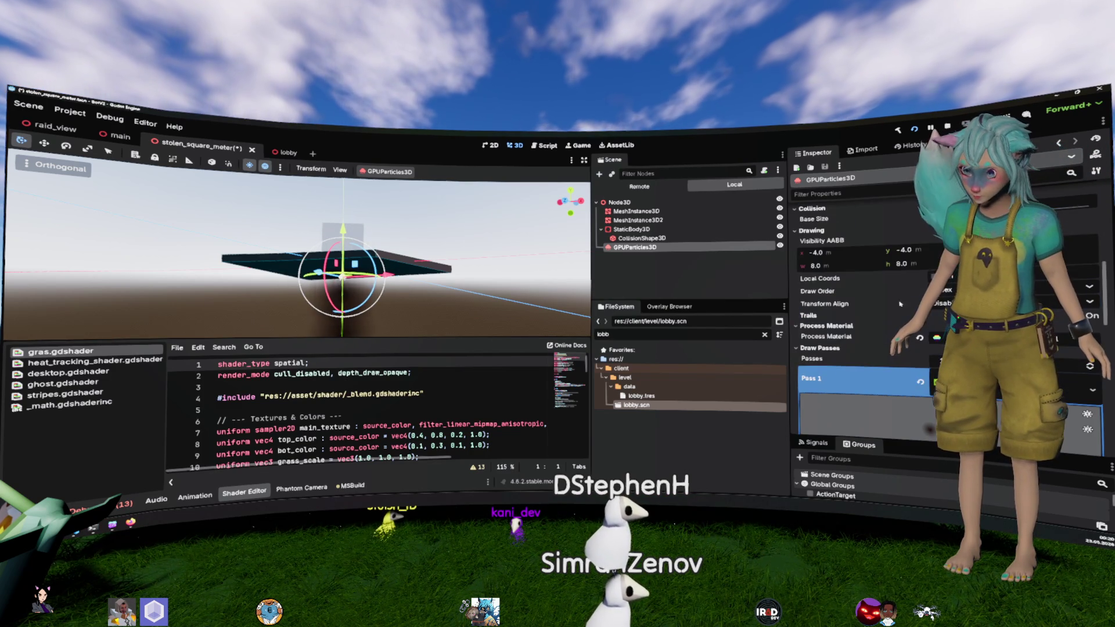
click(842, 378)
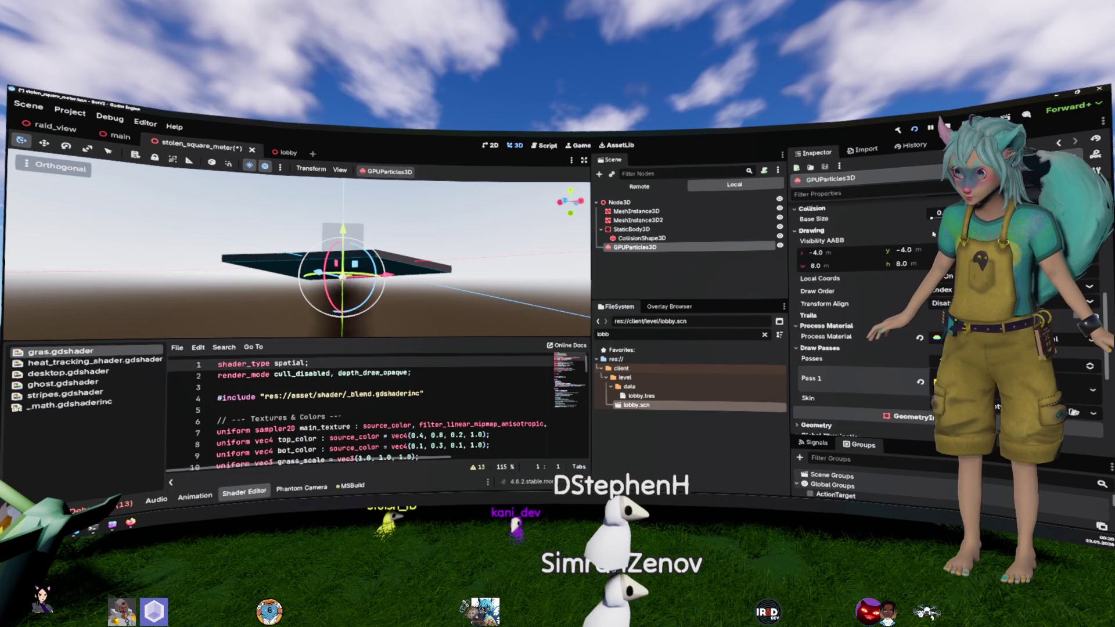
Set the process material's emission shape to Box with extents 0.5 and 0.05.
scroll(895, 261, up, 5)
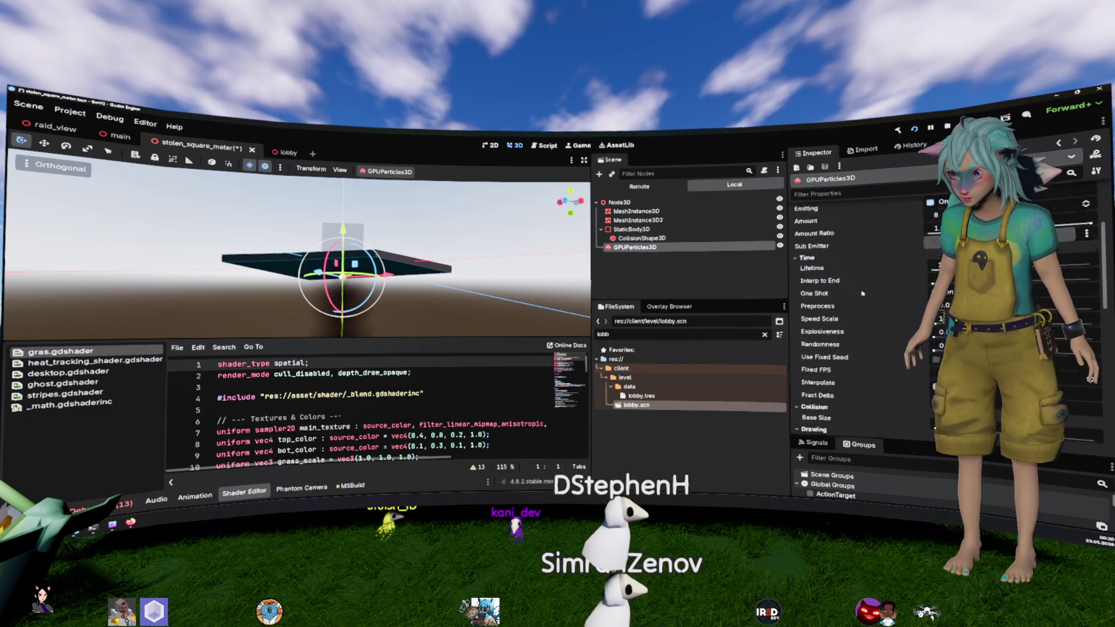
scroll(862, 293, down, 5)
click(934, 217)
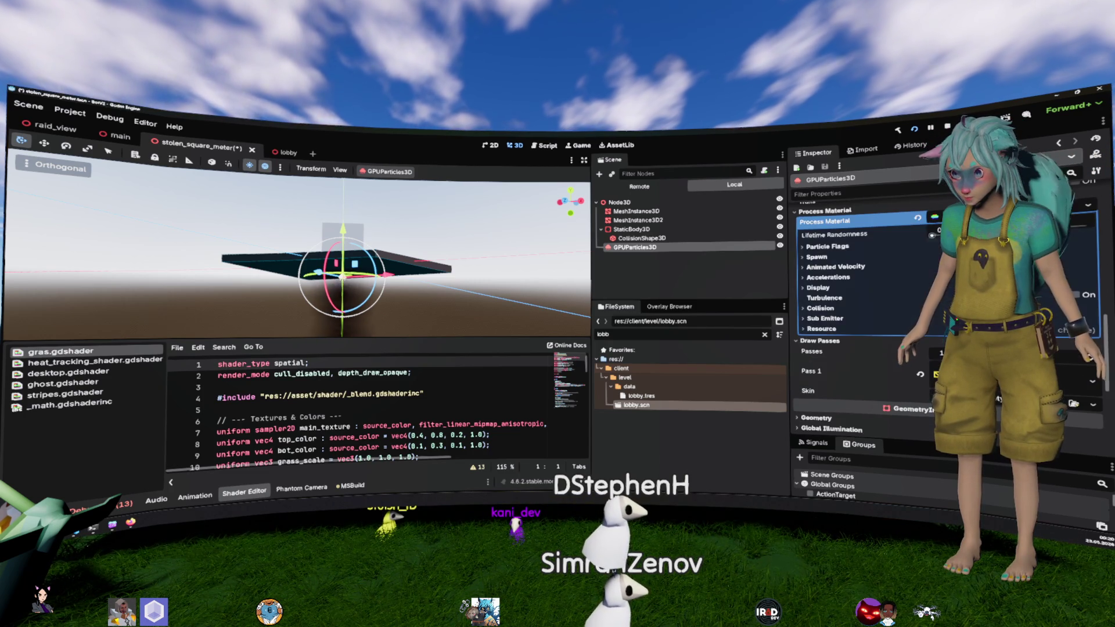
click(827, 248)
click(827, 248)
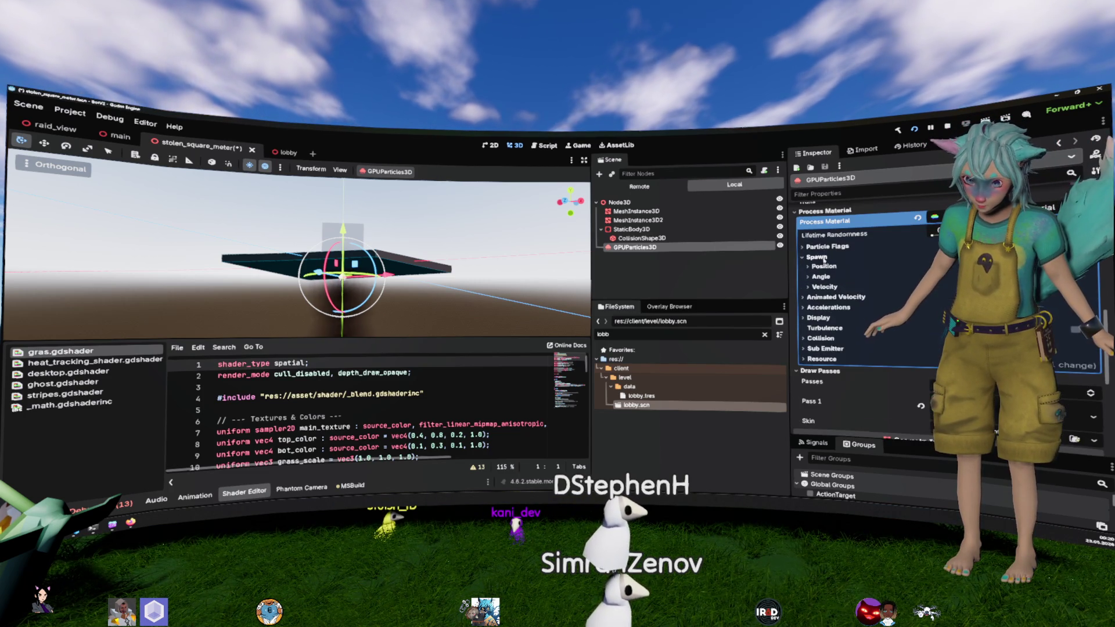
click(816, 257)
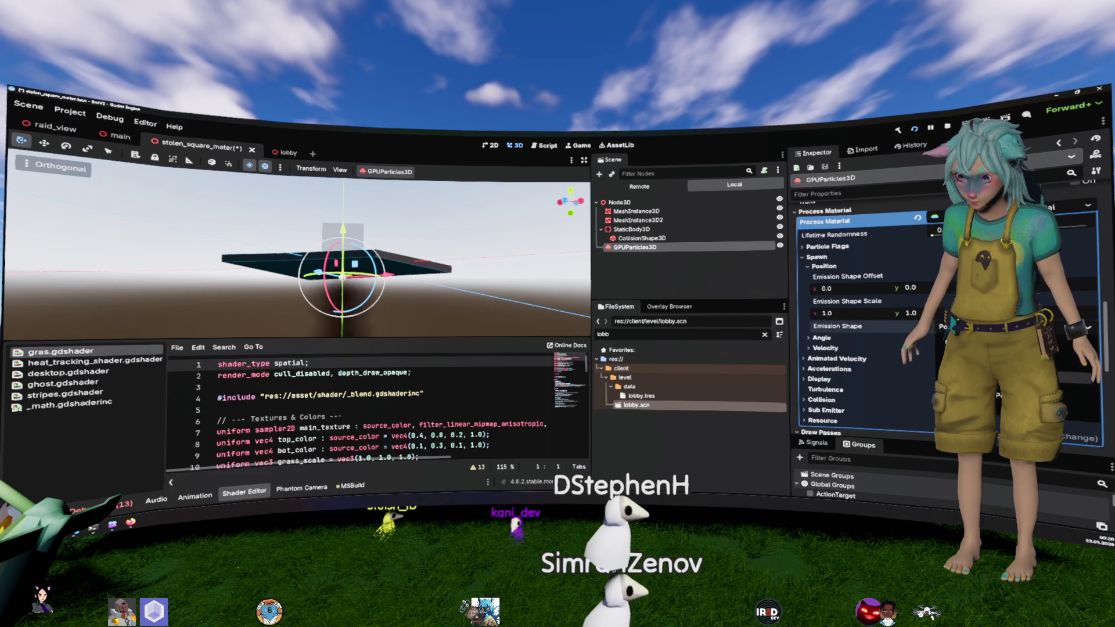
click(901, 332)
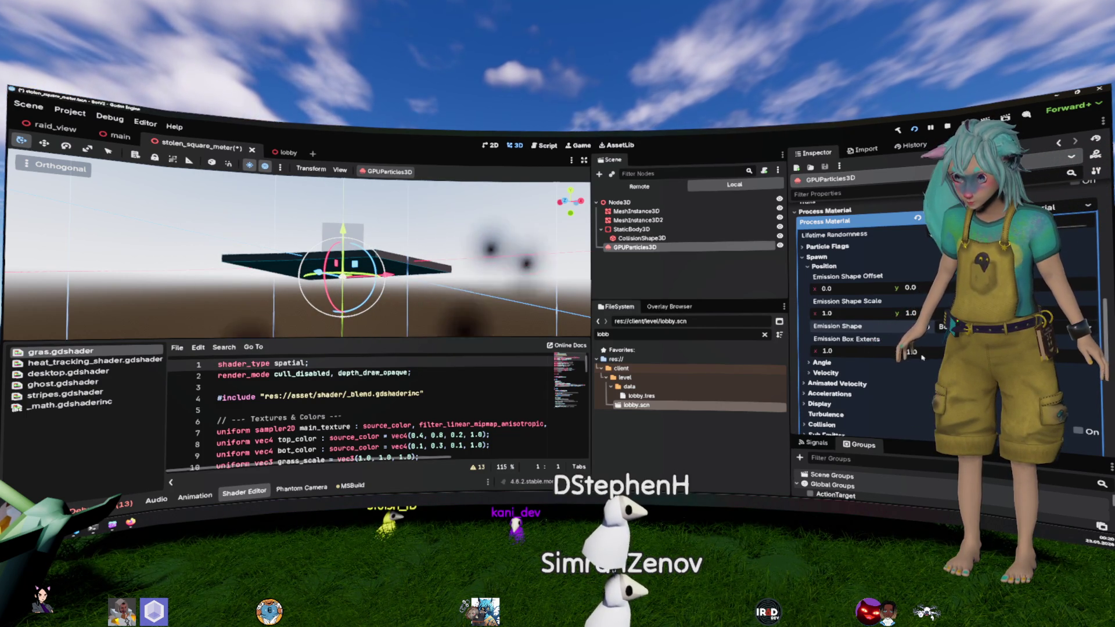
text(0.05)
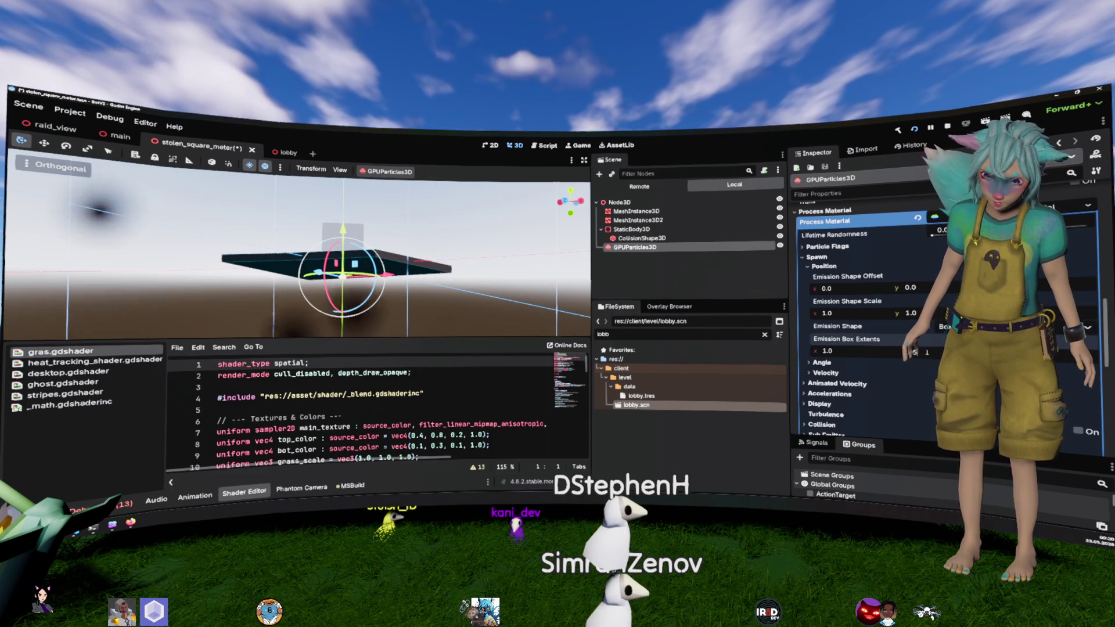
key(Return)
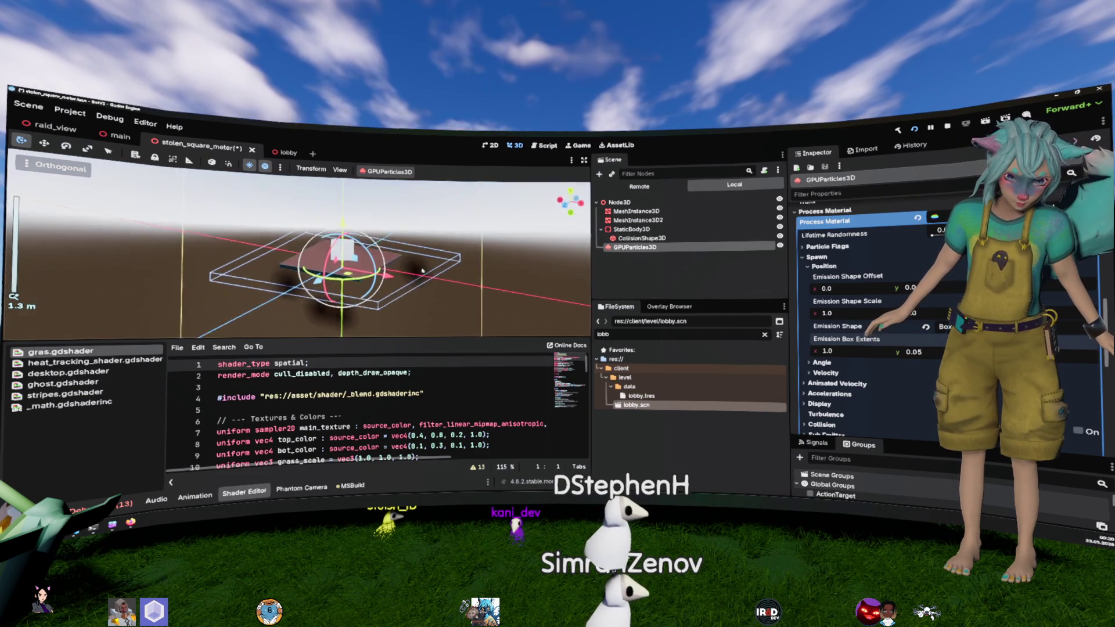
click(862, 351)
text(0.5)
key(Return)
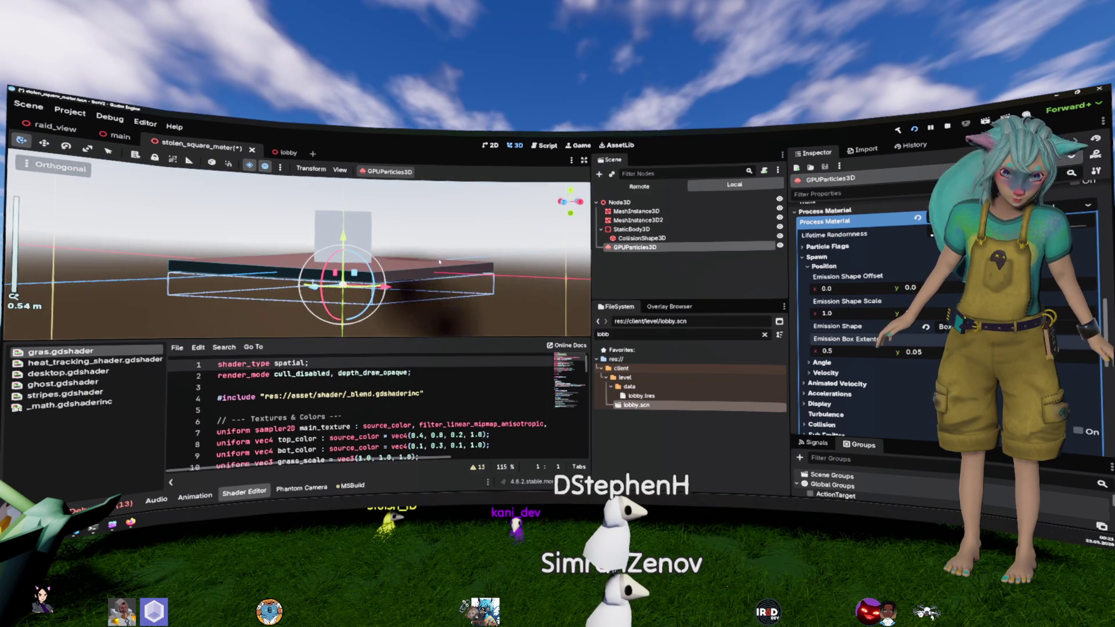
Adjust the particle quad mesh's second size value.
scroll(916, 302, up, 5)
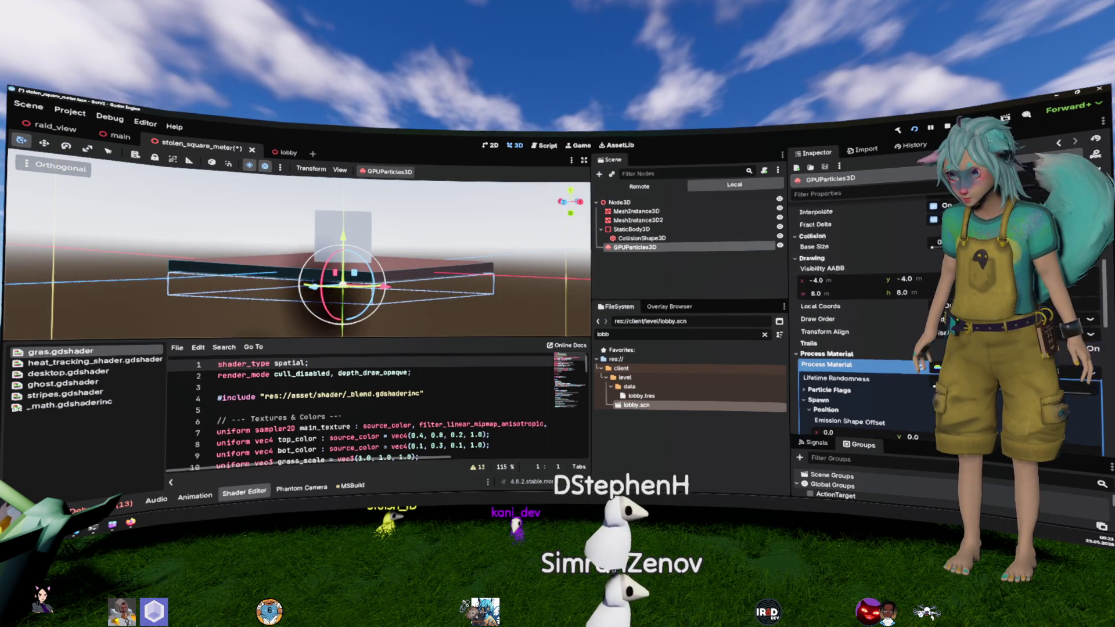
scroll(916, 302, down, 6)
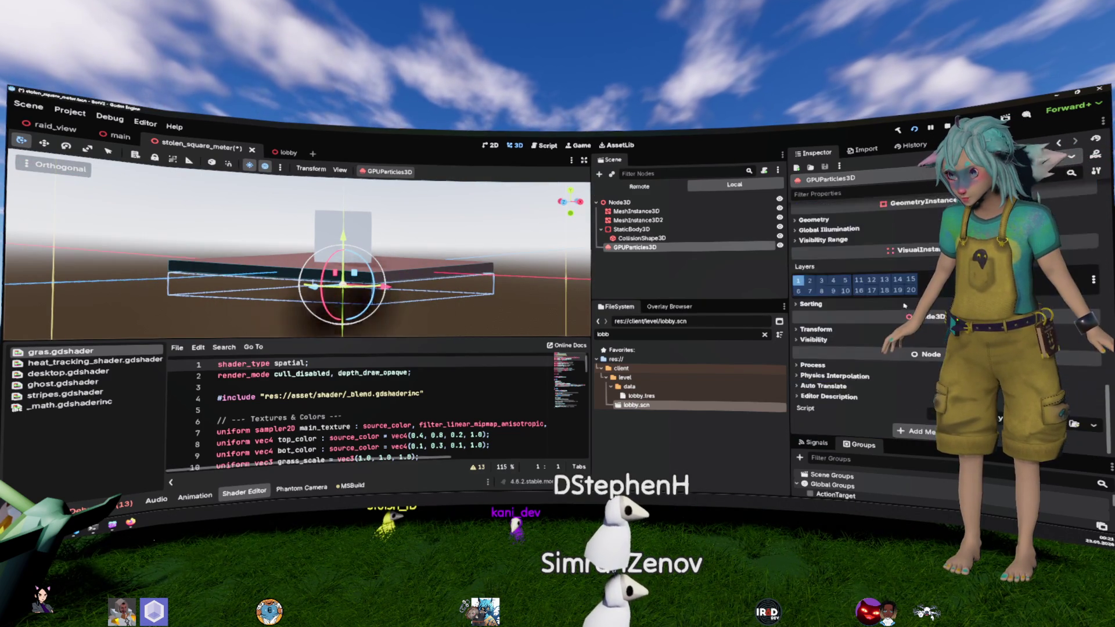
click(935, 316)
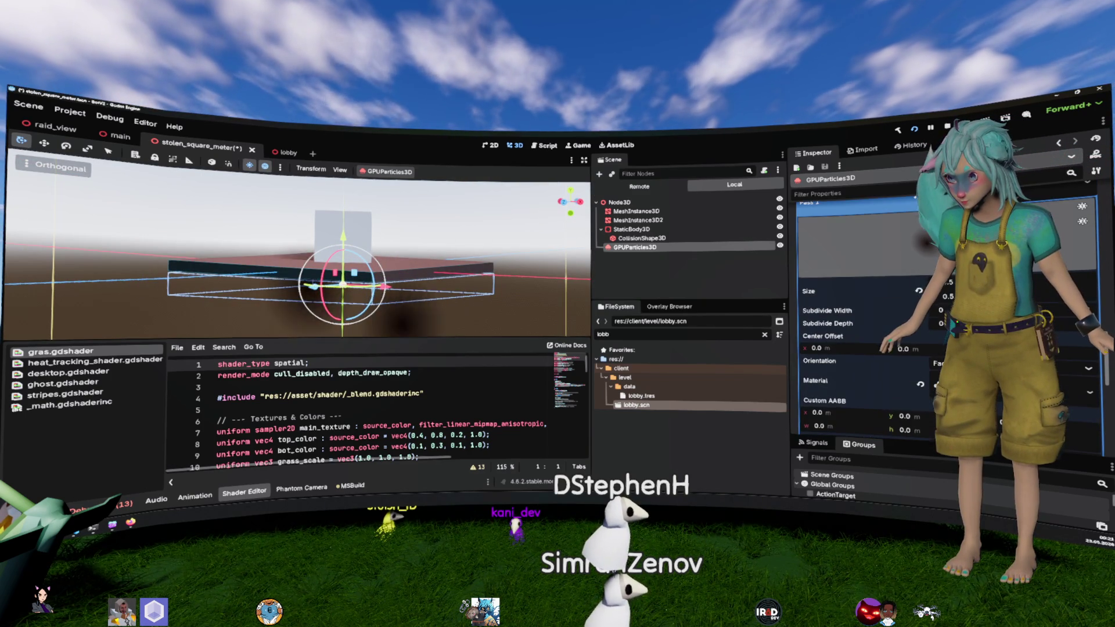
click(987, 295)
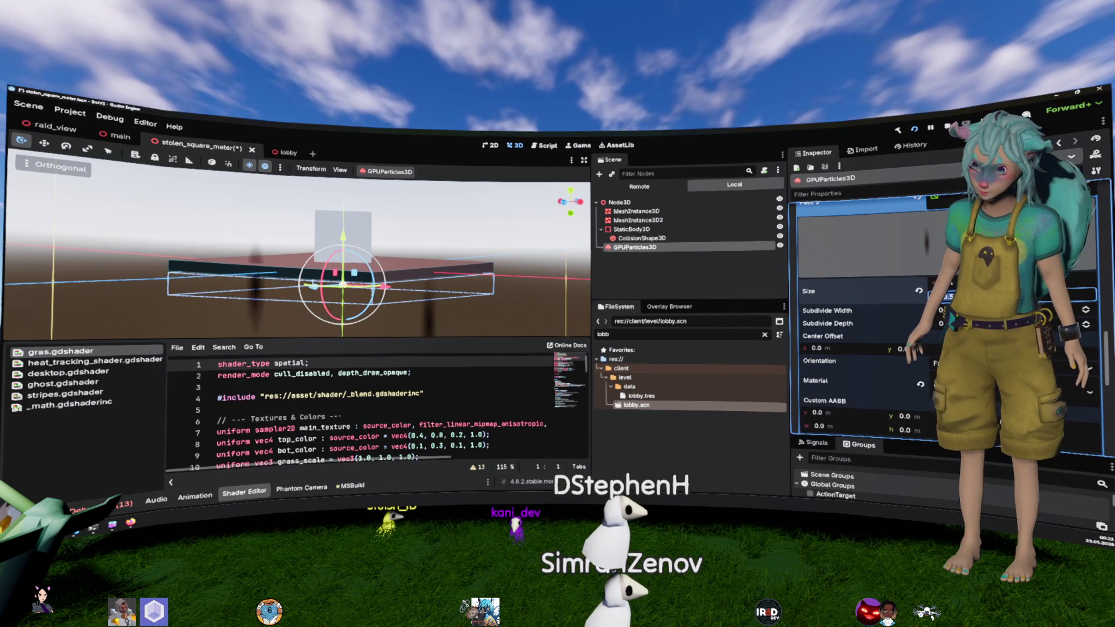
scroll(833, 314, up, 8)
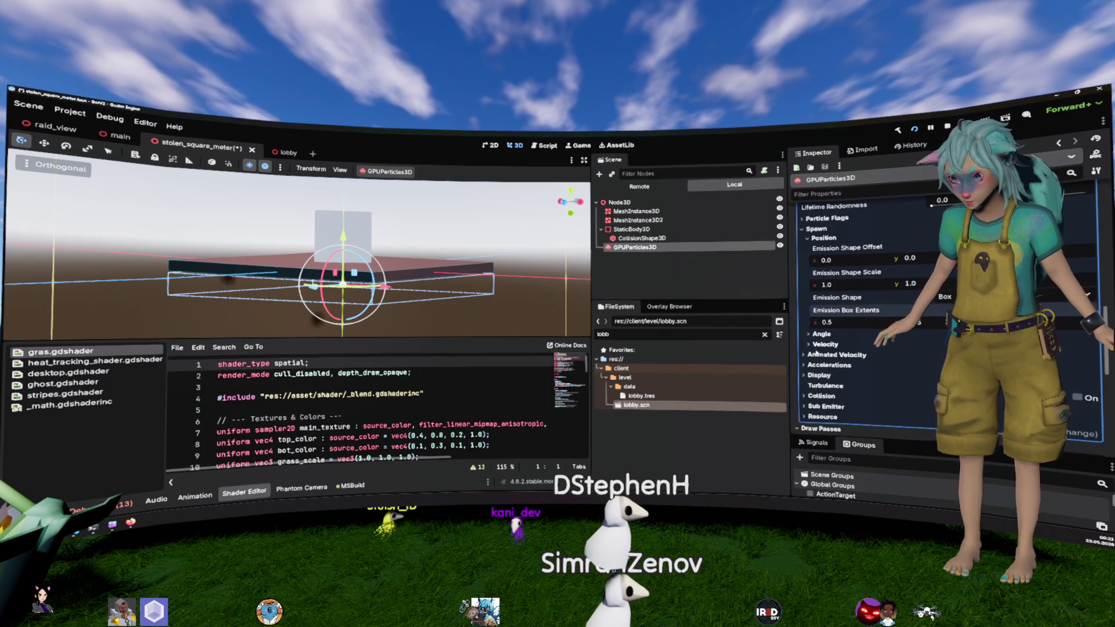
Set the process material's gravity y to -1.0 so particles fall gently.
click(827, 343)
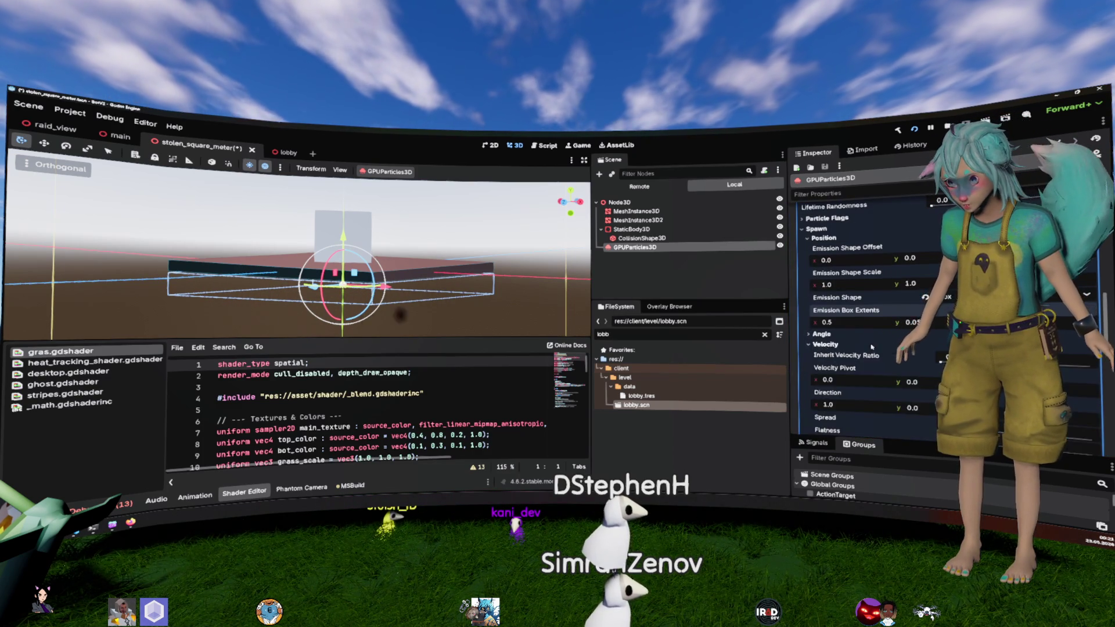
click(836, 344)
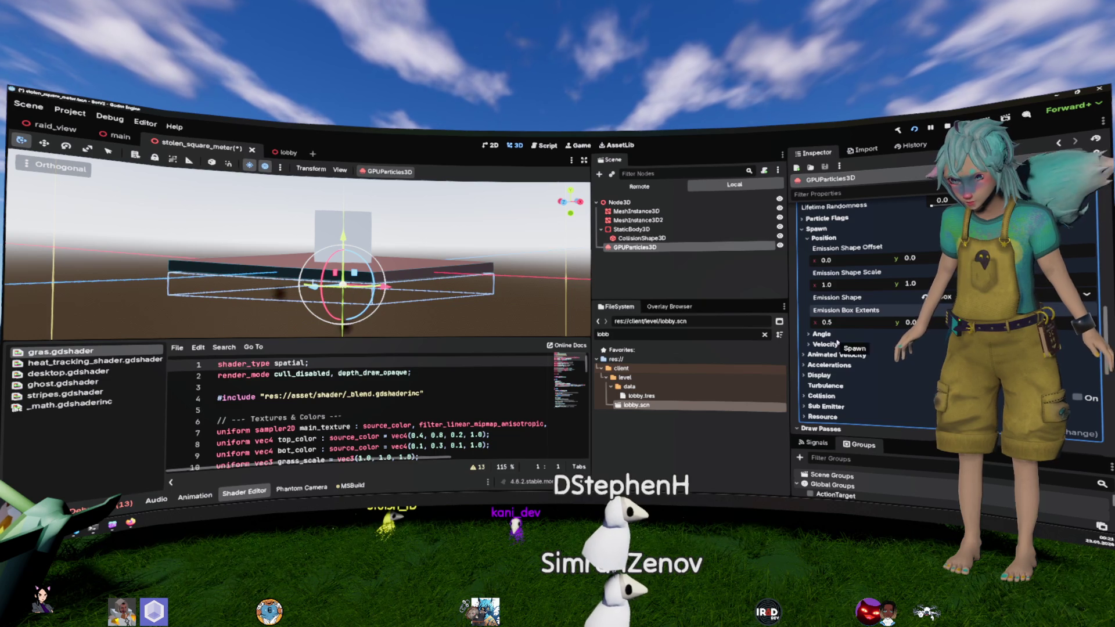
click(822, 366)
click(825, 375)
scroll(830, 371, down, 2)
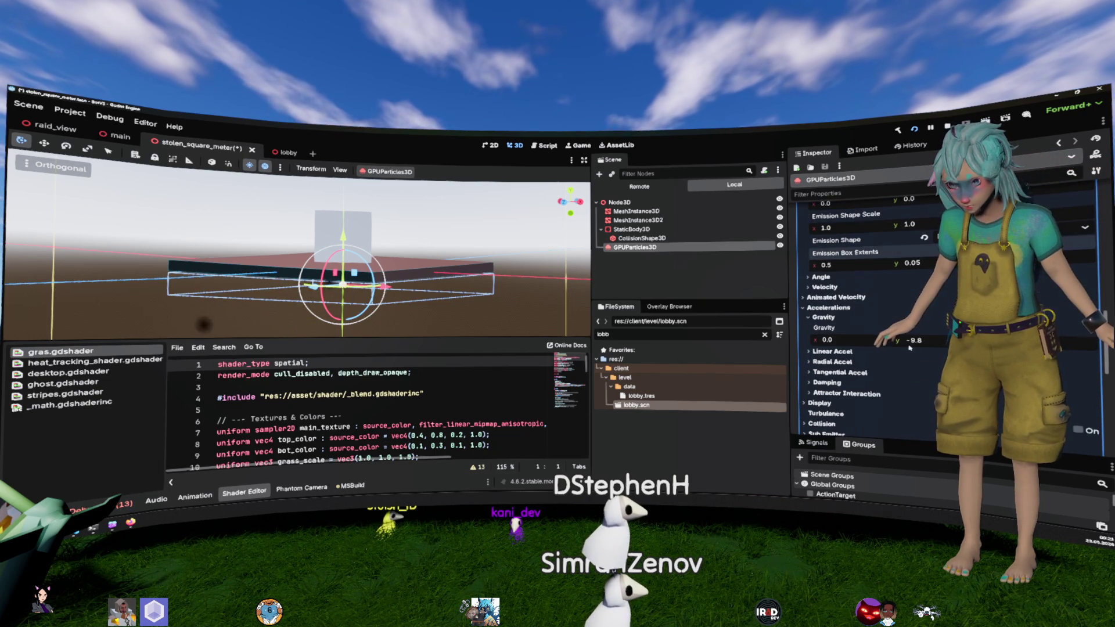
click(916, 341)
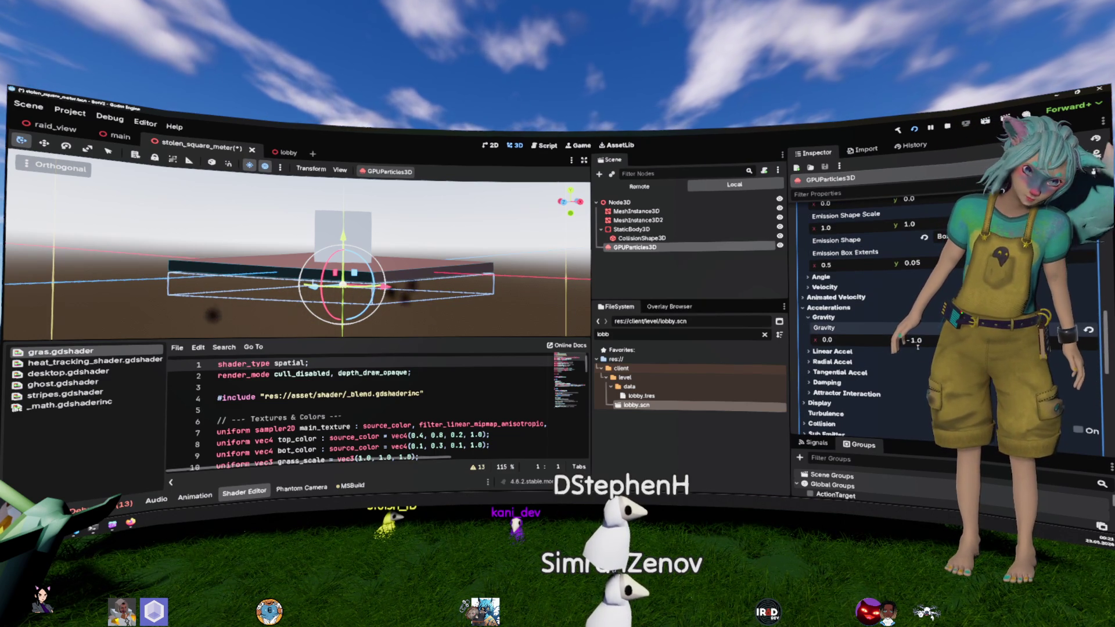
key(Home)
text(-)
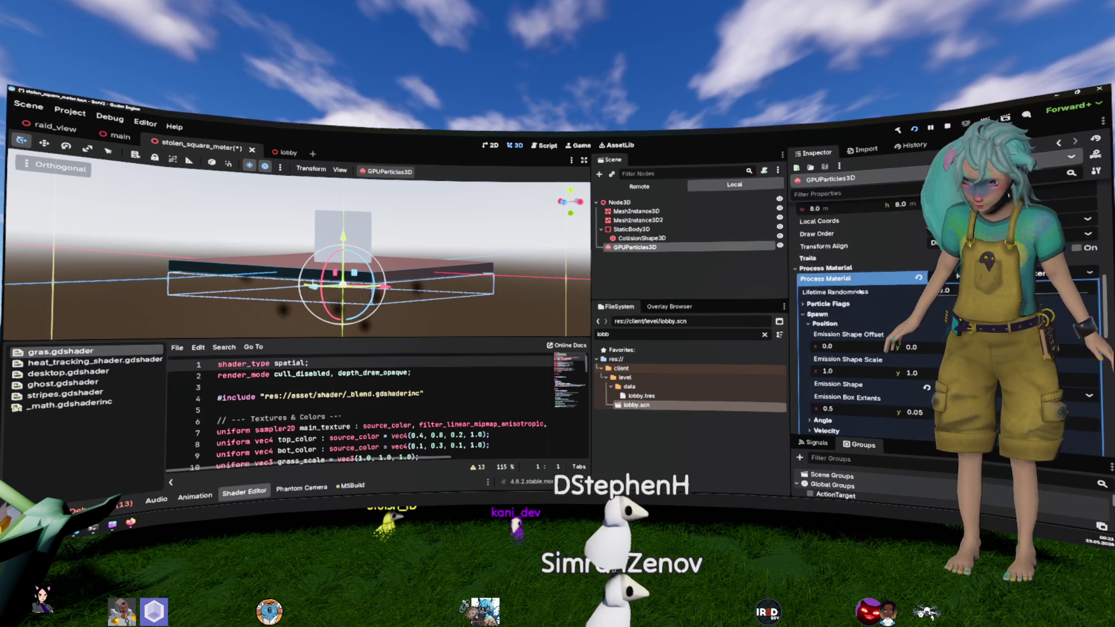
click(841, 329)
click(829, 308)
click(820, 343)
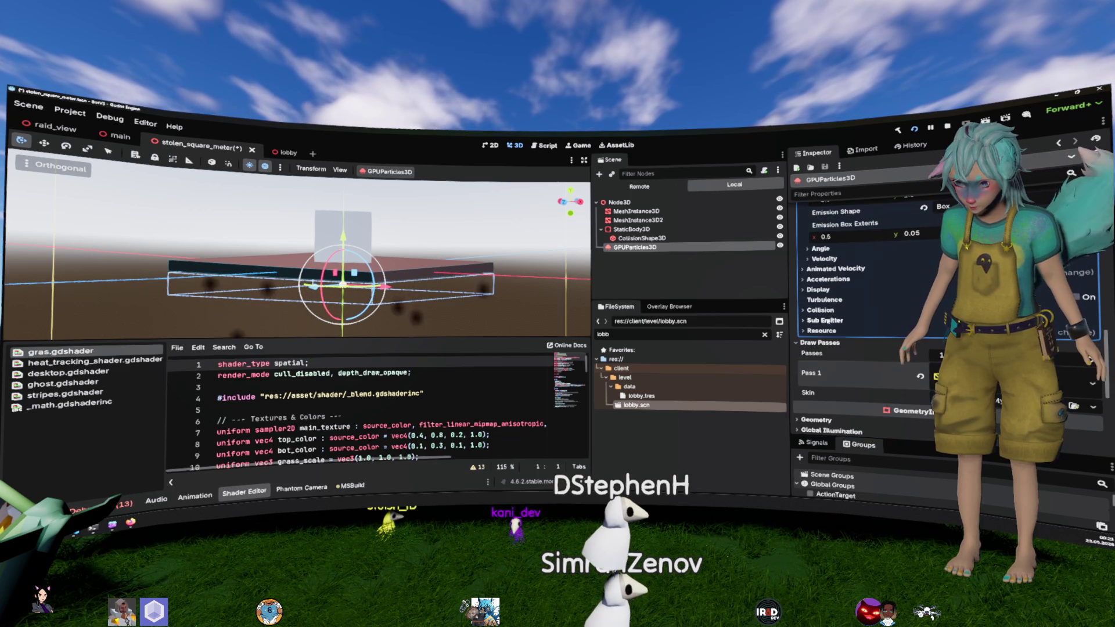
click(825, 299)
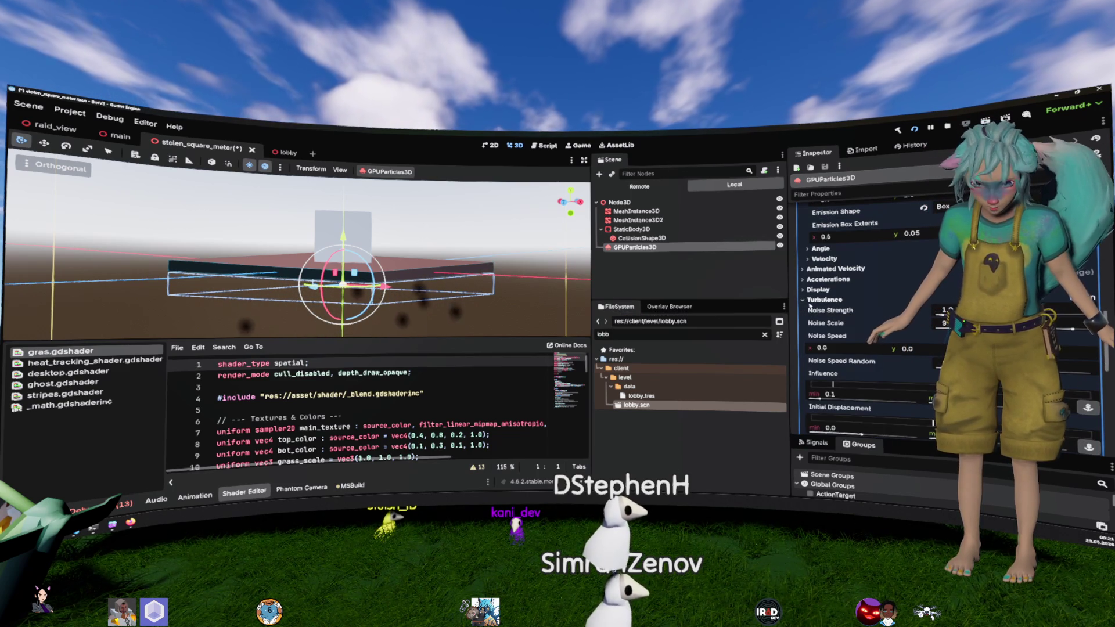
Switch the particle quad material's Billboard mode to Particle Billboard.
scroll(430, 306, down, 3)
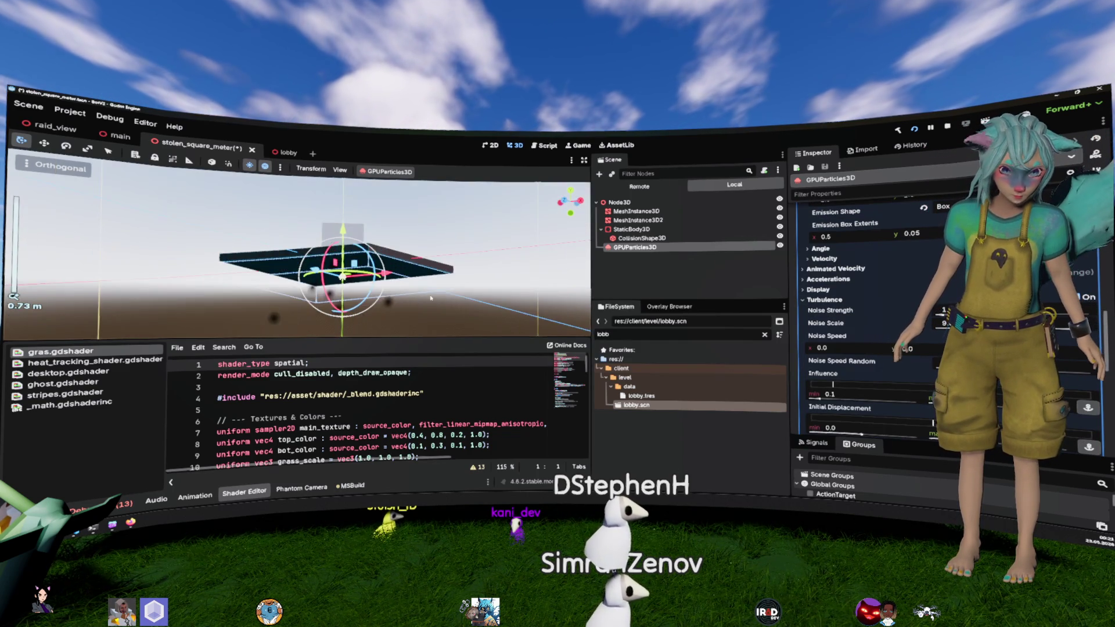
drag(431, 307, 437, 343)
scroll(868, 279, down, 15)
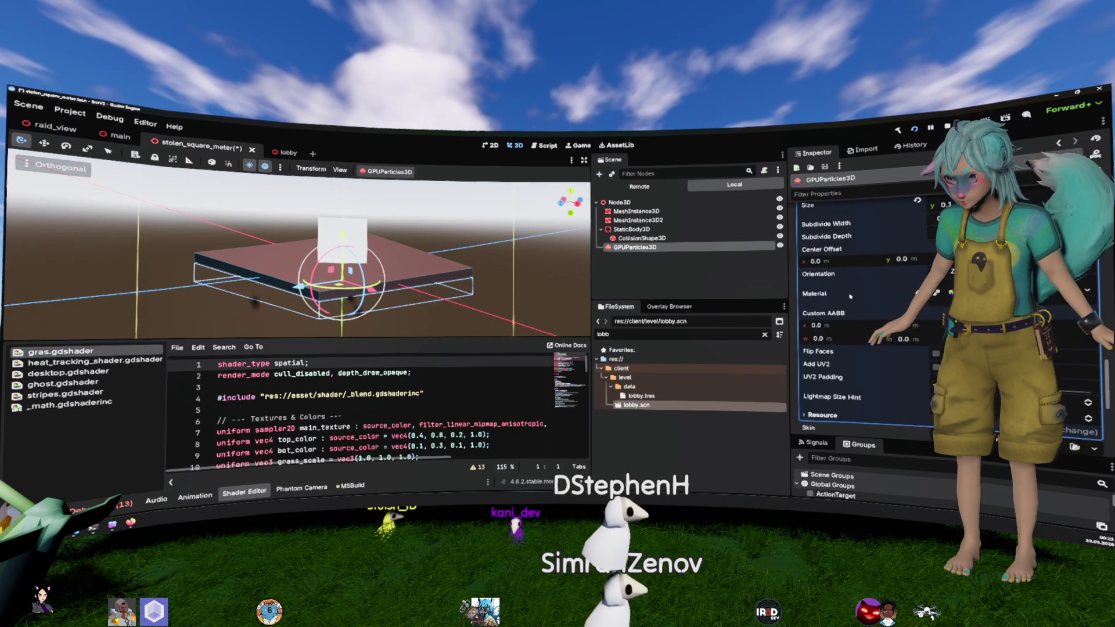
scroll(850, 296, up, 4)
click(871, 351)
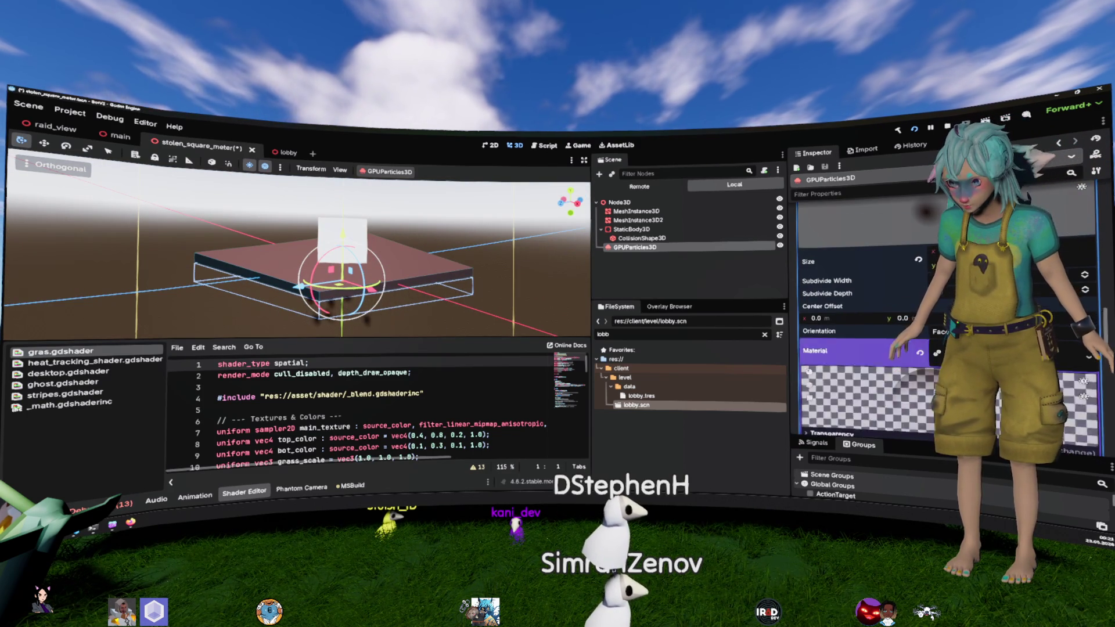
scroll(828, 337, down, 5)
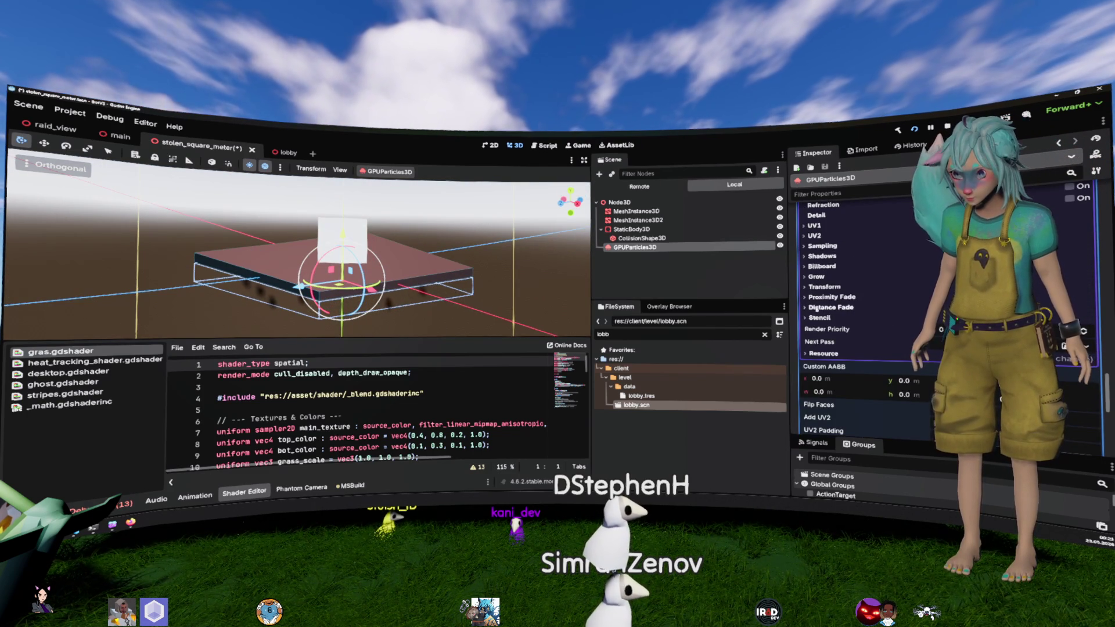
click(827, 269)
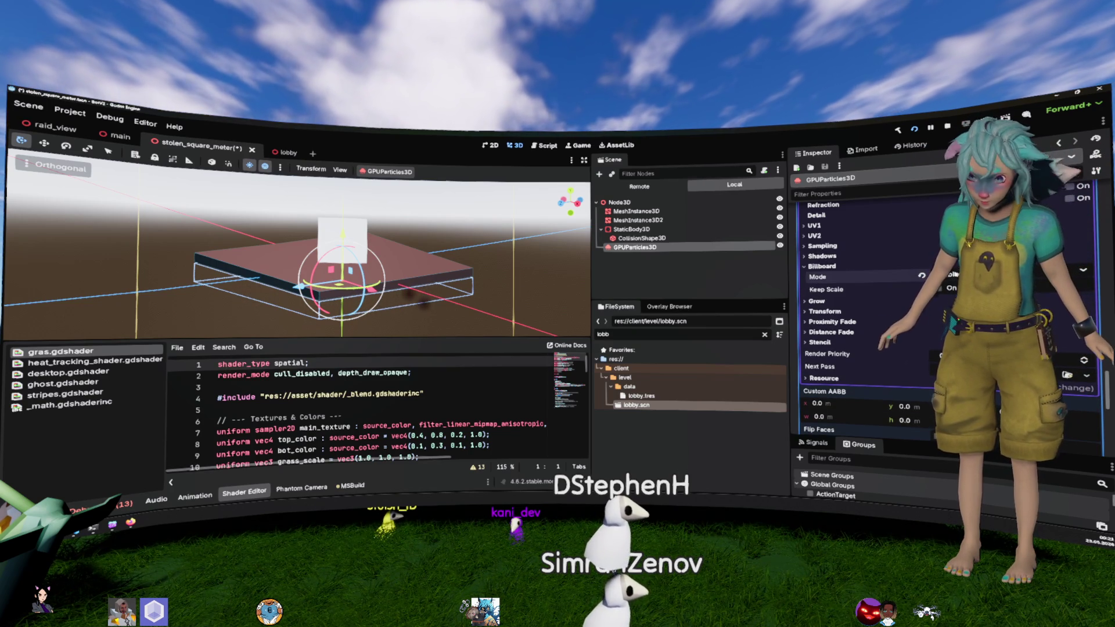
key(Return)
drag(470, 303, 441, 303)
scroll(459, 303, down, 3)
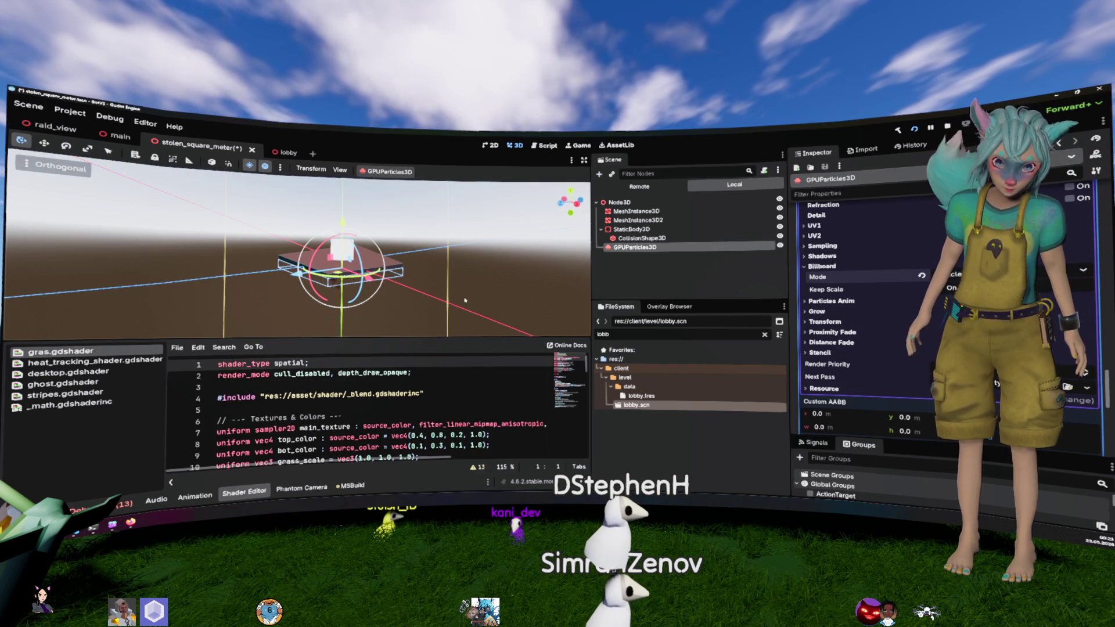
scroll(944, 298, up, 5)
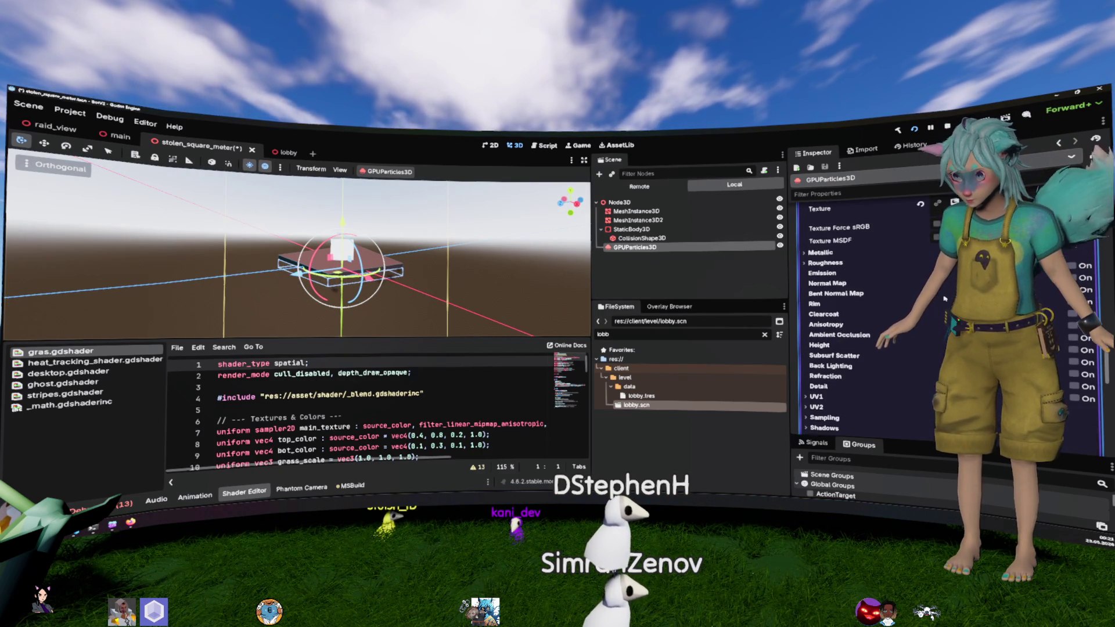
Drop the red platform material's Specular from 0.5 to 0.0, then deselect it.
scroll(437, 288, up, 3)
click(436, 288)
scroll(881, 296, down, 3)
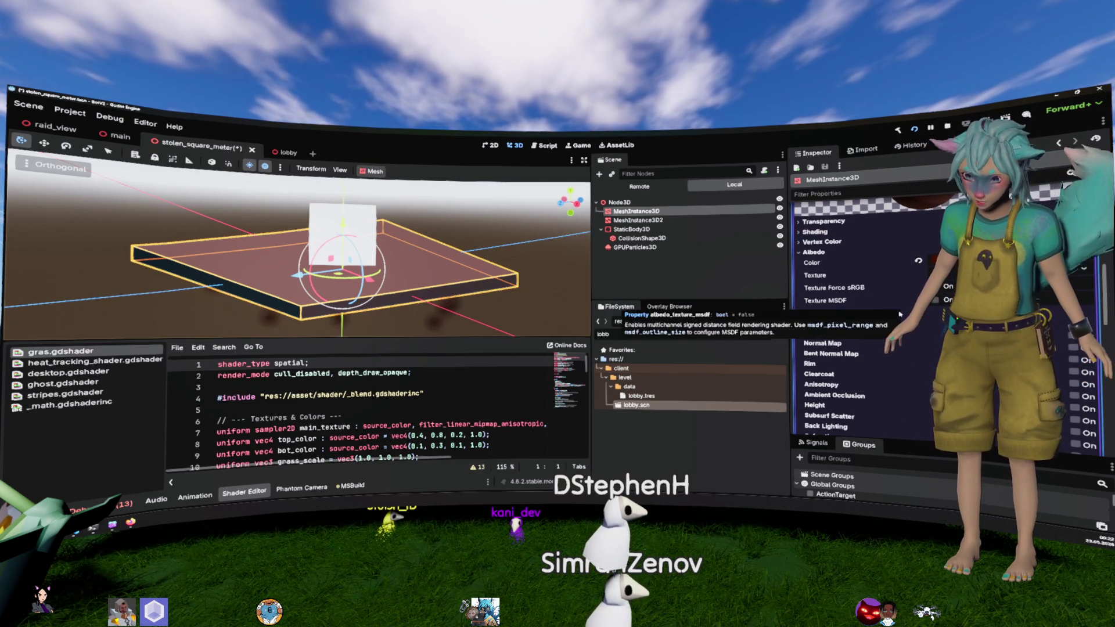
click(865, 233)
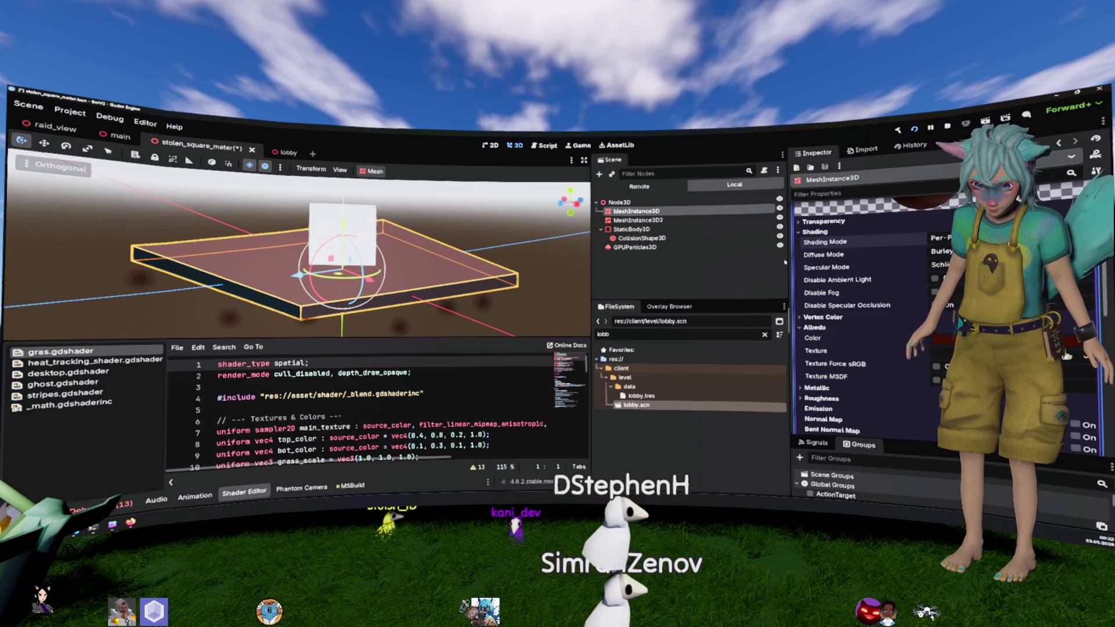
scroll(829, 299, down, 3)
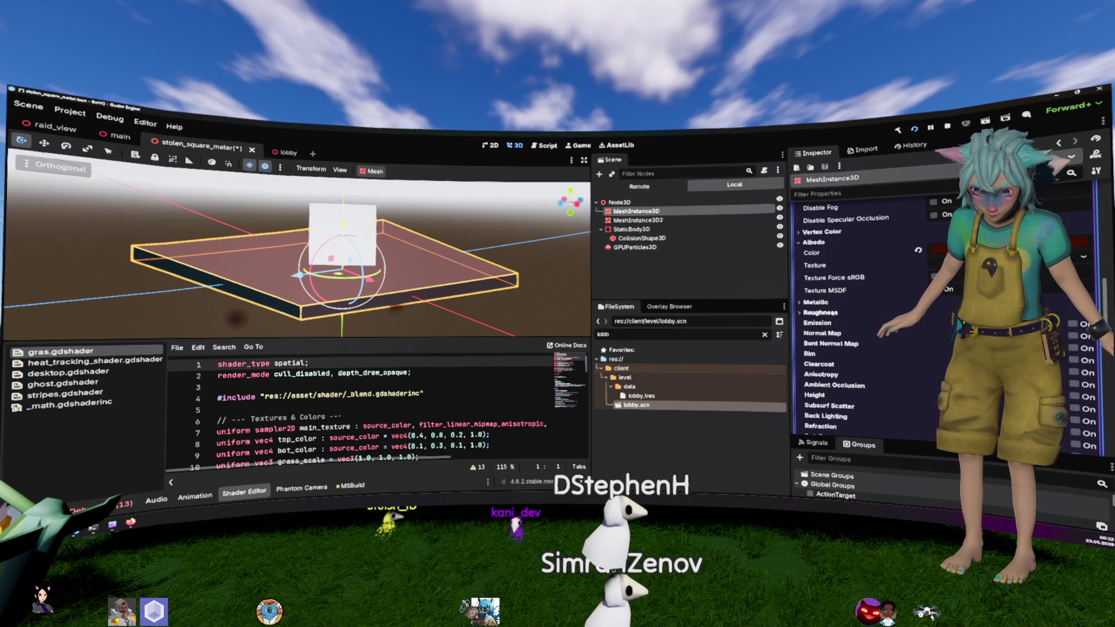
click(820, 312)
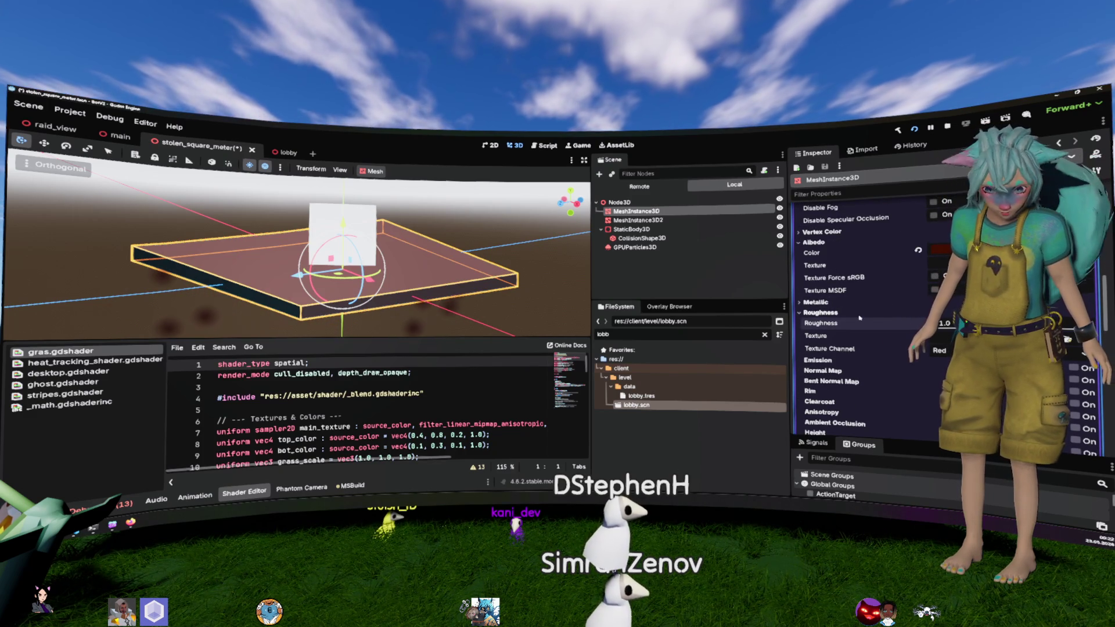
click(836, 305)
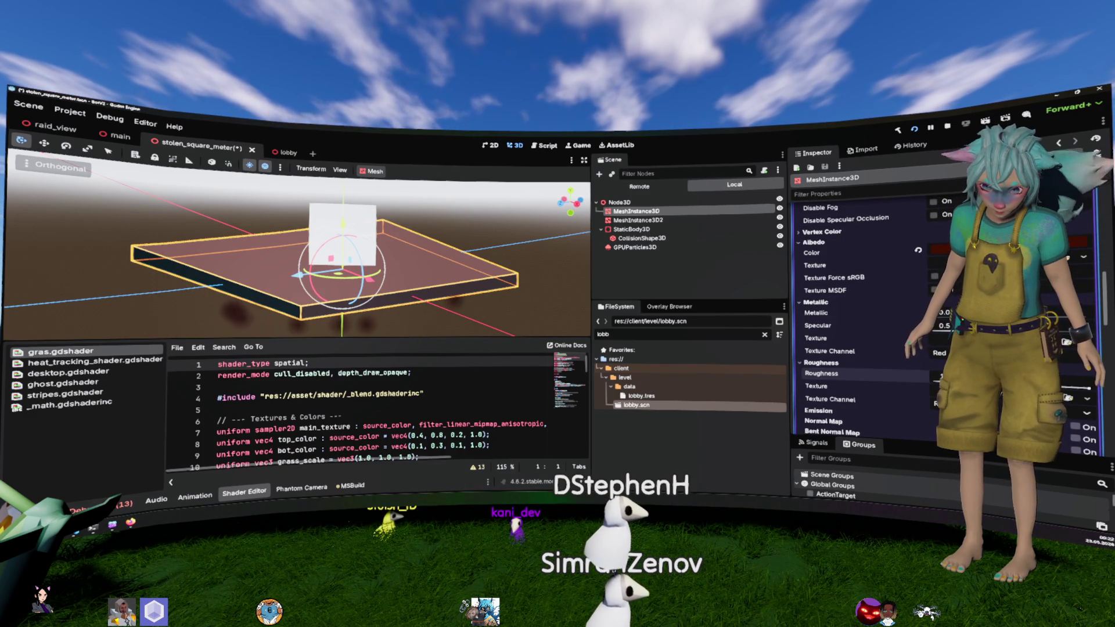
mouse_move(944, 325)
mouse_down()
mouse_move(920, 326)
mouse_move(950, 330)
mouse_up()
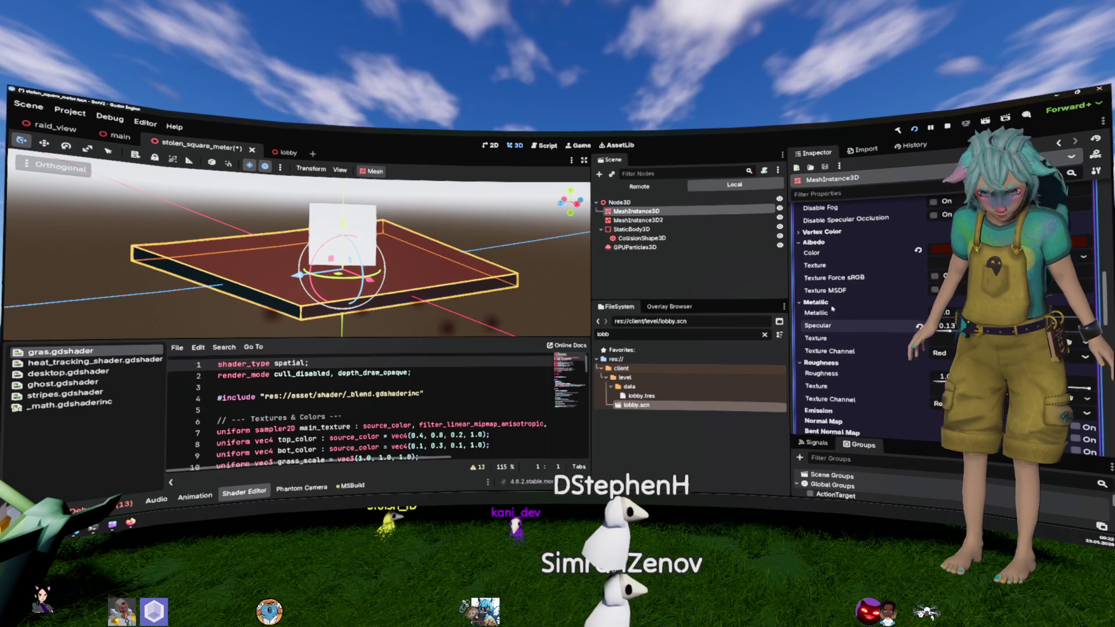
click(872, 302)
click(871, 313)
scroll(874, 334, down, 5)
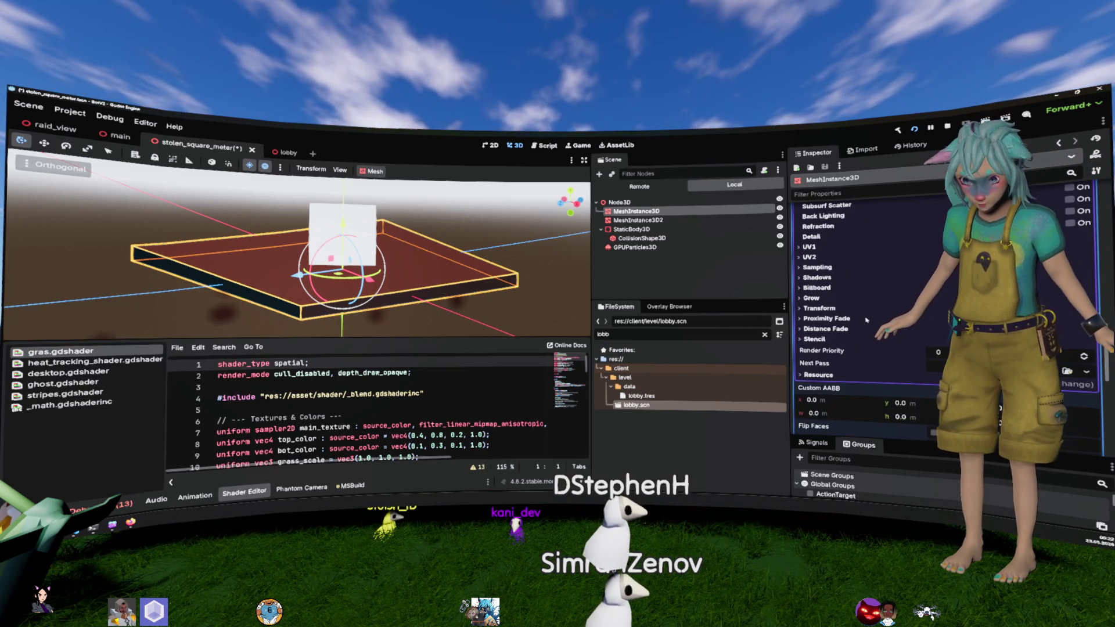
click(511, 239)
scroll(500, 261, down, 3)
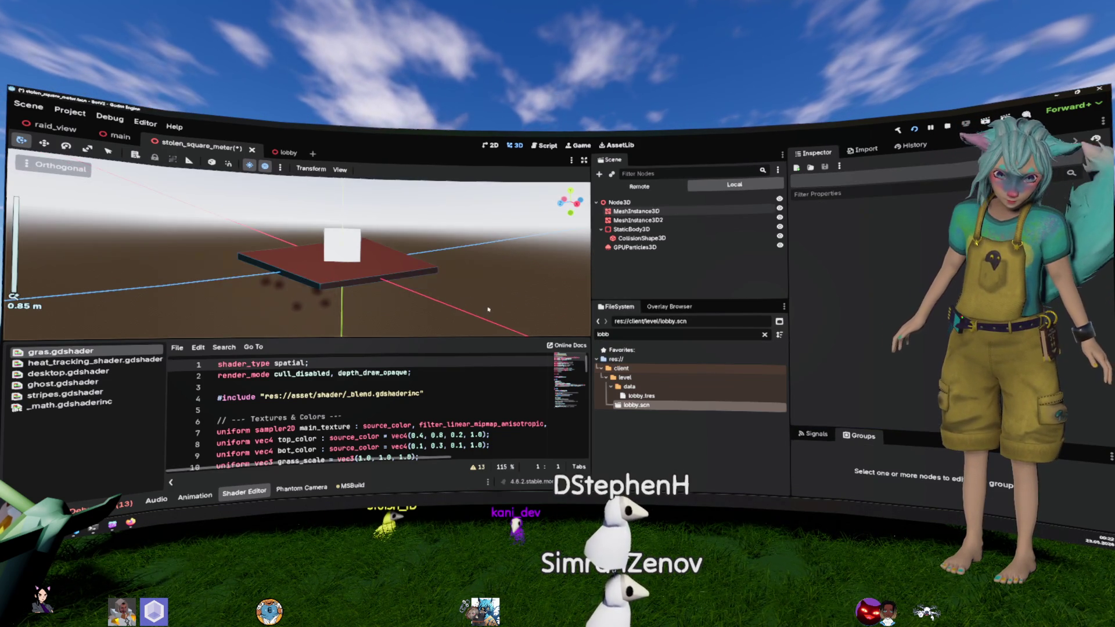
Select the GPUParticles3D emitter and look through its Inspector properties.
click(677, 247)
scroll(871, 261, down, 10)
scroll(924, 260, up, 10)
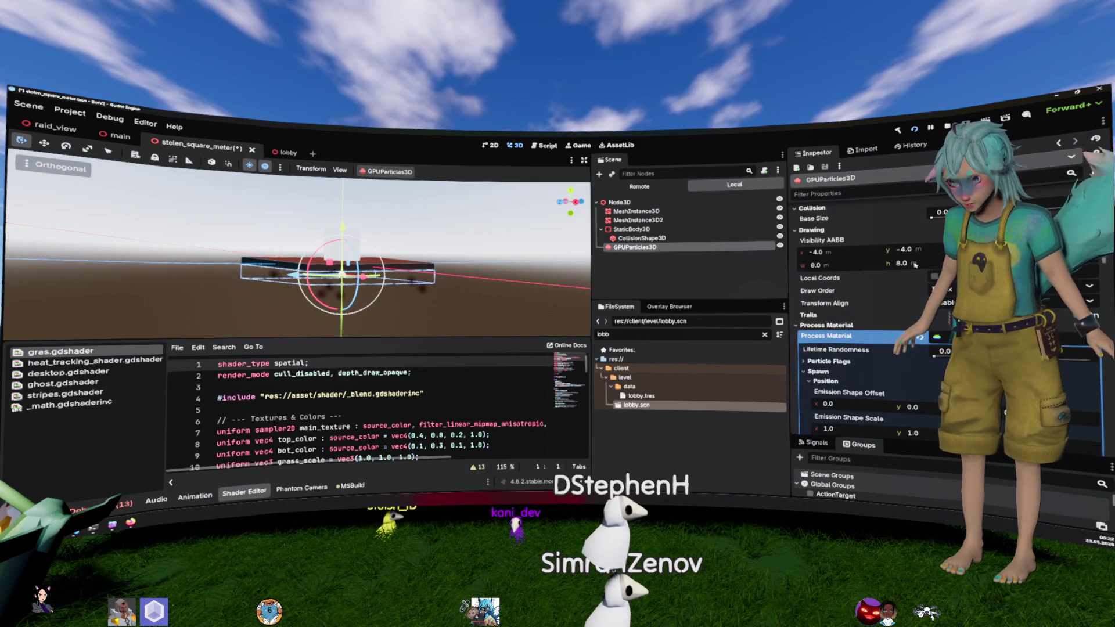
scroll(914, 264, up, 10)
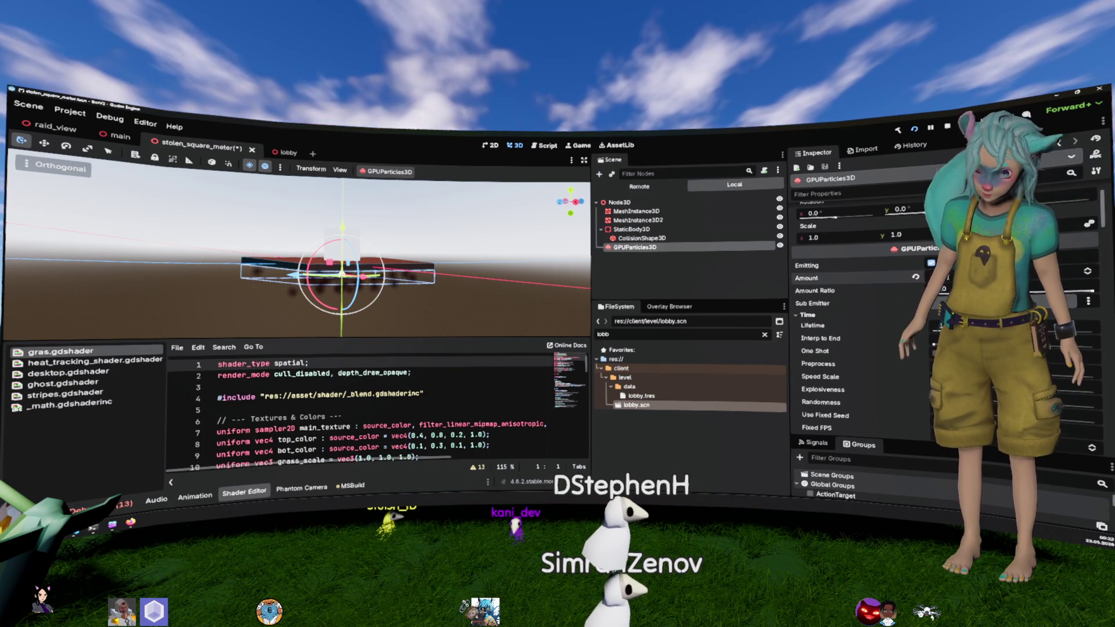
scroll(871, 320, down, 3)
scroll(849, 280, down, 15)
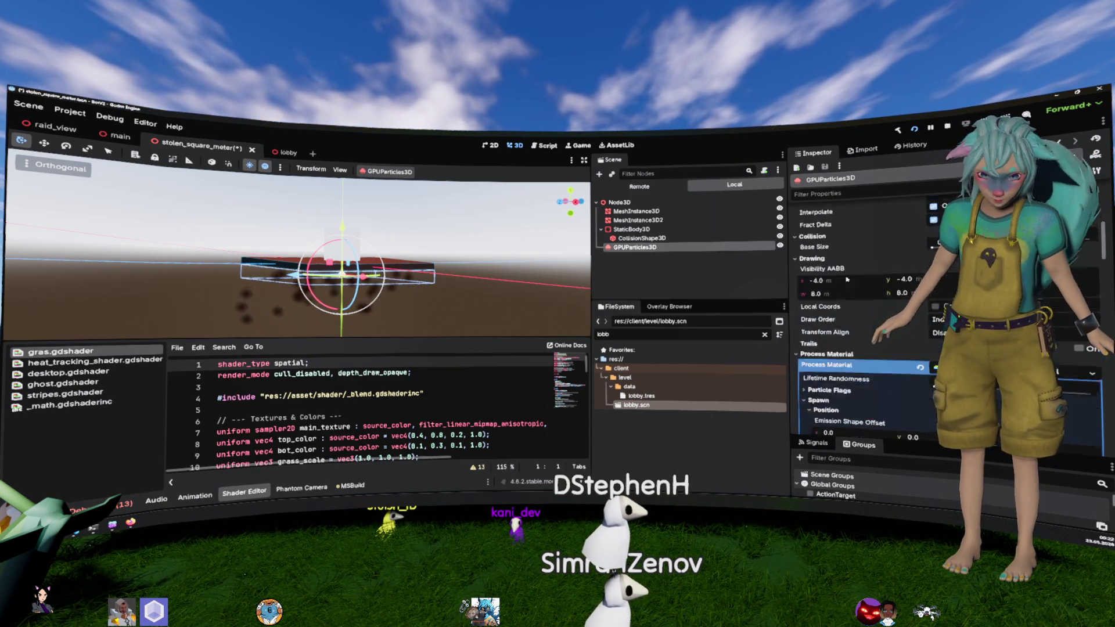
scroll(855, 273, down, 10)
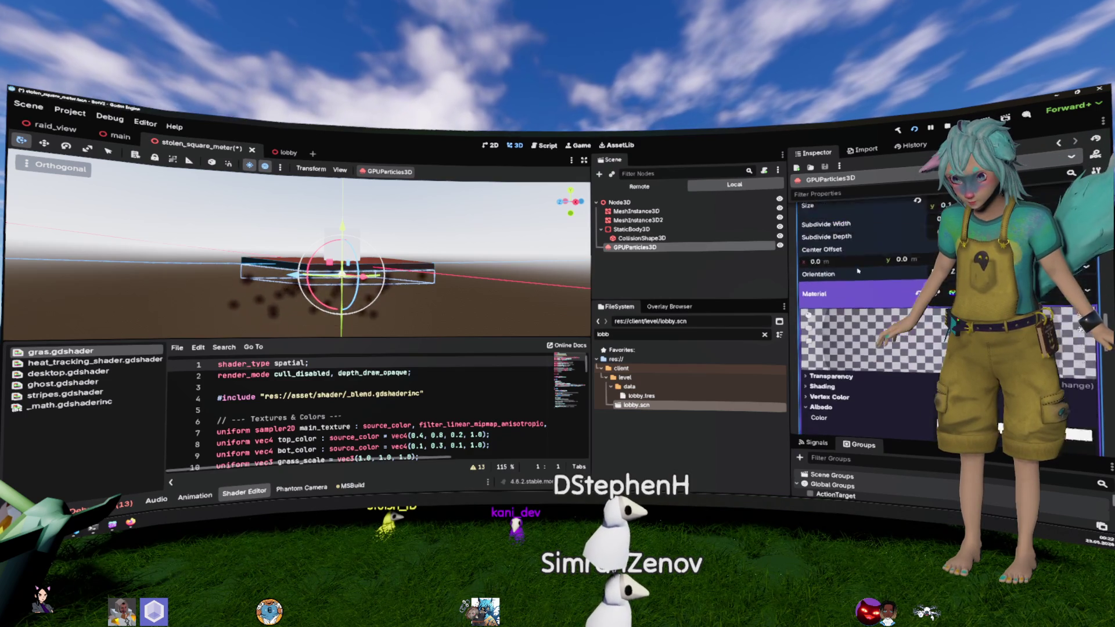
scroll(854, 280, up, 8)
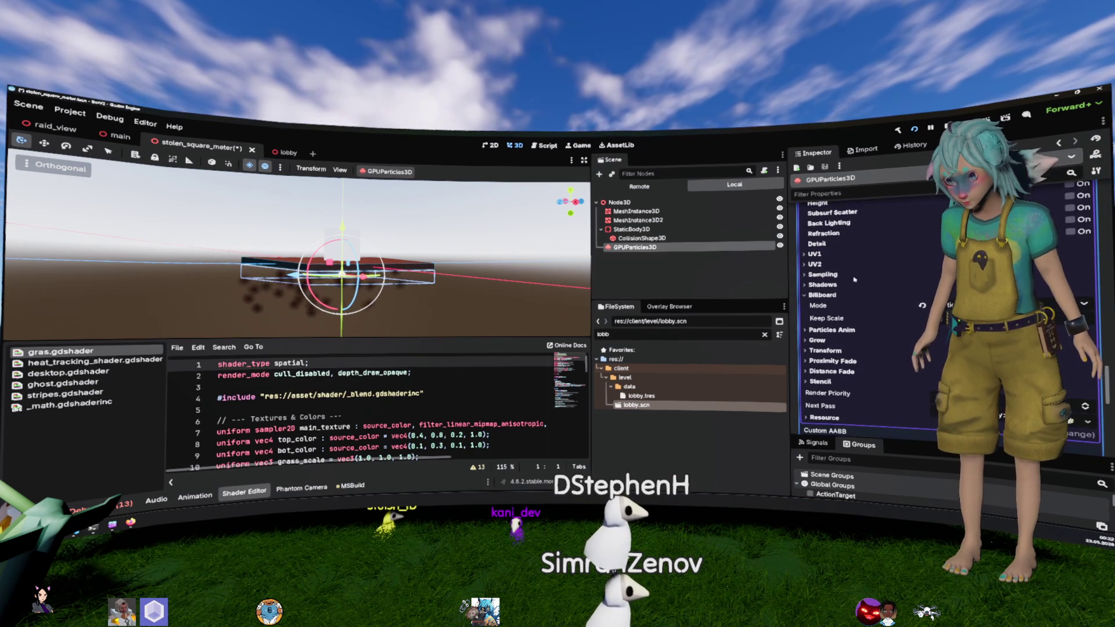
scroll(900, 338, up, 5)
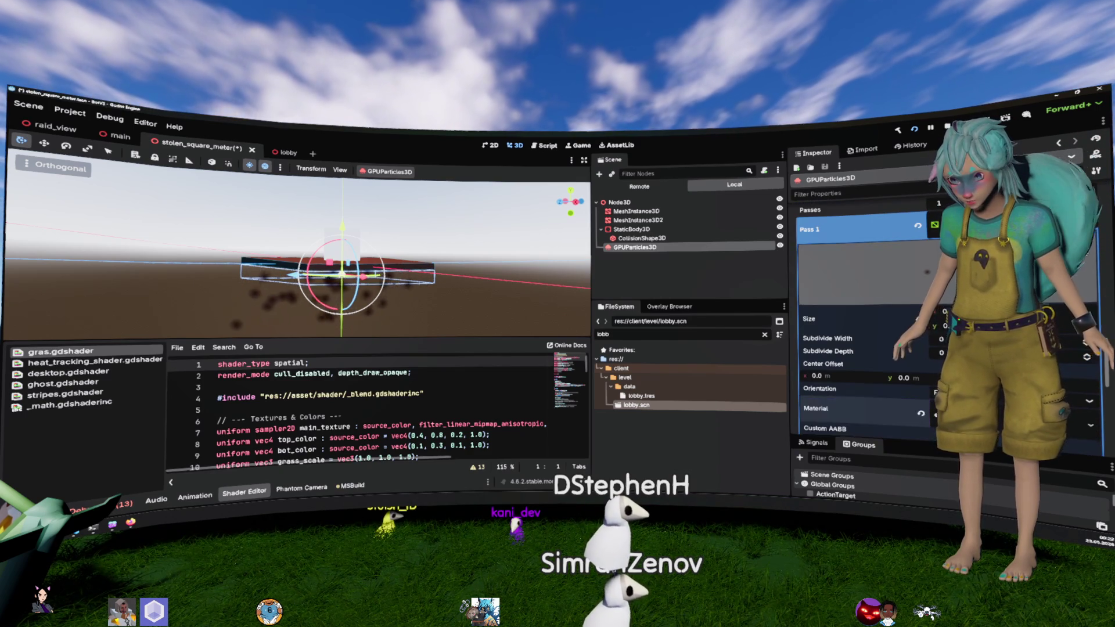
Collapse Pass 1 and Turbulence, and expand the process material's Display section.
click(901, 339)
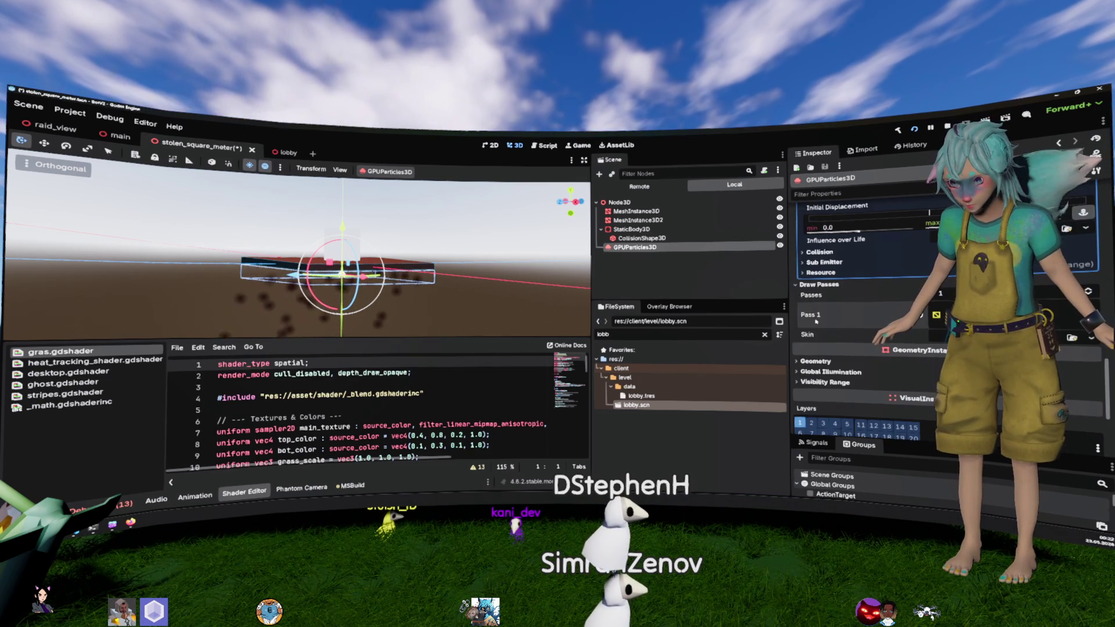
scroll(816, 322, up, 4)
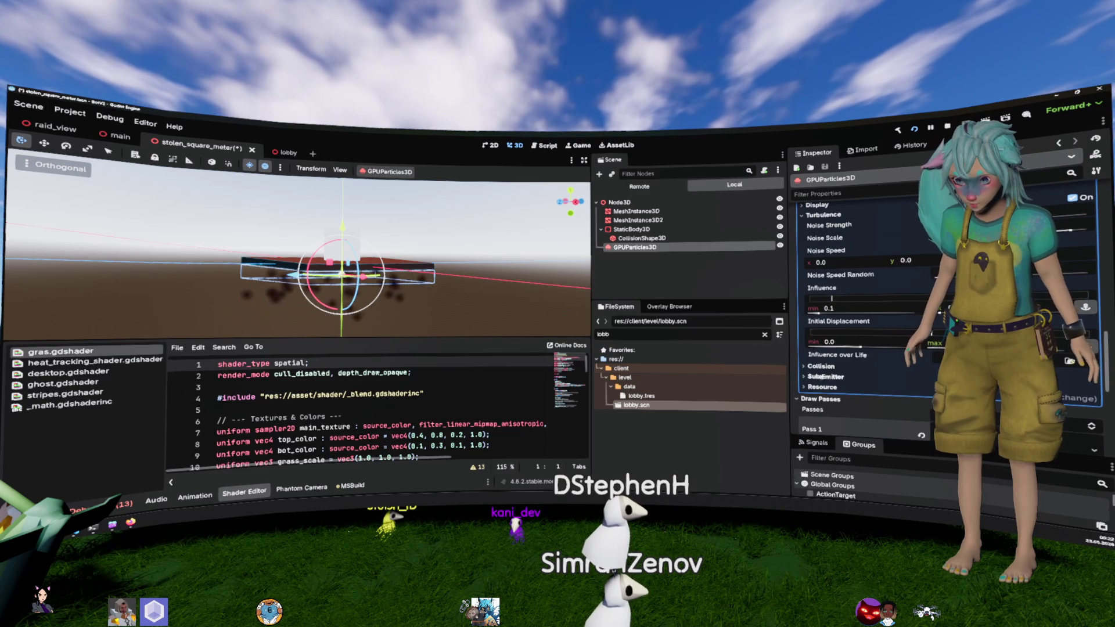
scroll(840, 312, up, 4)
click(822, 329)
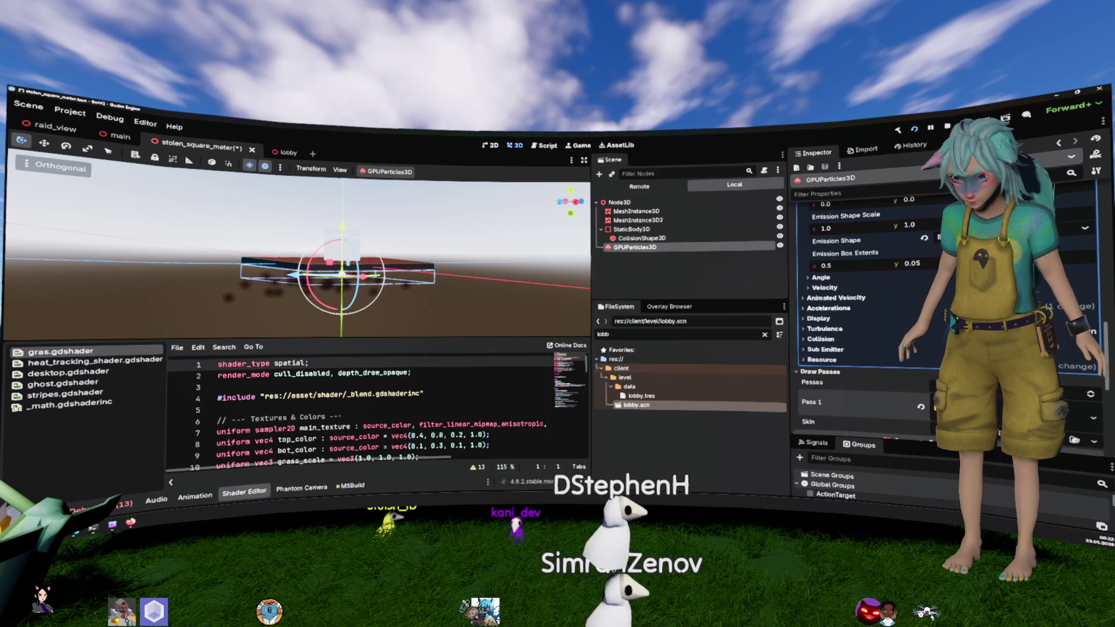
scroll(825, 303, up, 3)
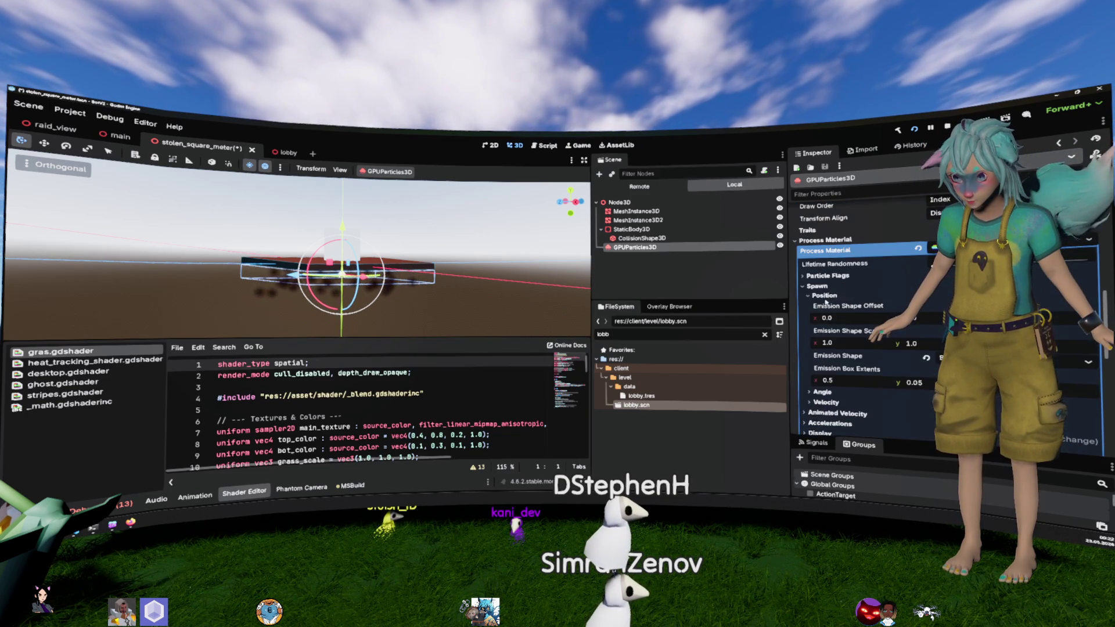
click(819, 317)
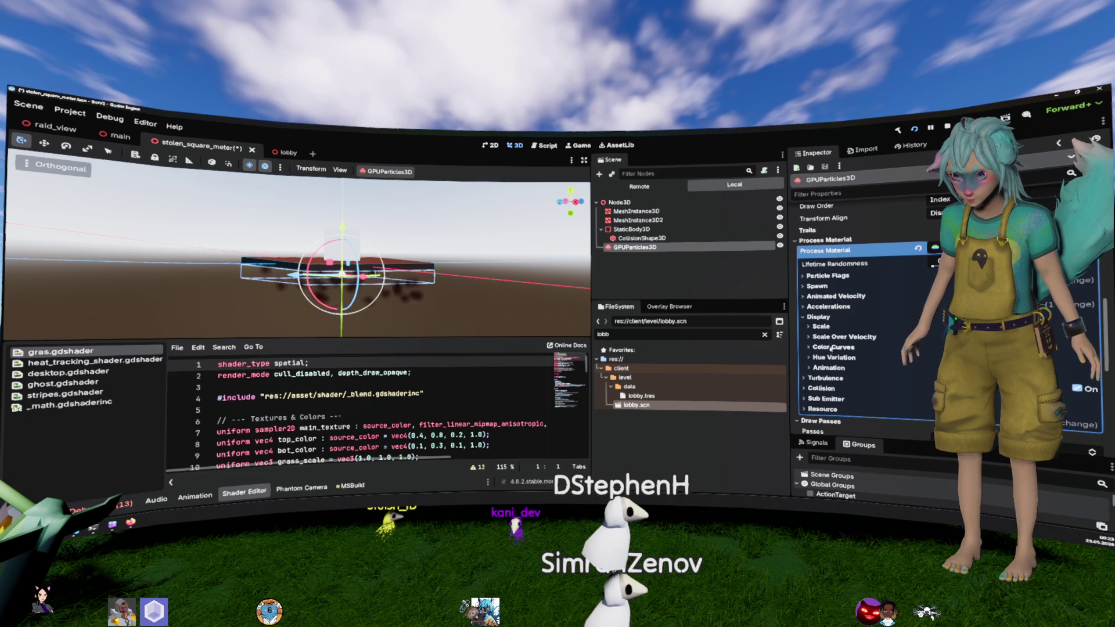
Glance at the particle Scale options, then expand Scale Over Velocity under Display.
click(837, 327)
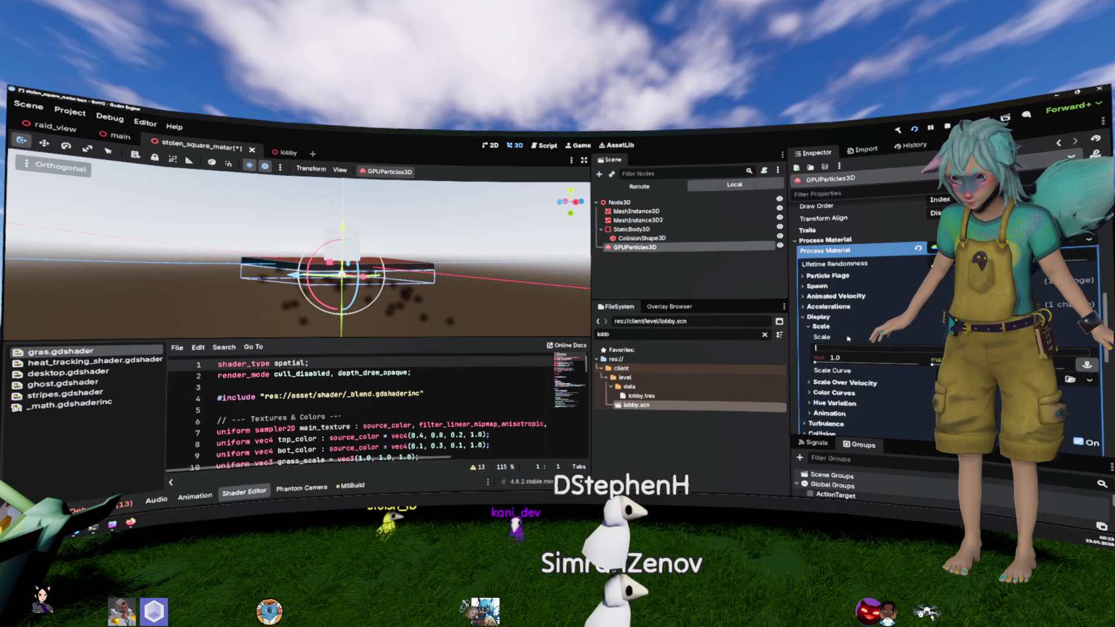
click(818, 328)
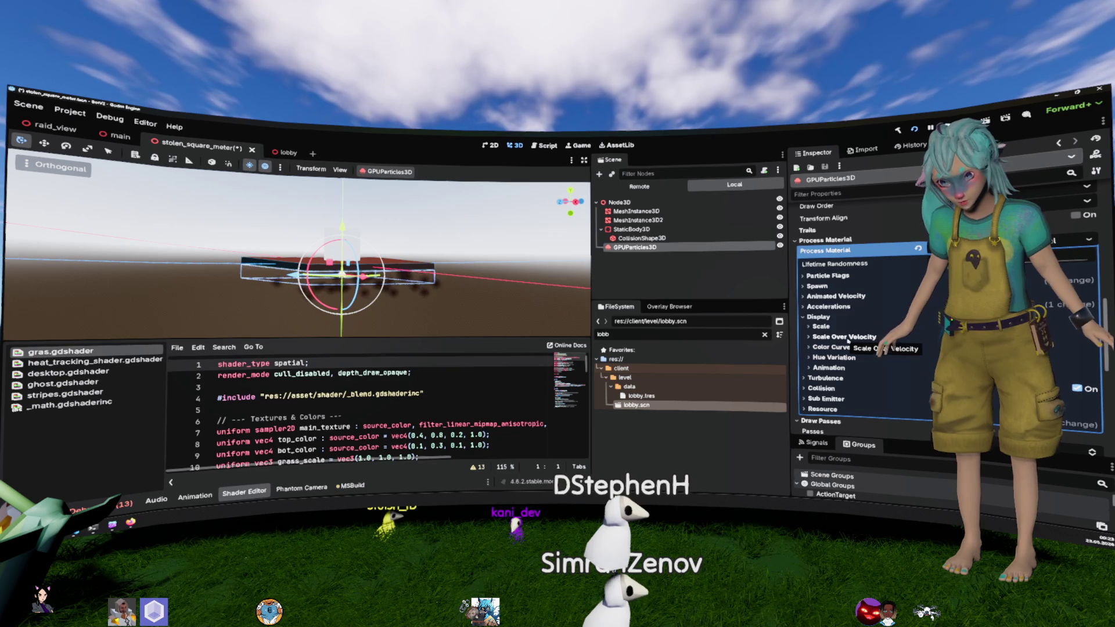
click(849, 337)
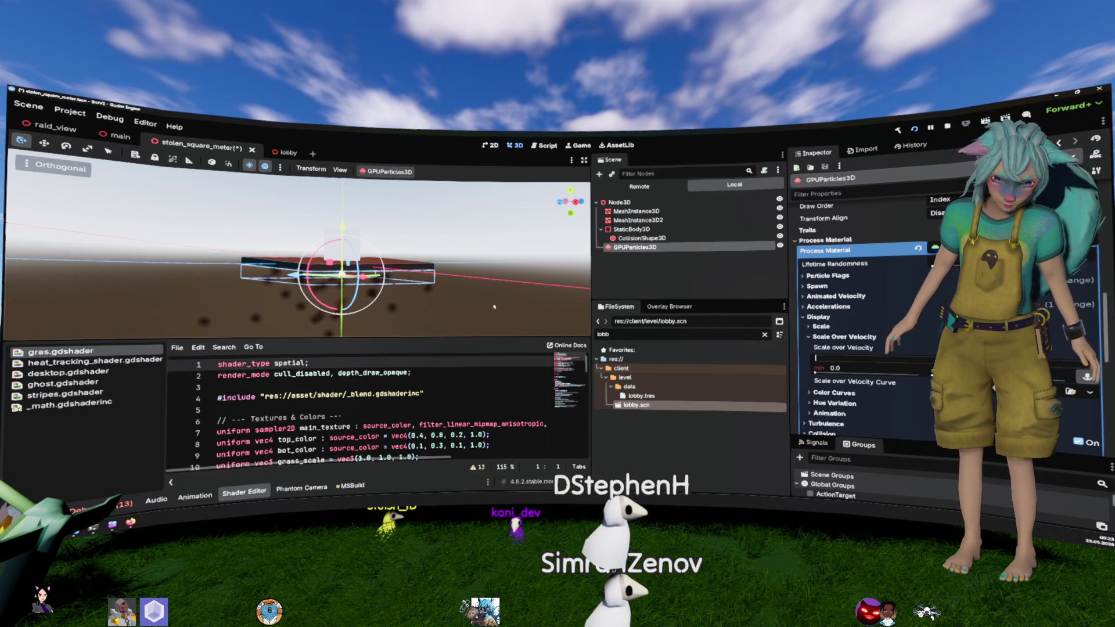
scroll(414, 278, up, 5)
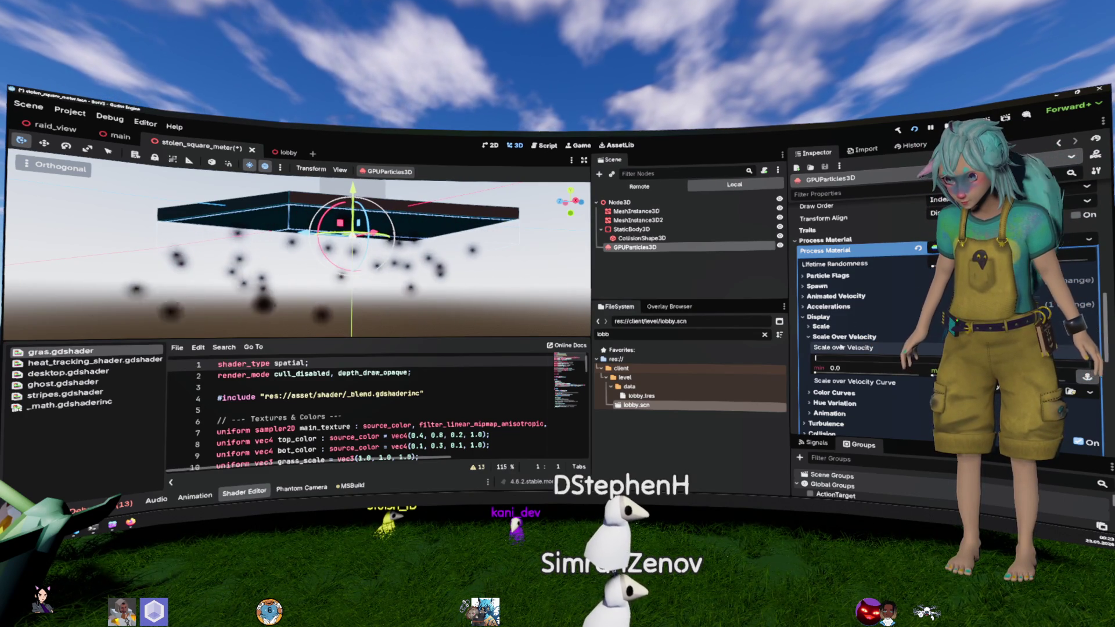
Briefly check the Animation and Turbulence sections, then expand the particle Scale settings.
click(844, 337)
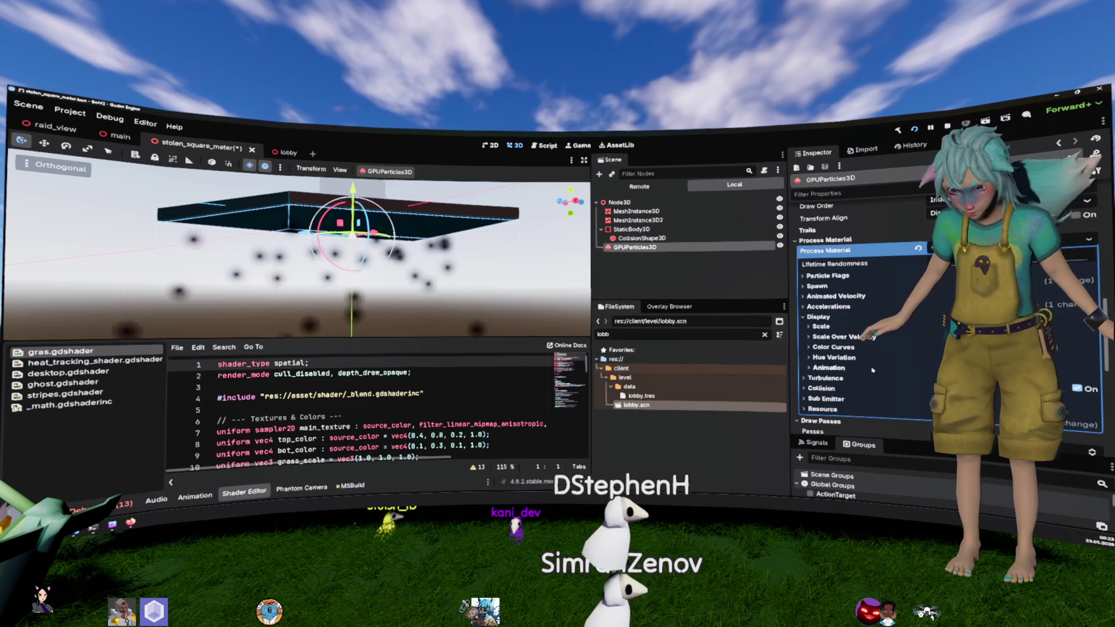
click(873, 369)
scroll(873, 370, down, 3)
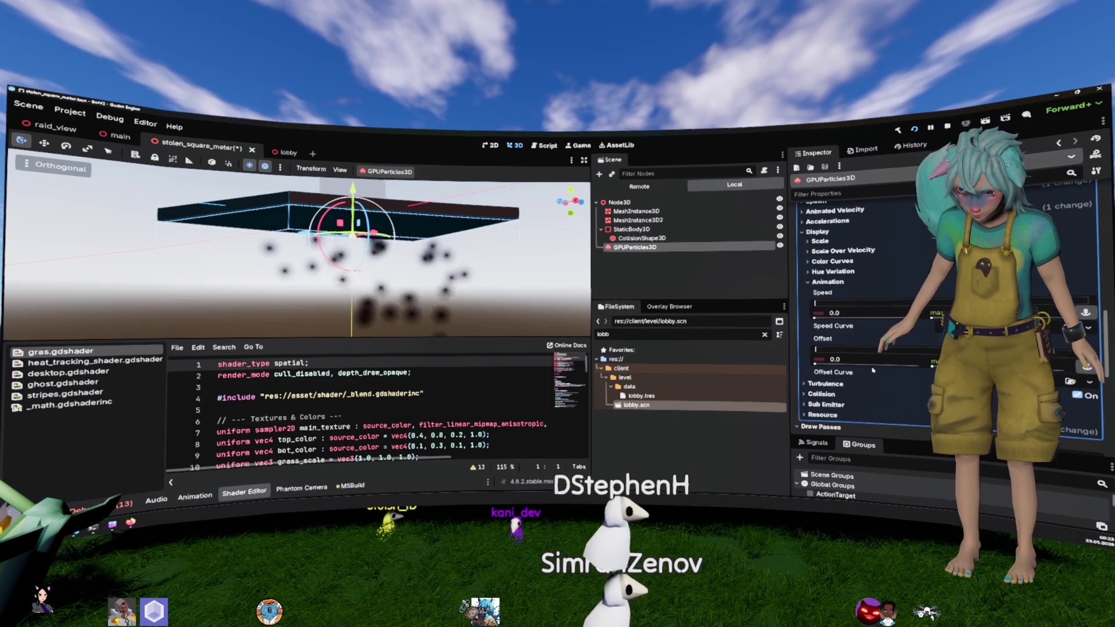
click(829, 284)
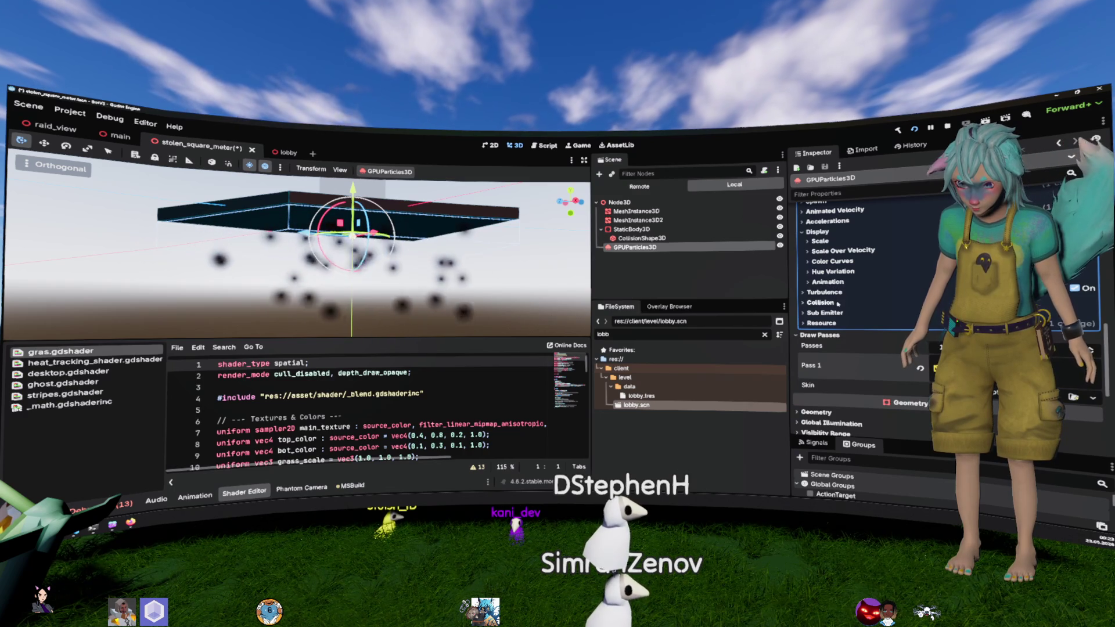
click(825, 292)
click(829, 292)
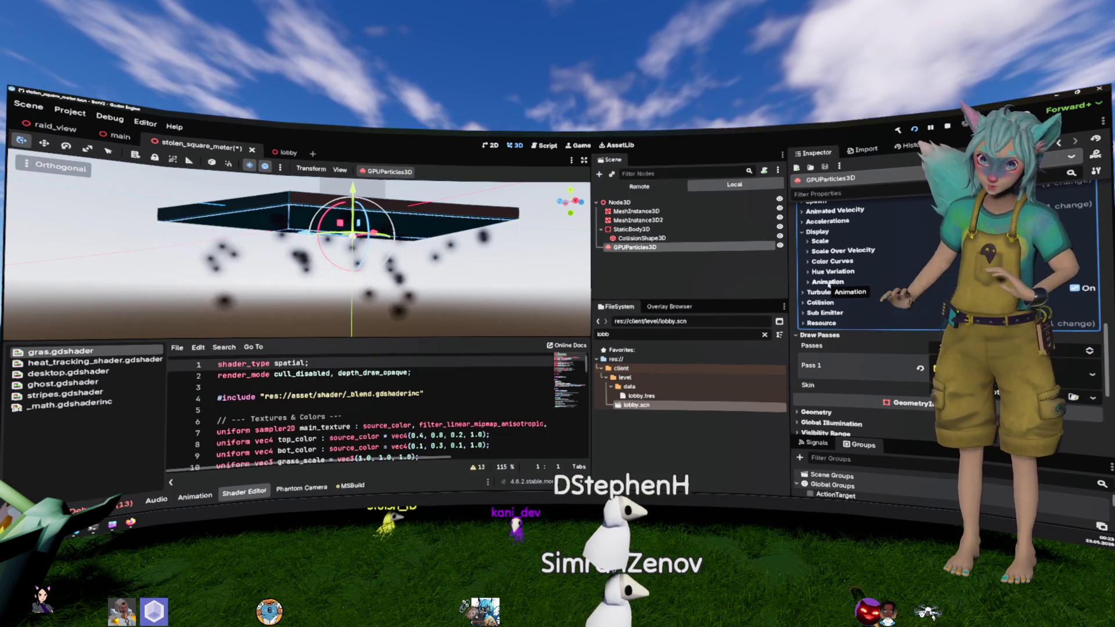
scroll(828, 279, up, 1)
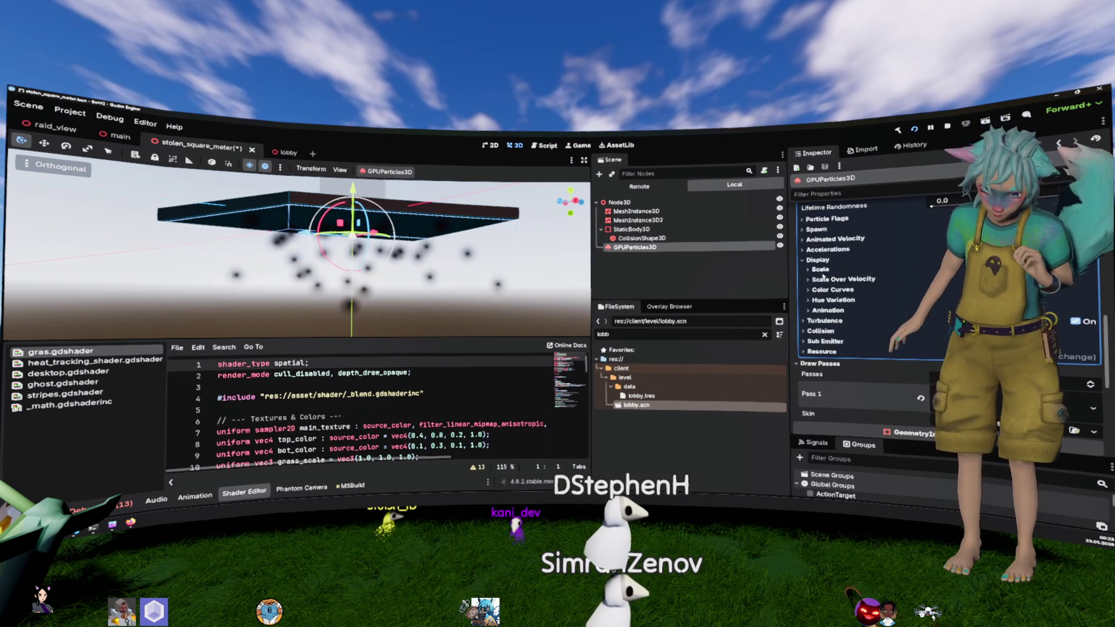
click(824, 270)
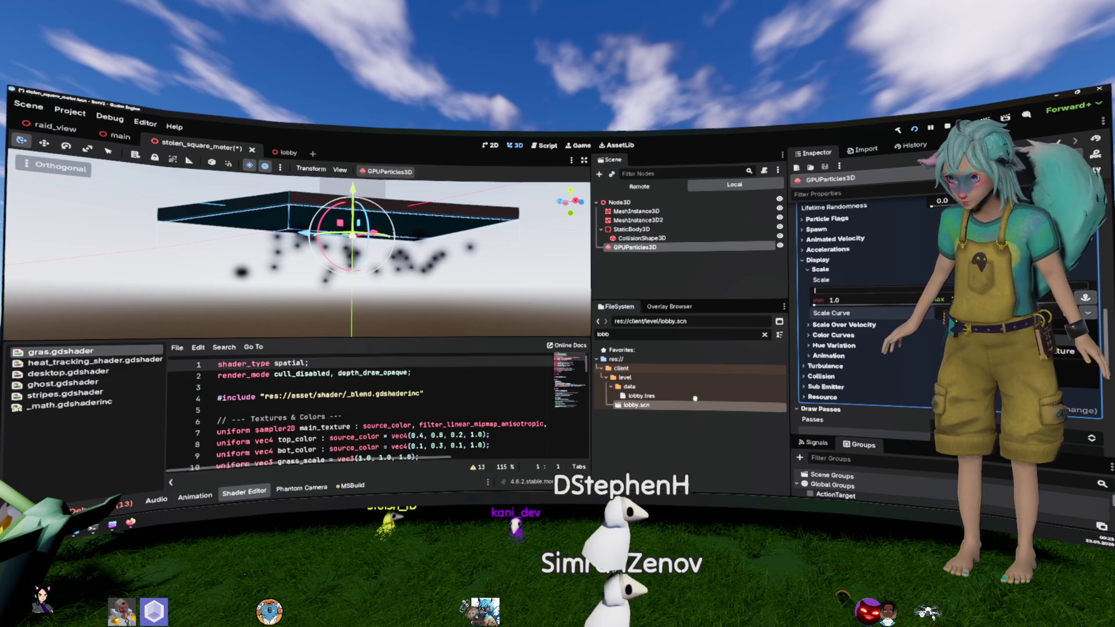
Expand the Scale Curve, delete its top point at 1.0, and select the (0,0) point.
click(831, 313)
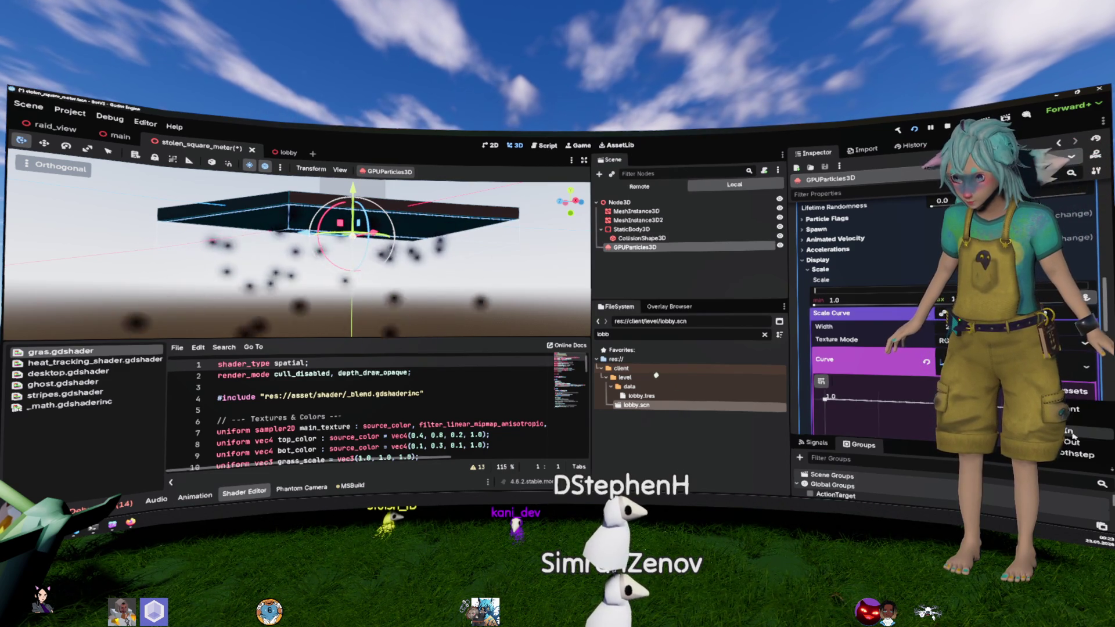
scroll(349, 243, down, 2)
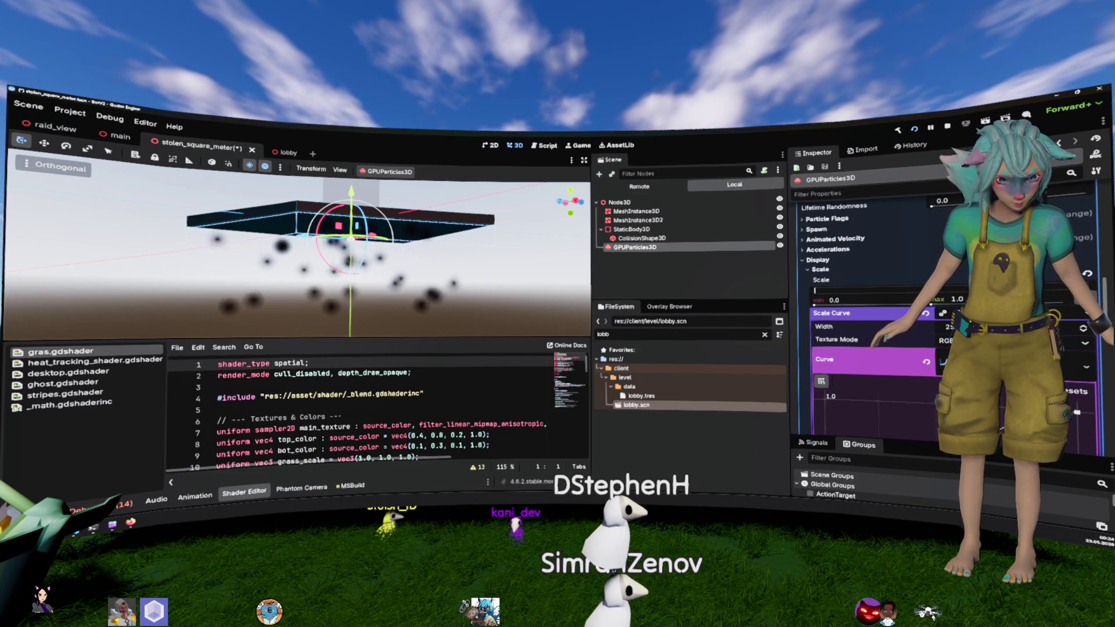
scroll(895, 279, down, 2)
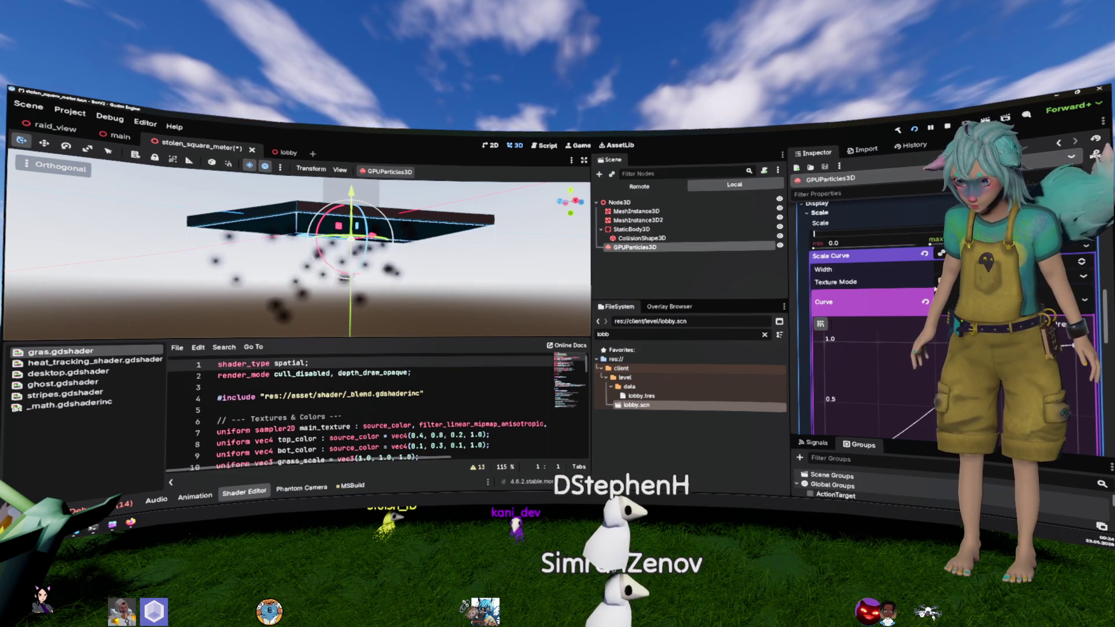
scroll(930, 279, down, 3)
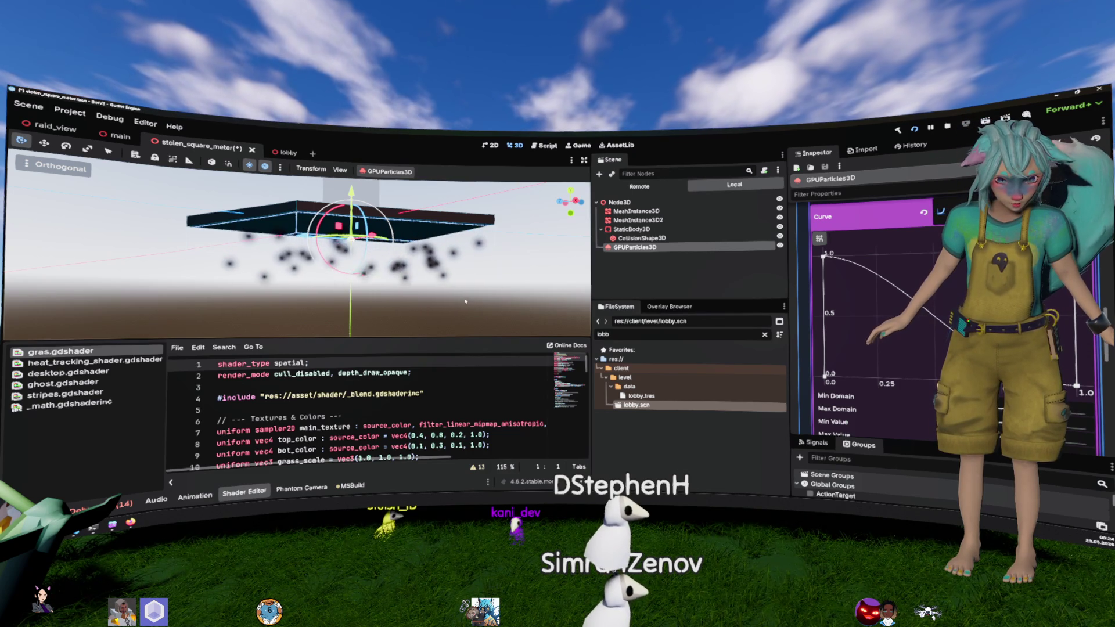
key(Delete)
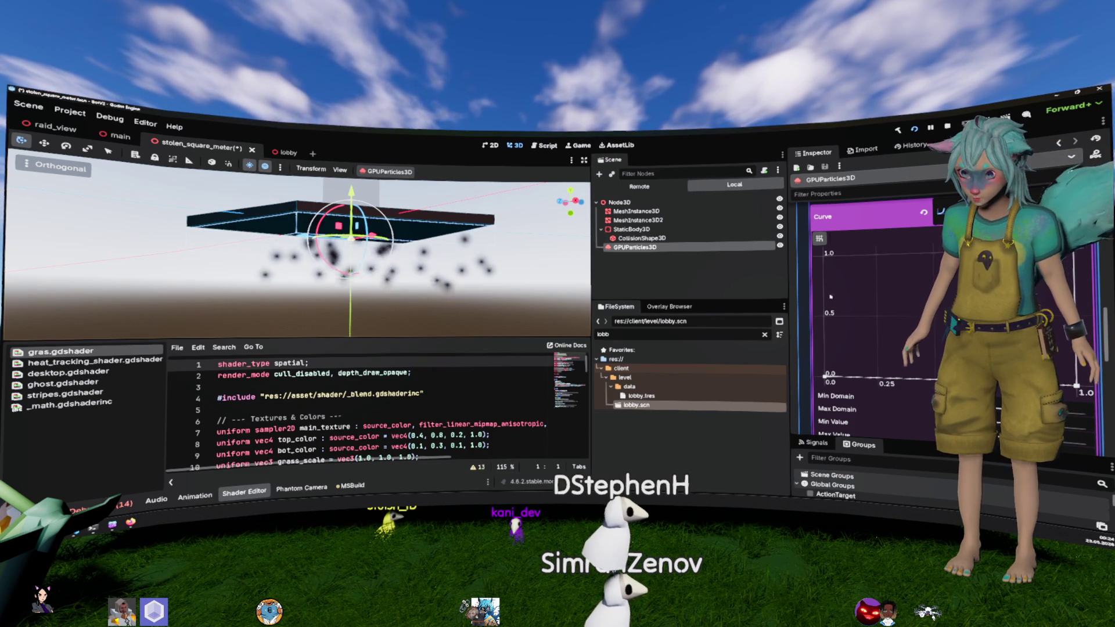
click(825, 373)
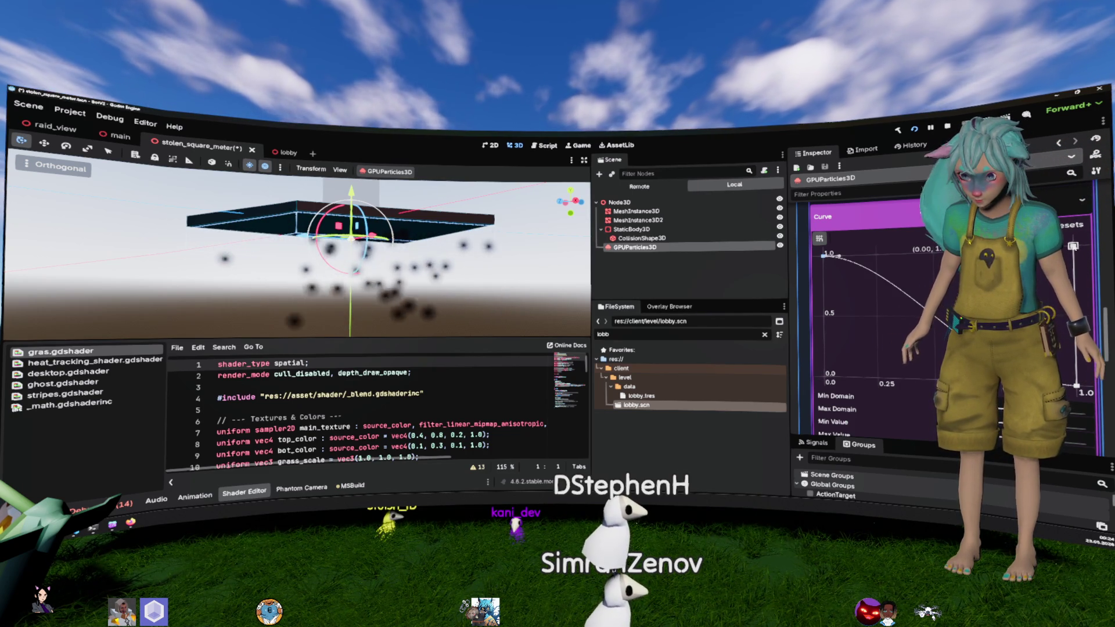
Set the particle Scale maximum to 5.
scroll(872, 320, up, 3)
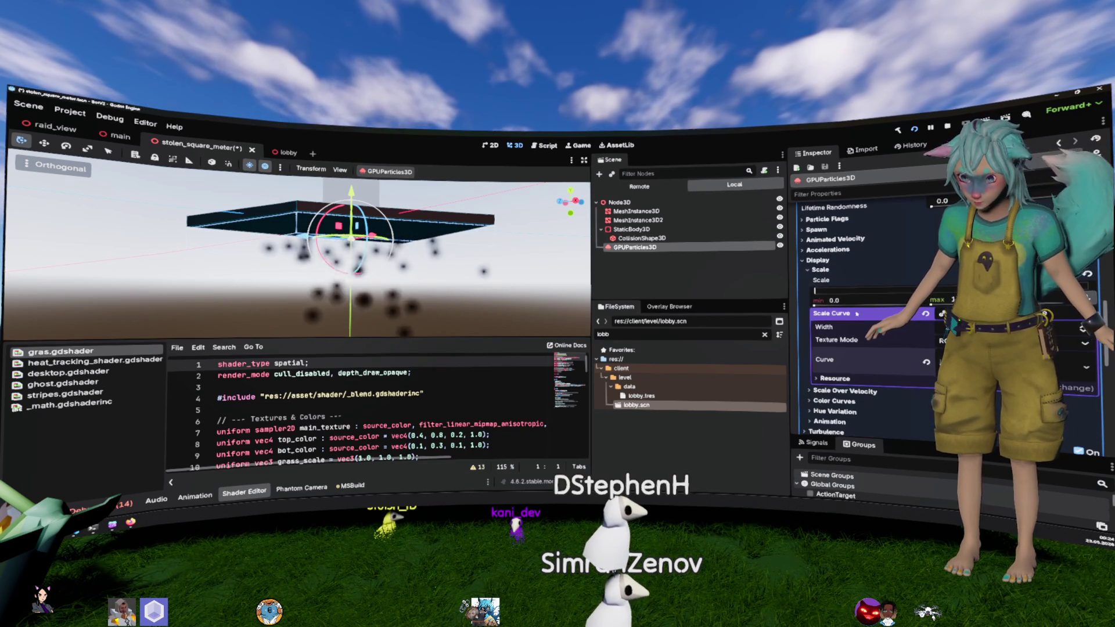
scroll(392, 288, down, 4)
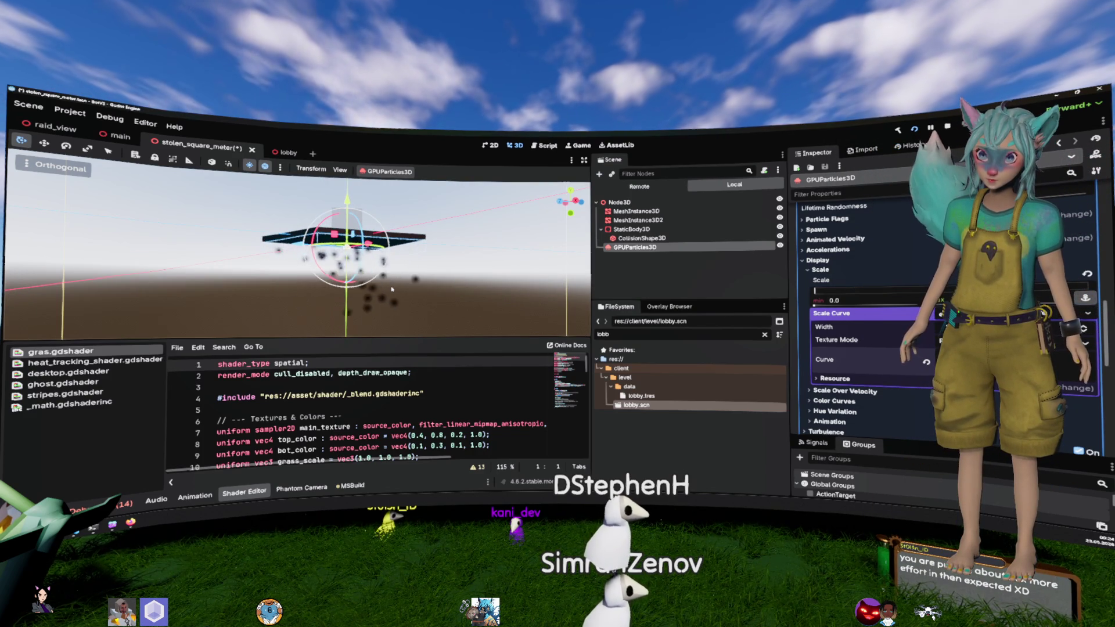
scroll(391, 288, up, 2)
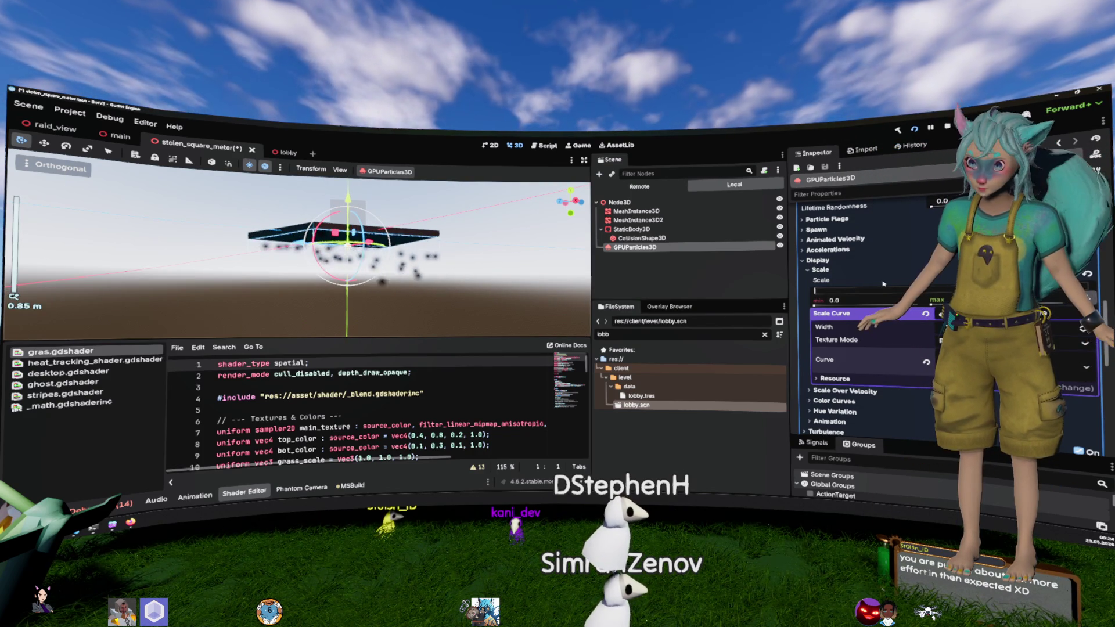
click(945, 299)
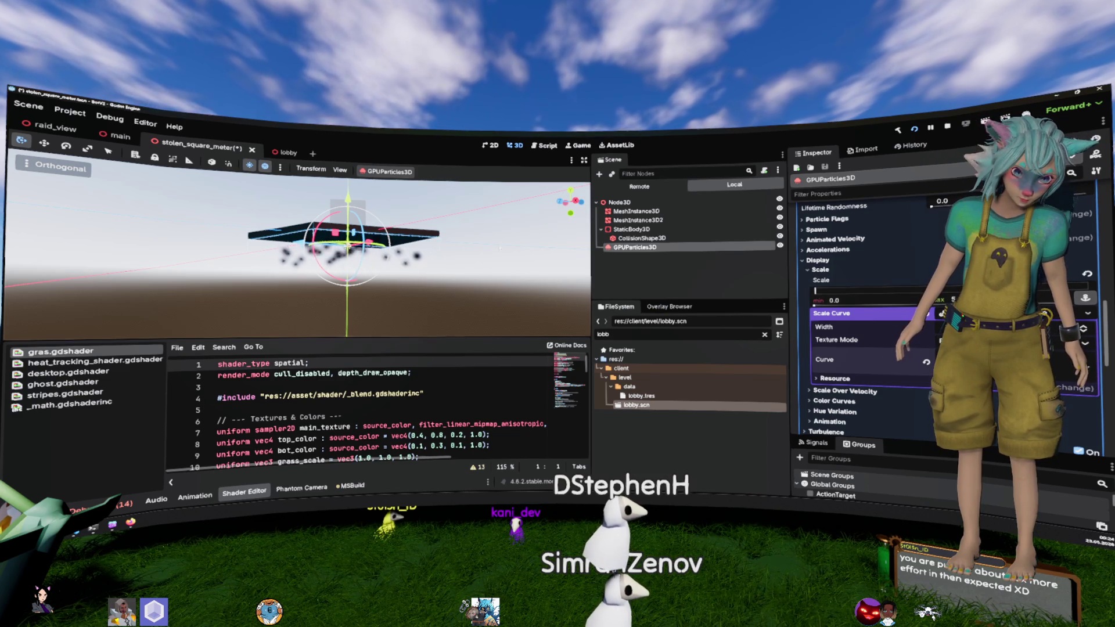
scroll(402, 259, up, 2)
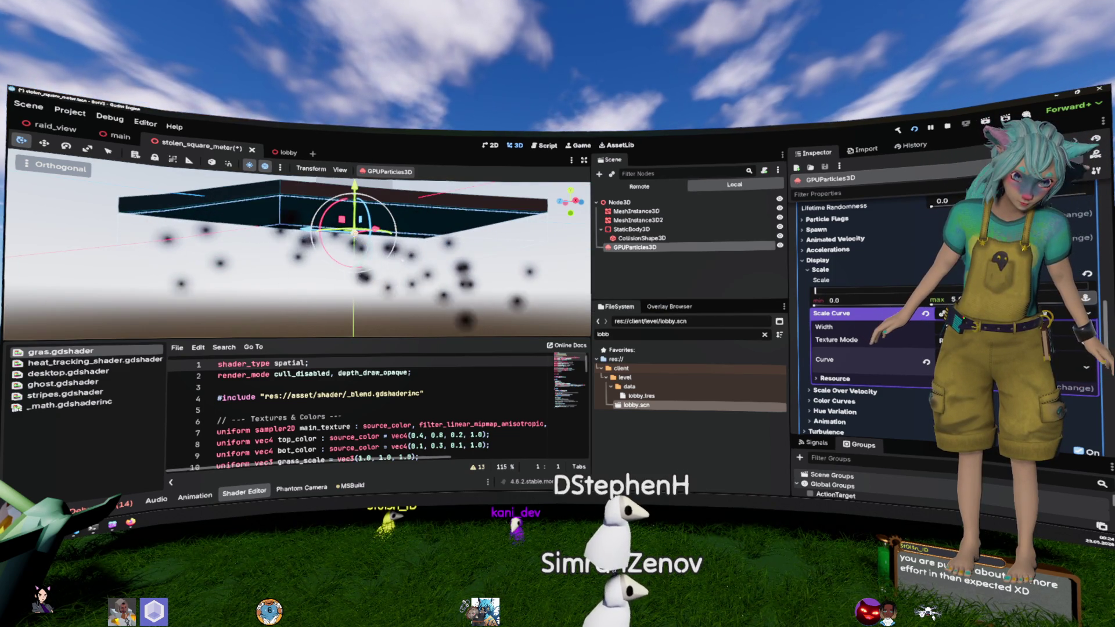
scroll(880, 278, up, 2)
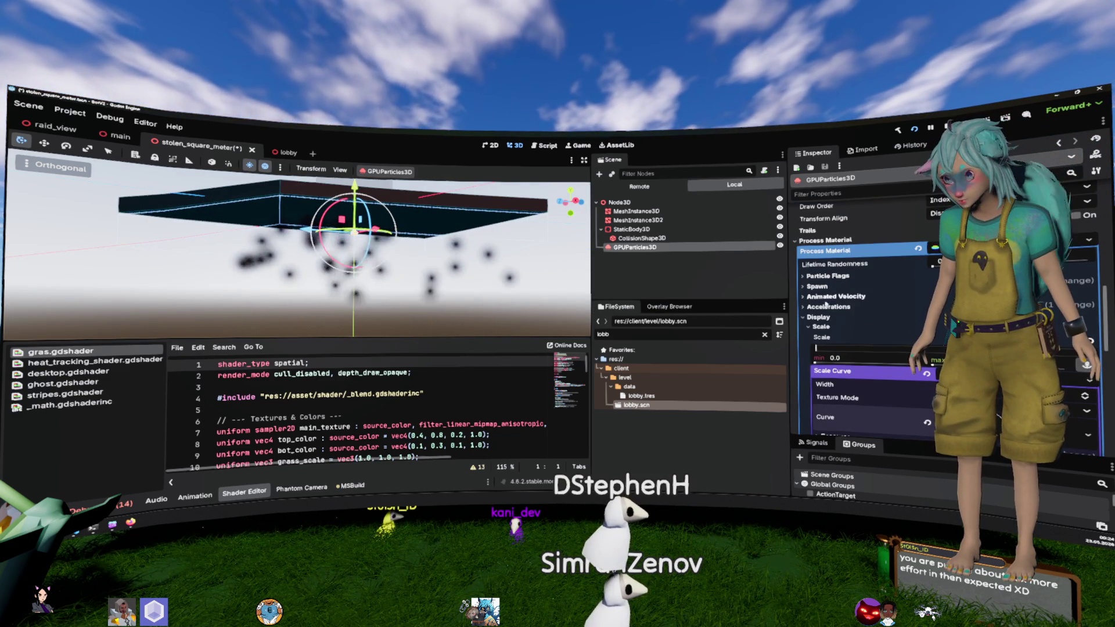
Try raising the Scale minimum, then undo it back to 1.0.
scroll(830, 299, up, 3)
scroll(831, 304, down, 5)
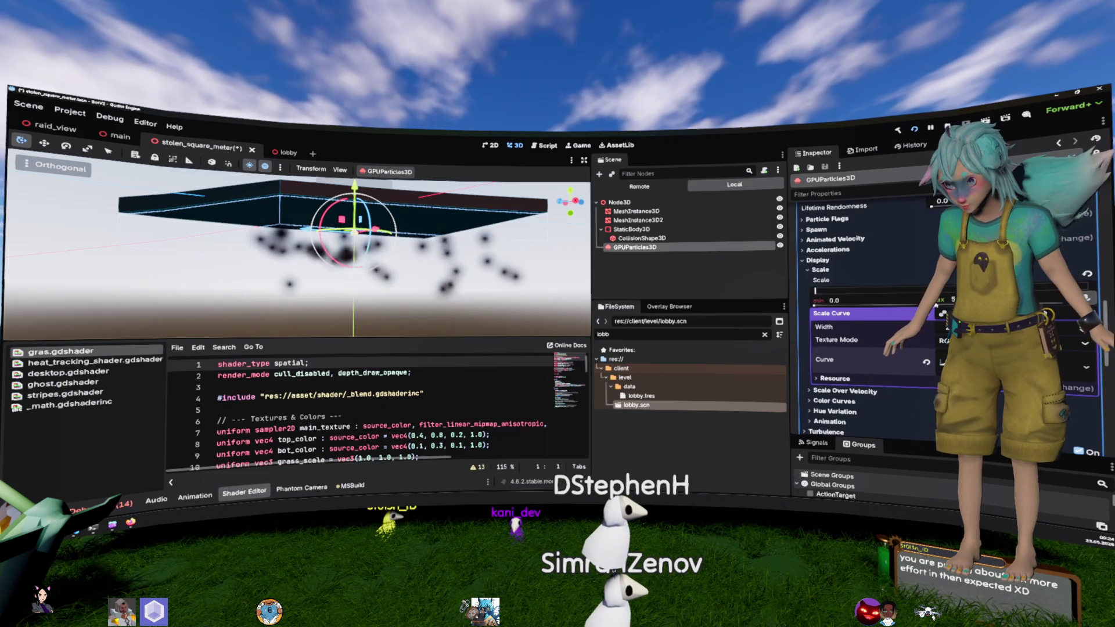
drag(816, 290, 952, 292)
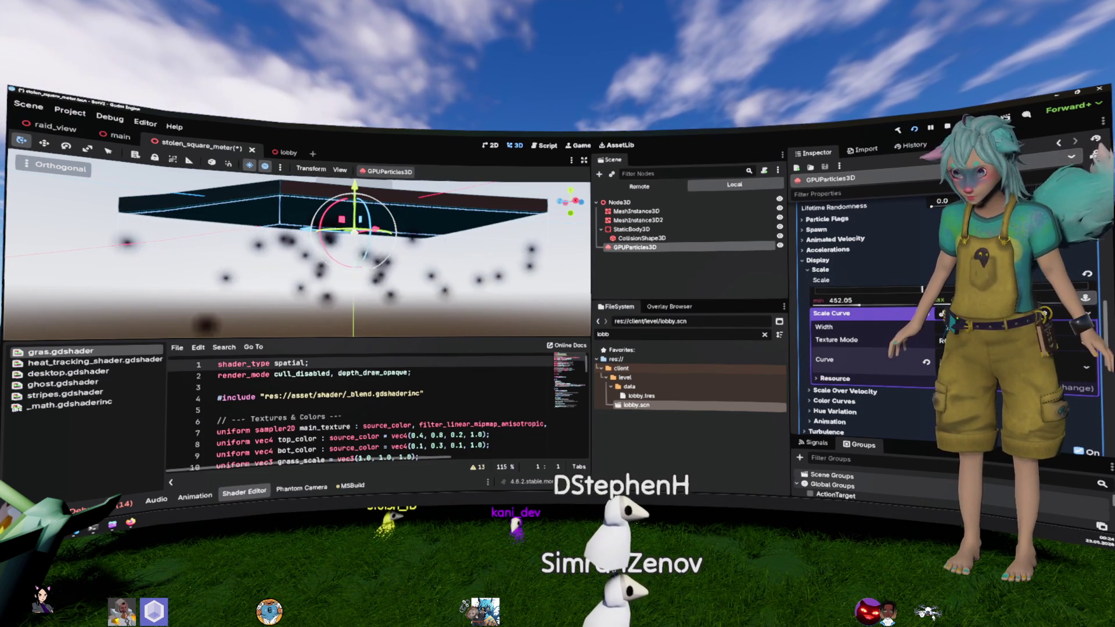
key(ctrl+z)
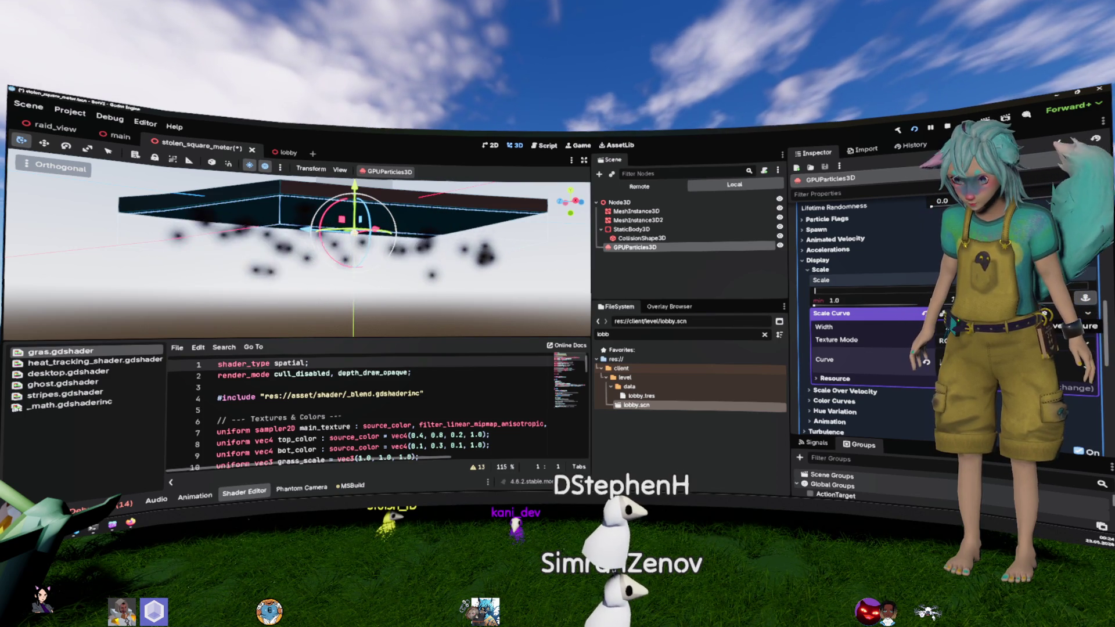
Drag the Scale Curve's first point up to 1.0 so particles shrink over their lifetime.
click(917, 361)
scroll(871, 349, down, 3)
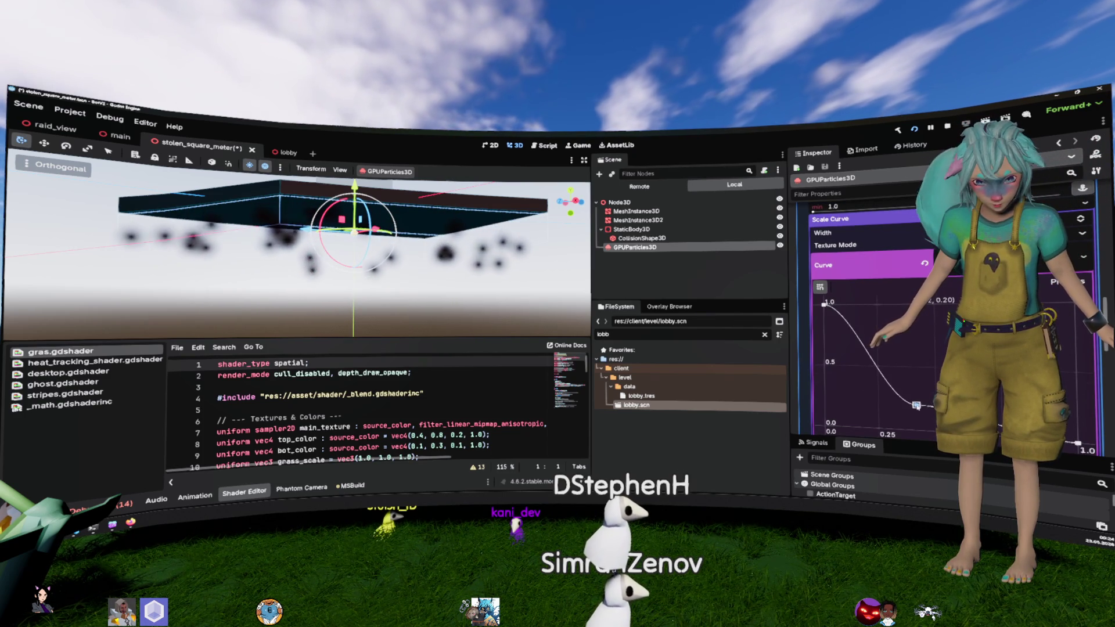
drag(928, 398, 912, 302)
scroll(829, 299, up, 5)
Collapse the scale settings, the Scale Curve graph and the Display section.
click(842, 291)
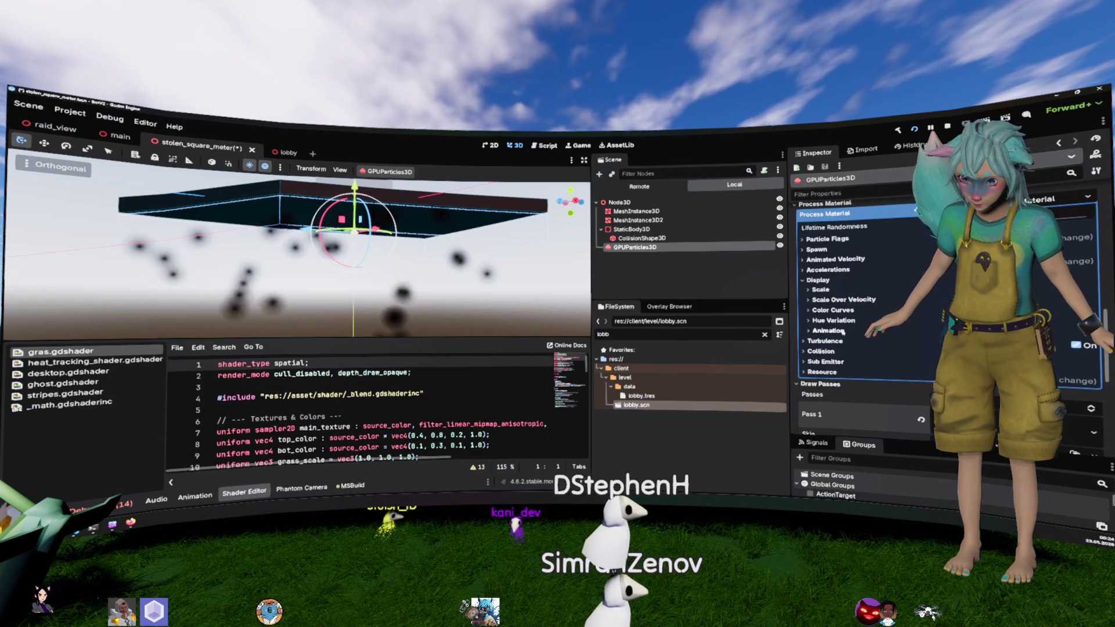
click(820, 289)
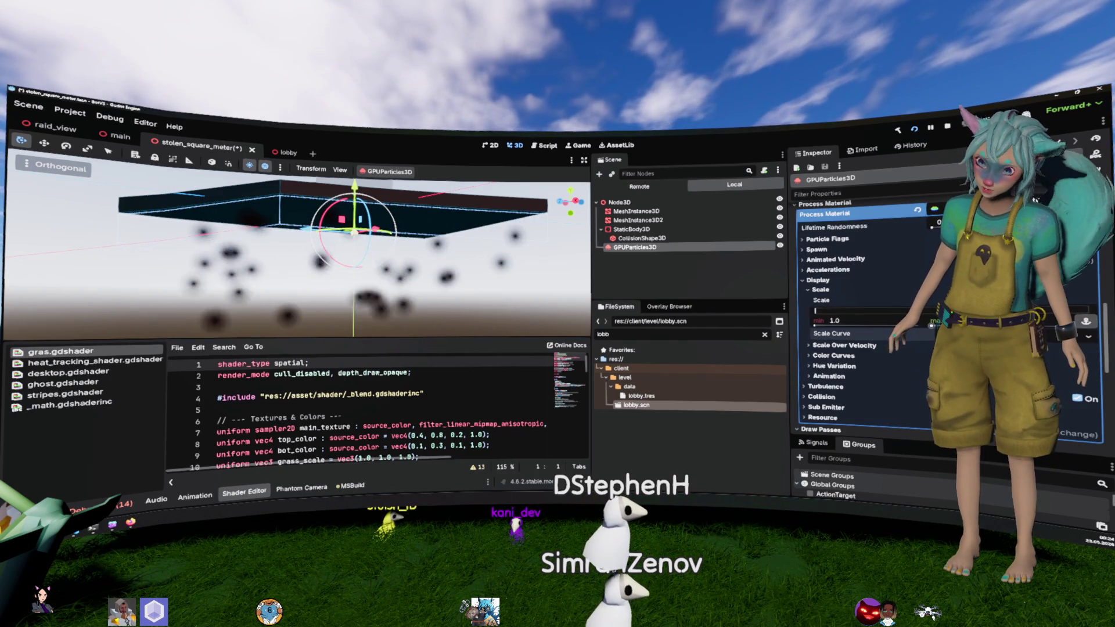
click(871, 334)
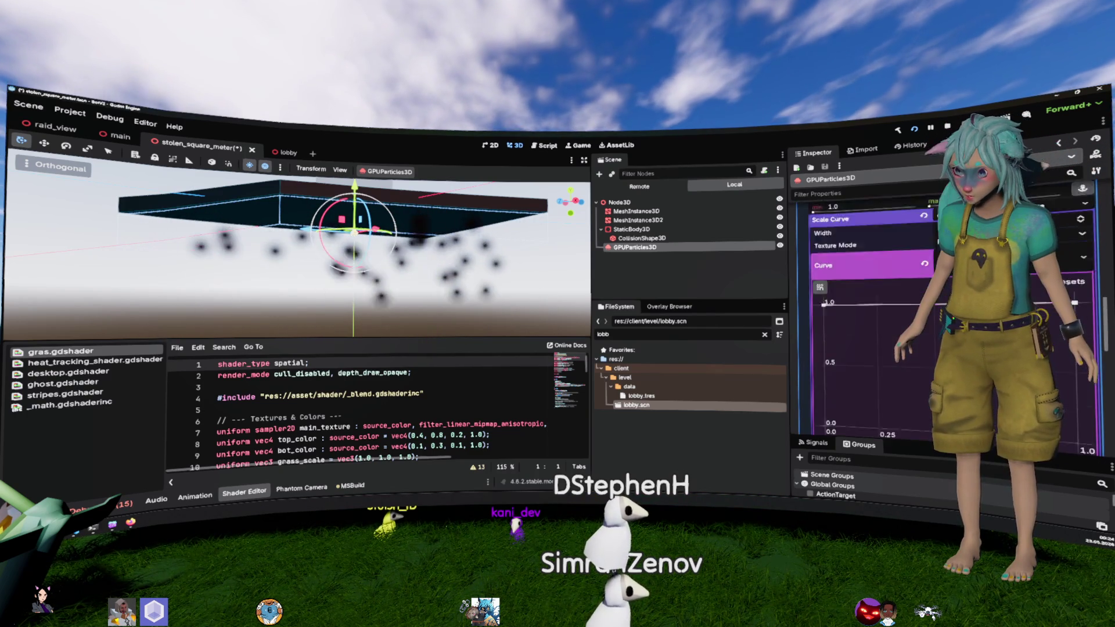
scroll(843, 254, up, 3)
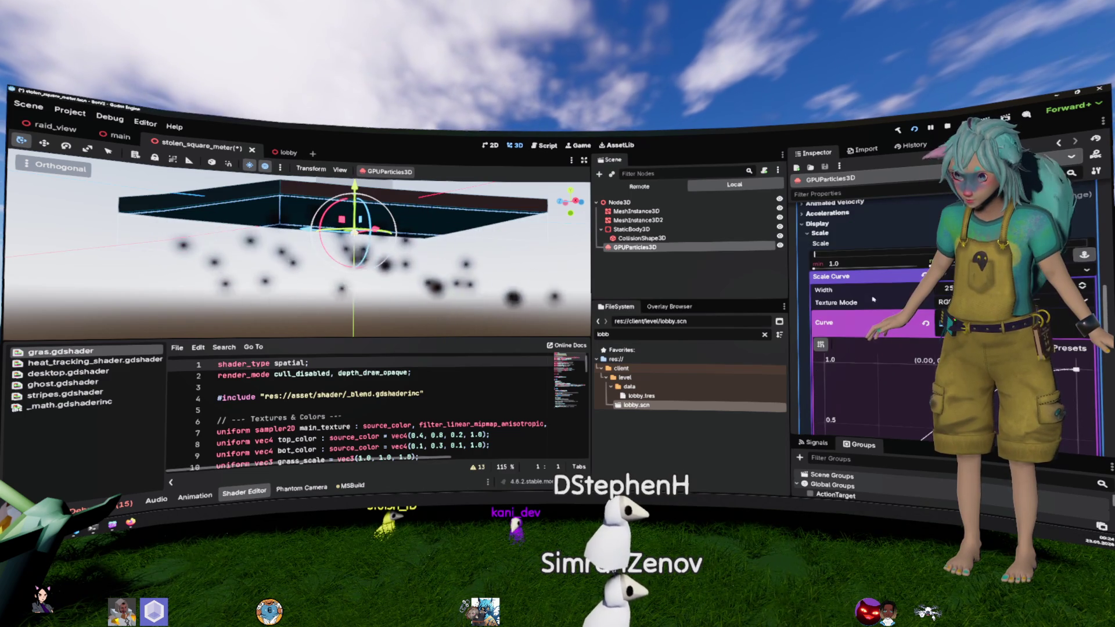
scroll(823, 274, down, 3)
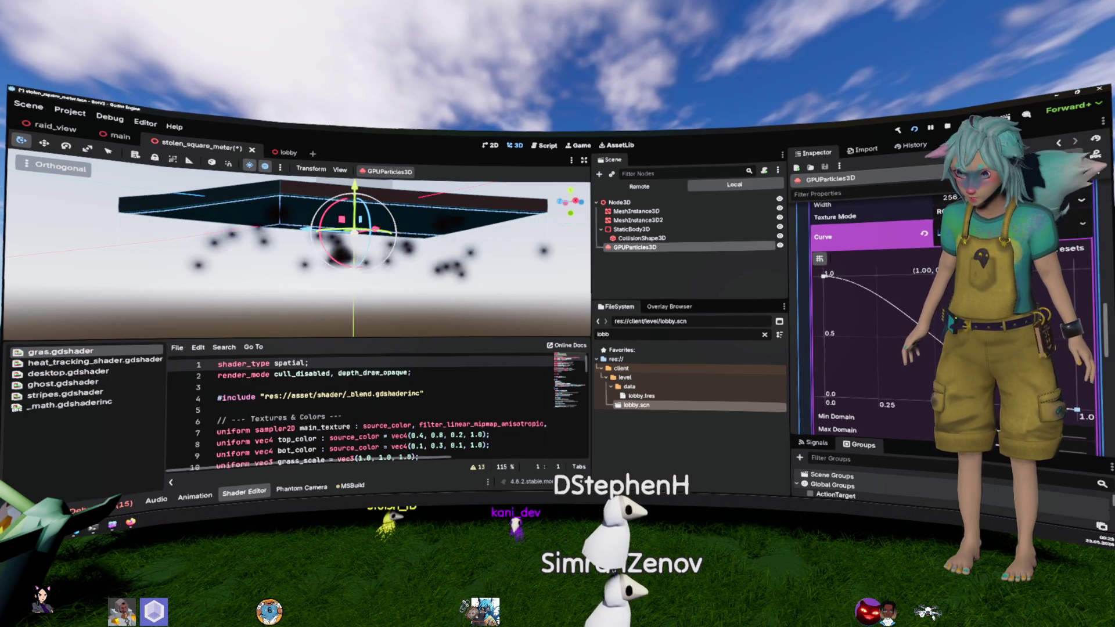
scroll(823, 274, up, 2)
click(823, 293)
scroll(830, 260, up, 2)
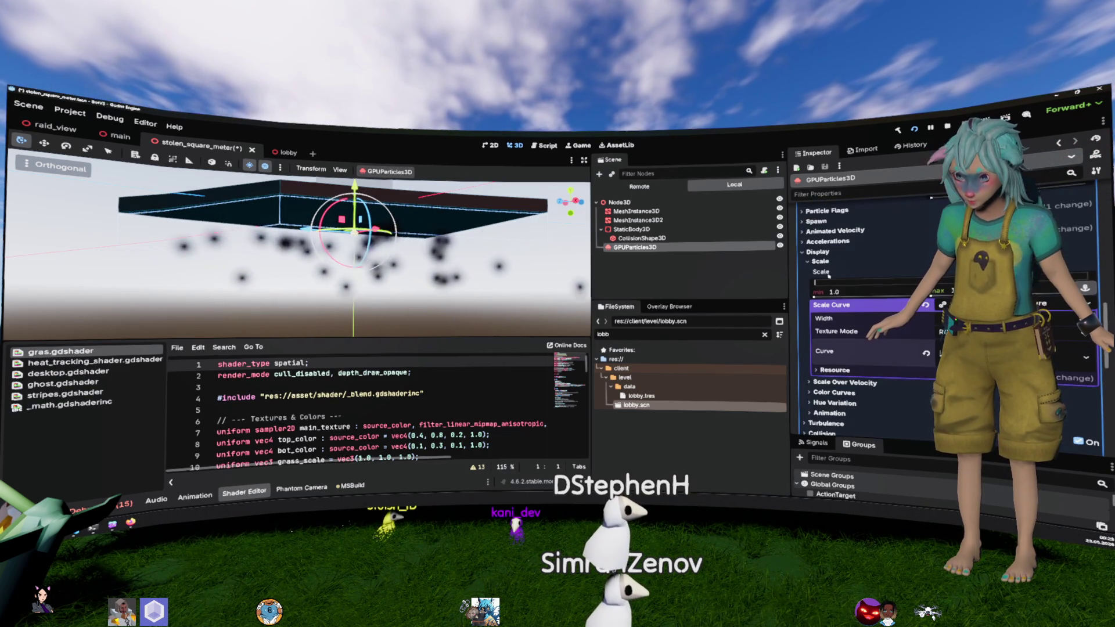
click(828, 252)
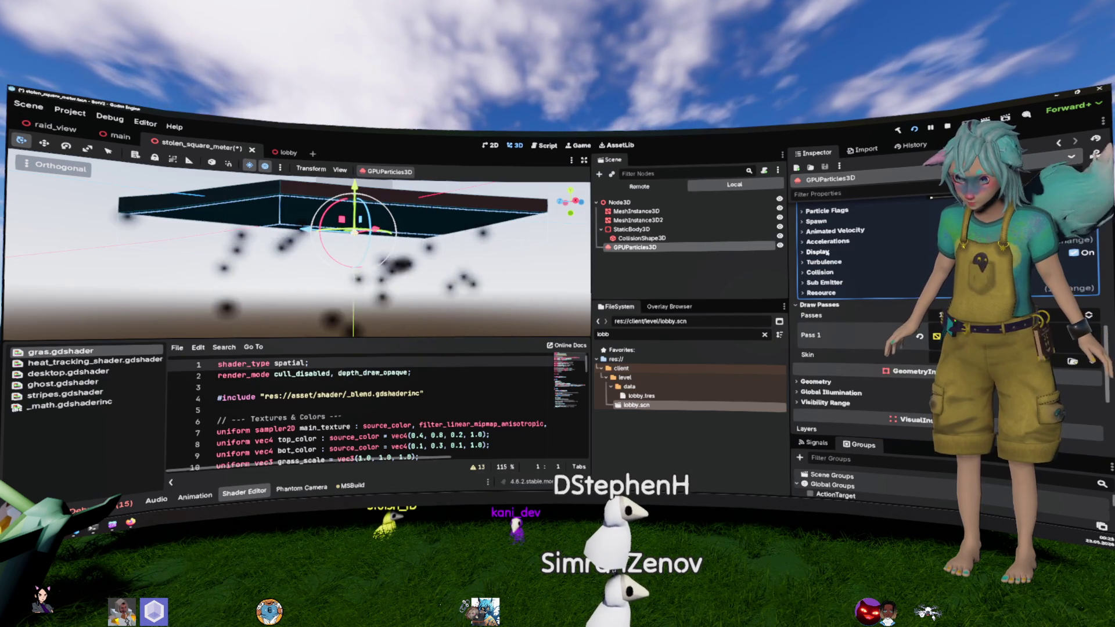
Expand the draw pass mesh and its material to inspect their settings.
click(854, 335)
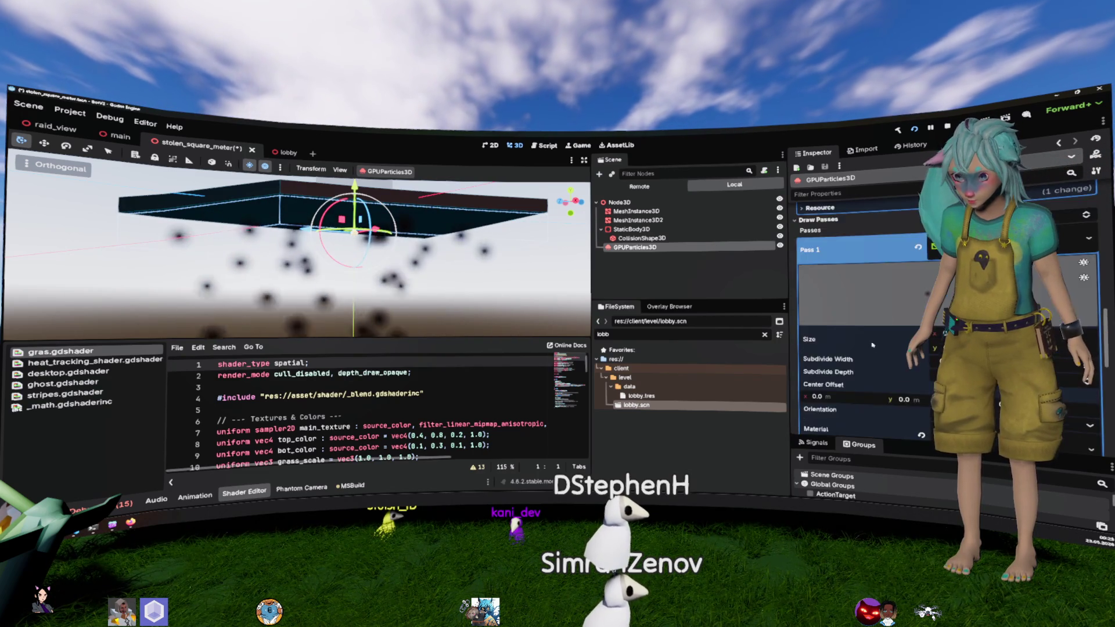
scroll(852, 311, down, 4)
click(871, 342)
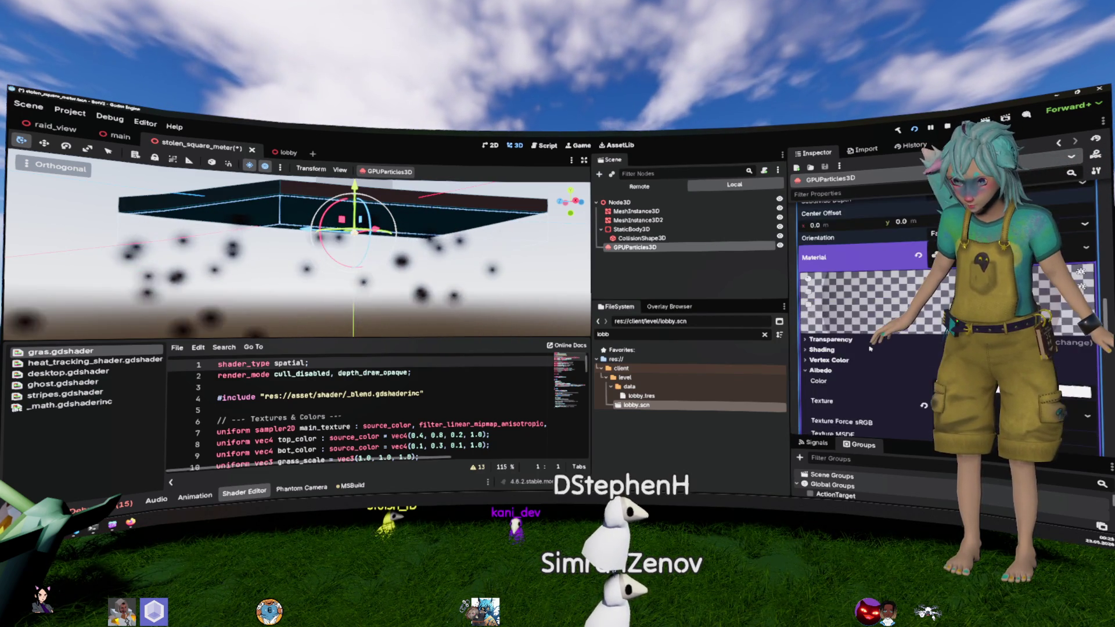
scroll(825, 294, down, 4)
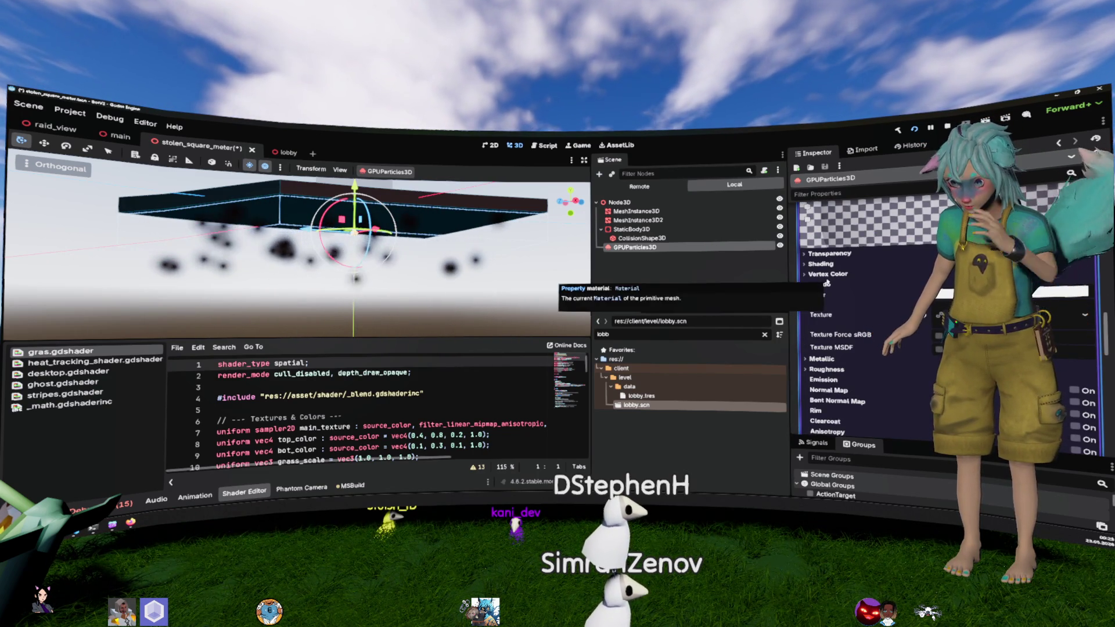
scroll(828, 280, down, 2)
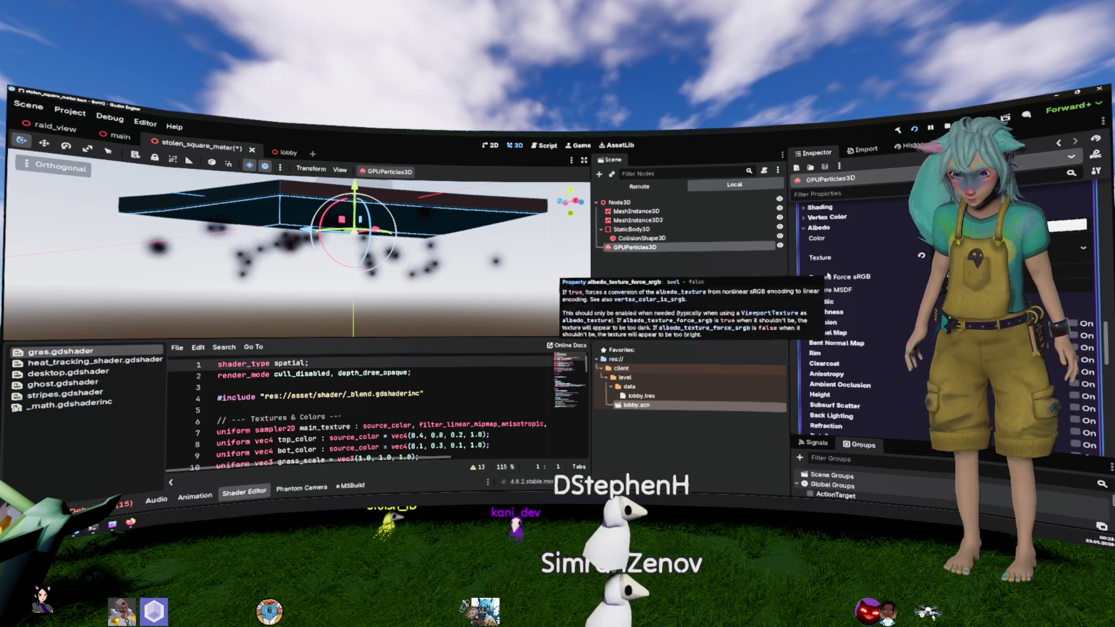
scroll(829, 273, up, 2)
Collapse the material's Shading and Material sections, returning to Process Material and Draw Passes.
click(826, 265)
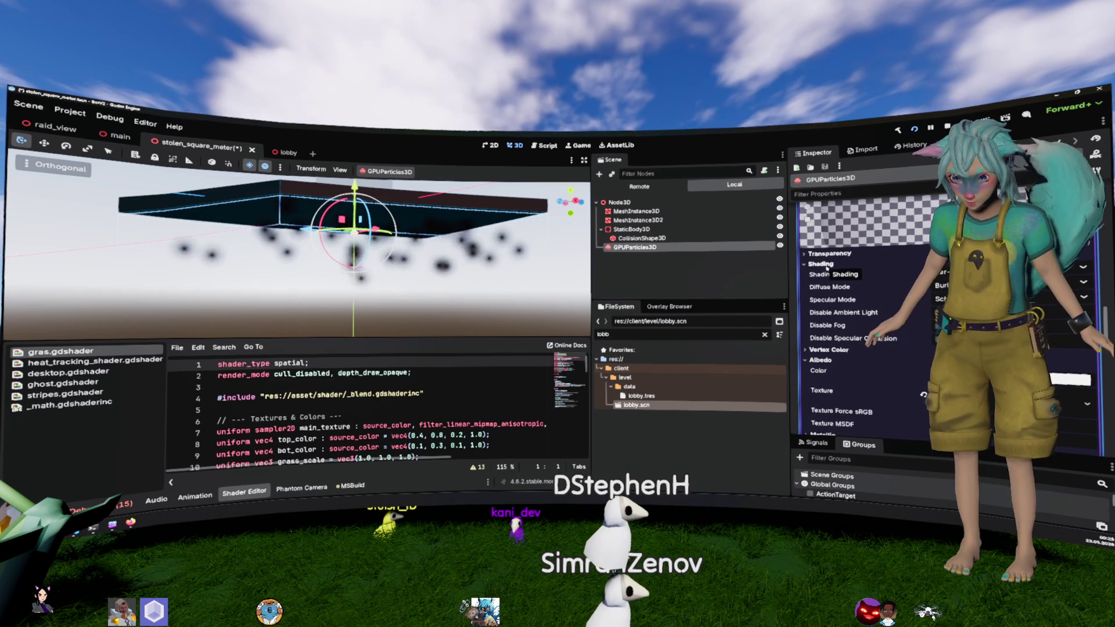
click(827, 265)
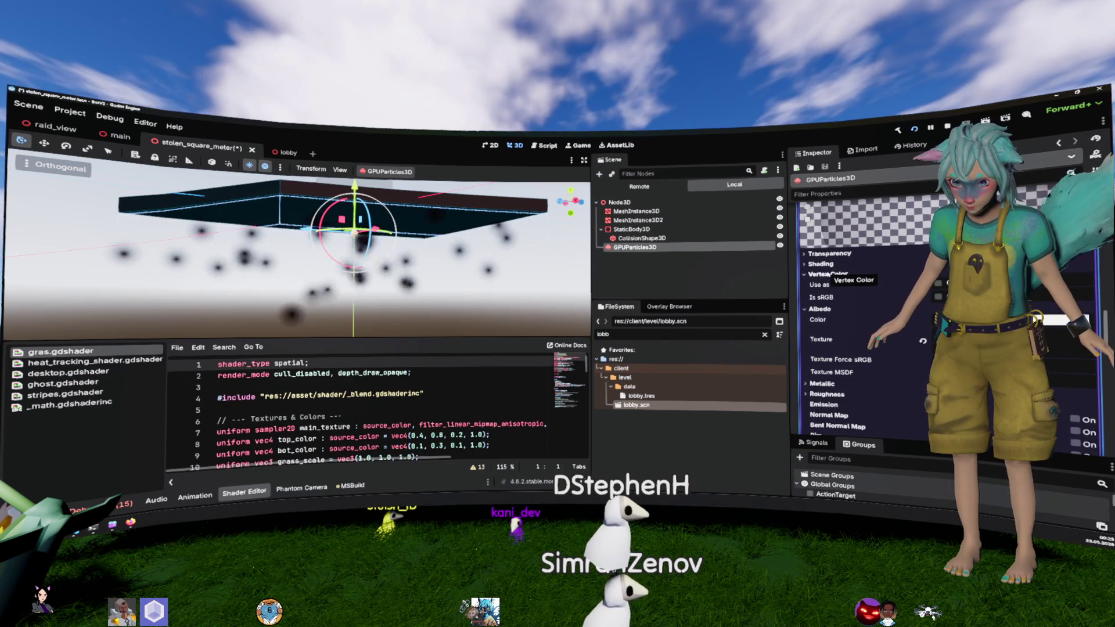
scroll(842, 294, up, 5)
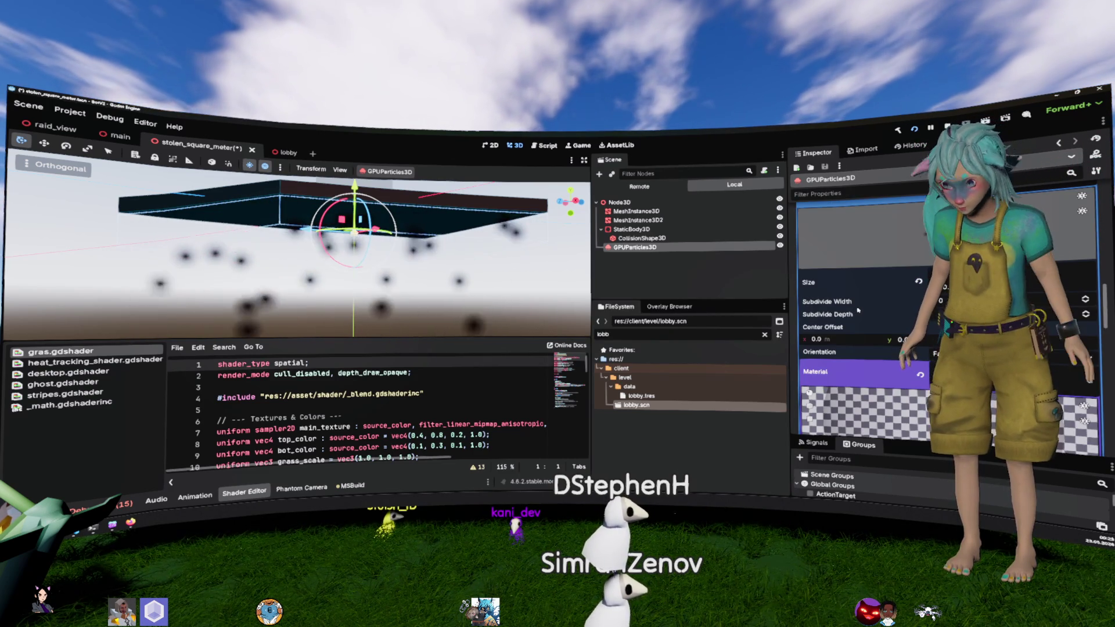
click(830, 372)
scroll(866, 314, down, 3)
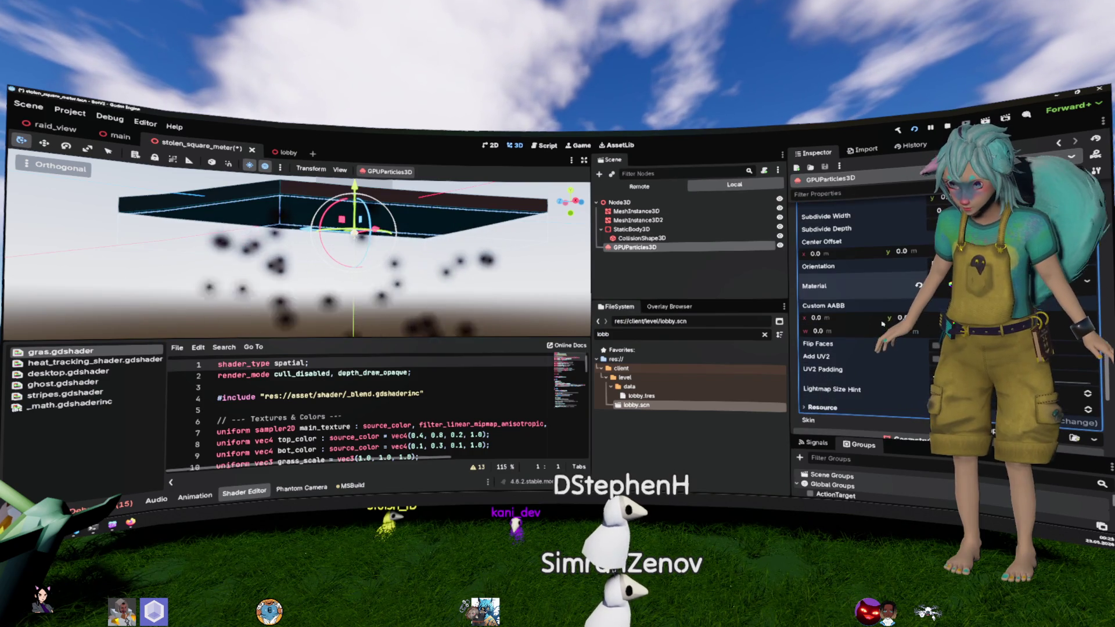
scroll(866, 371, up, 3)
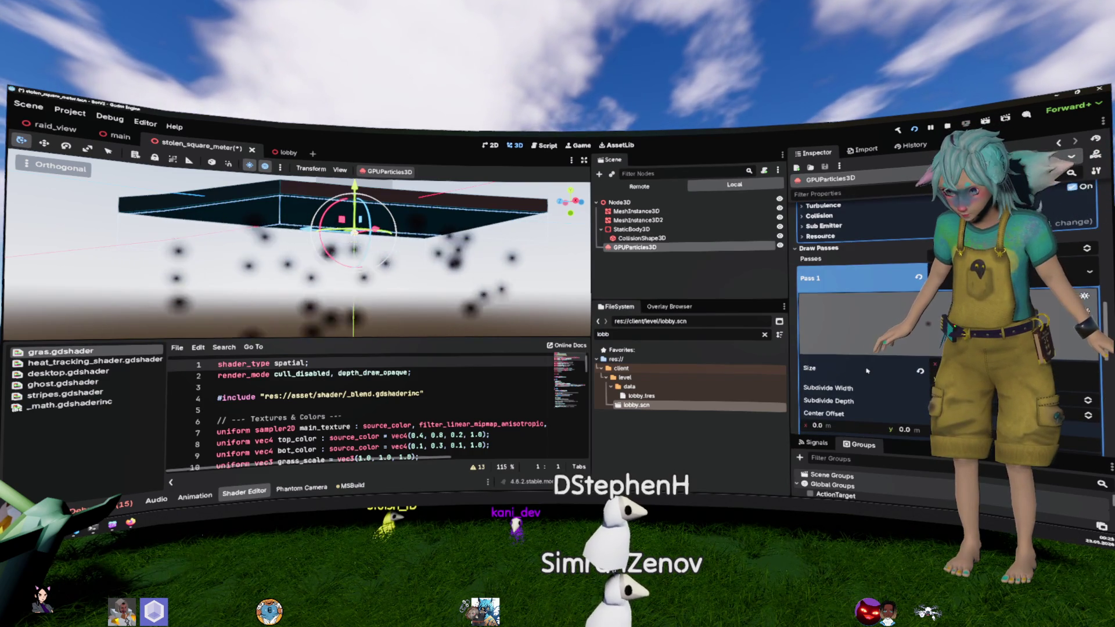
scroll(867, 371, up, 3)
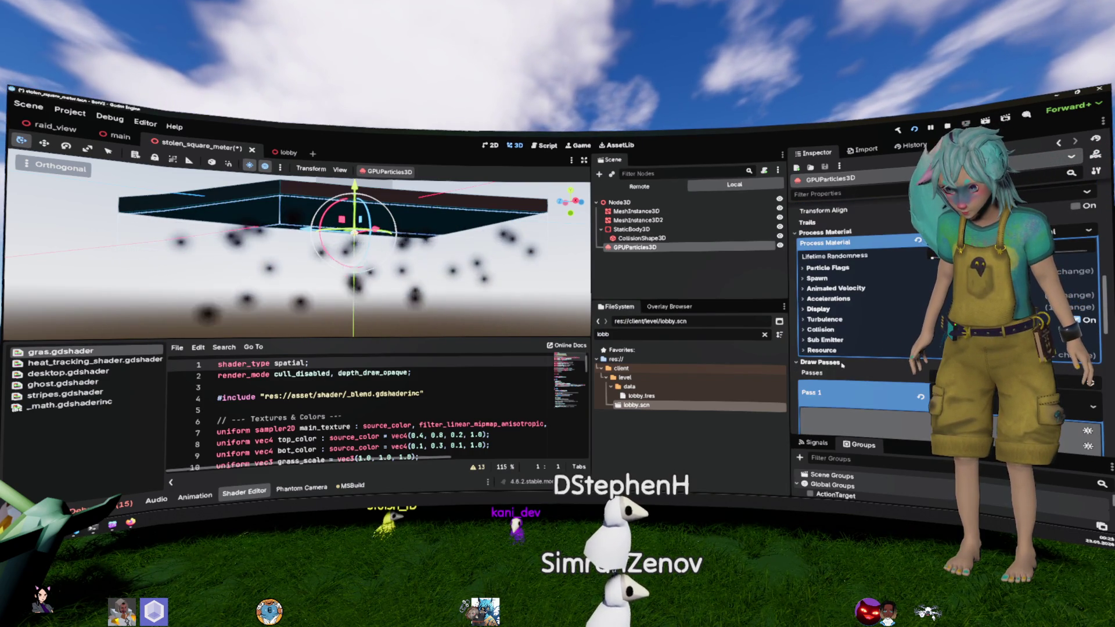
scroll(865, 372, up, 6)
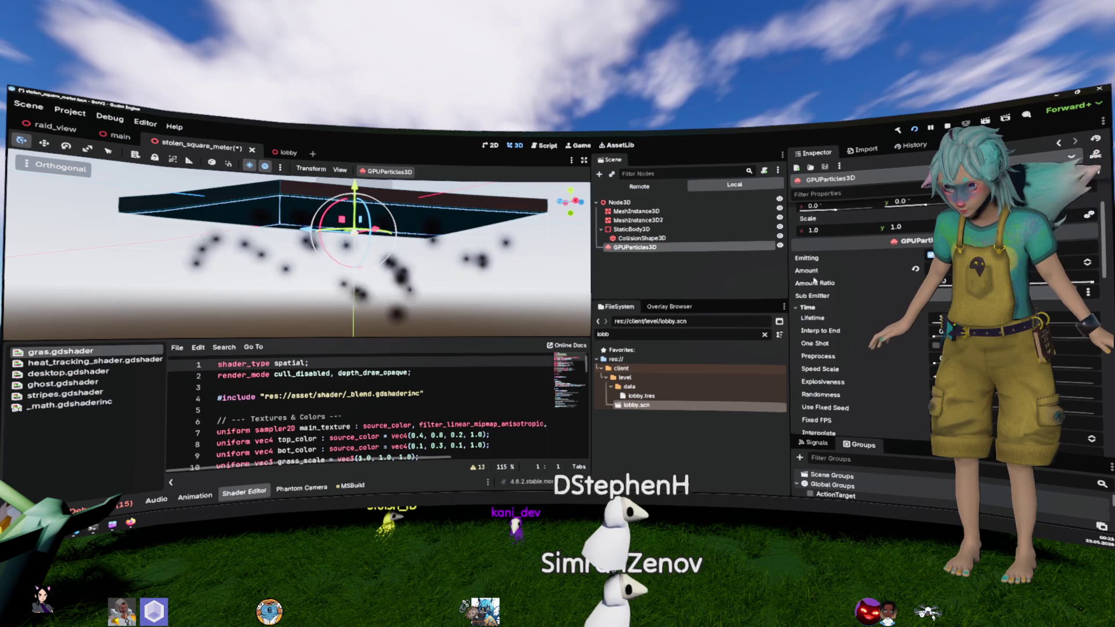
scroll(818, 299, down, 3)
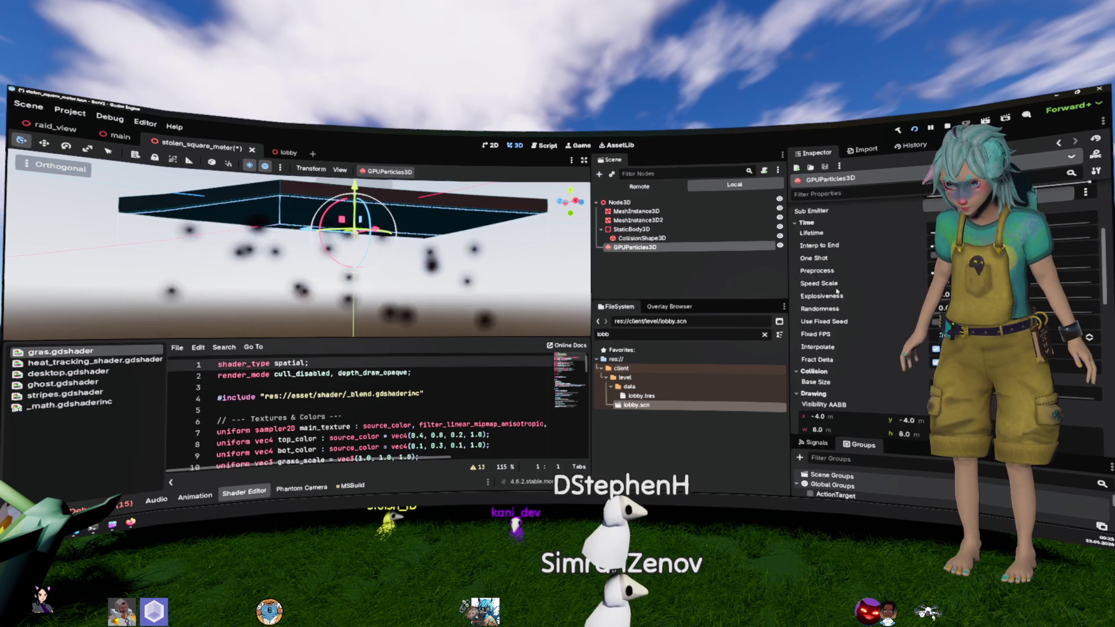
scroll(832, 359, down, 3)
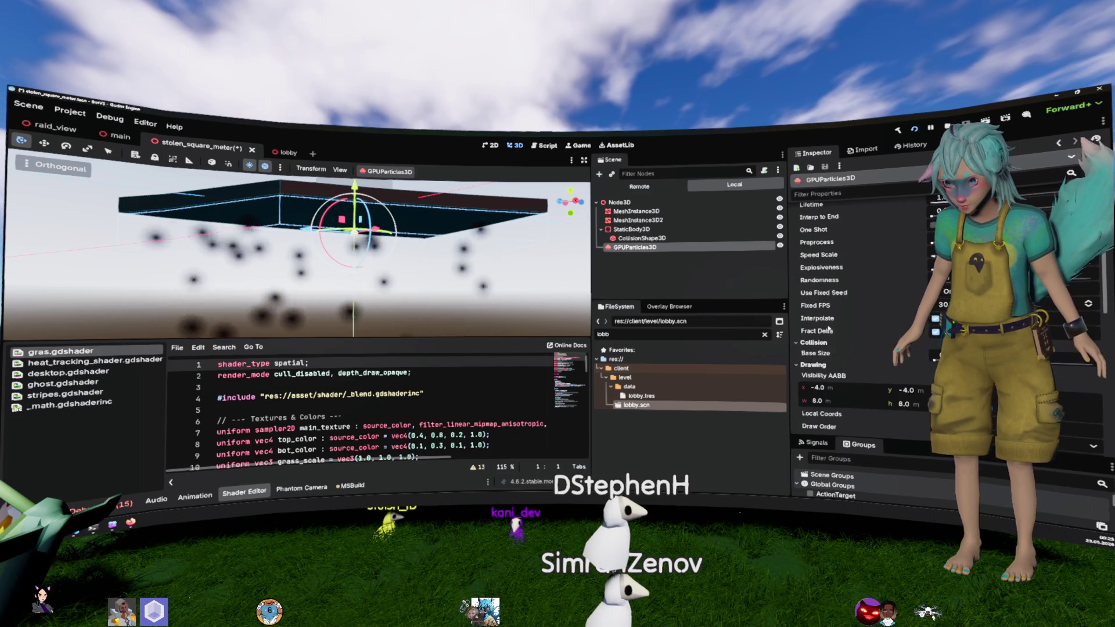
scroll(821, 370, down, 1)
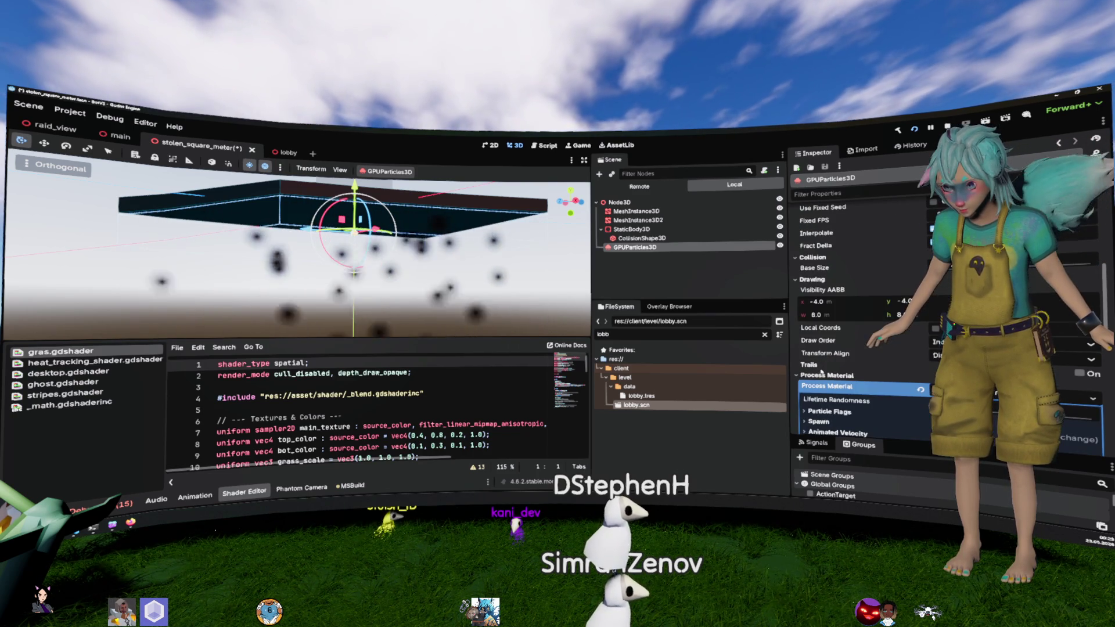
scroll(824, 354, down, 1)
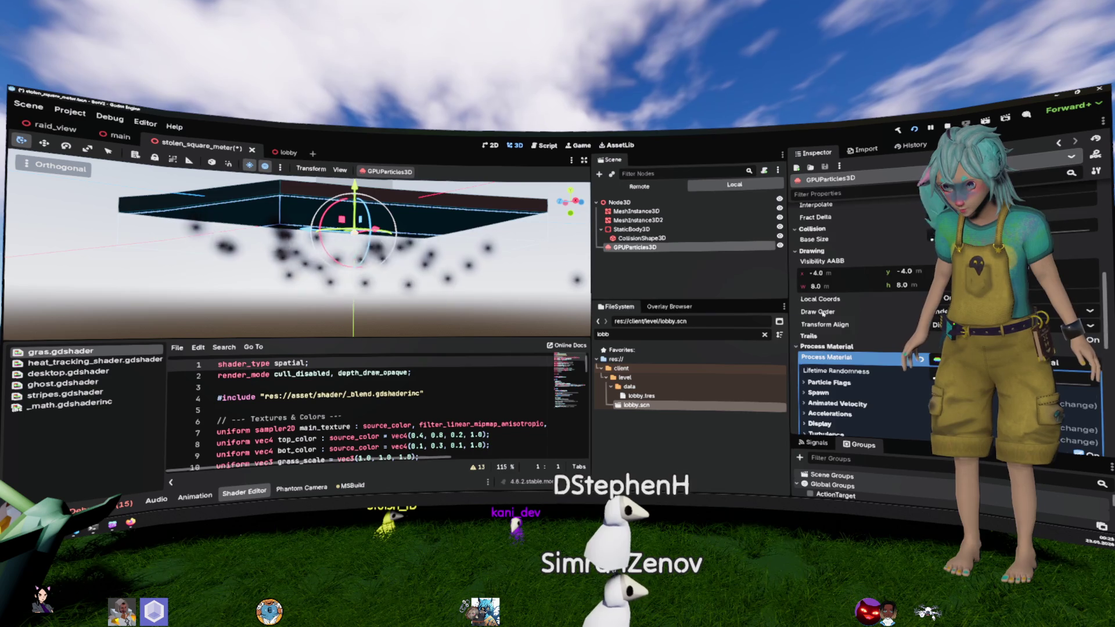
scroll(822, 312, down, 2)
scroll(829, 290, down, 1)
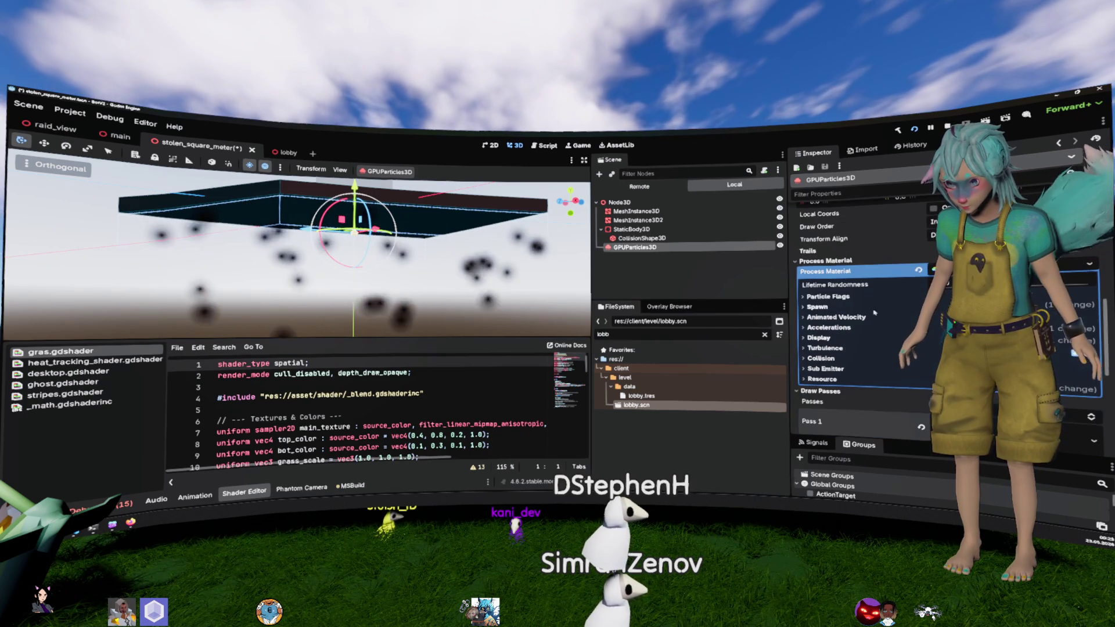
click(830, 297)
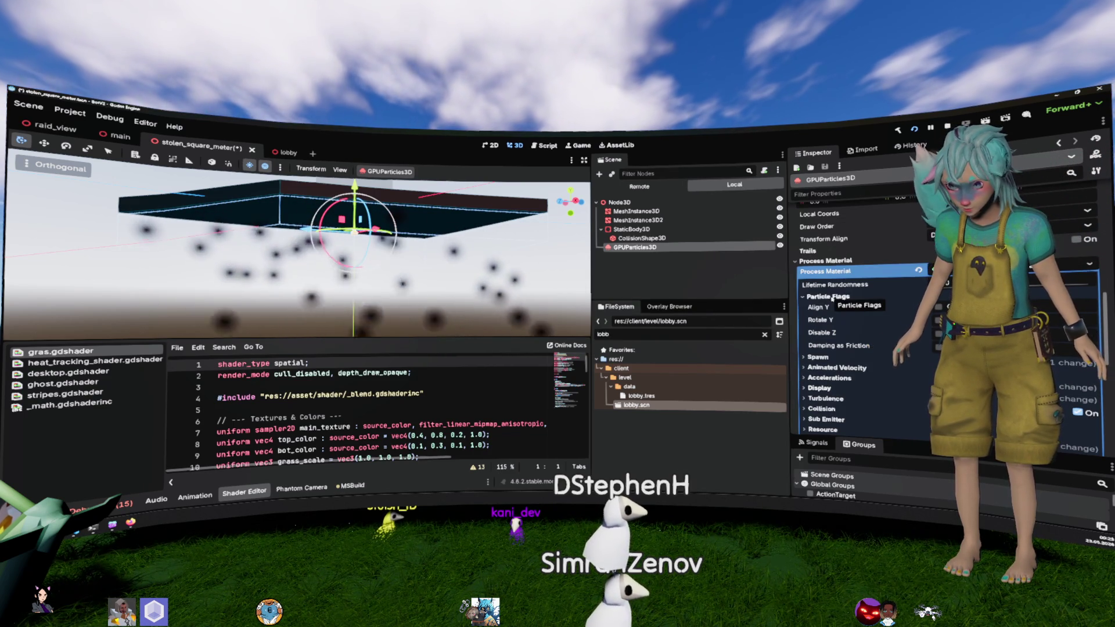
click(830, 296)
click(830, 297)
click(830, 297)
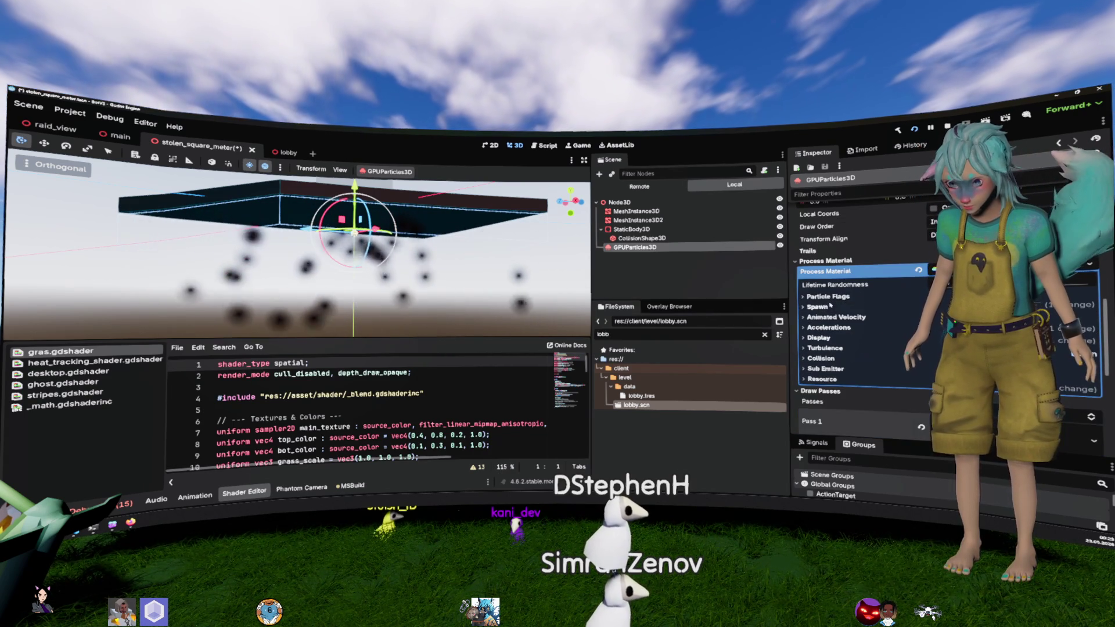
scroll(830, 306, down, 4)
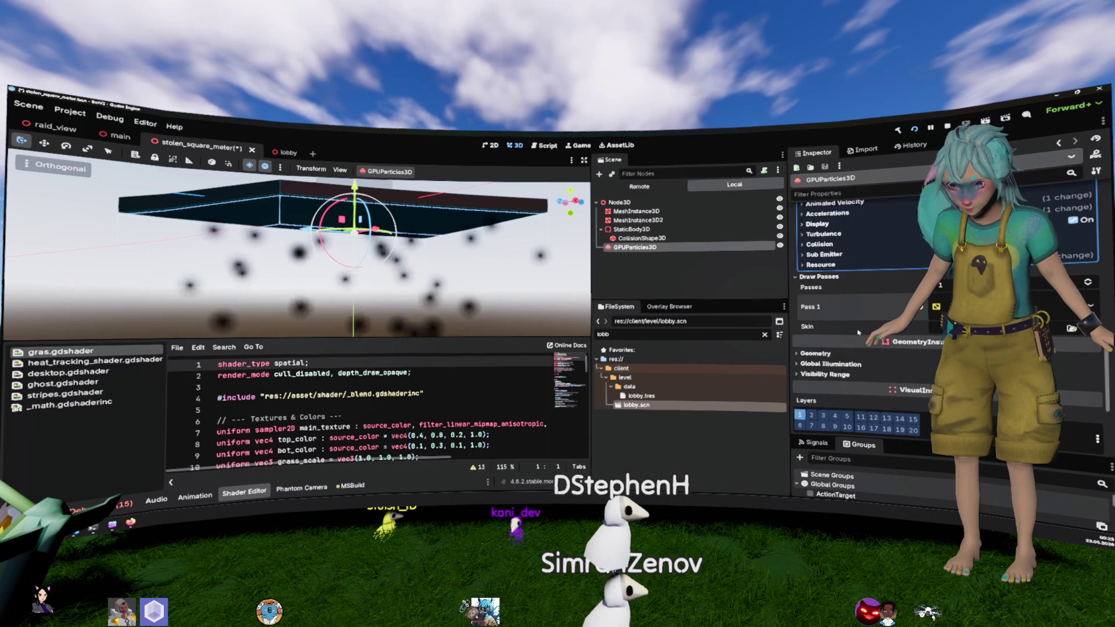
In the Pass 1 mesh's material, enable Billboard Keep Scale.
click(865, 307)
scroll(865, 306, down, 3)
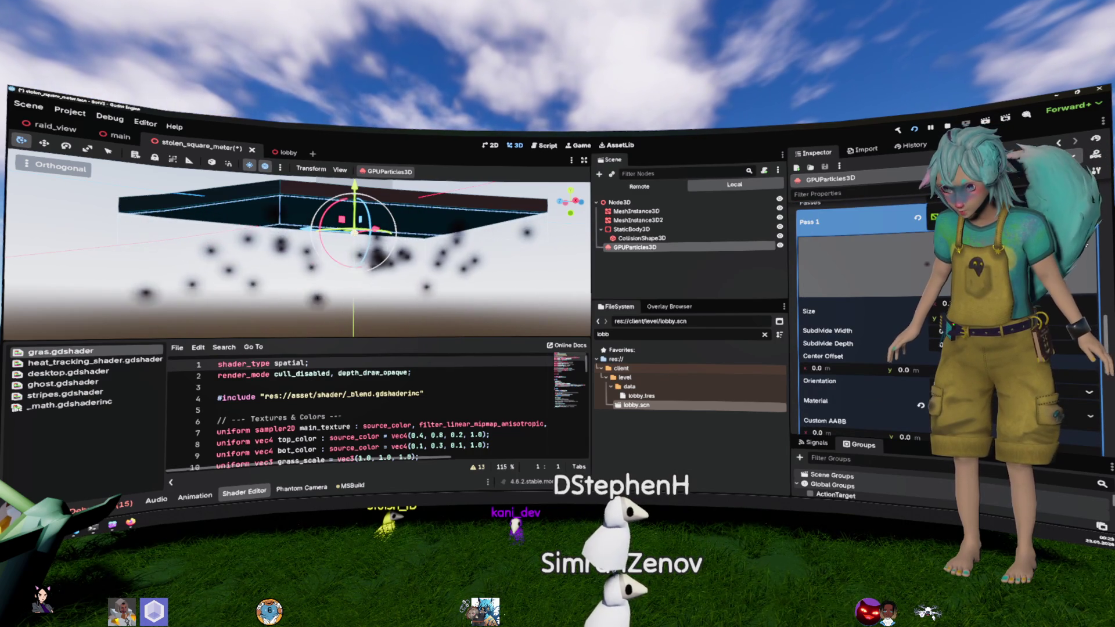
scroll(836, 309, down, 4)
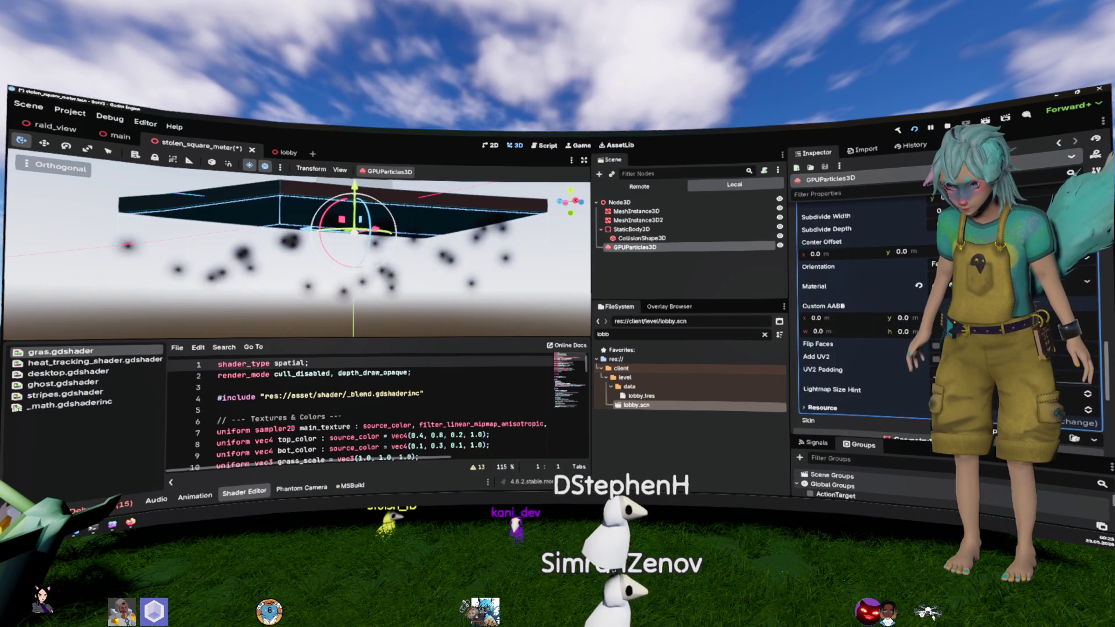
click(837, 287)
scroll(827, 299, down, 2)
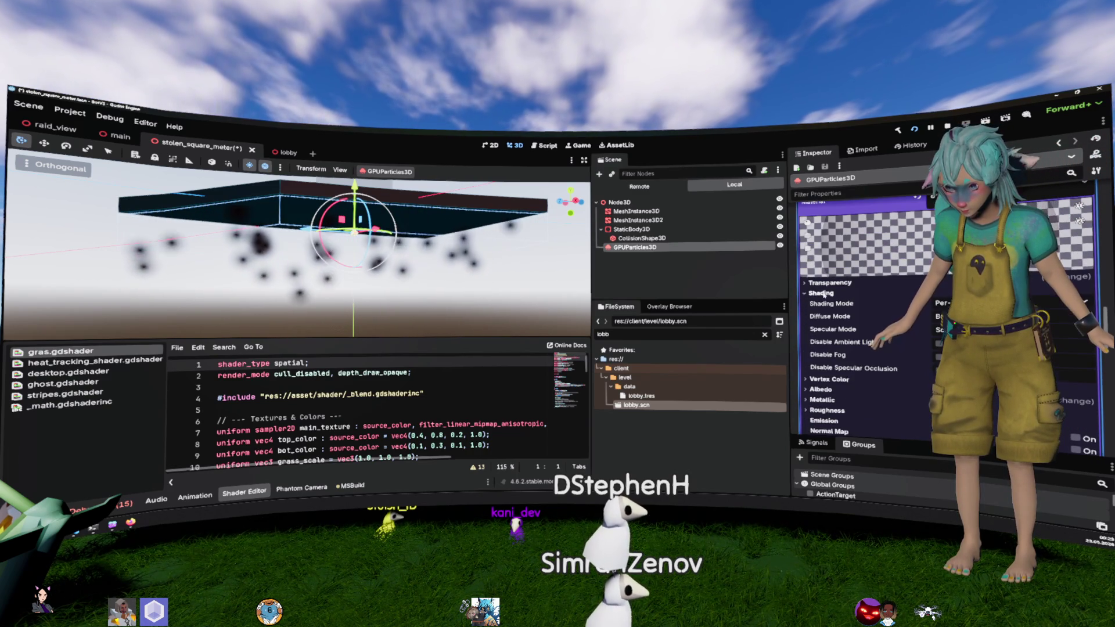
click(828, 303)
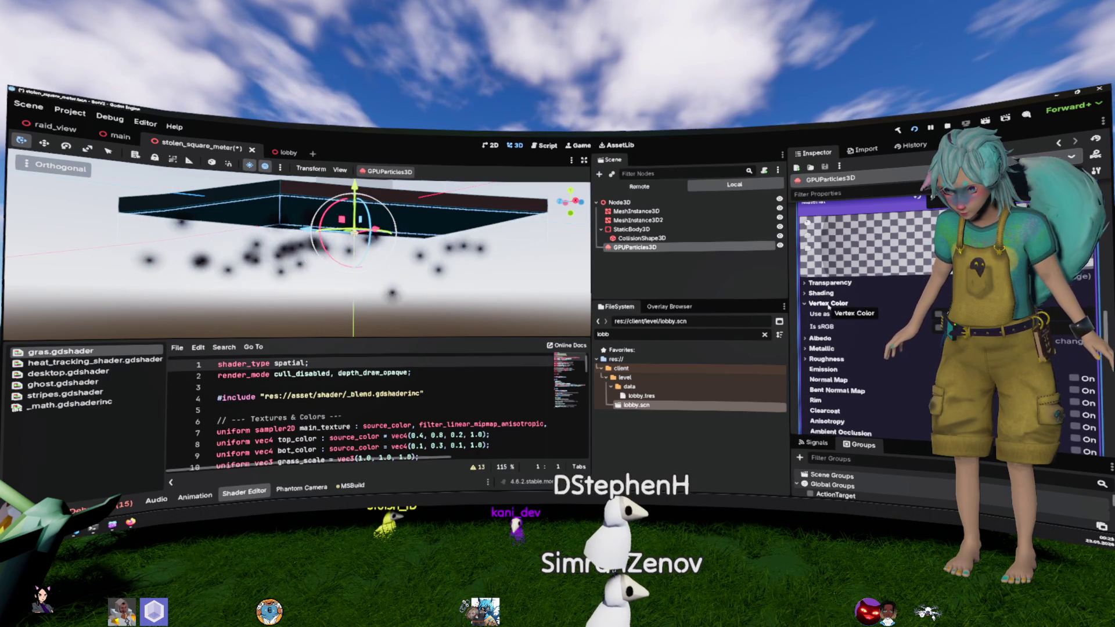
click(828, 304)
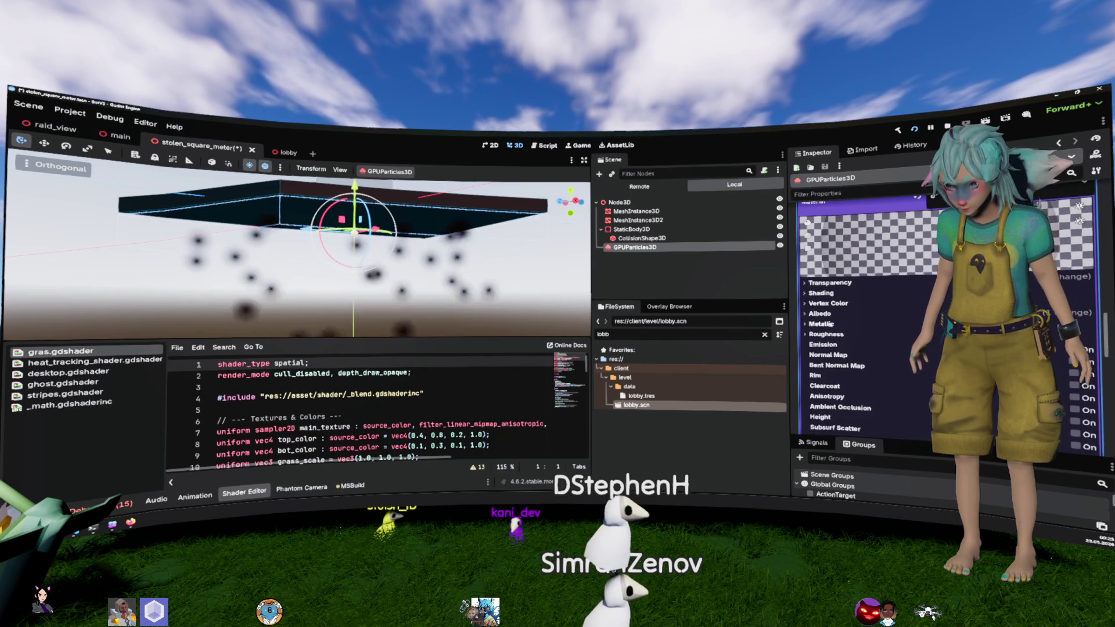
scroll(829, 323, down, 5)
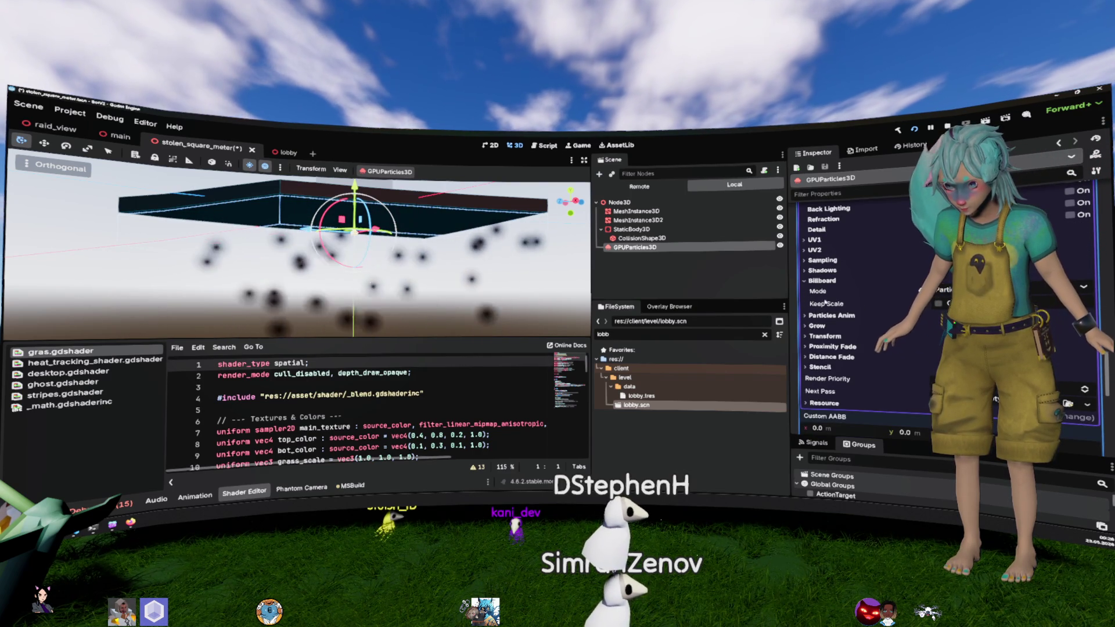
click(903, 310)
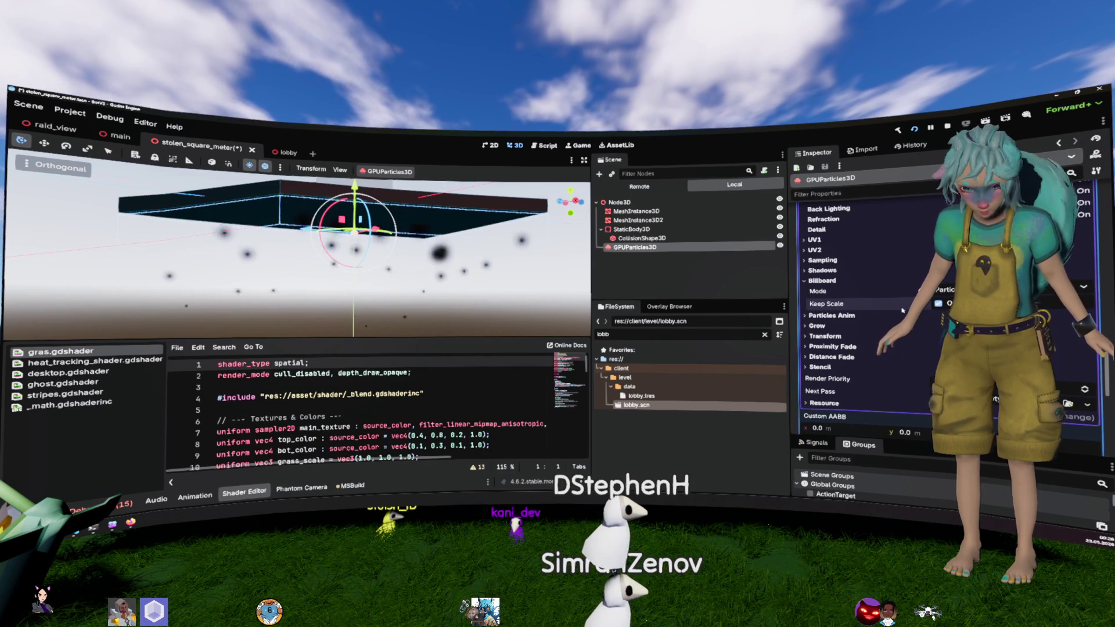
Expand the material's Albedo and bring up its GradientTexture2D for editing.
scroll(894, 314, up, 8)
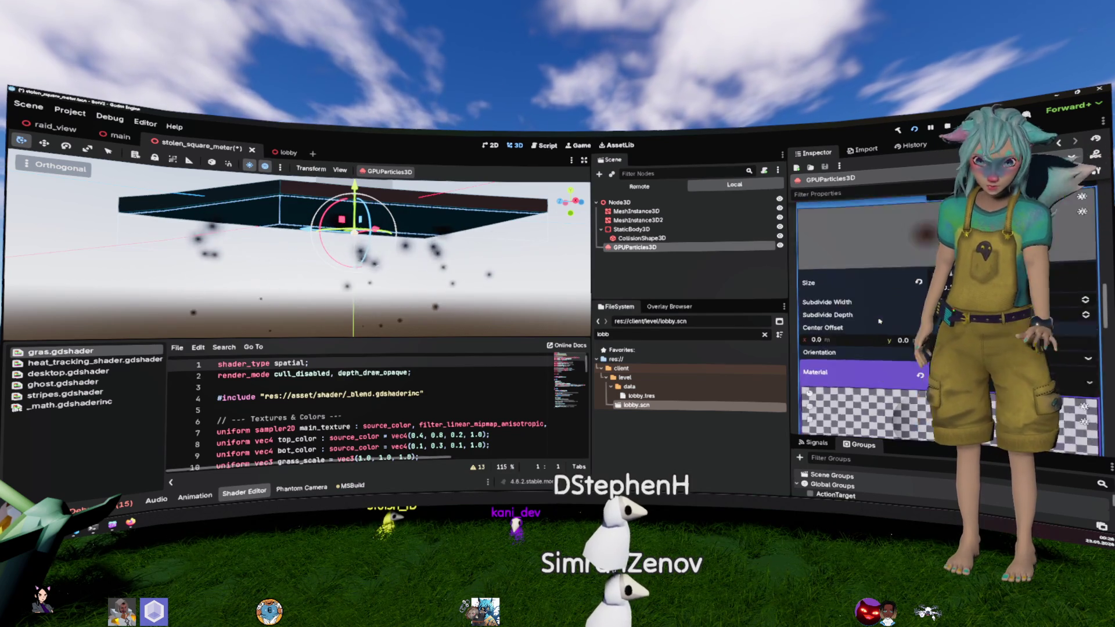
scroll(879, 321, up, 10)
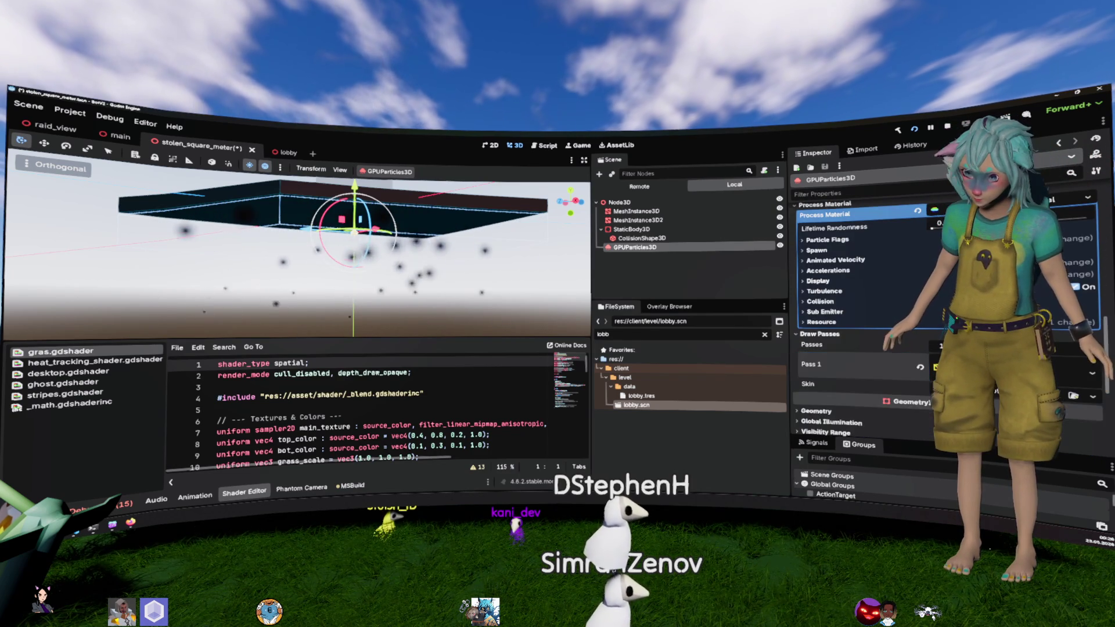
scroll(296, 256, down, 3)
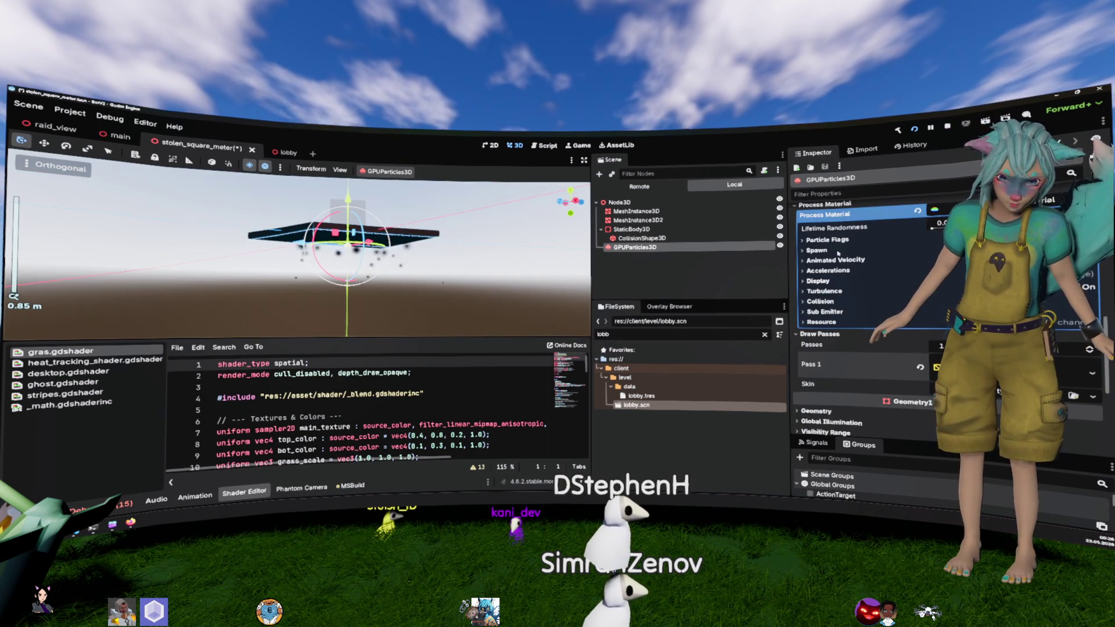
scroll(871, 313, down, 10)
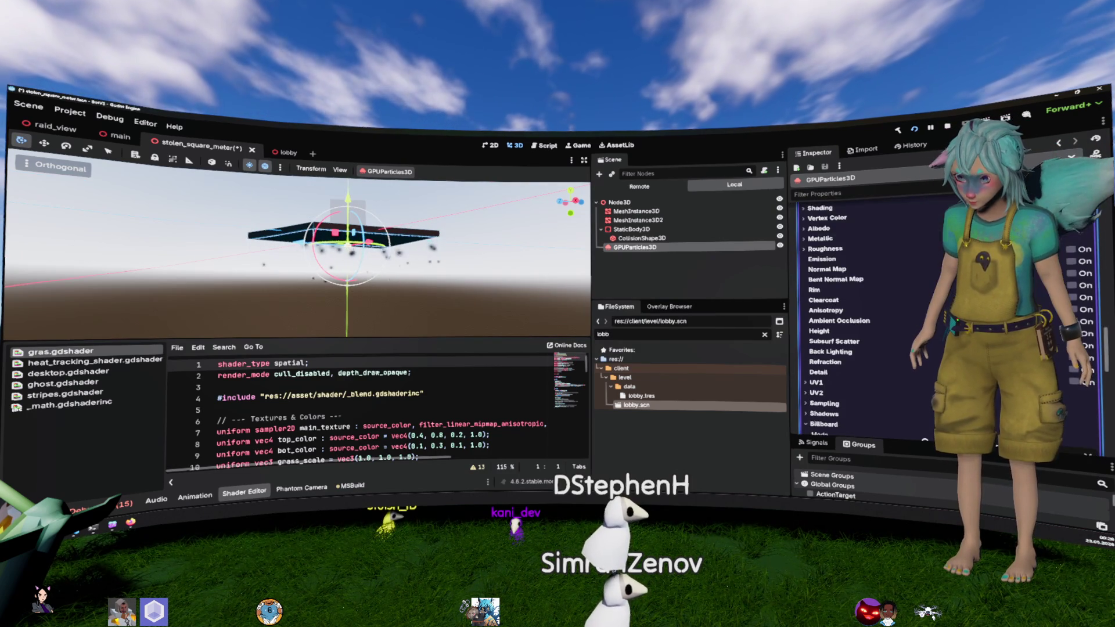
scroll(871, 313, up, 2)
click(819, 314)
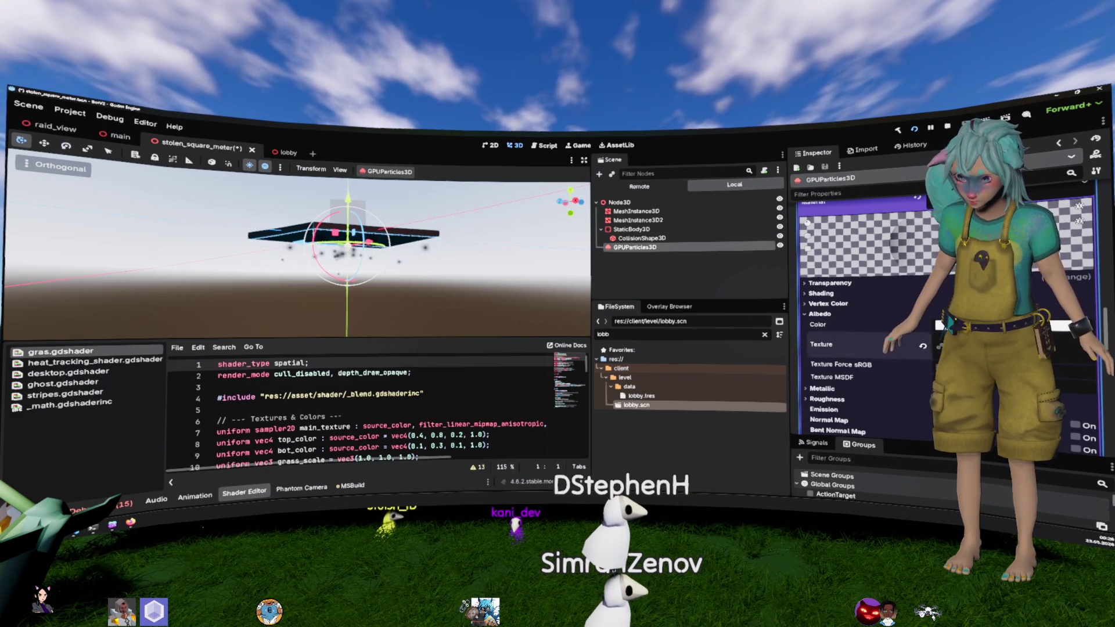
click(941, 345)
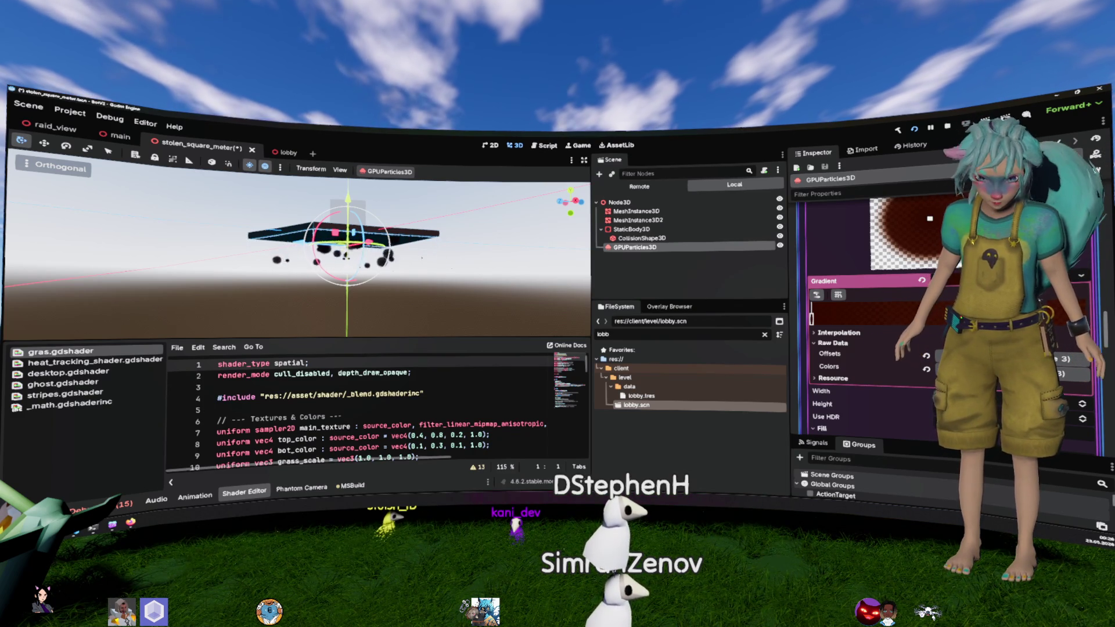
Switch the viewport to front view and deselect the particle emitter.
key(KP_1)
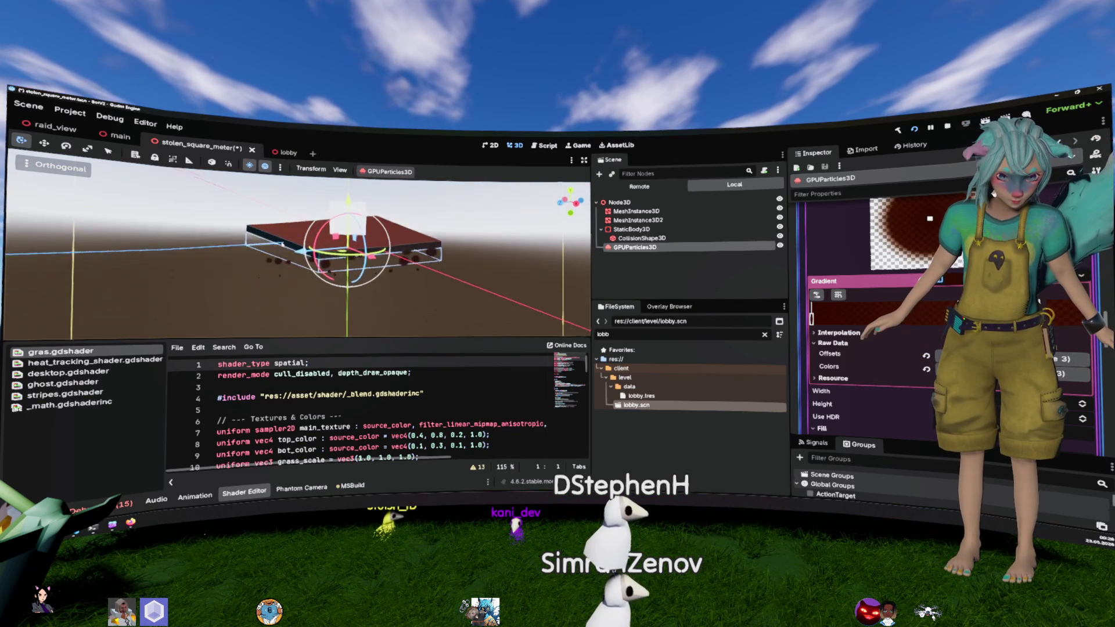
click(371, 251)
scroll(407, 261, up, 3)
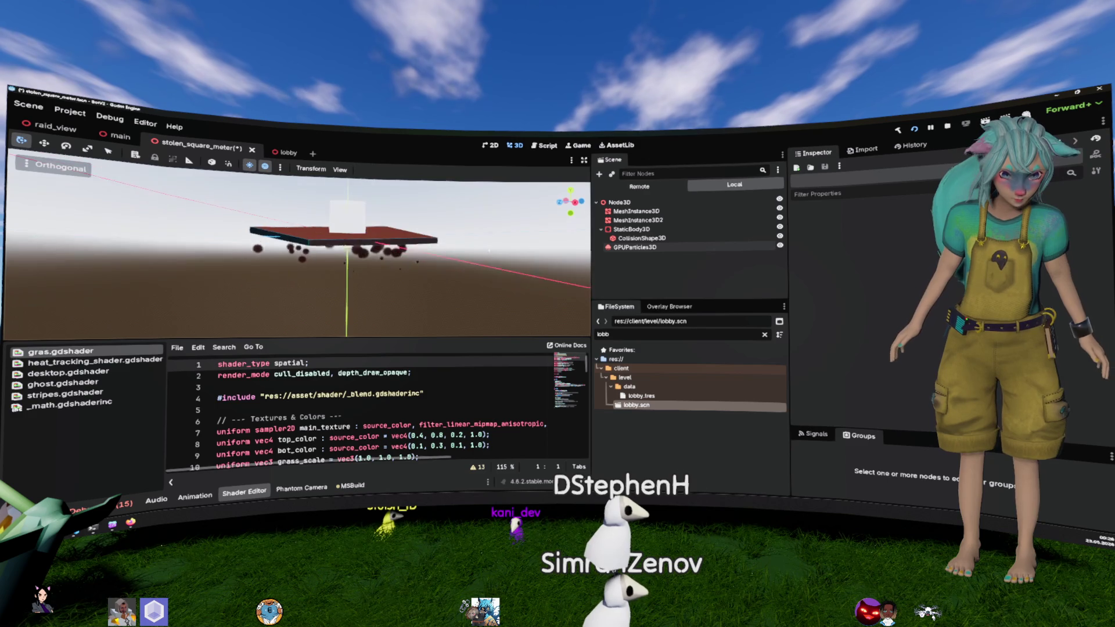
key(KP_8)
key(KP_8)
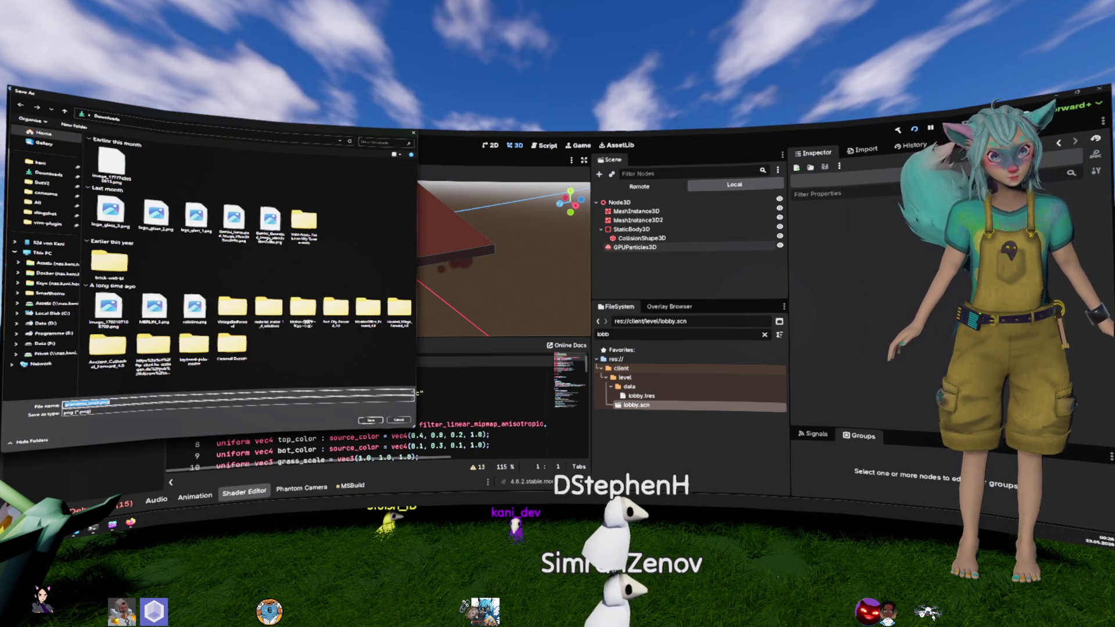
key(Escape)
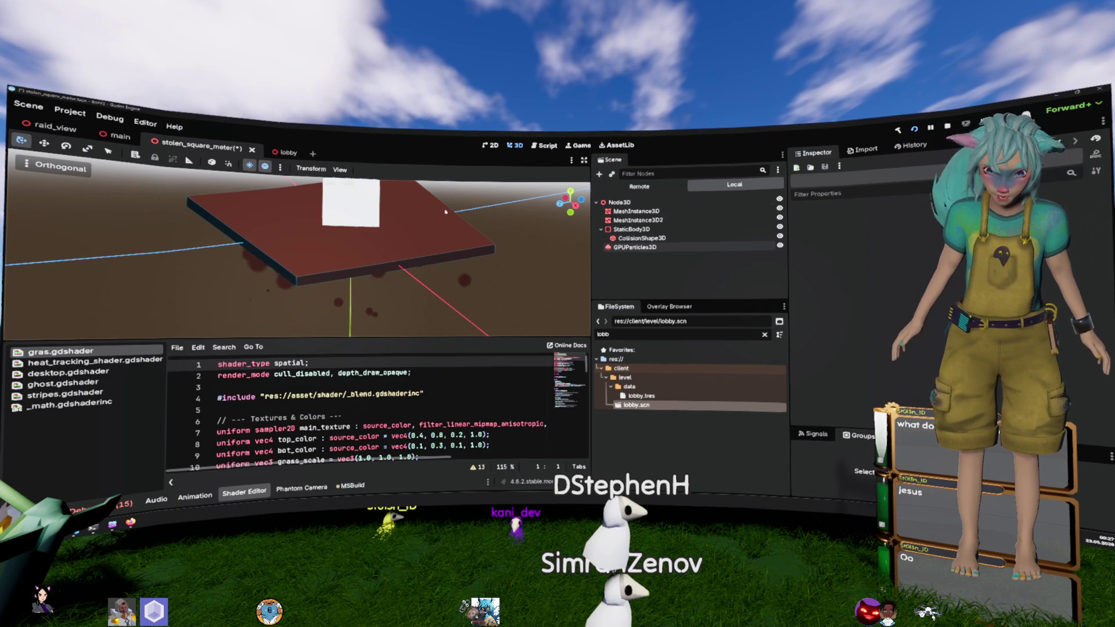
Orbit to a lower view of the platform and select the white square MeshInstance3D2.
scroll(446, 212, down, 3)
mouse_move(438, 217)
mouse_down()
mouse_move(443, 273)
mouse_move(396, 250)
mouse_up()
scroll(443, 273, up, 3)
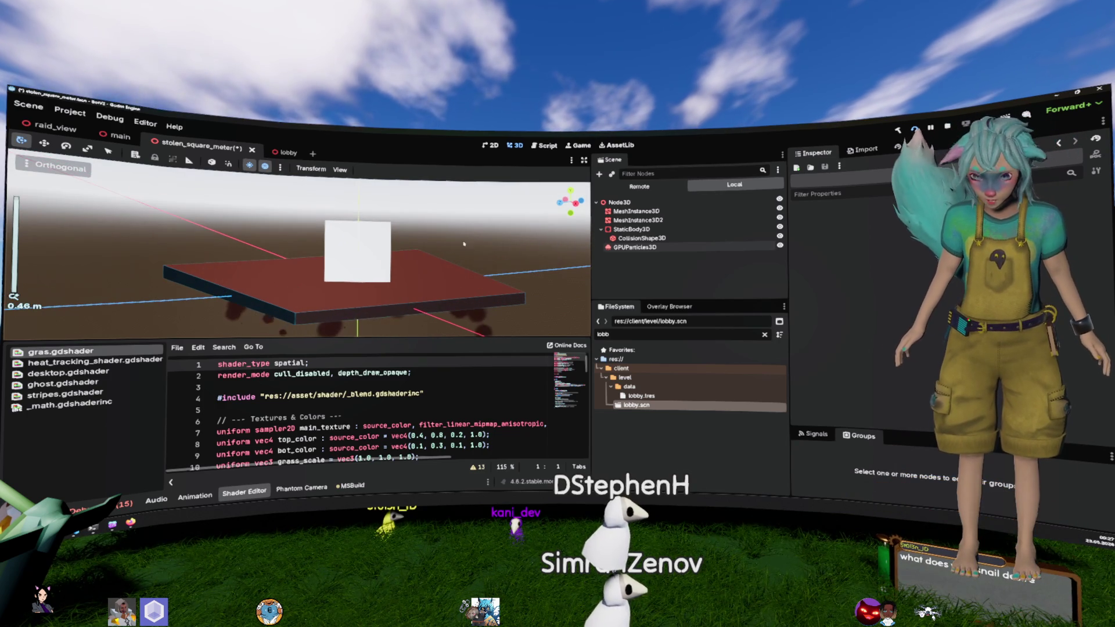
click(688, 246)
scroll(937, 323, up, 3)
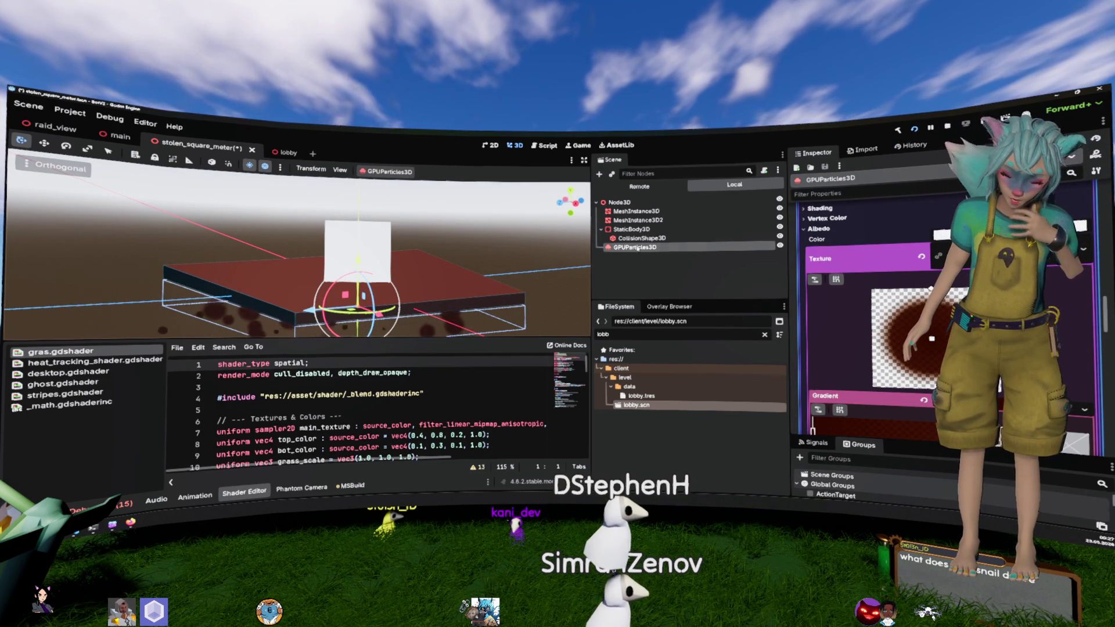
click(641, 238)
click(637, 220)
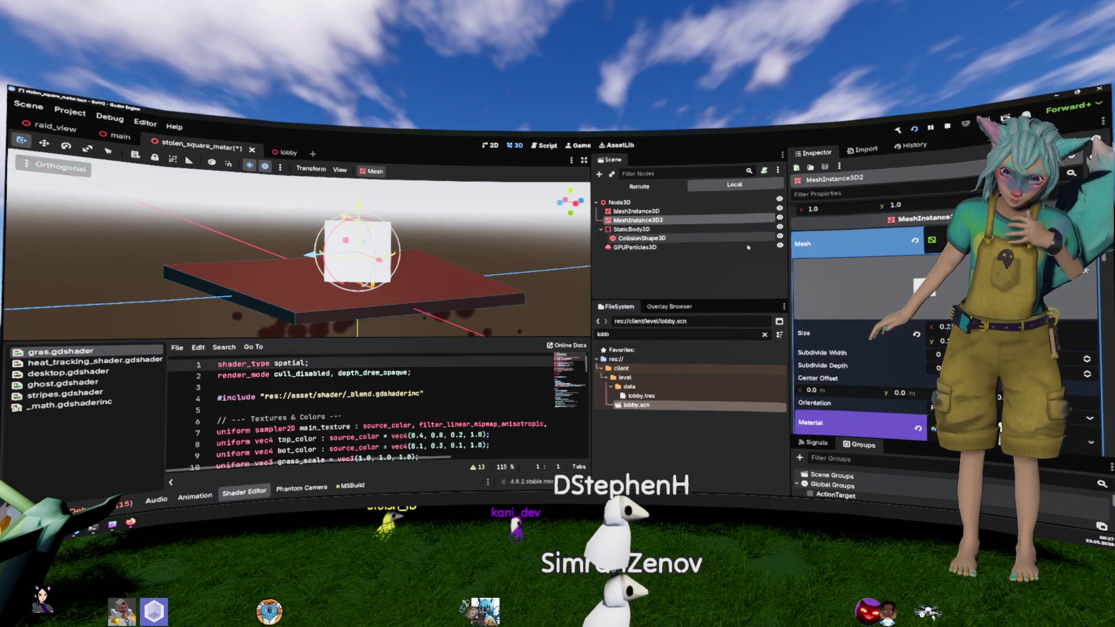
Set the square material's Albedo texture to grandma_snail.
scroll(943, 313, down, 4)
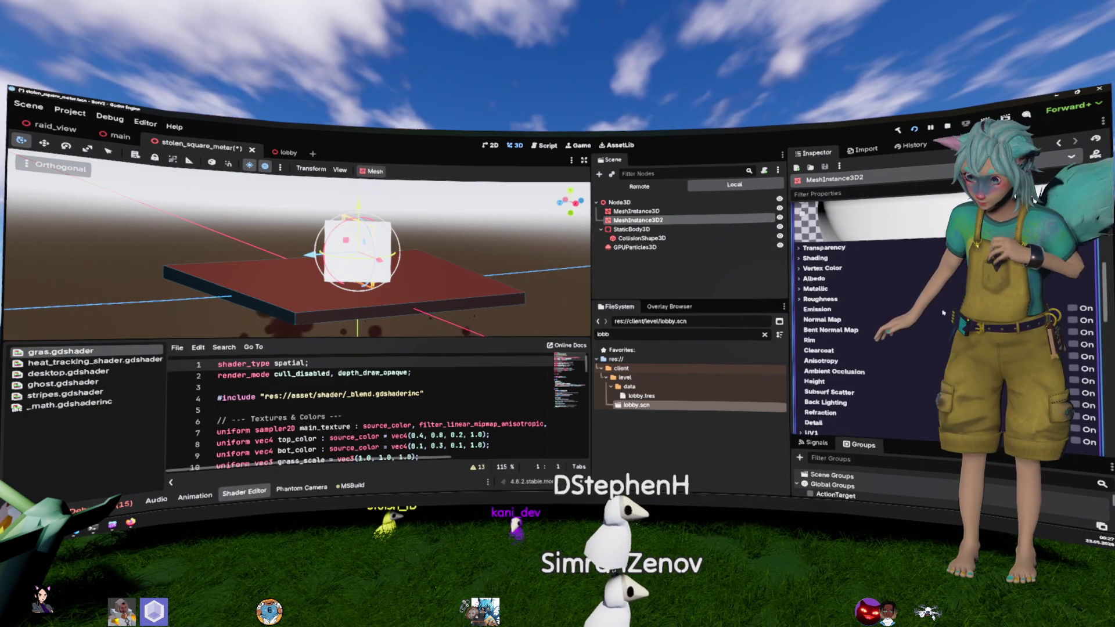
click(814, 278)
click(1016, 288)
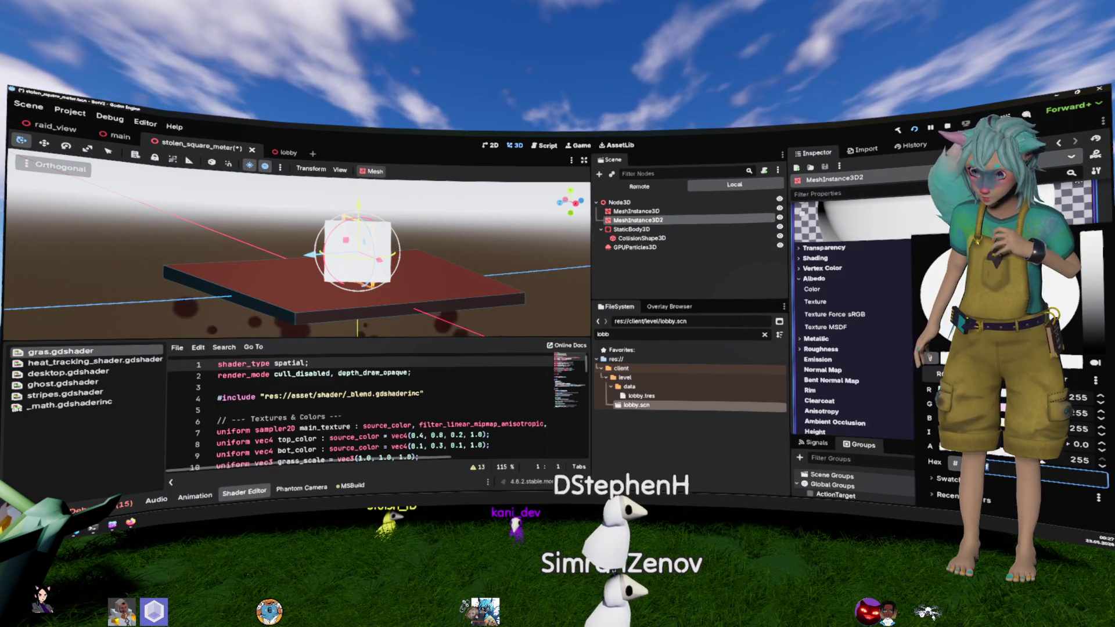
click(840, 289)
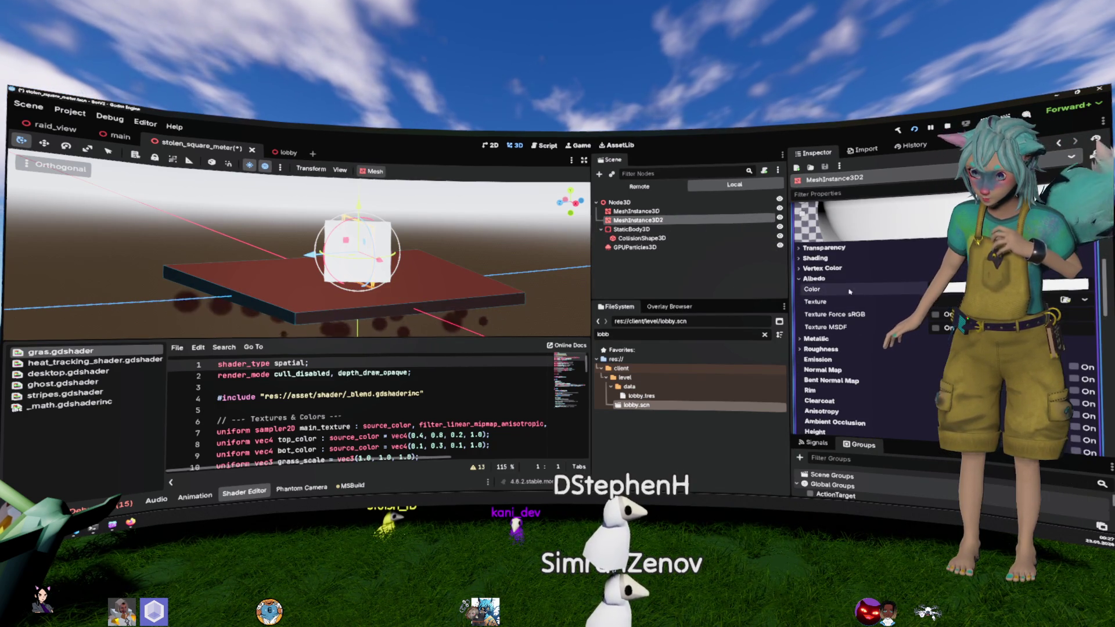
click(999, 302)
text(gran)
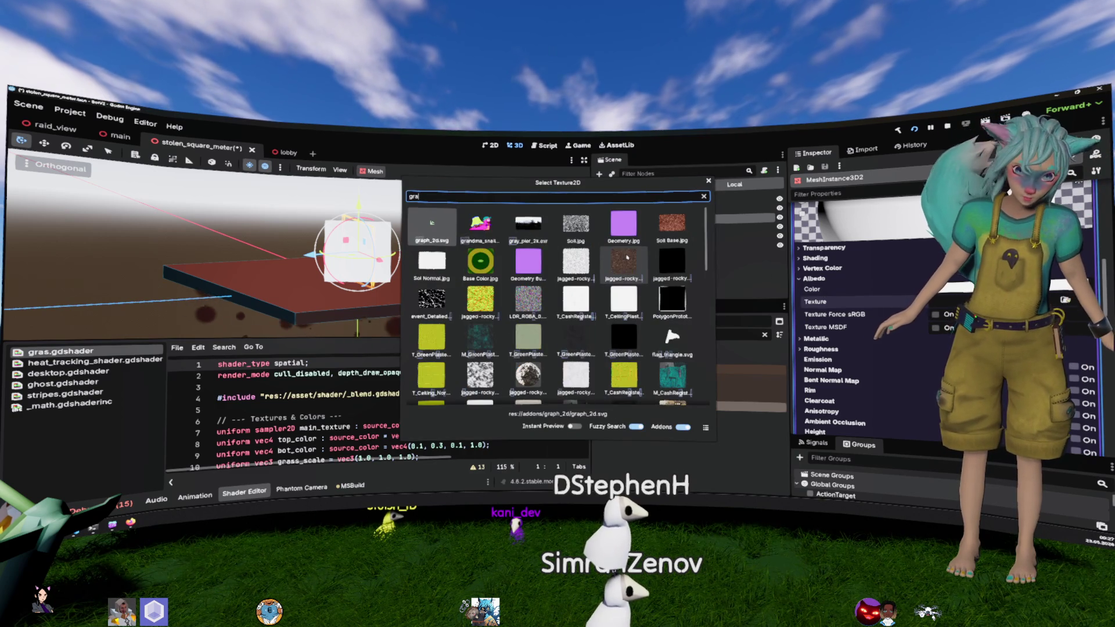
key(Return)
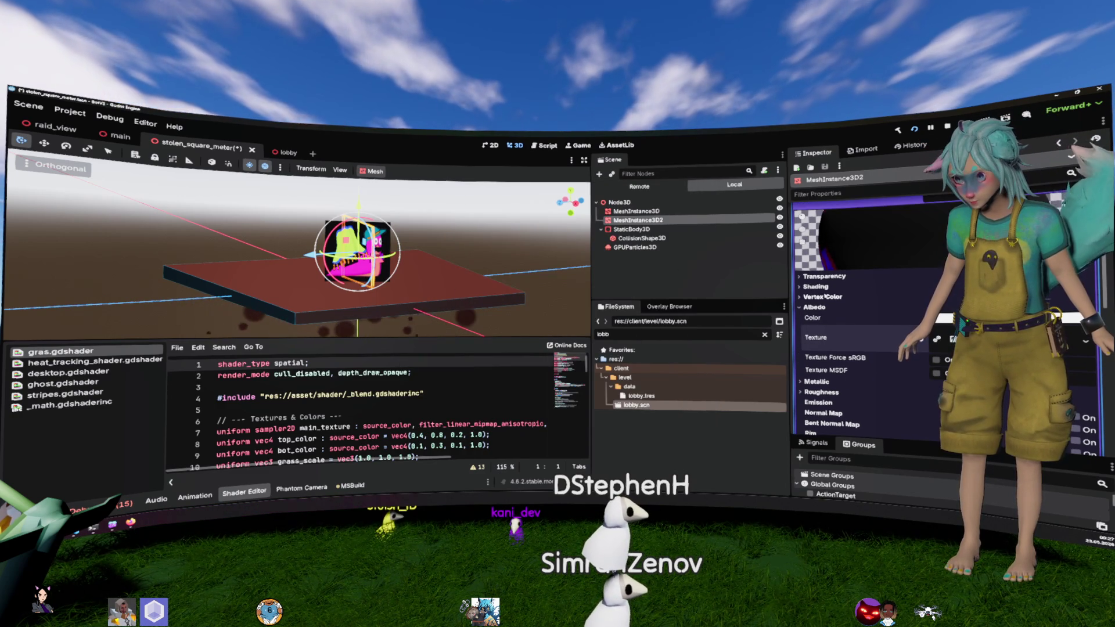
Set the material's Transparency to Alpha, then check its shading settings.
click(845, 277)
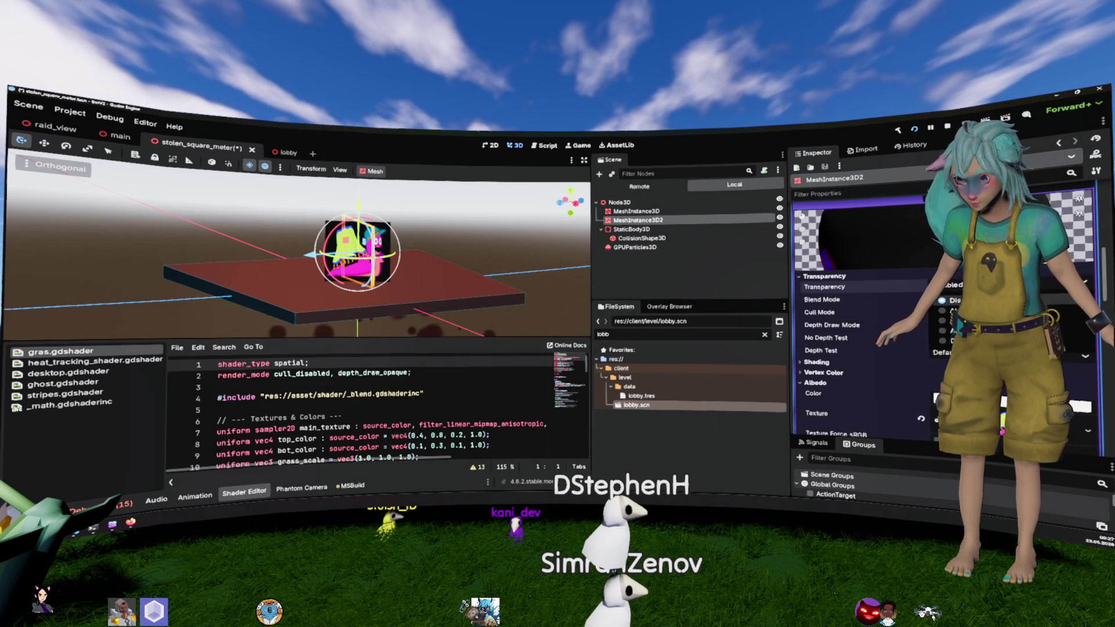
click(940, 287)
scroll(395, 249, up, 3)
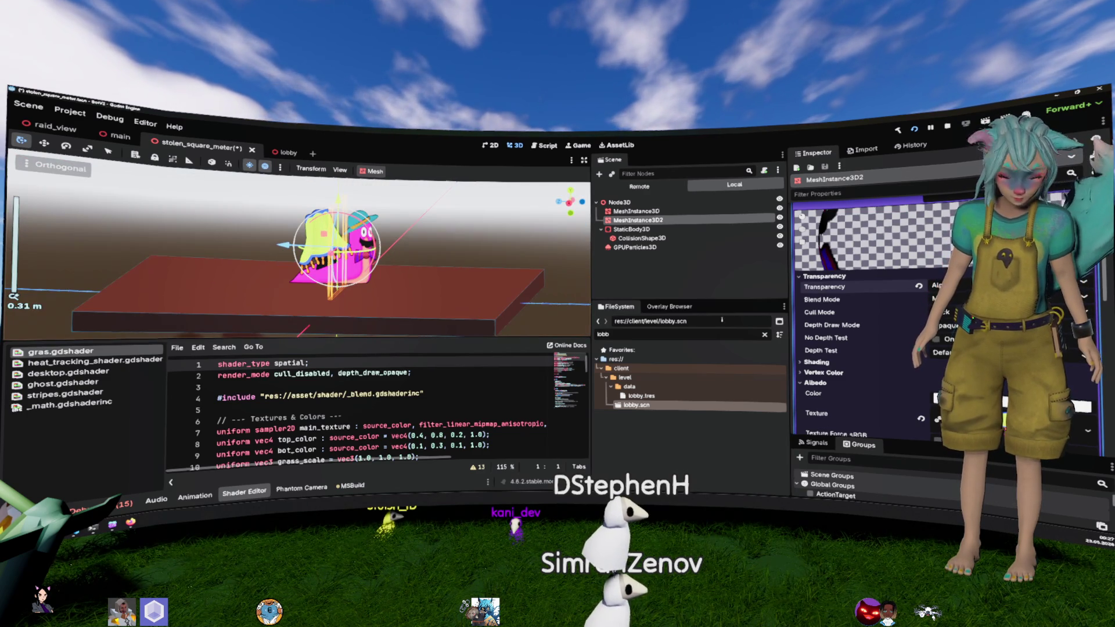
scroll(859, 319, up, 3)
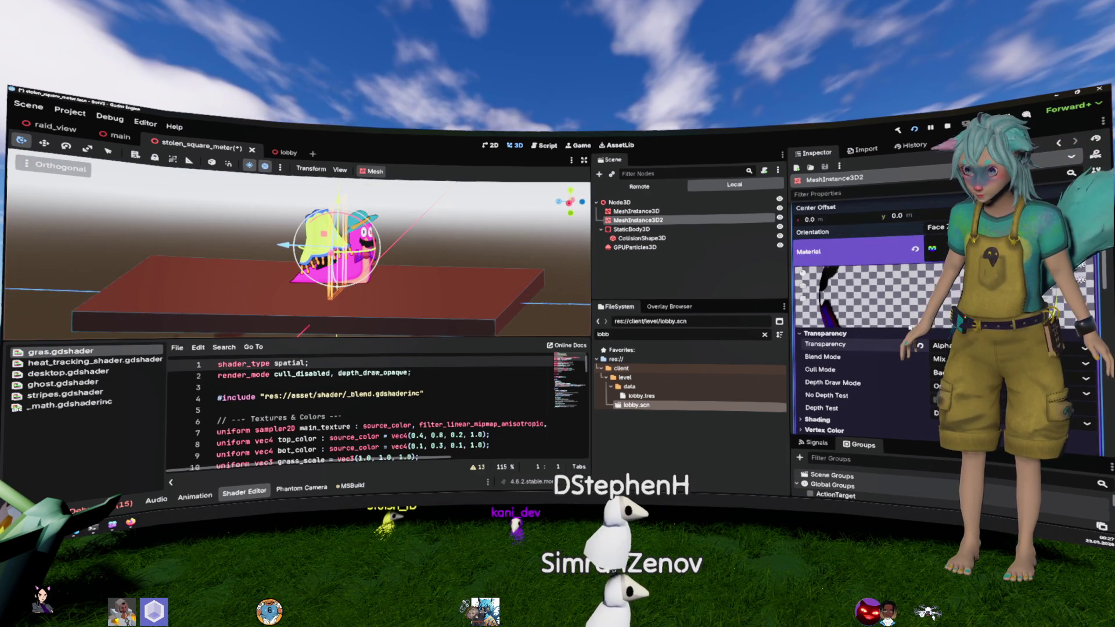
click(932, 248)
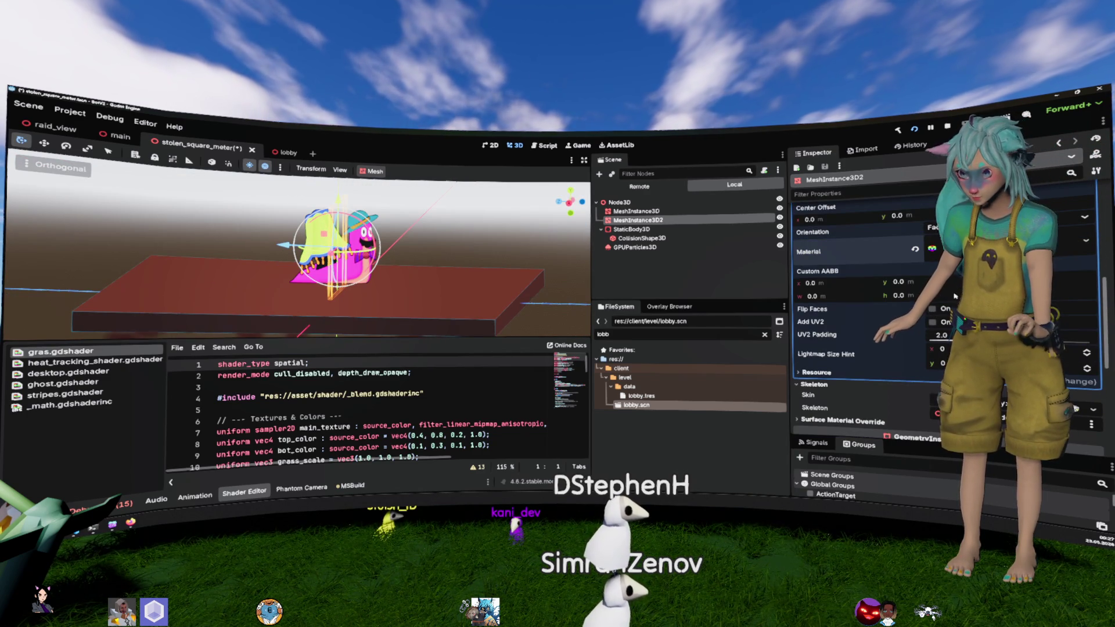
scroll(955, 295, up, 3)
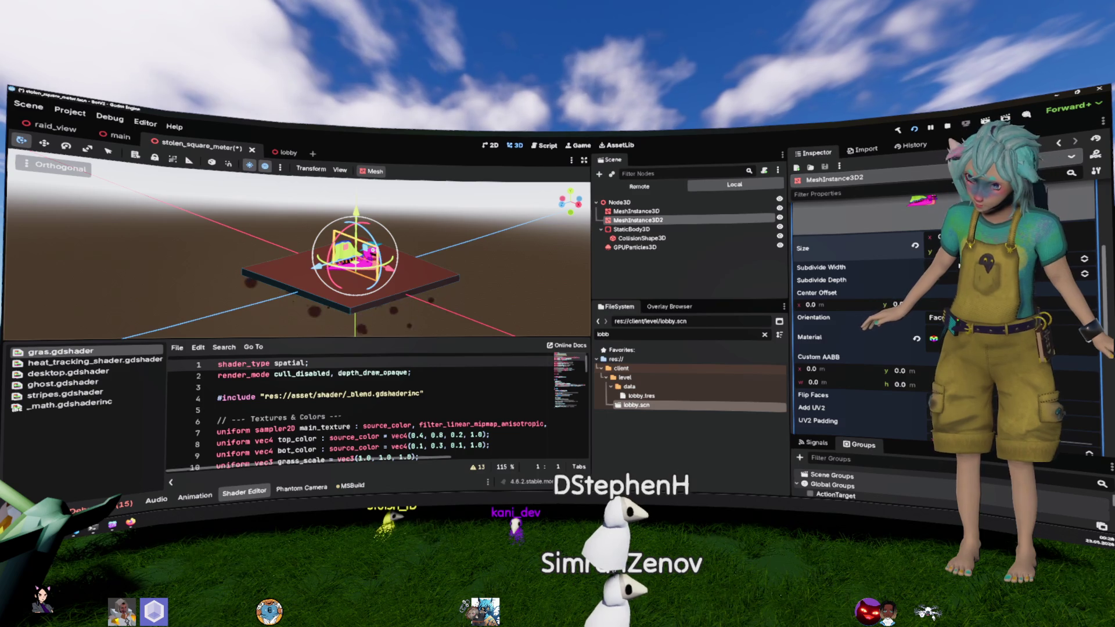
click(929, 338)
scroll(881, 264, down, 5)
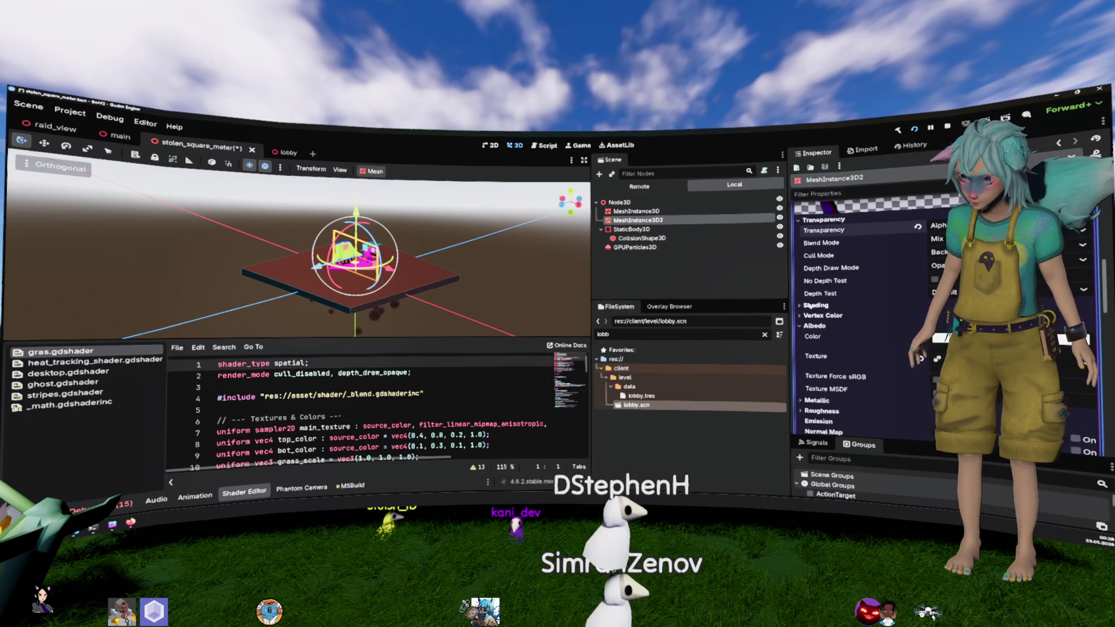
click(808, 305)
click(448, 238)
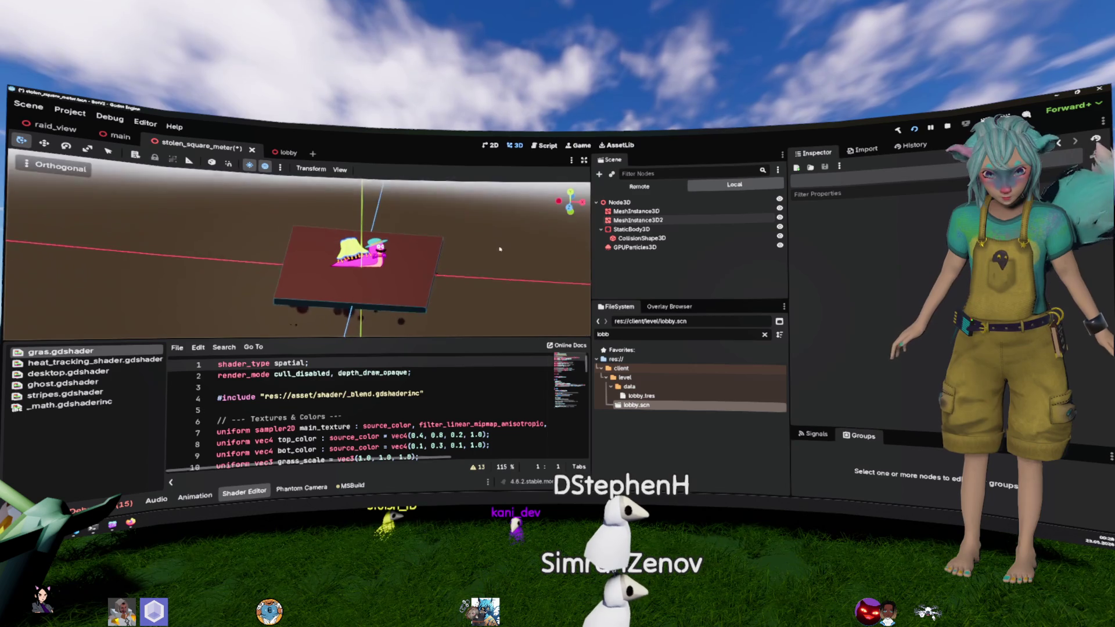
Attach a new script res://client/util/move_circle.gd to MeshInstance3D2 and open it.
click(664, 220)
right_click(657, 220)
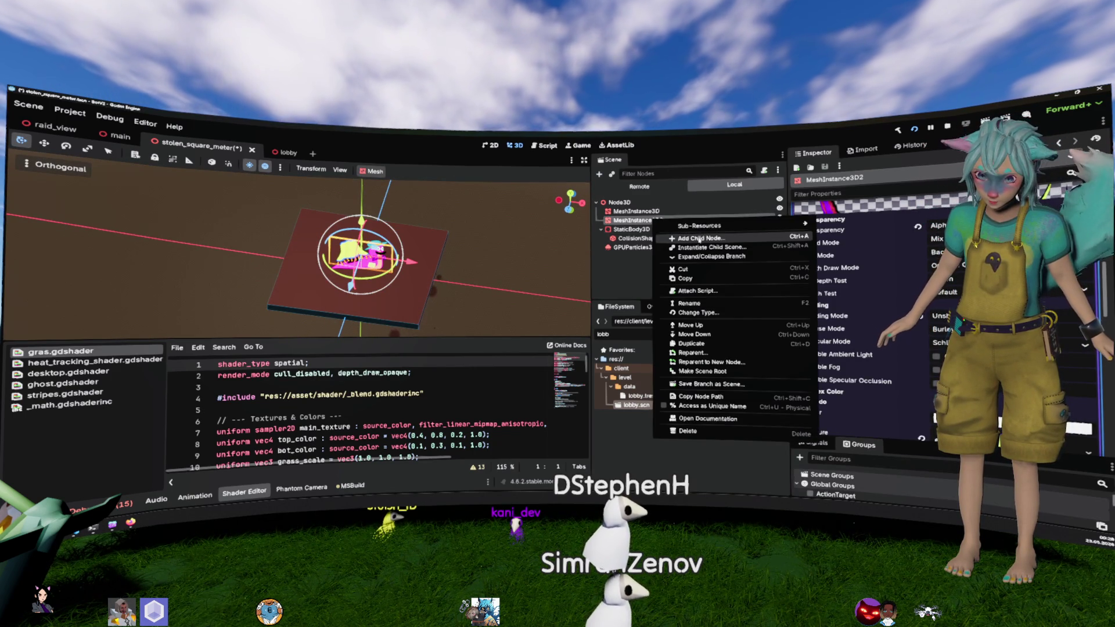
click(697, 290)
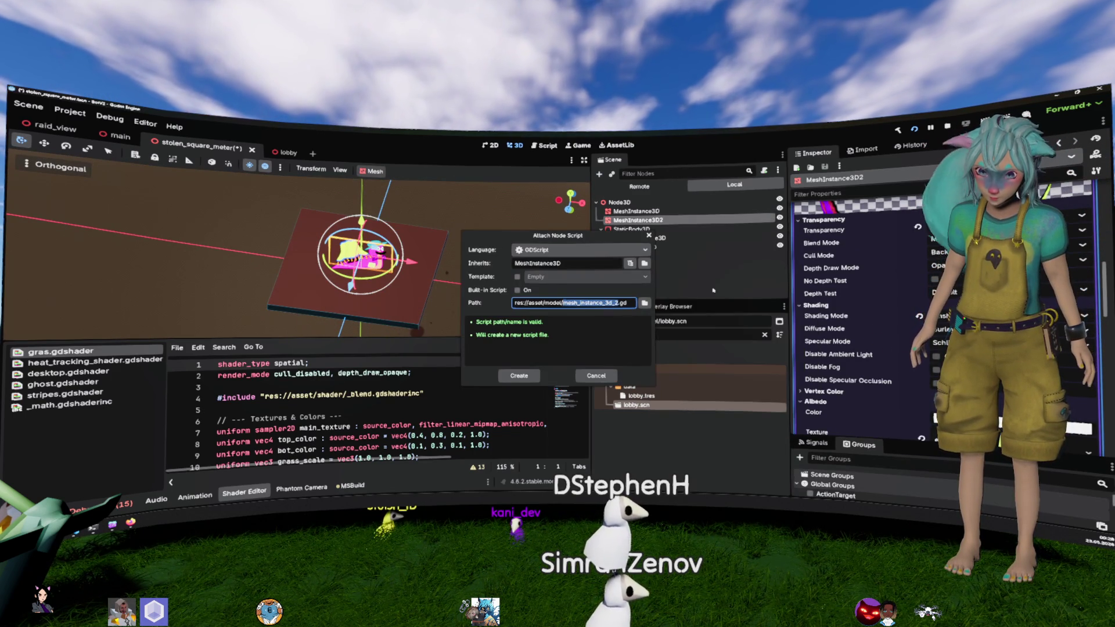
click(644, 303)
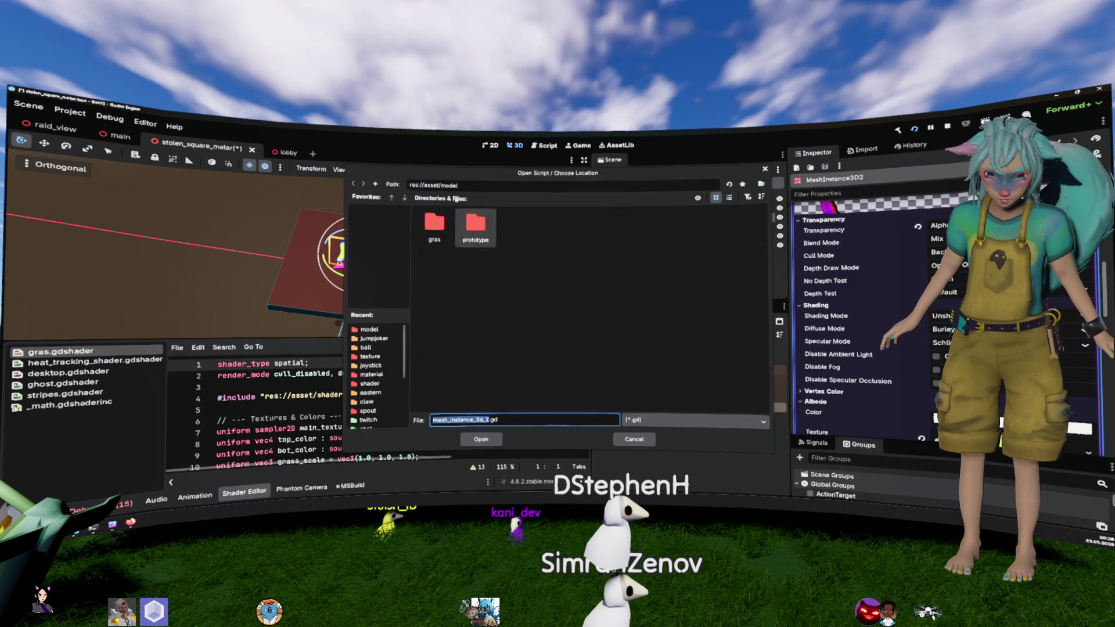
click(375, 183)
click(375, 184)
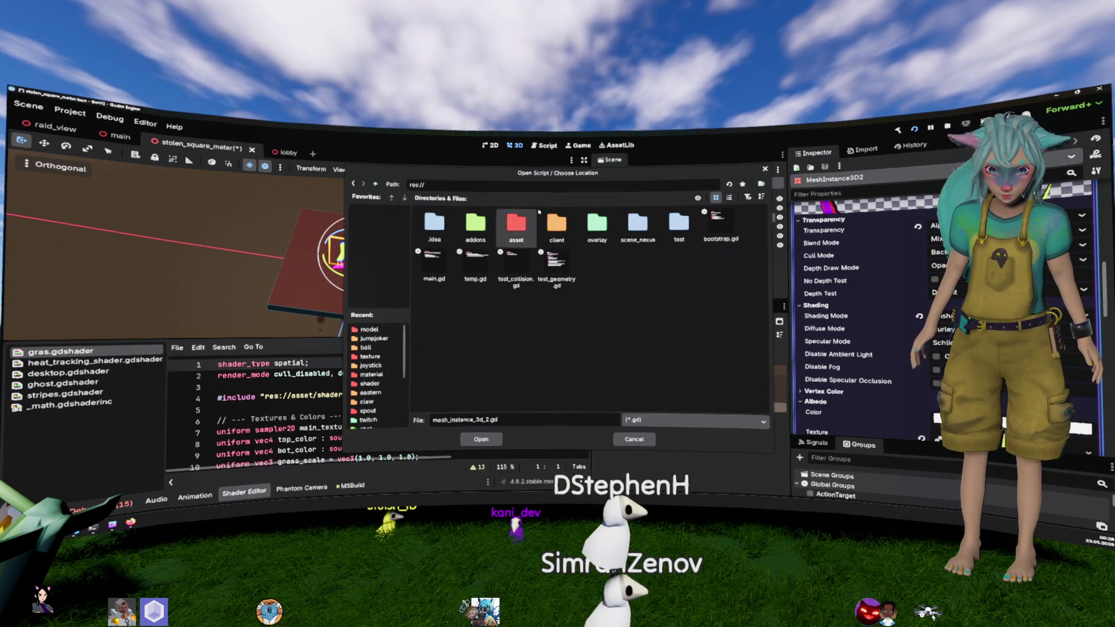
double_click(556, 227)
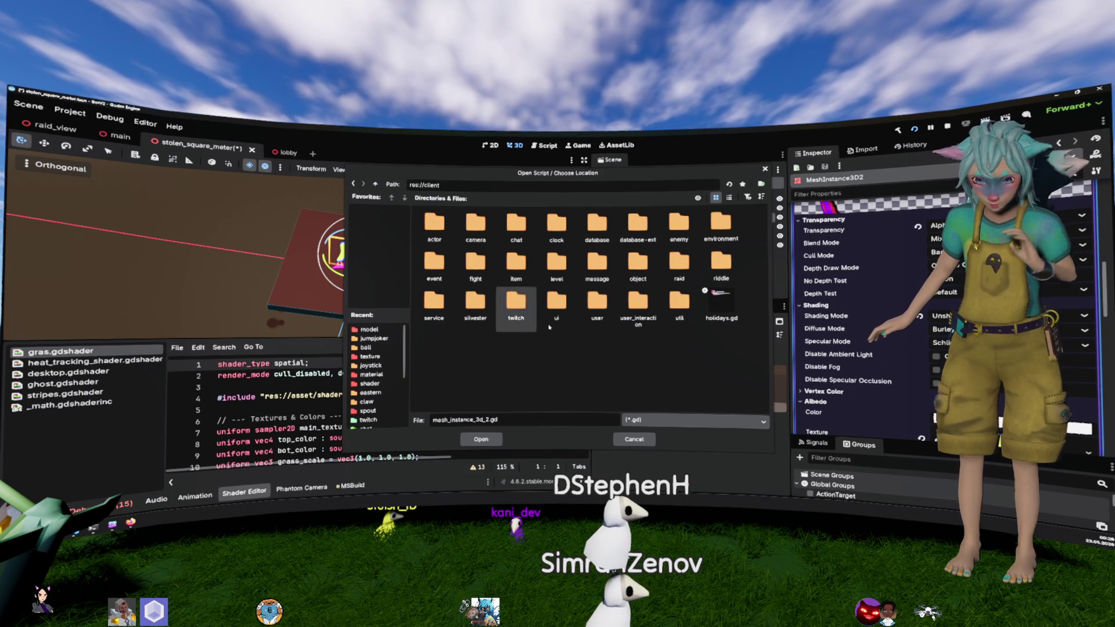
double_click(678, 301)
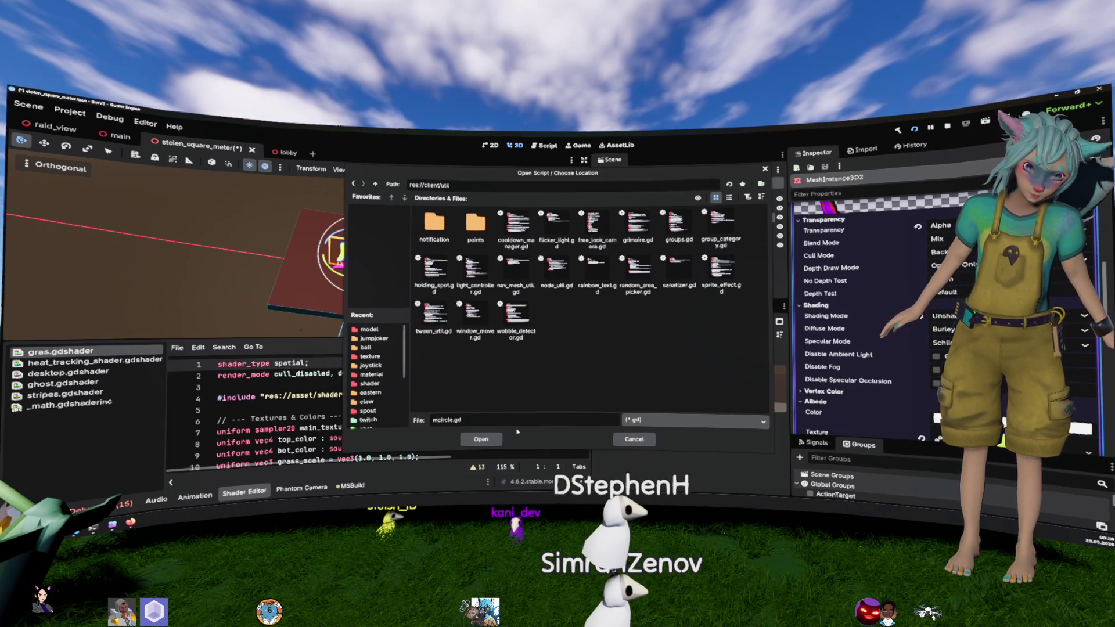
text(_)
key(Return)
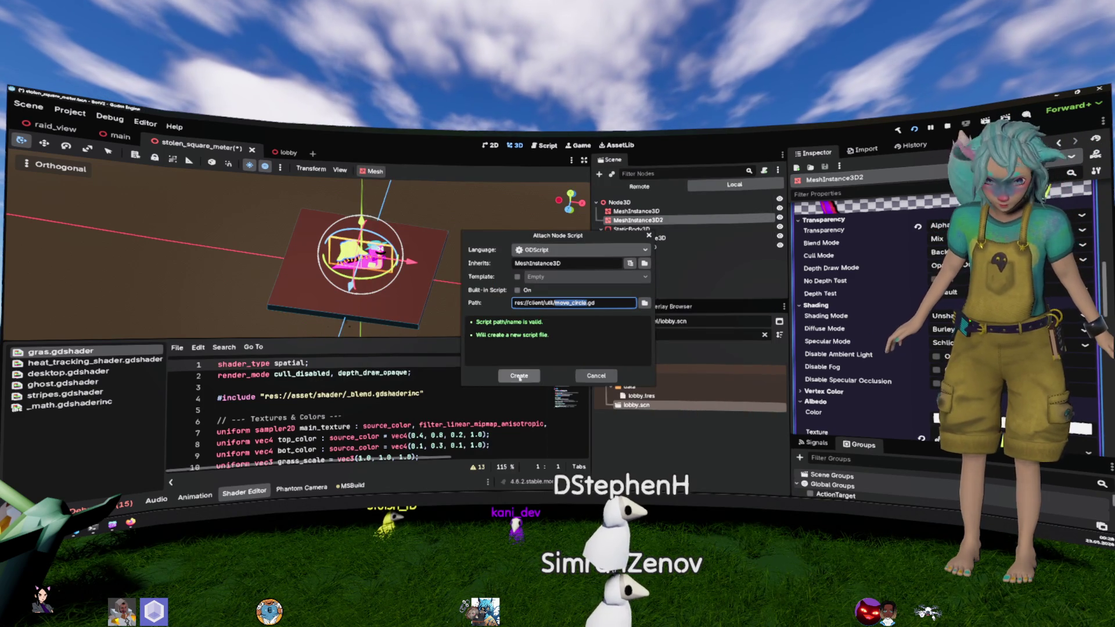
click(519, 377)
key(Return)
Make move_circle.gd extend Node3D, declare a radius variable and add a _process function.
text(f)
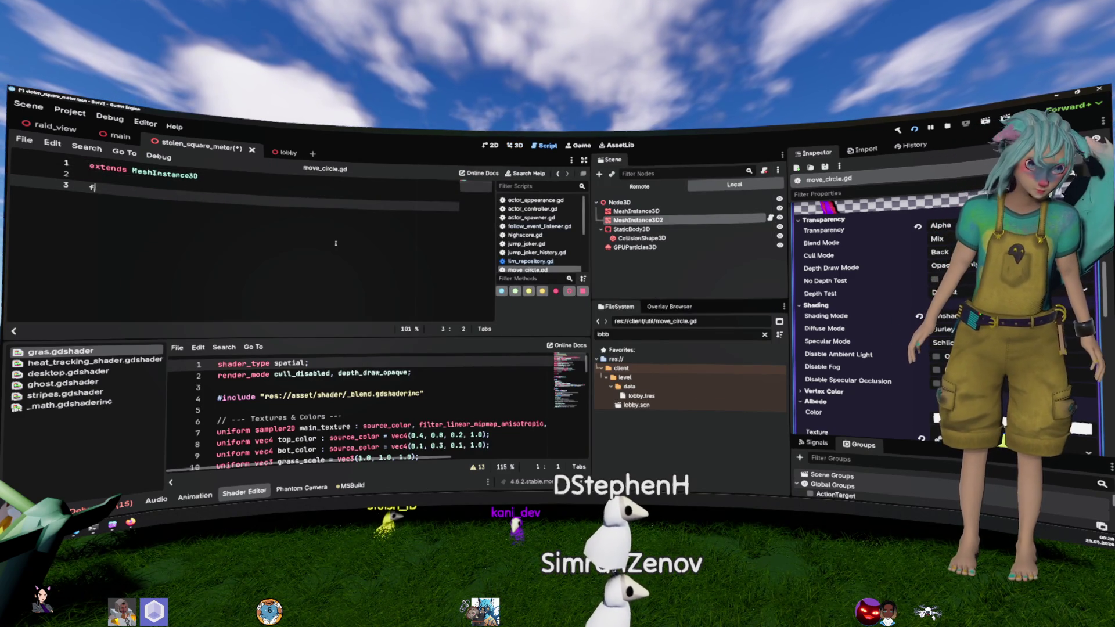
key(Up)
key(Up)
text(Nod)
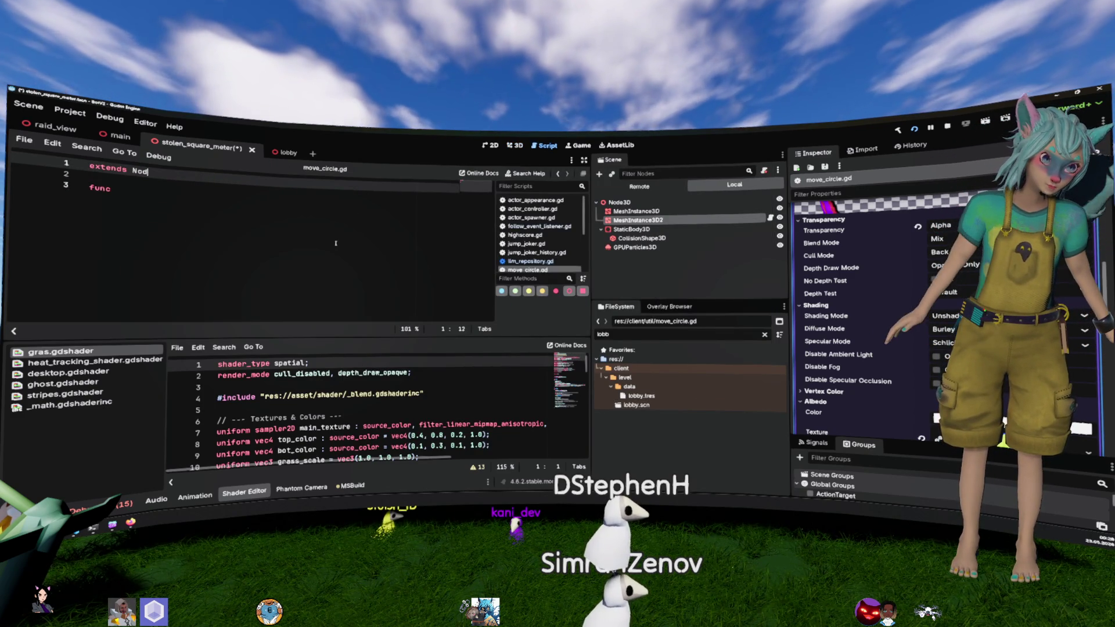
key(Return)
key(Return)
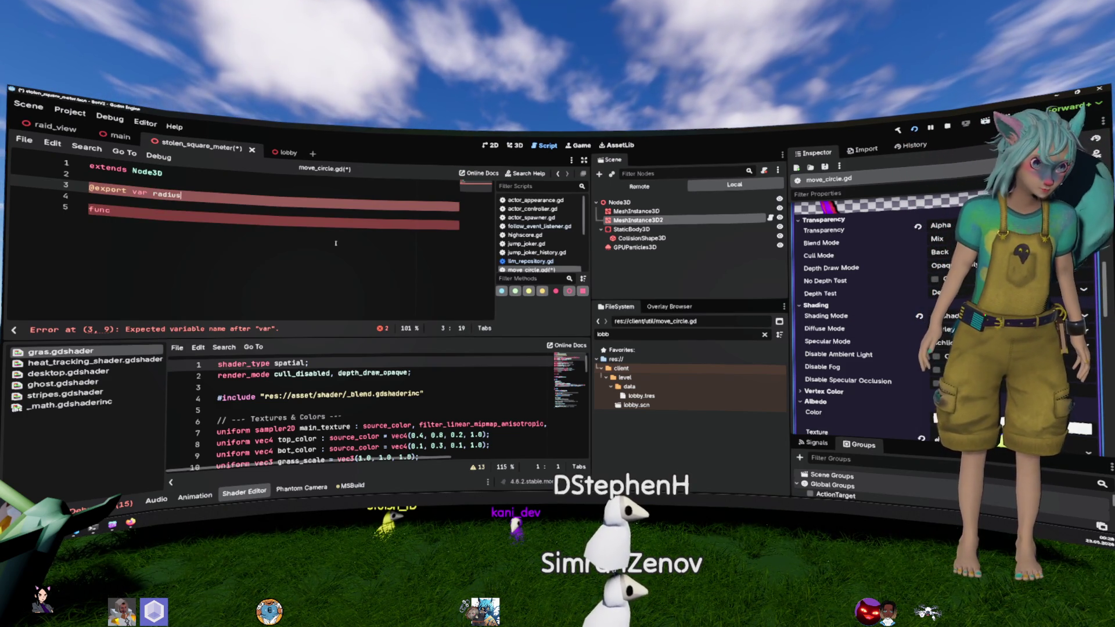
key(Escape)
key(Down)
key(Down)
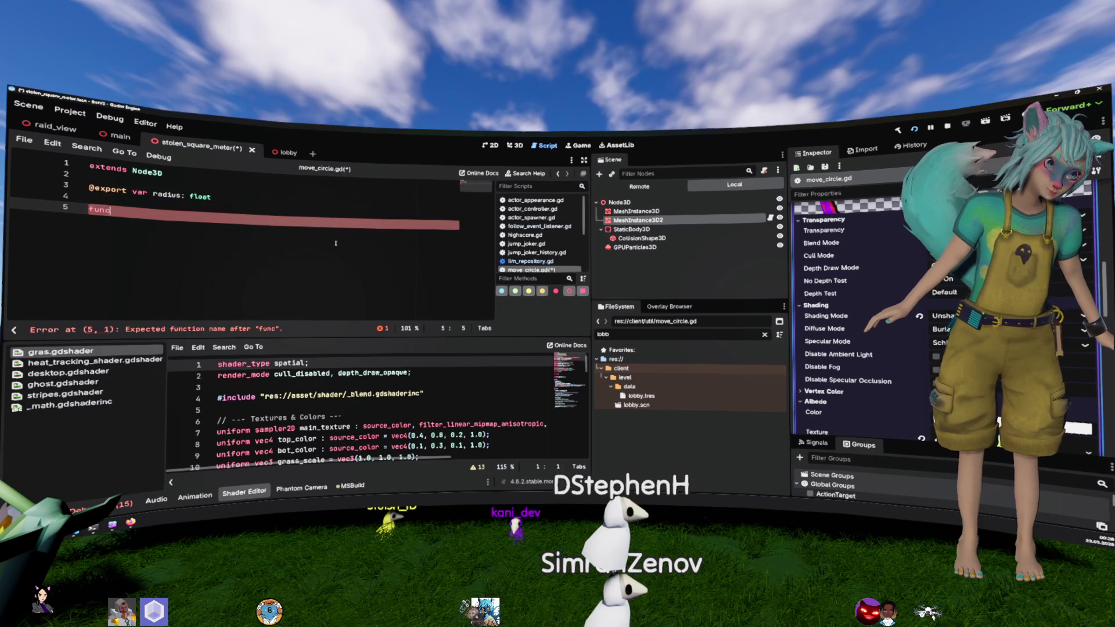
key(Return)
key(Return)
Set position.x to sin(Time.get_unix_time_from_system()) times radius in _process.
text(sition =)
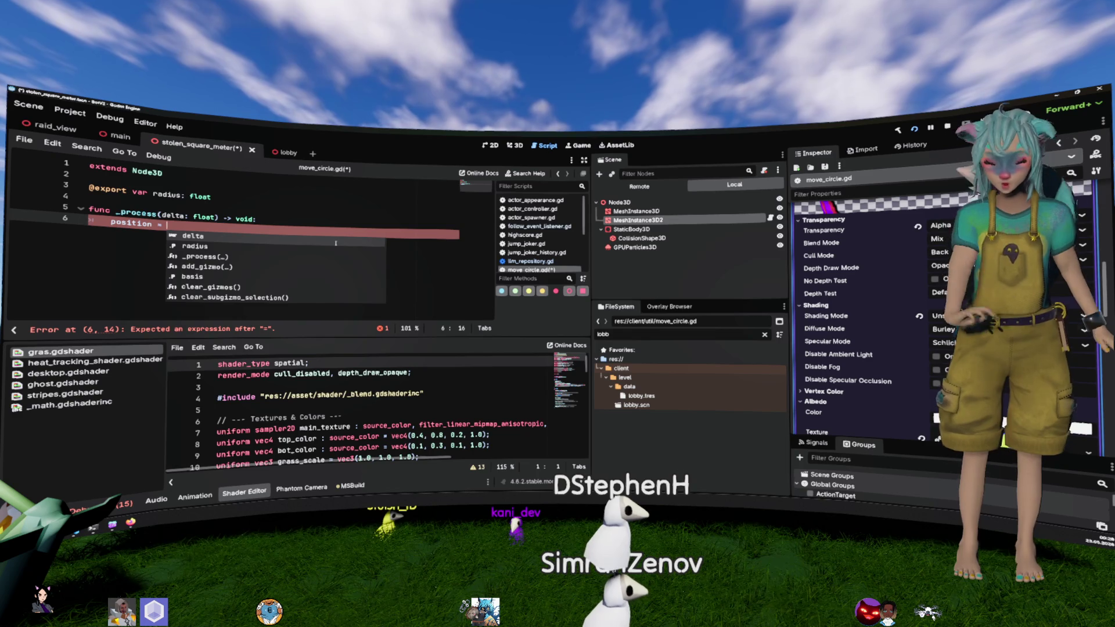
key(Left)
key(Left)
key(Left)
text(.x = )
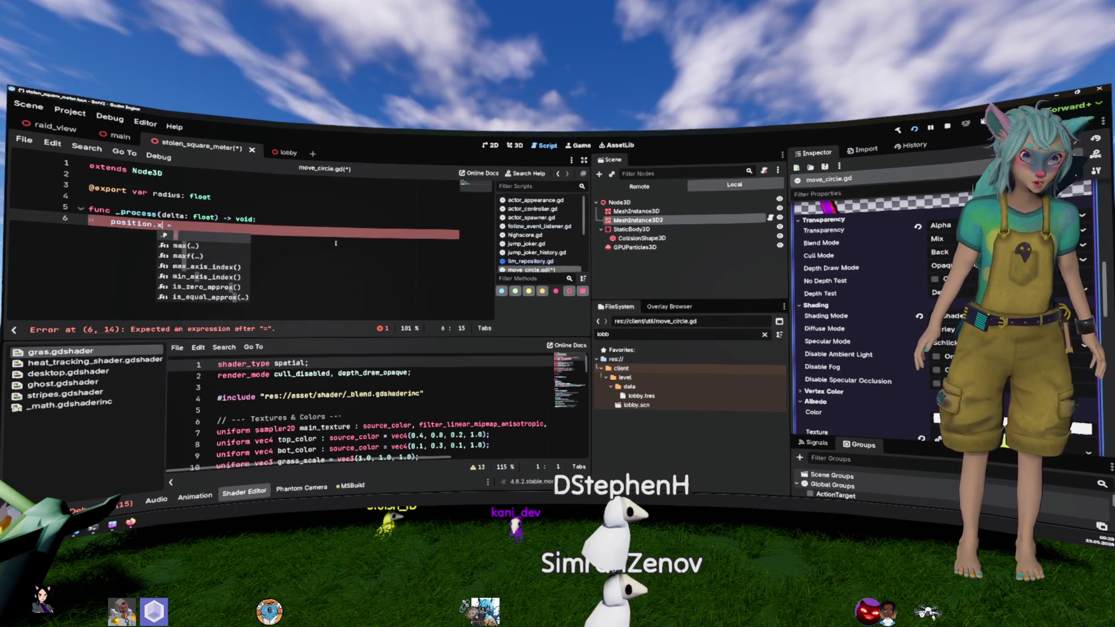
text(sin)
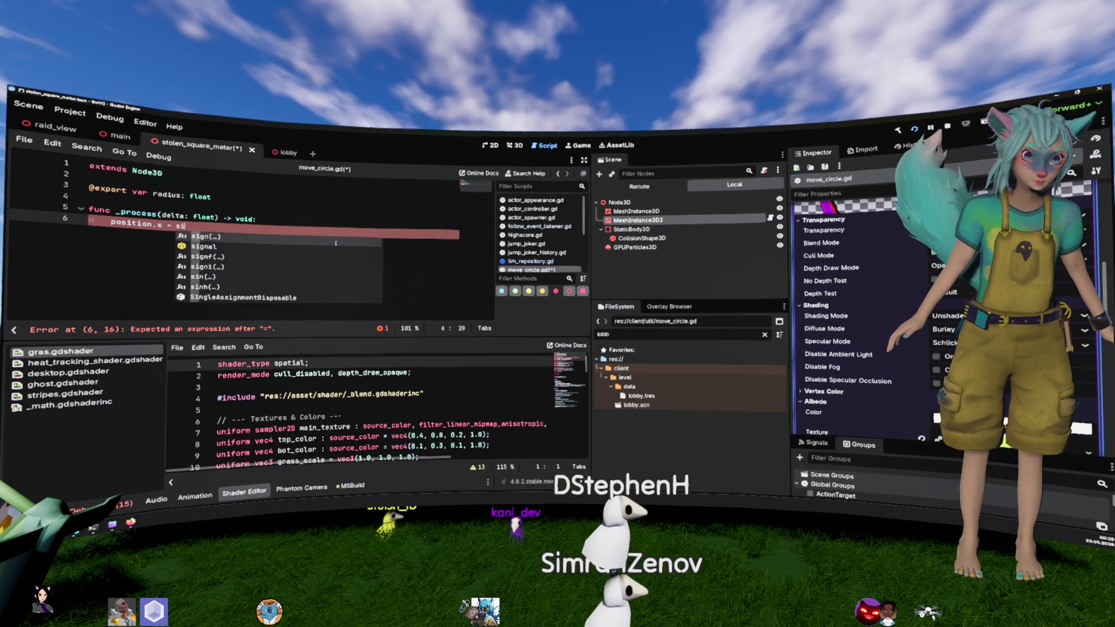
key(Return)
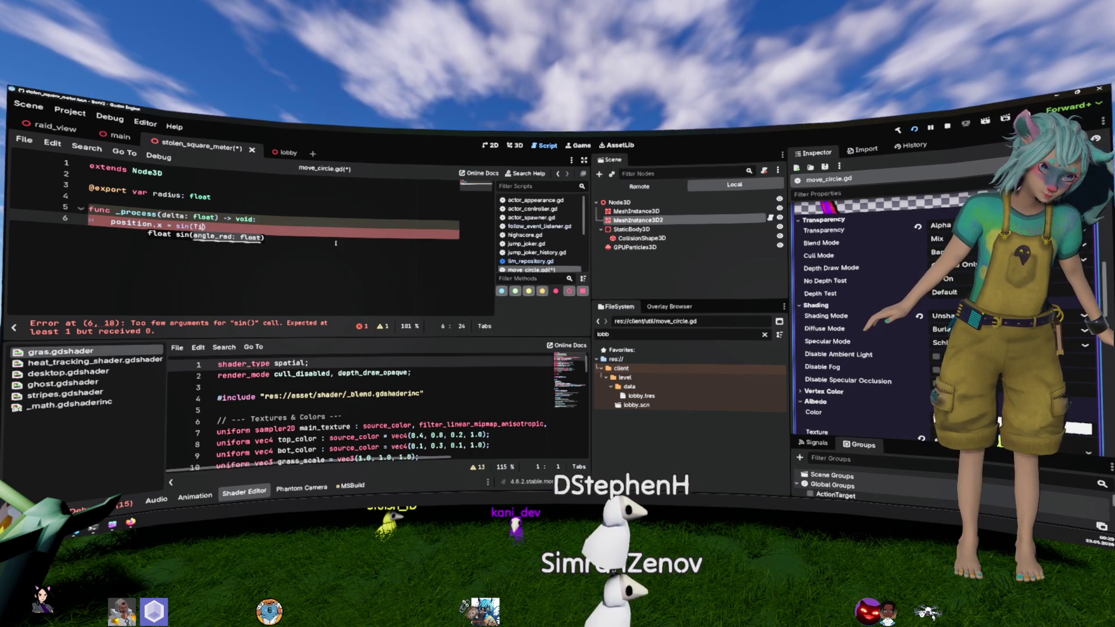
text(getU)
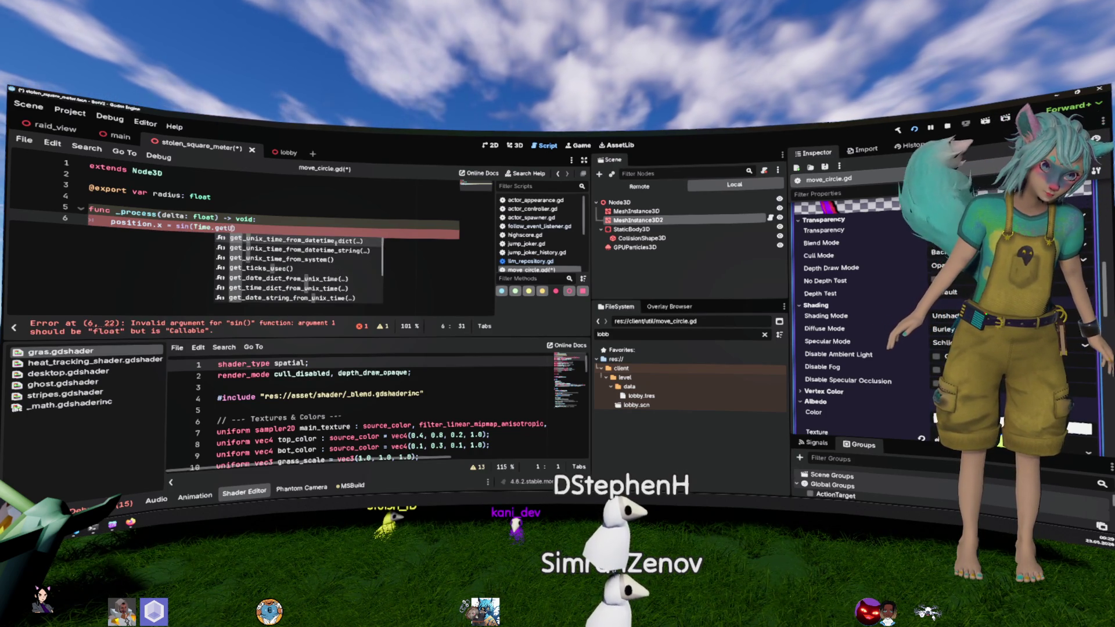
key(Left)
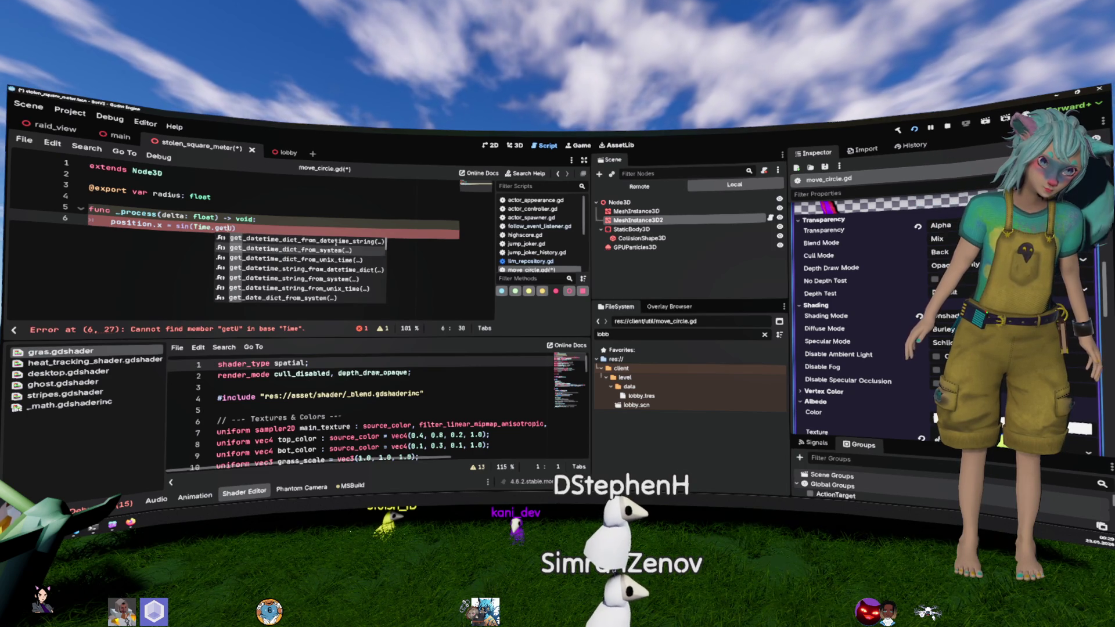
key(Delete)
text(_u)
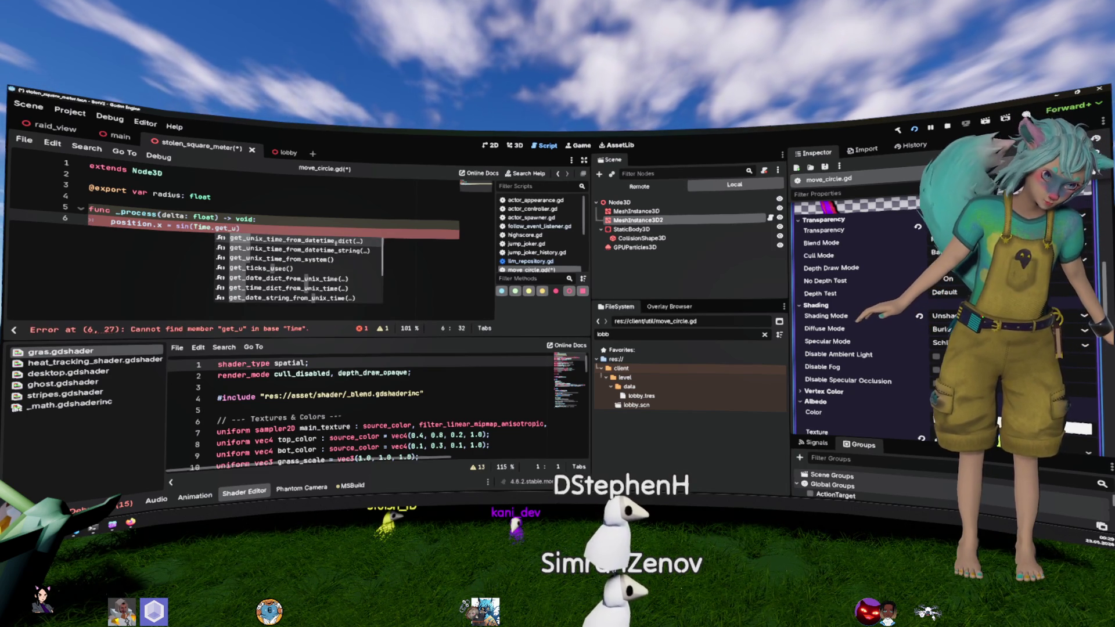
key(Return)
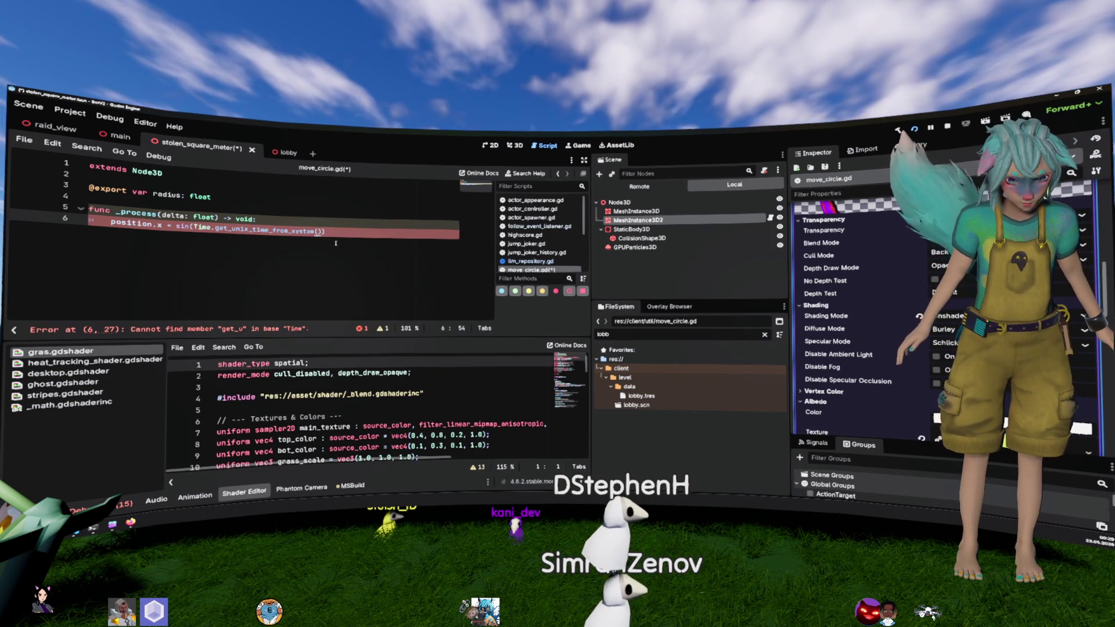
text(,)
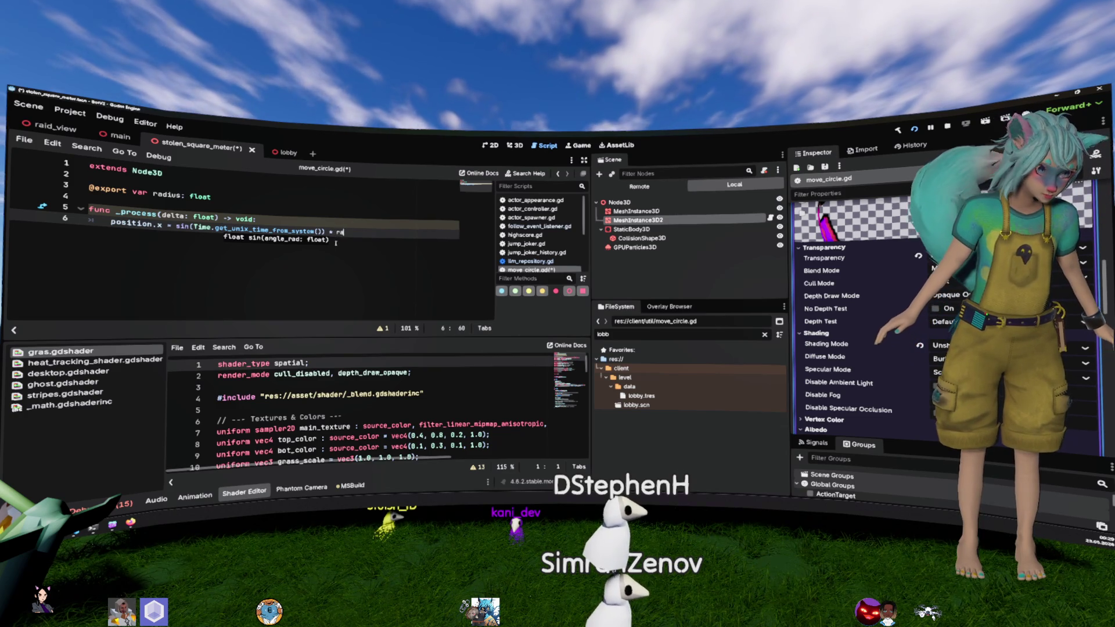
key(Return)
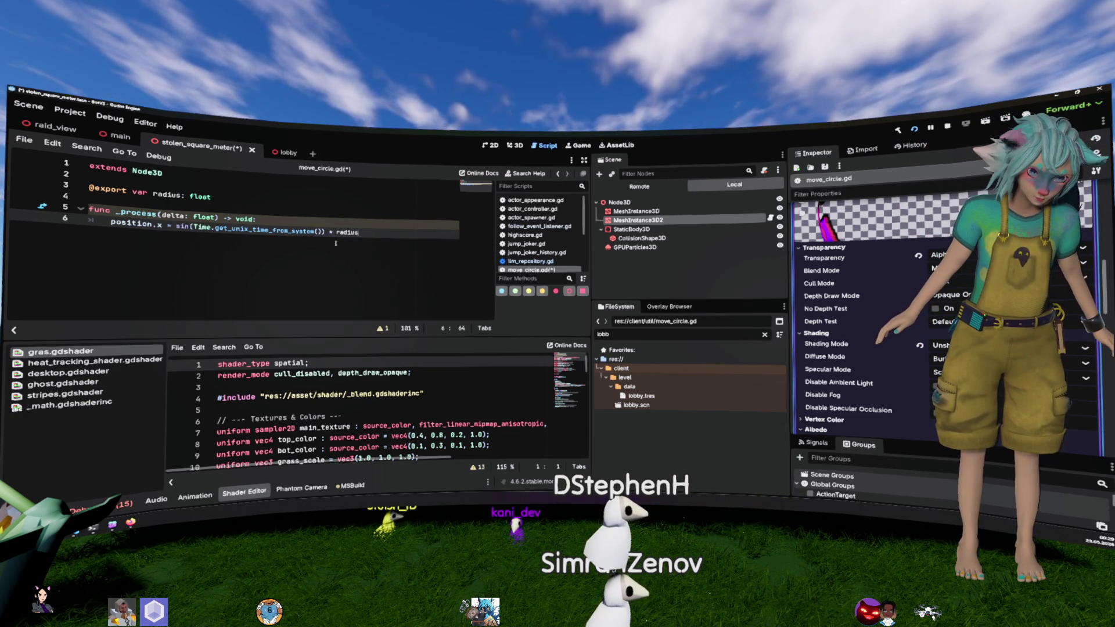
Duplicate the line as position.z using cos instead of sin.
key(ctrl+shift+d)
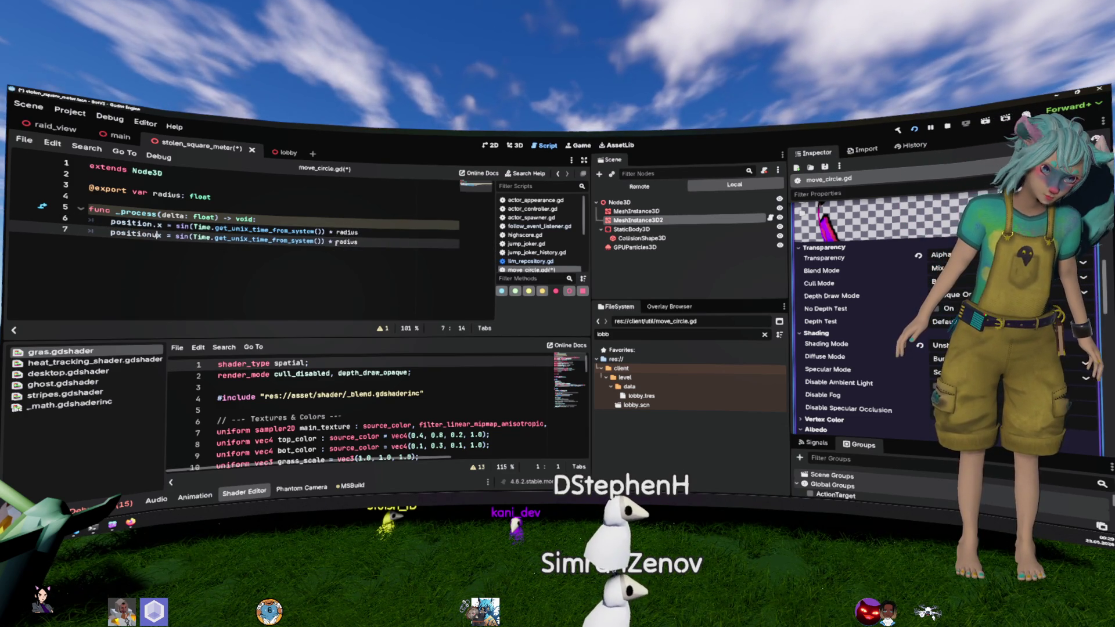
key(Delete)
text(z)
key(End)
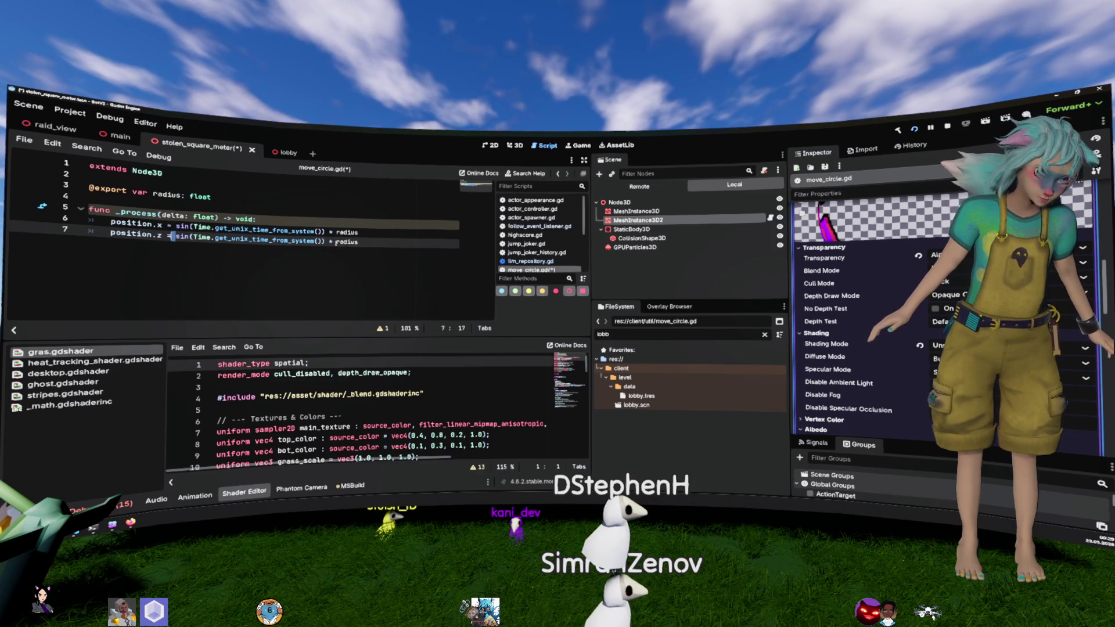
key(Delete)
key(Delete)
key(Delete)
text(cos)
key(Return)
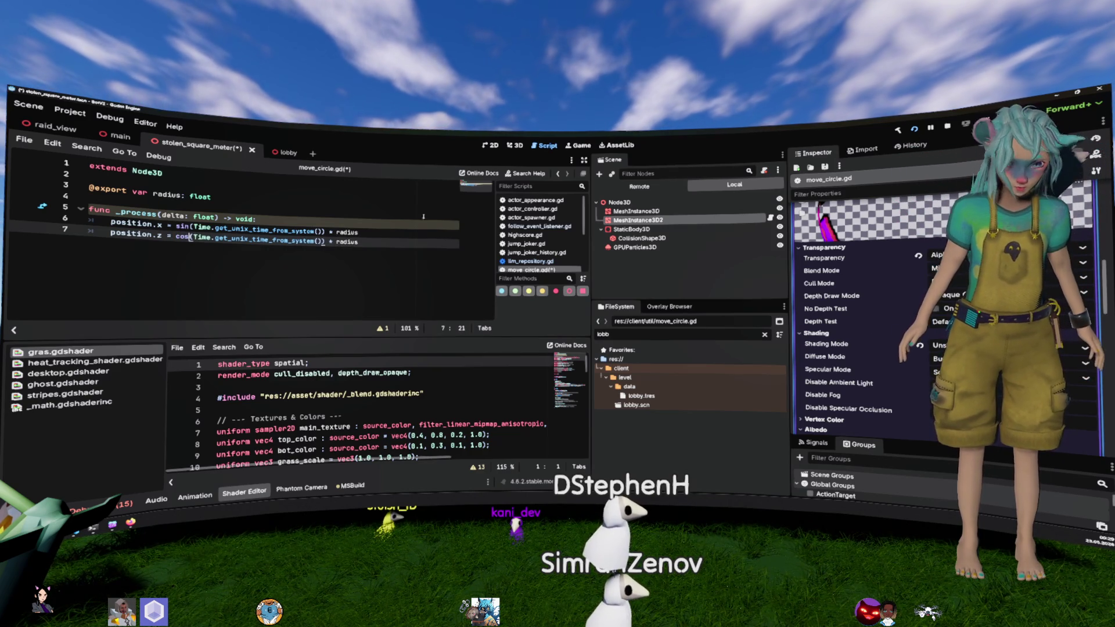
key(End)
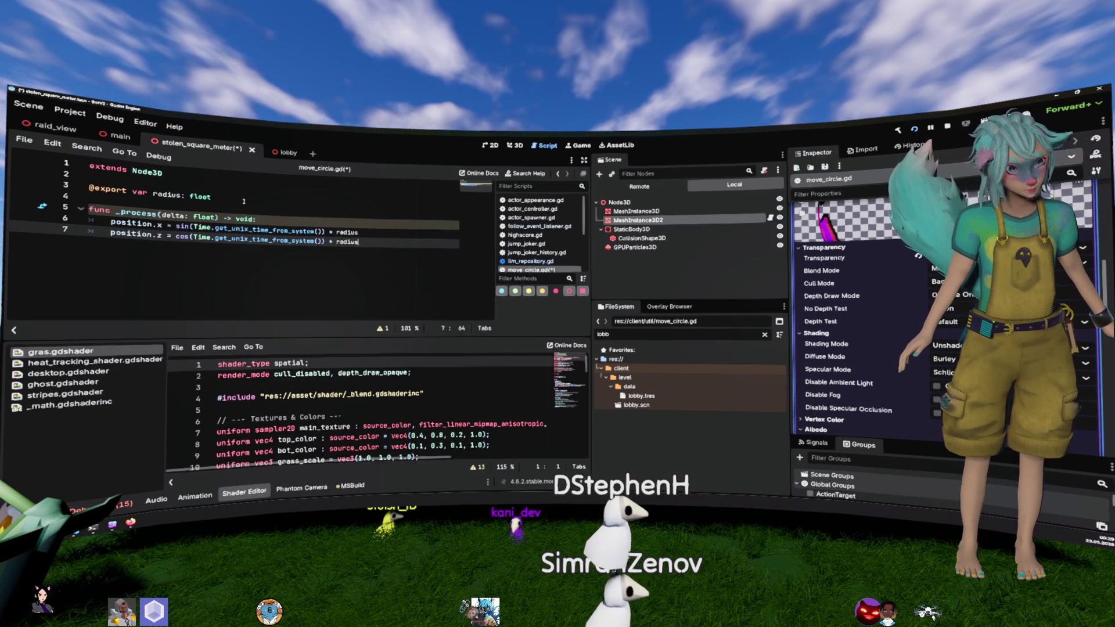
click(242, 202)
key(Return)
text(@export var speed: float = 1)
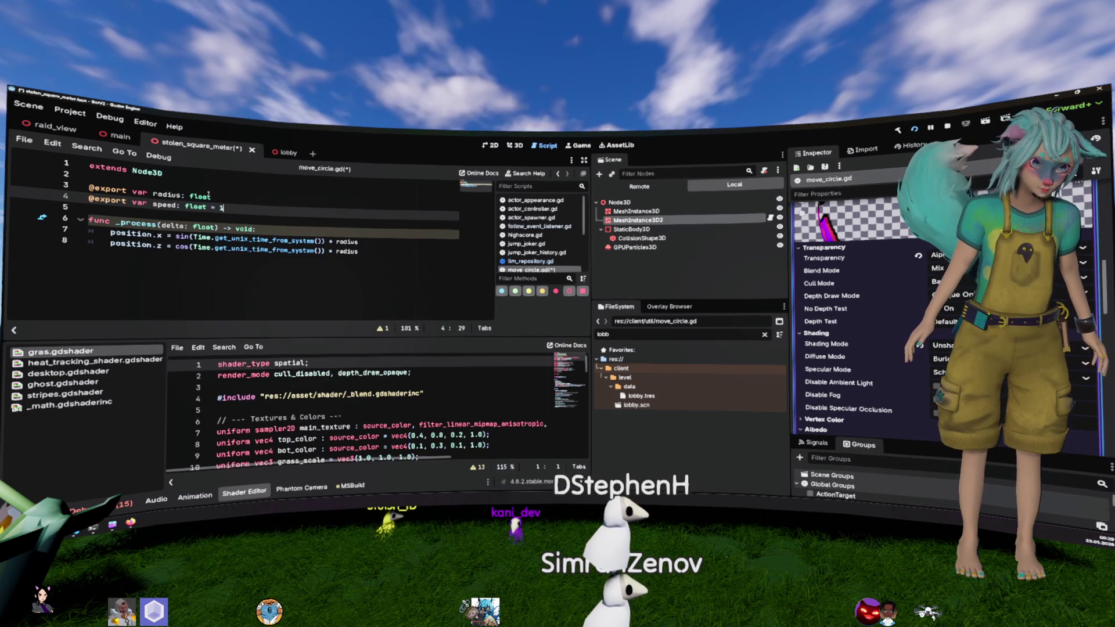
click(209, 196)
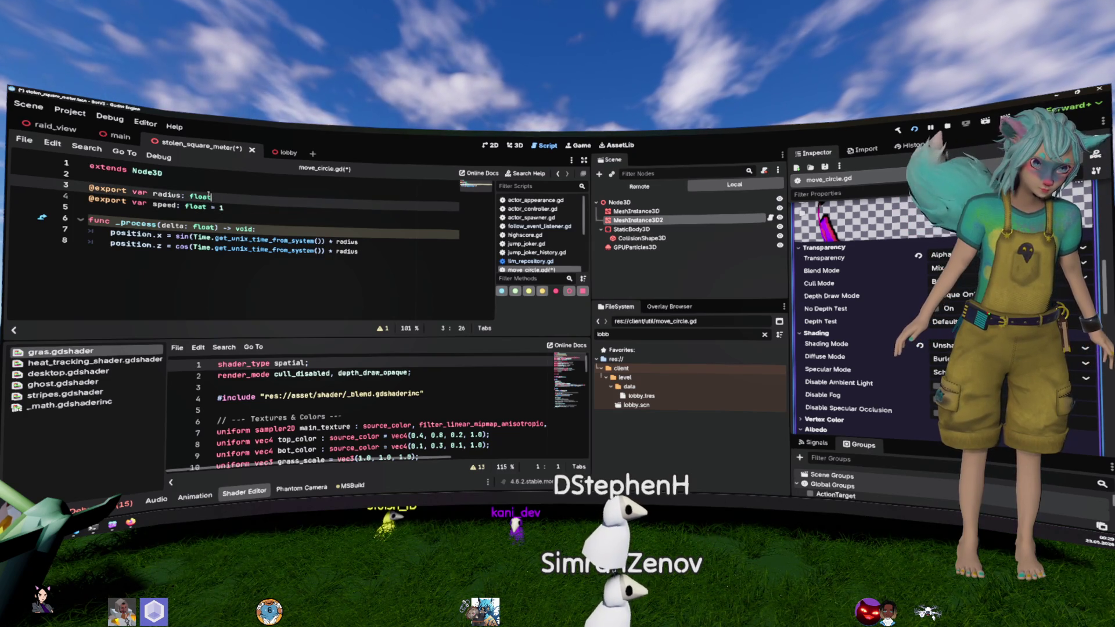
text(1)
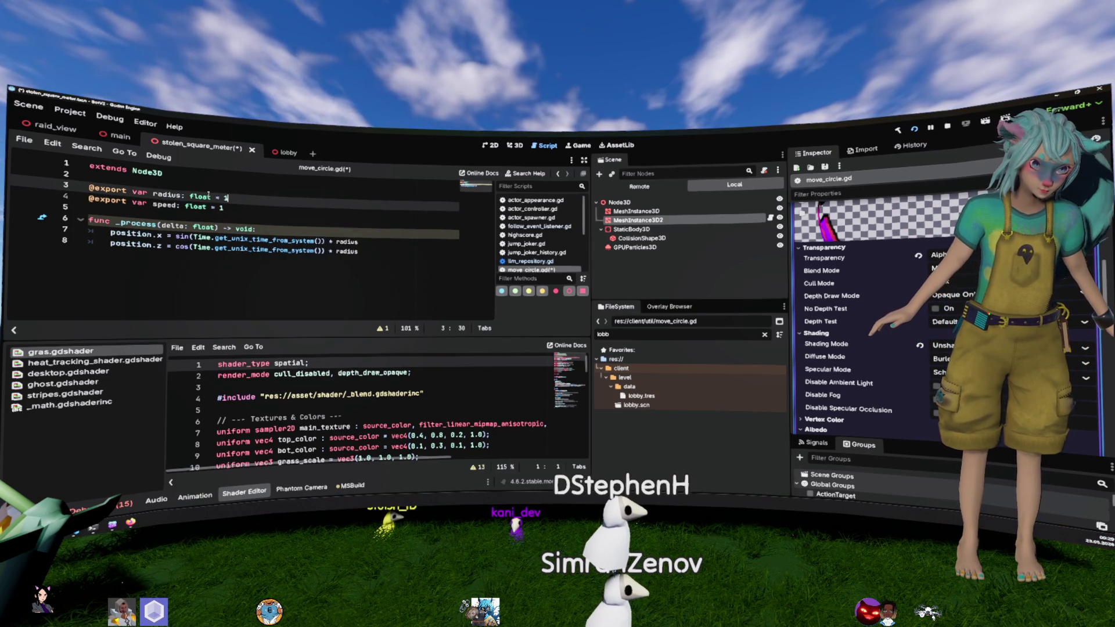
double_click(162, 195)
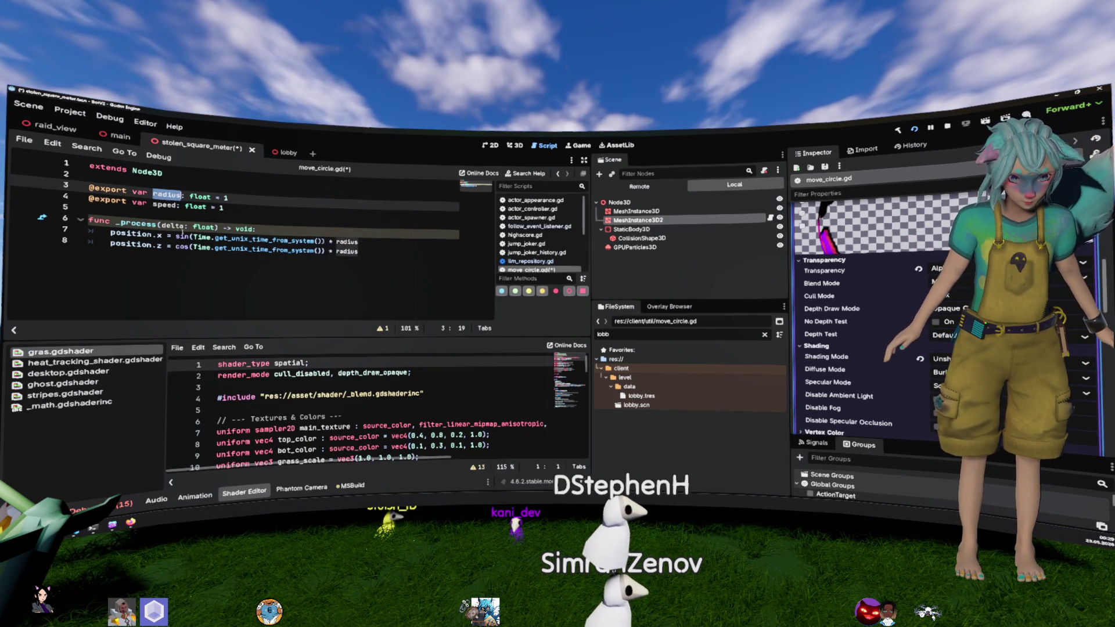
double_click(164, 205)
Multiply the time by speed in both the sin and cos calls, then save.
click(322, 241)
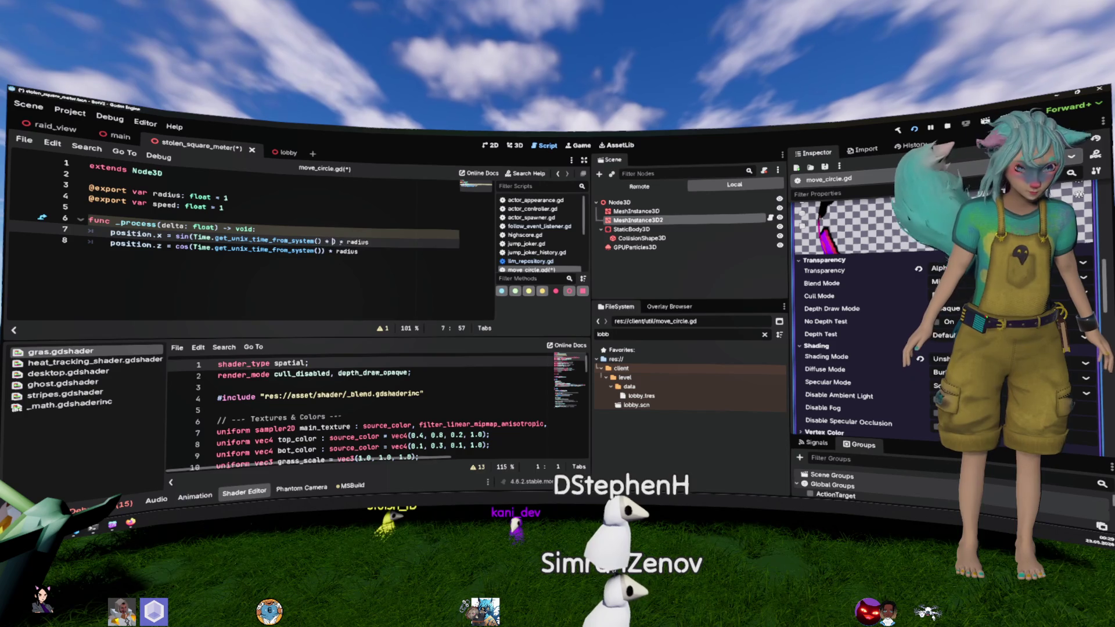
text(speed)
click(325, 251)
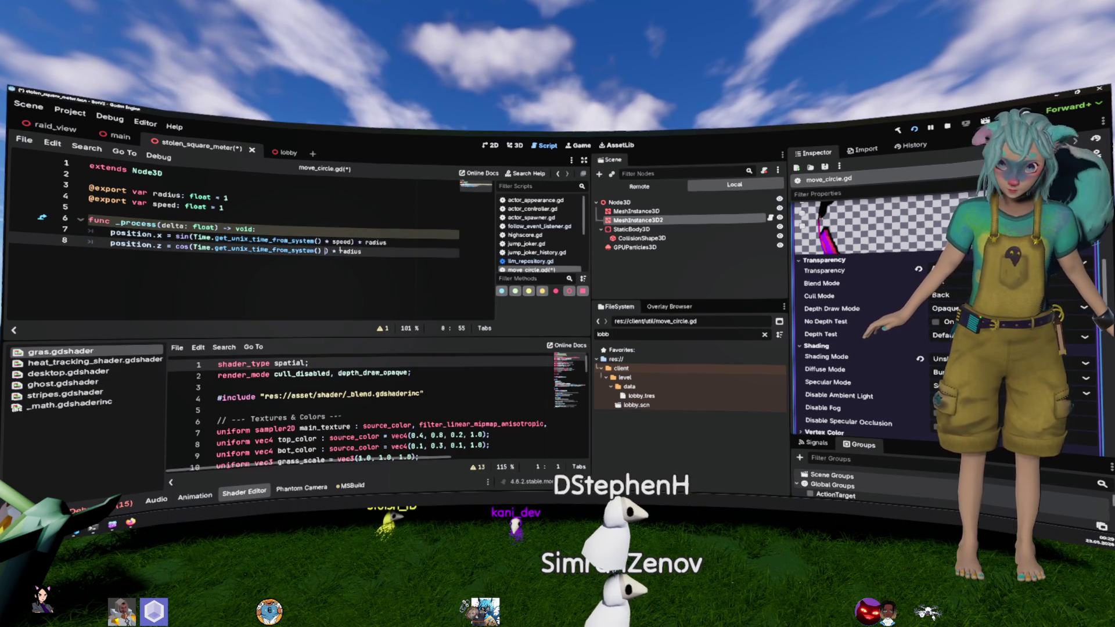
text(speed)
key(ctrl+s)
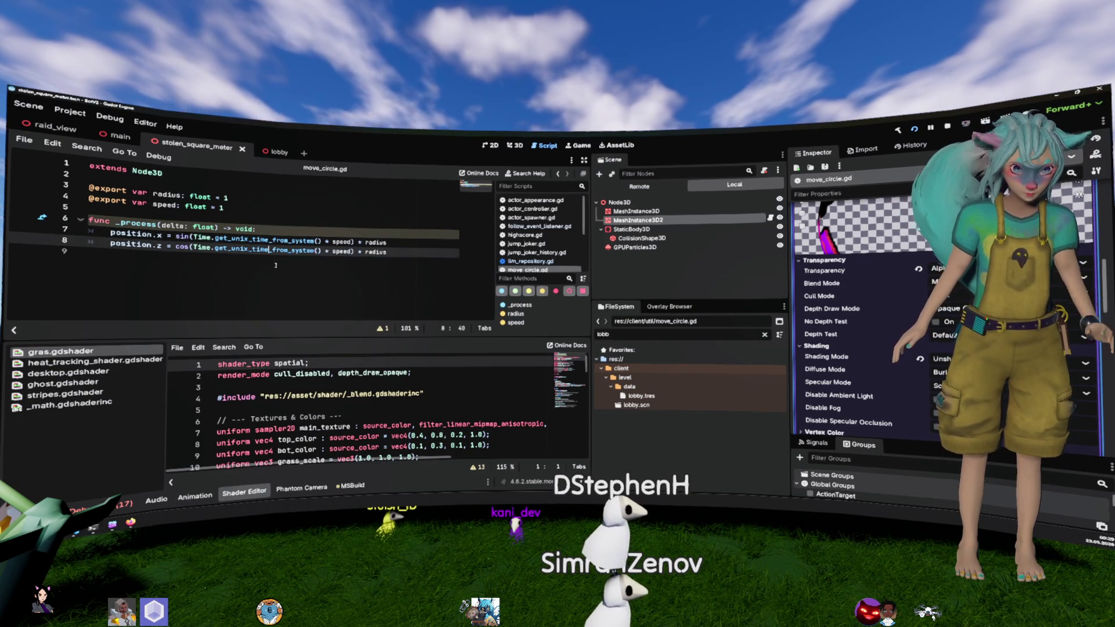
click(375, 206)
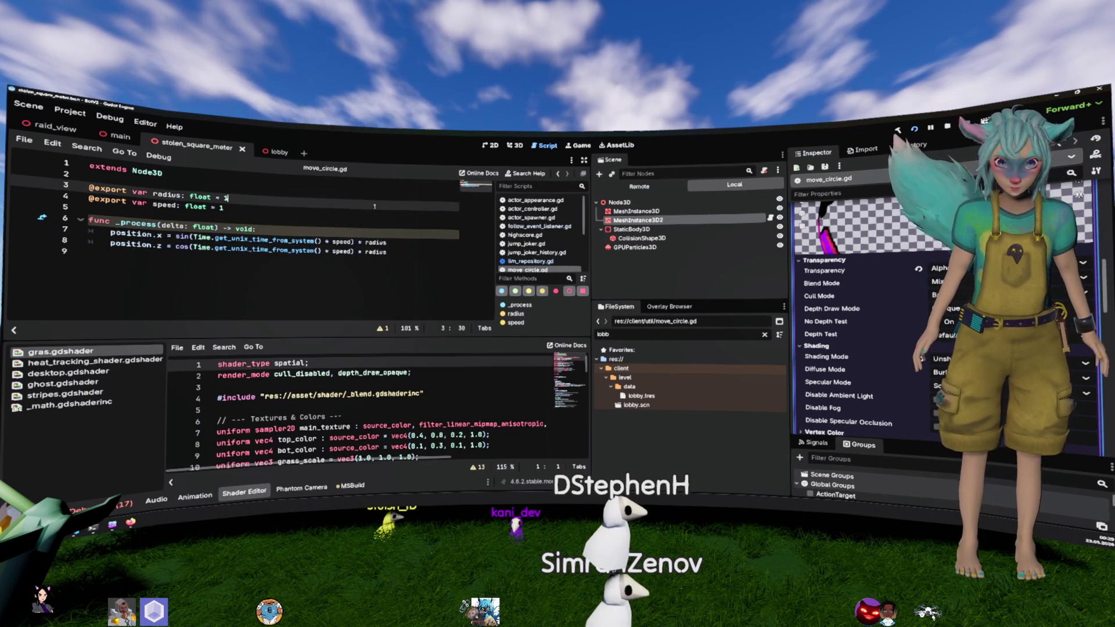
key(ctrl+Home)
key(Return)
key(Up)
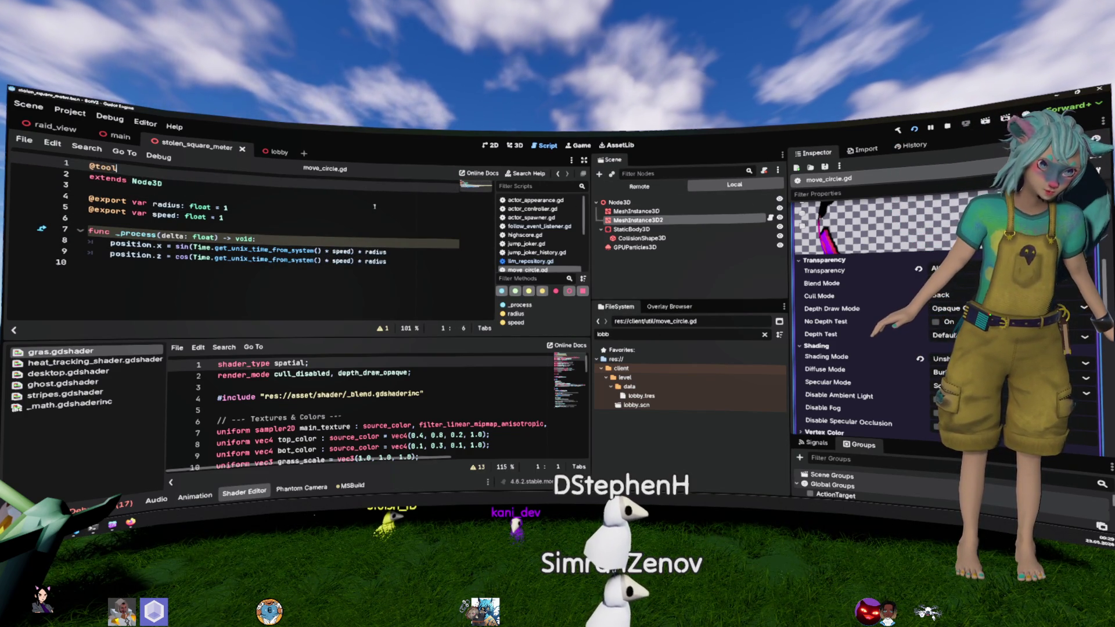
key(ctrl+F2)
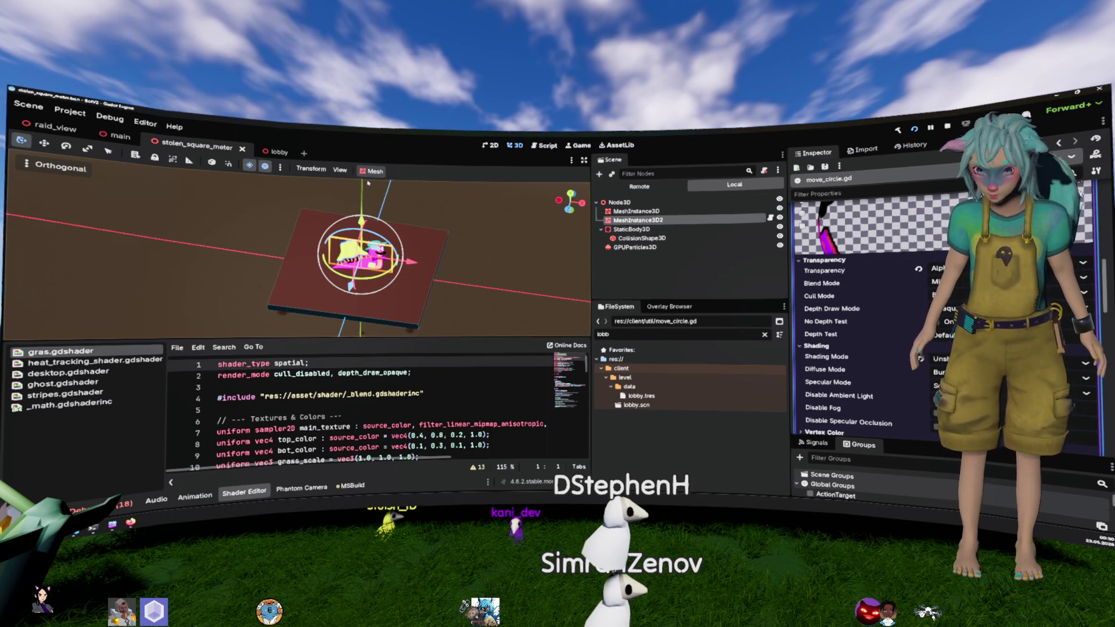
Reopen stolen_square_meter.tscn by filtering the FileSystem for 'stolen'.
middle_click(191, 148)
double_click(630, 334)
text(sto)
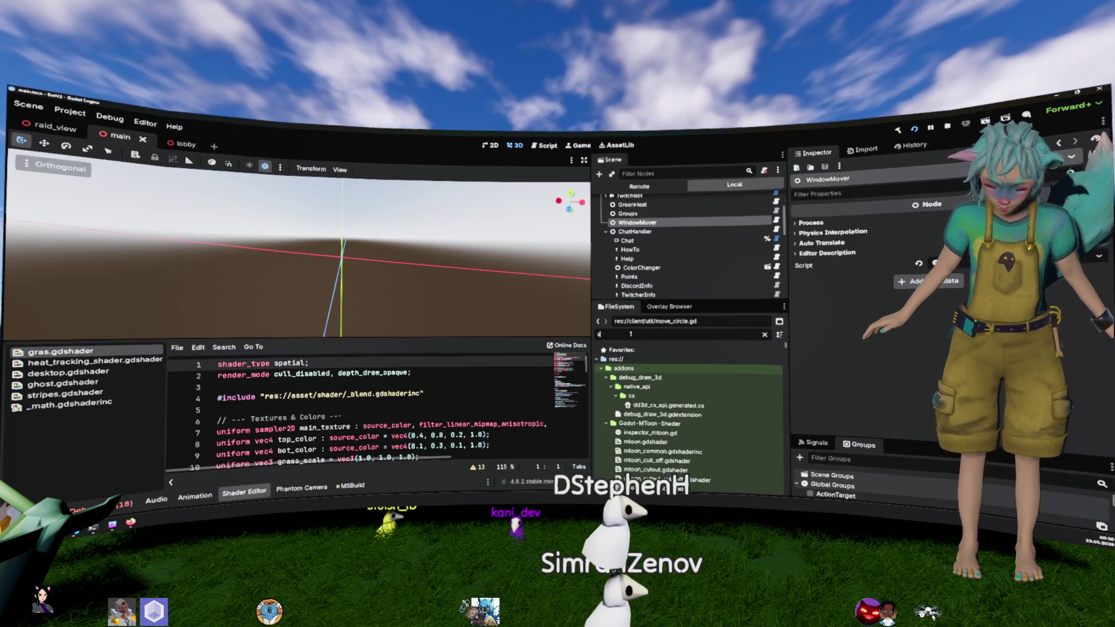
text(len)
double_click(658, 387)
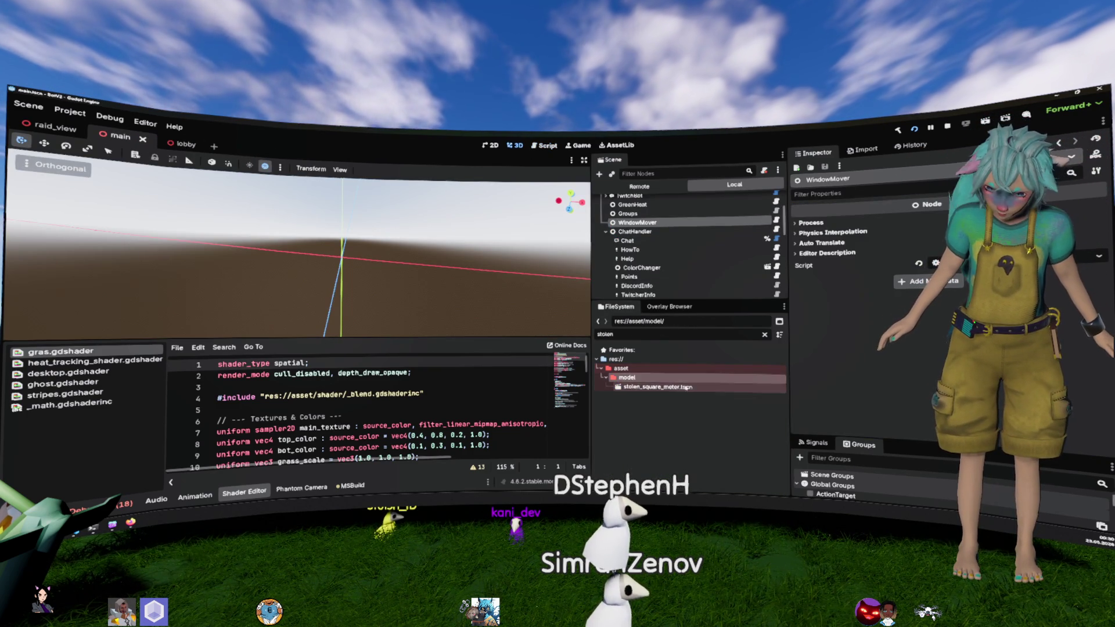
mouse_move(218, 258)
mouse_down()
mouse_move(368, 226)
mouse_move(377, 260)
mouse_up()
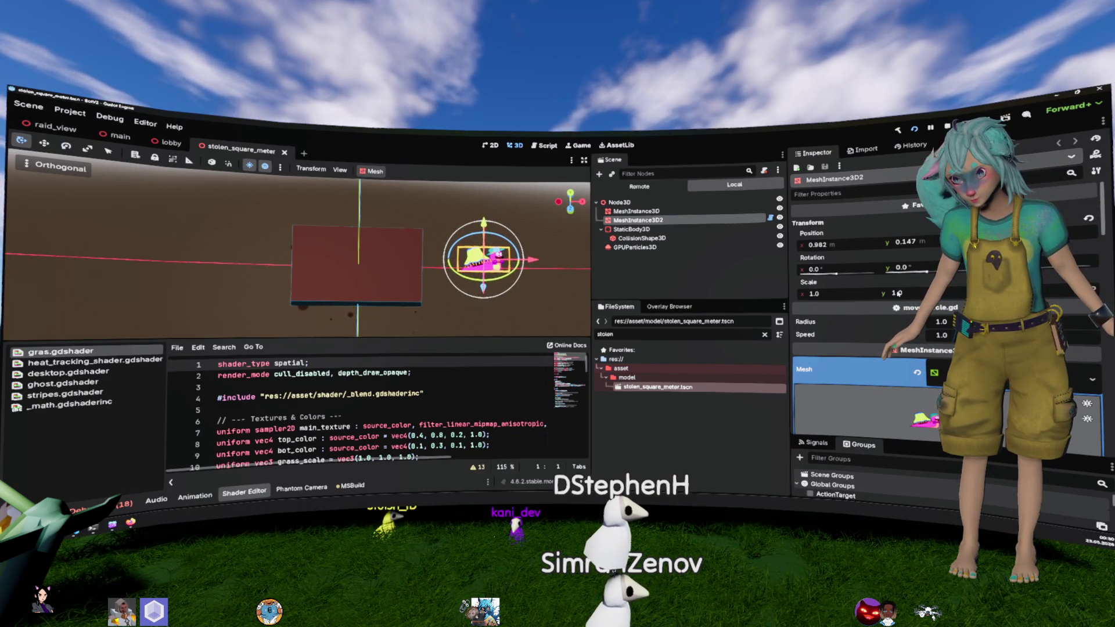
Set the snail's move_circle Radius to 0.3 in the Inspector and watch it orbit in 3D.
click(940, 322)
text(4)
key(Return)
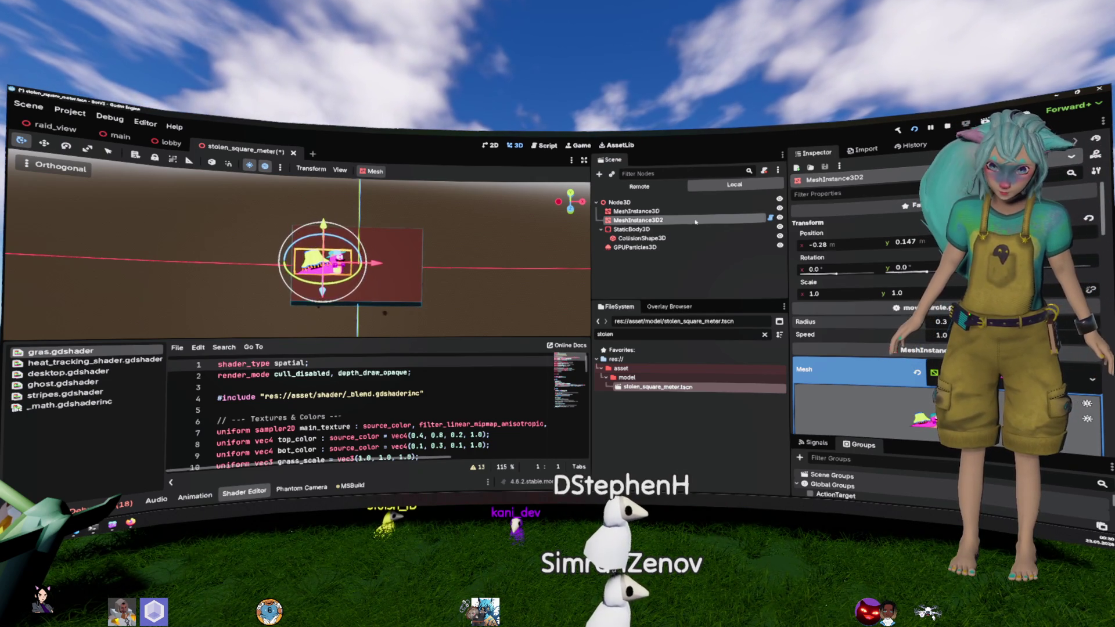
click(770, 217)
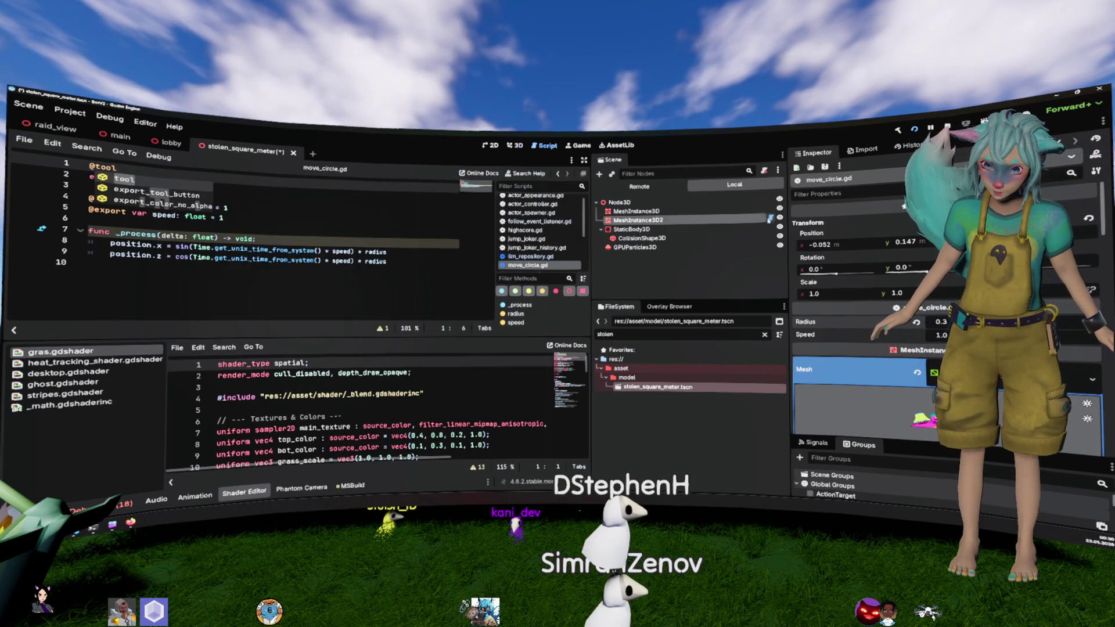
click(458, 273)
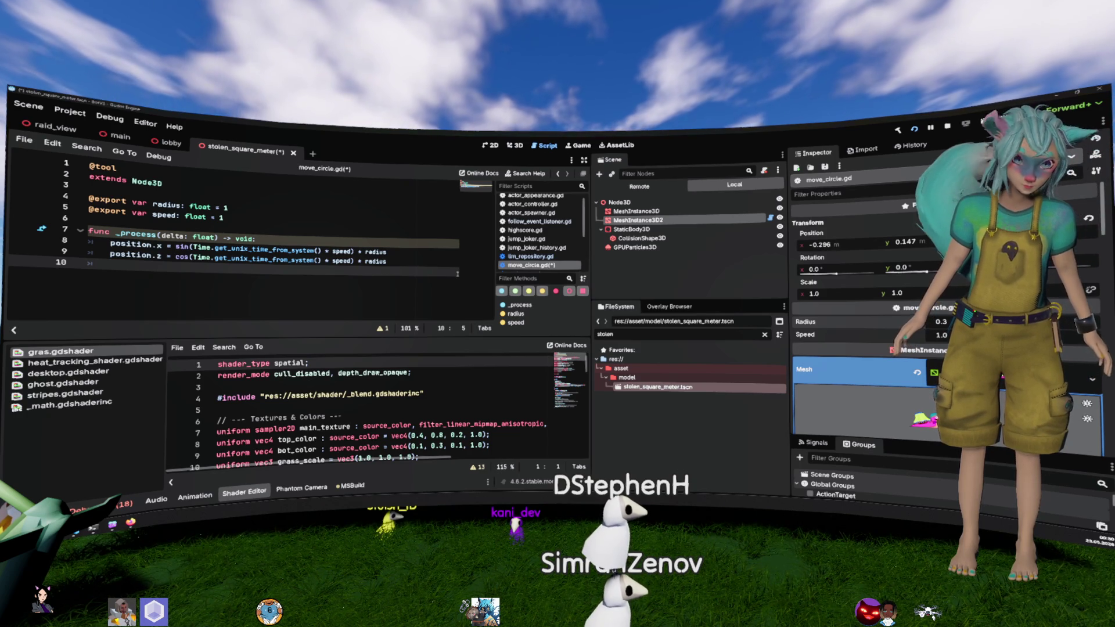
click(451, 252)
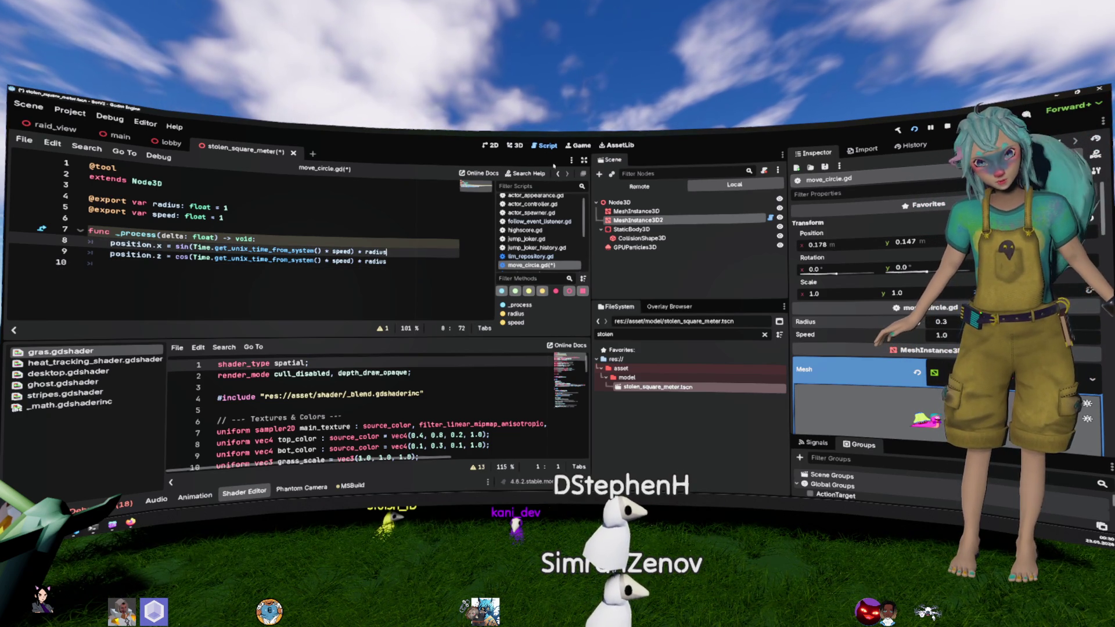
key(ctrl+F2)
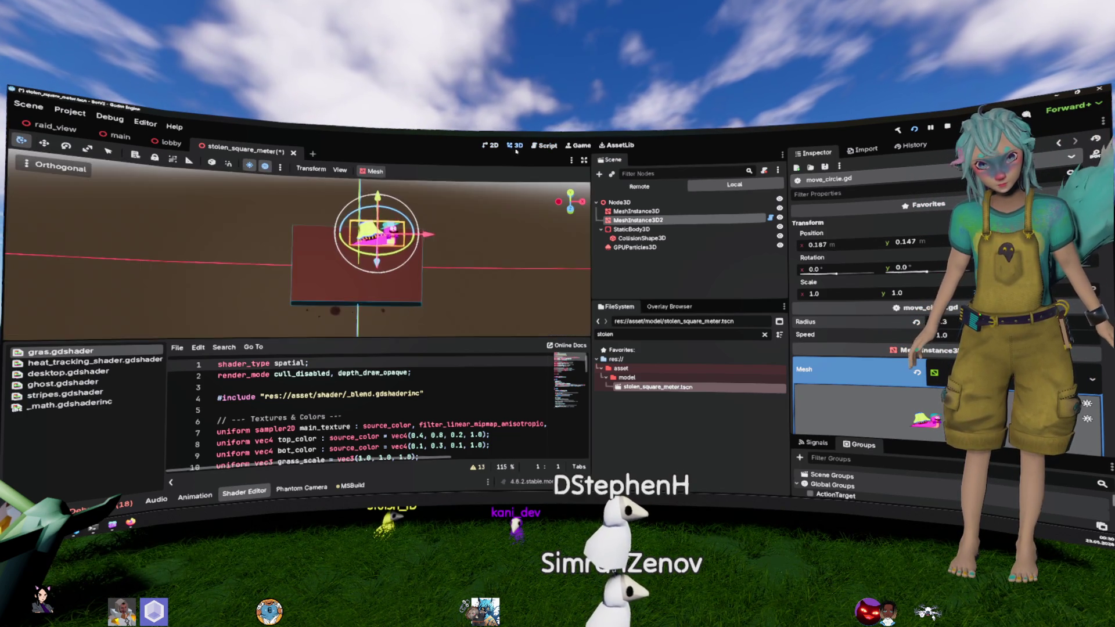
scroll(467, 247, up, 5)
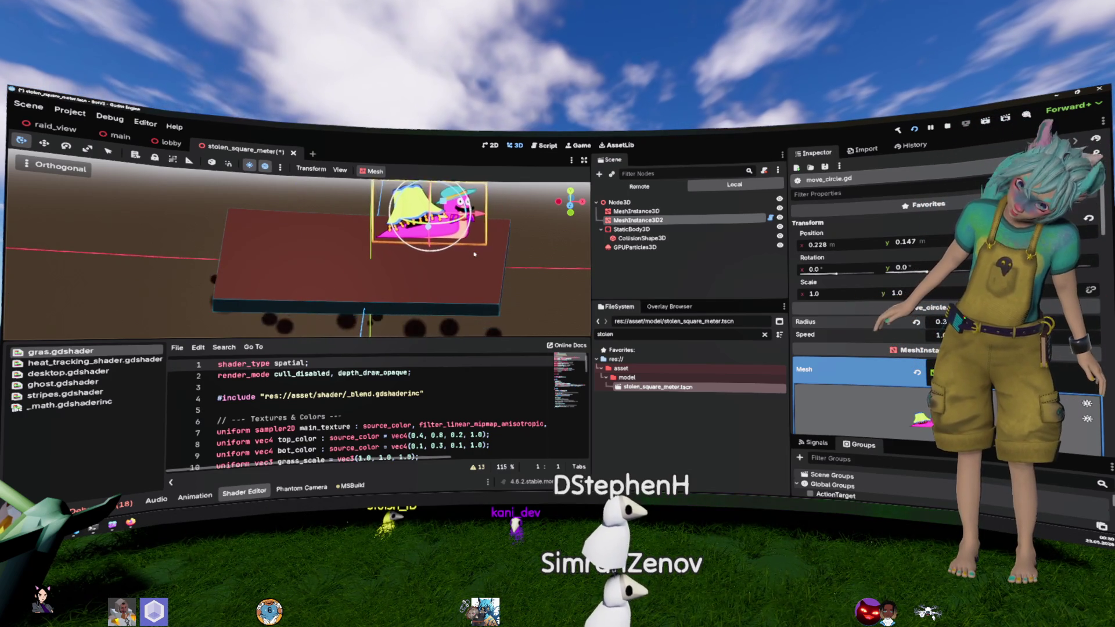
scroll(475, 255, down, 3)
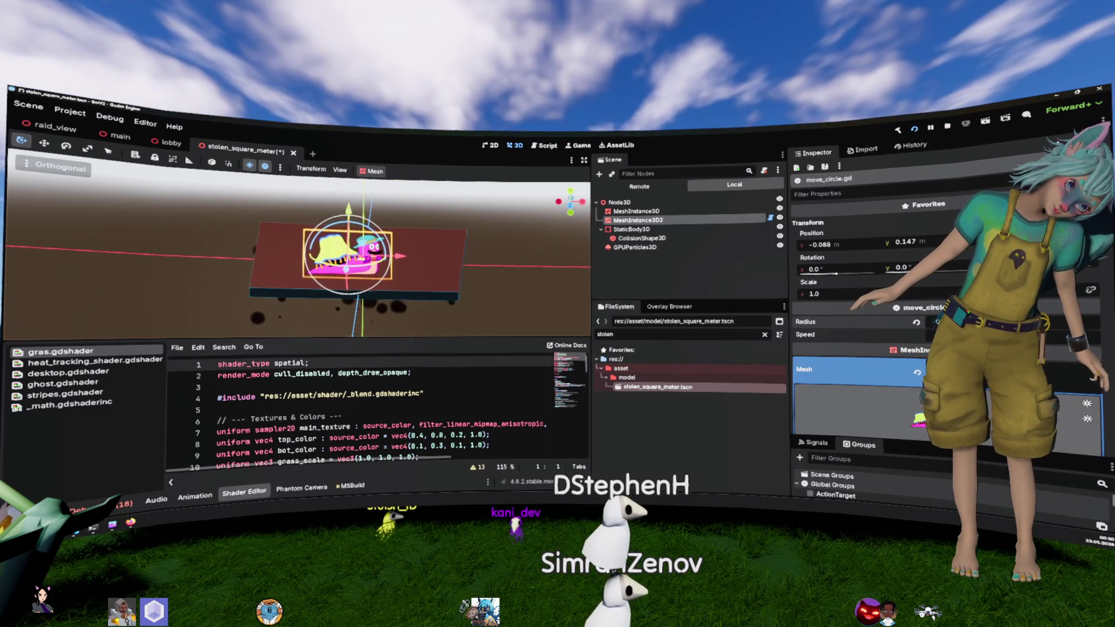
drag(480, 237, 406, 247)
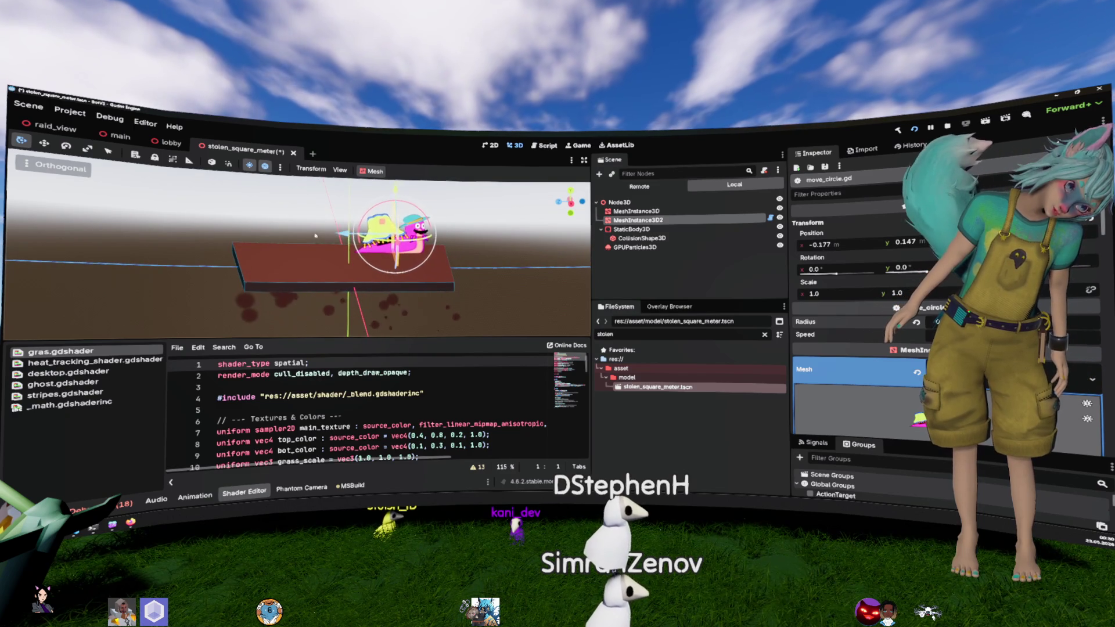
mouse_move(386, 238)
mouse_down()
mouse_move(386, 273)
mouse_move(469, 268)
mouse_move(480, 251)
mouse_up()
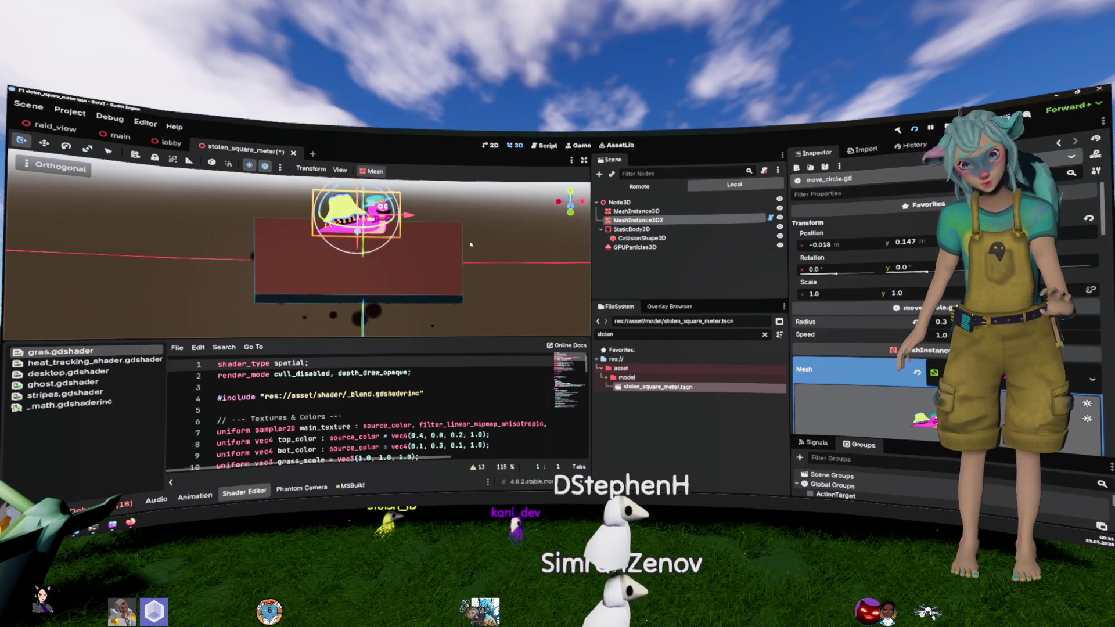
scroll(471, 244, down, 5)
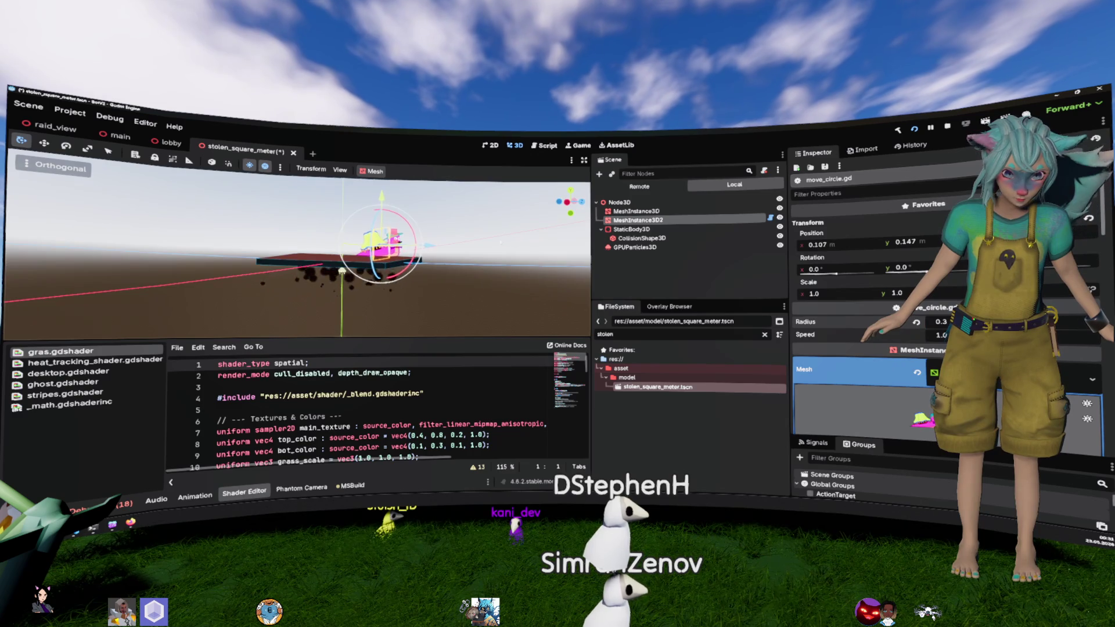
mouse_move(499, 240)
mouse_down()
mouse_move(470, 262)
mouse_move(447, 244)
mouse_move(416, 269)
mouse_move(545, 266)
mouse_move(418, 290)
mouse_move(441, 197)
mouse_move(477, 329)
mouse_up()
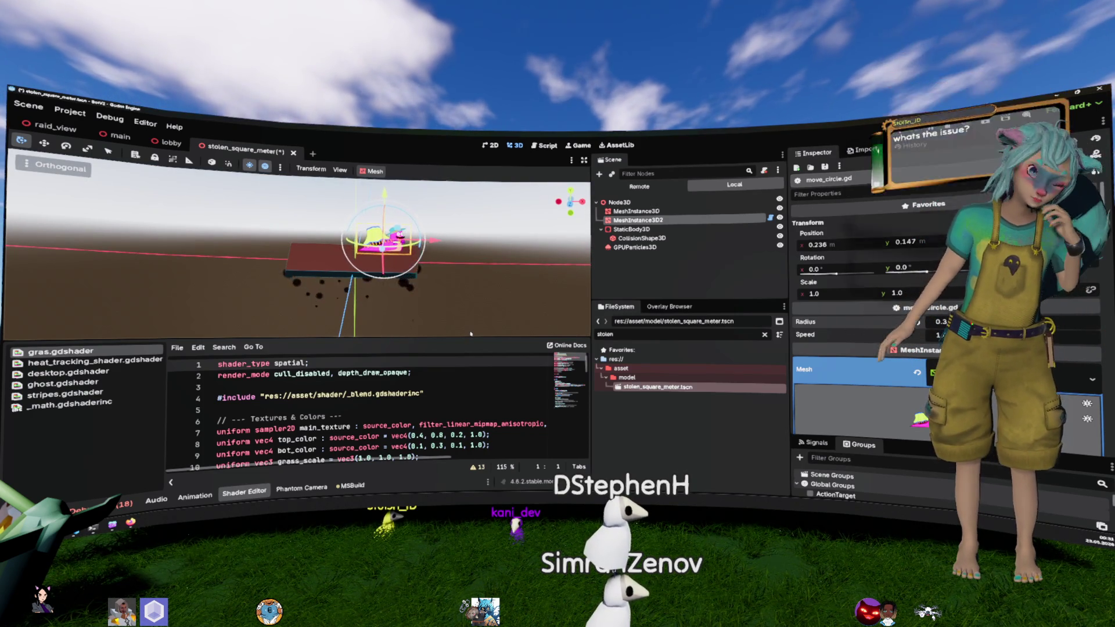
scroll(469, 331, up, 2)
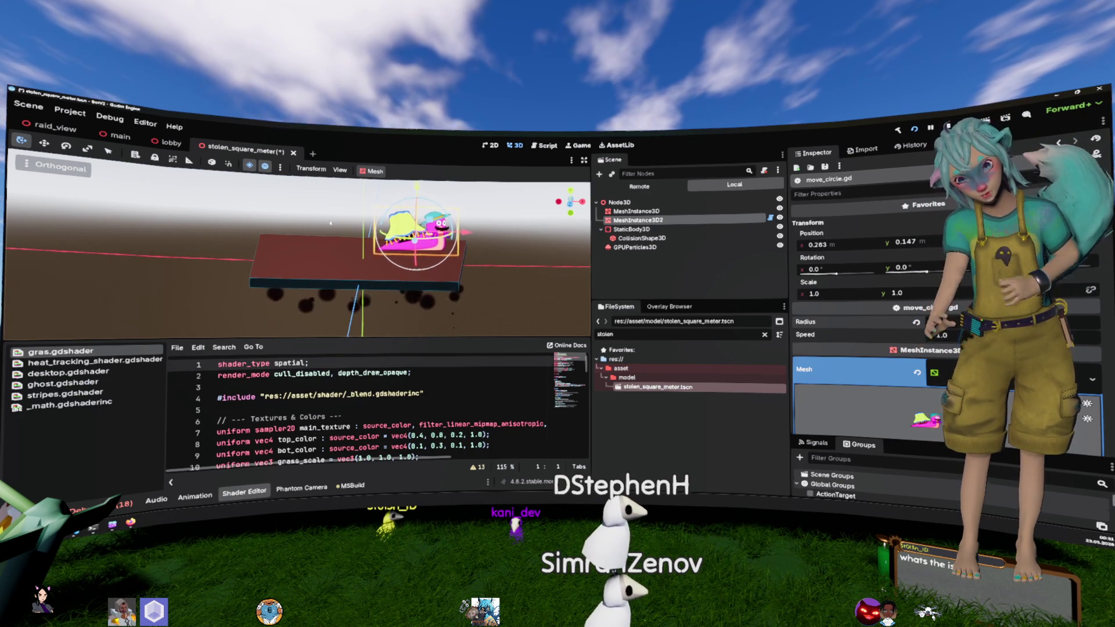
drag(269, 267, 364, 273)
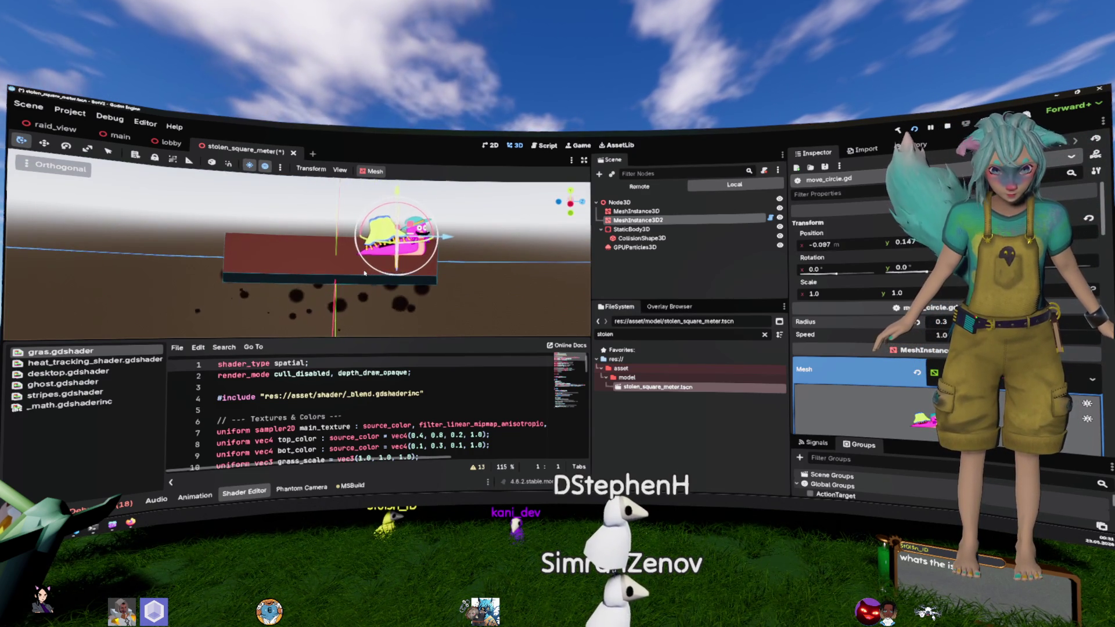
scroll(367, 278, up, 3)
click(503, 270)
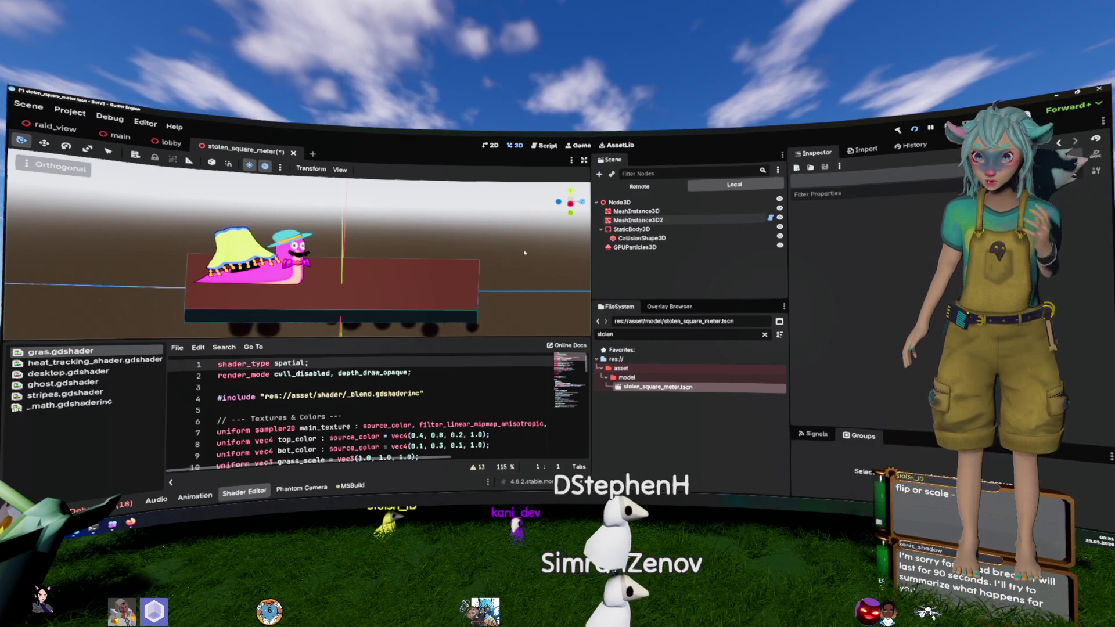
Reselect MeshInstance3D2, view it from a low front angle, then select all of move_circle.gd.
click(637, 220)
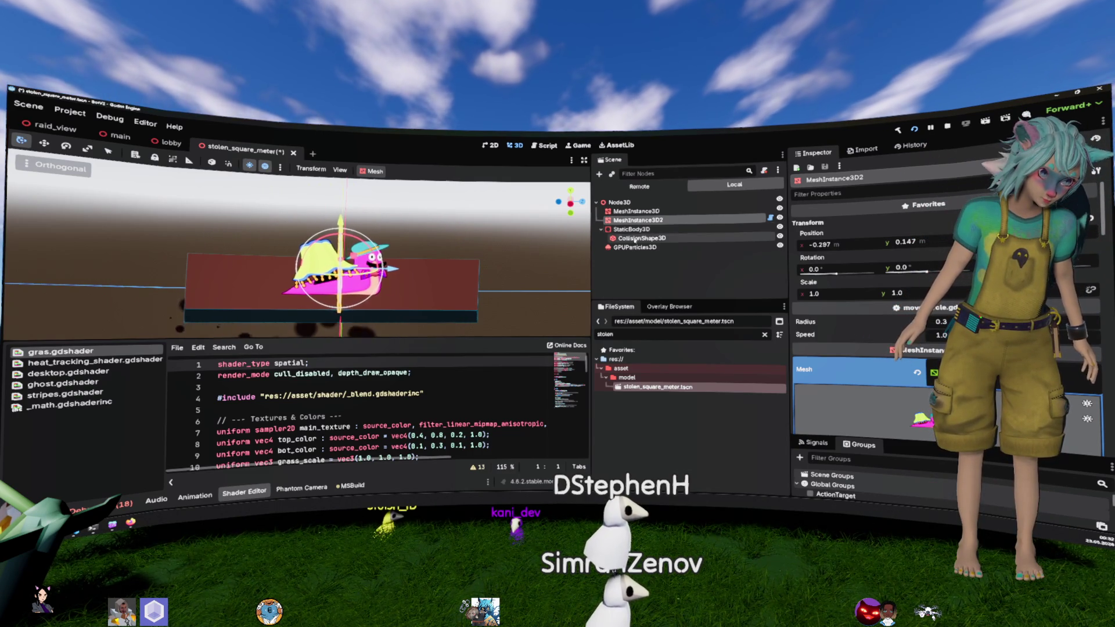
drag(464, 244, 474, 287)
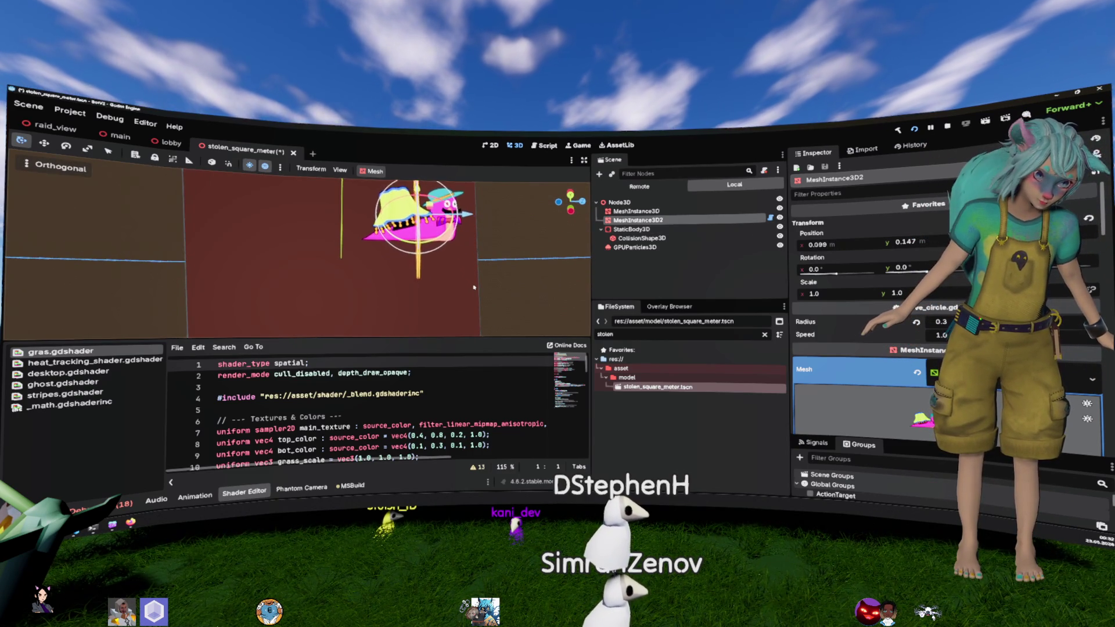
scroll(474, 287, down, 3)
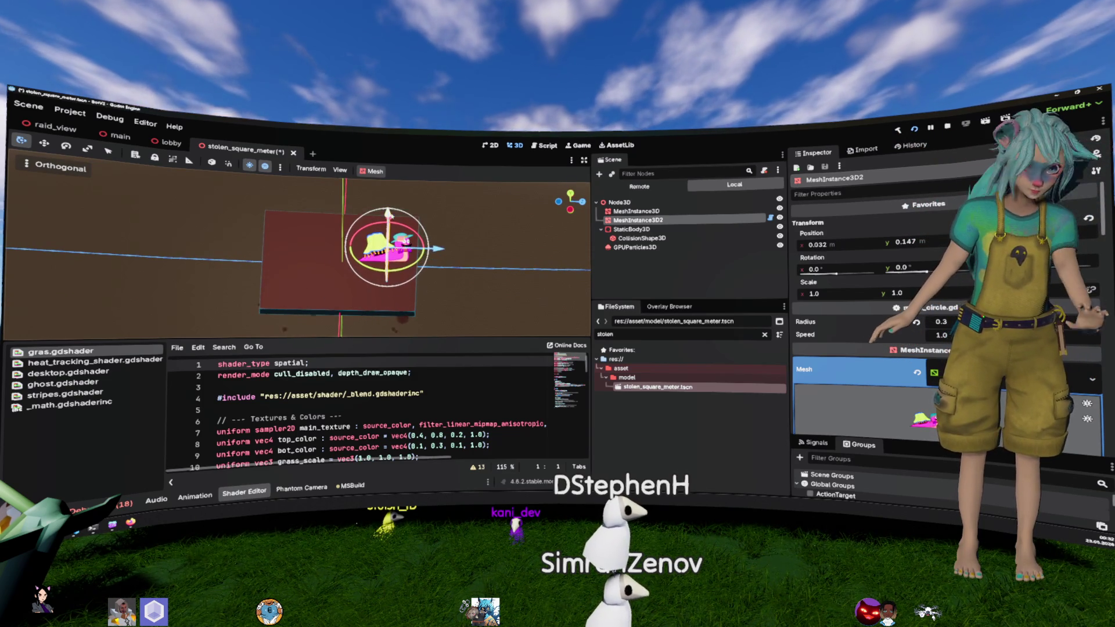
key(ctrl+F3)
mouse_move(337, 279)
mouse_down()
mouse_move(174, 247)
mouse_move(81, 169)
mouse_up()
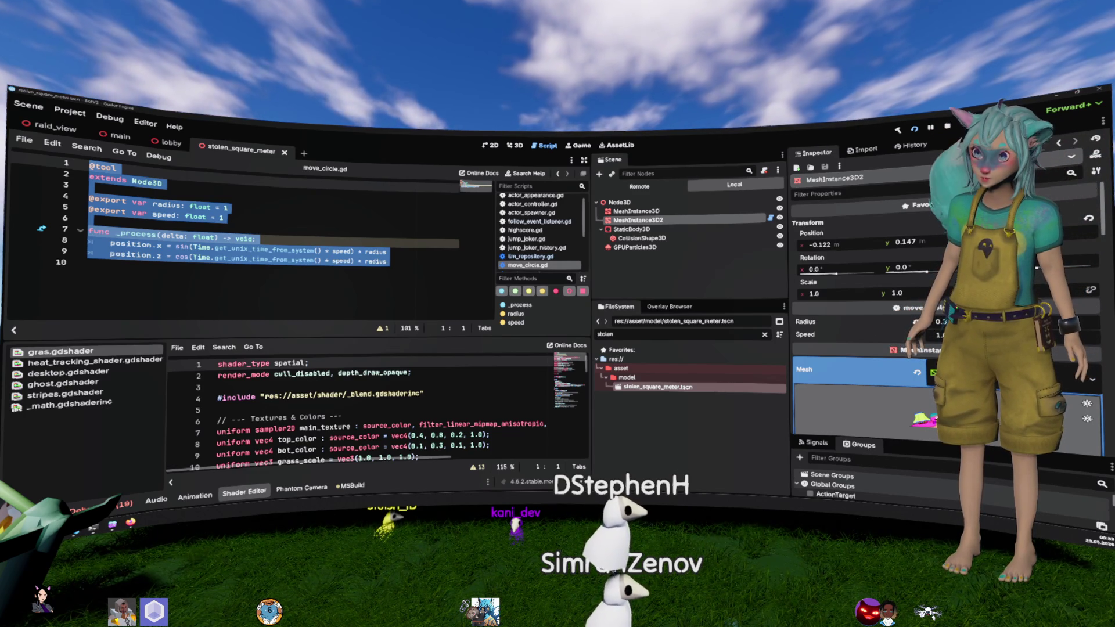
Paste the new look_at code over the _process body on lines 7–9.
drag(93, 262, 85, 232)
text(func _process(delta: float) -> void: 	# 1. Get the current time 	var current_time = Time.get_unix_time_from_system()  	# 2. Update the position for this frame 	position.x = sin(current_time * speed) * radius 	position.z = cos(current_time * speed) * radius  	# 3. Calculate a target position just a tiny bit ahead in time 	var future_time = current_time + 0.01 	var target_position = Vector3( 		sin(future_time * speed) * radius, 		position.y, # Keep the current height 		cos(future_time * speed) * radius 	)  	# 4. Orient the mesh to look at the upcoming position 	if position.distance_squared_to(target_position) > 0.0001: 		look_at(target_position, Vector3.UP))
scroll(232, 233, up, 5)
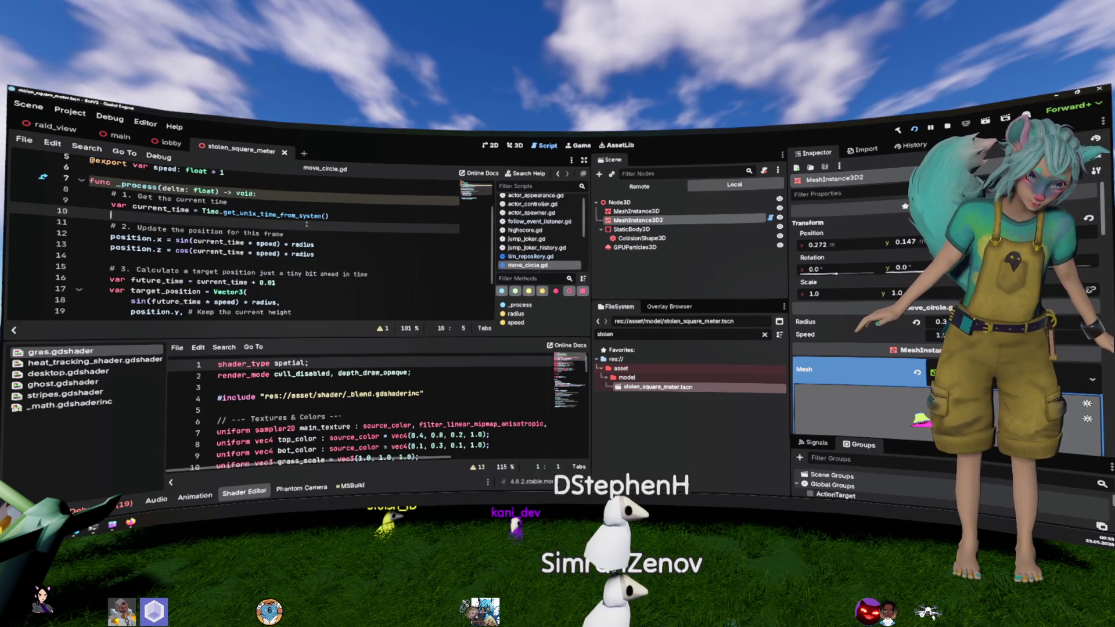
click(343, 220)
mouse_move(317, 253)
mouse_down()
mouse_move(174, 243)
mouse_move(36, 190)
mouse_up()
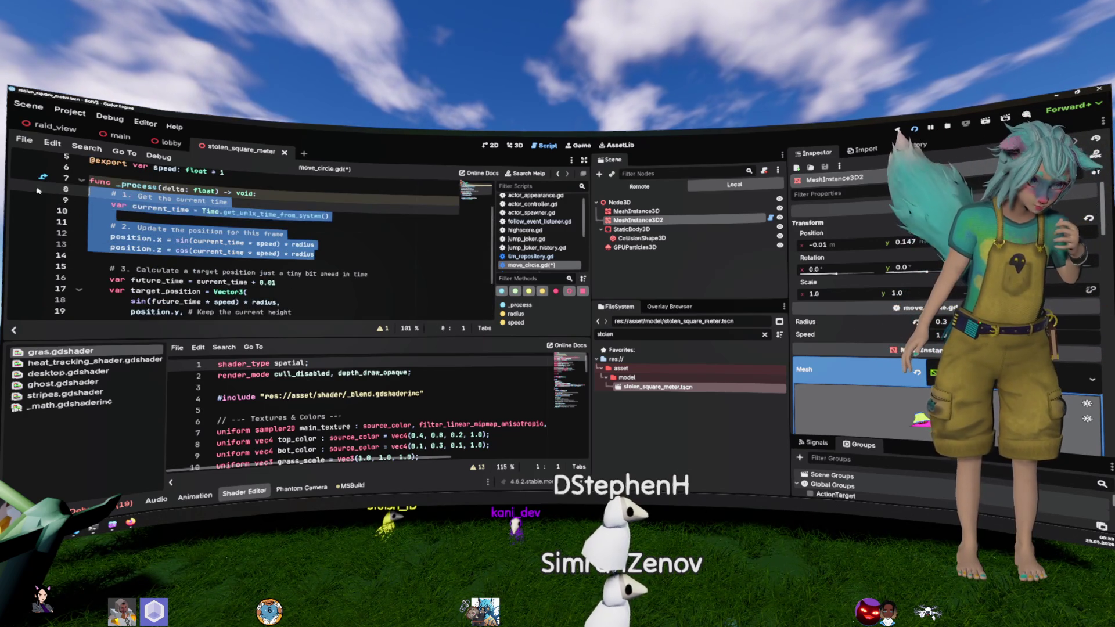
scroll(261, 218, down, 2)
Review the future_time, target_position and look_at lines, then save move_circle.gd.
click(168, 209)
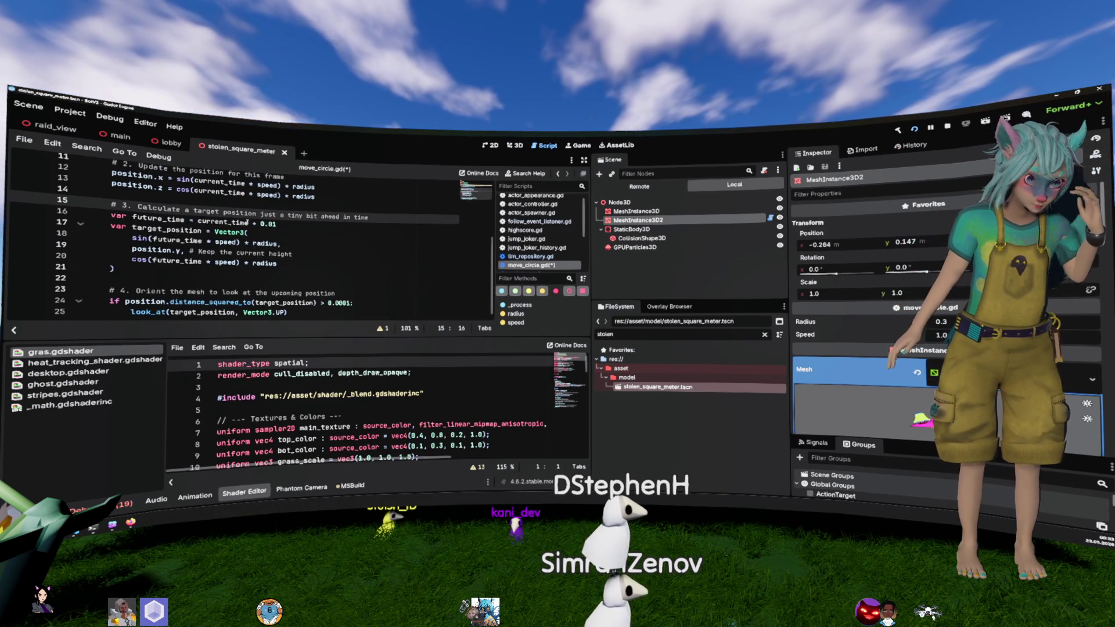
drag(239, 214, 343, 216)
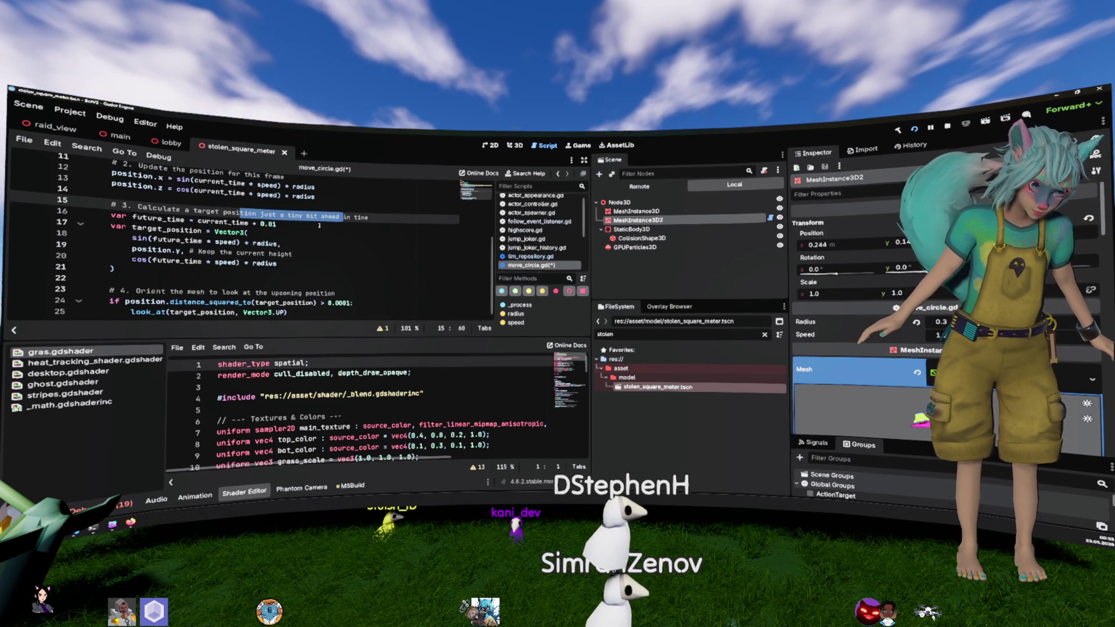
click(185, 219)
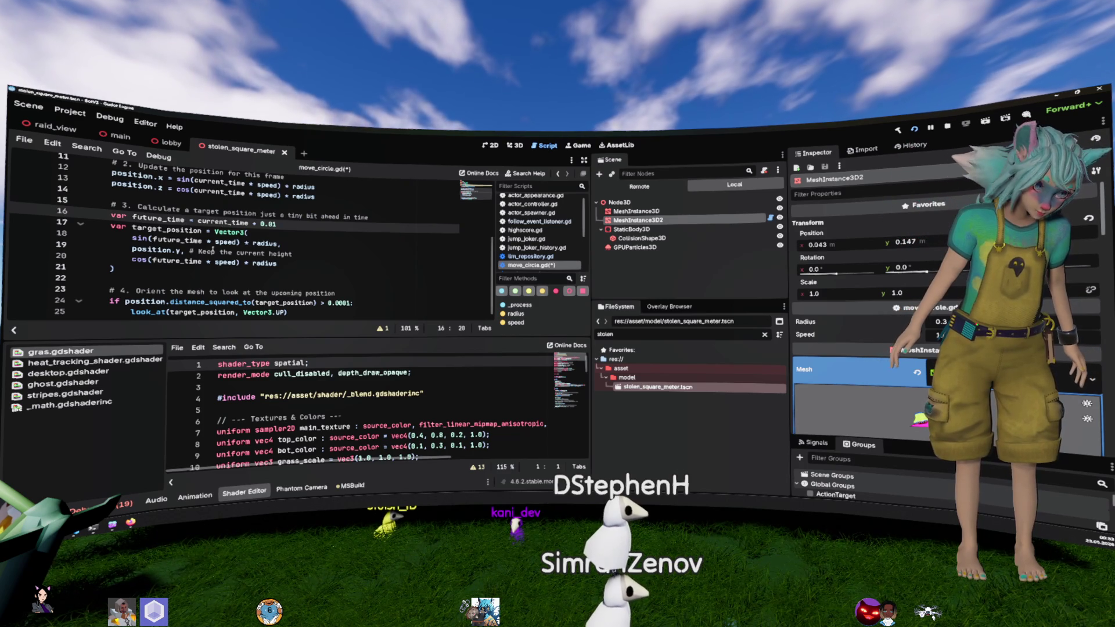
double_click(177, 239)
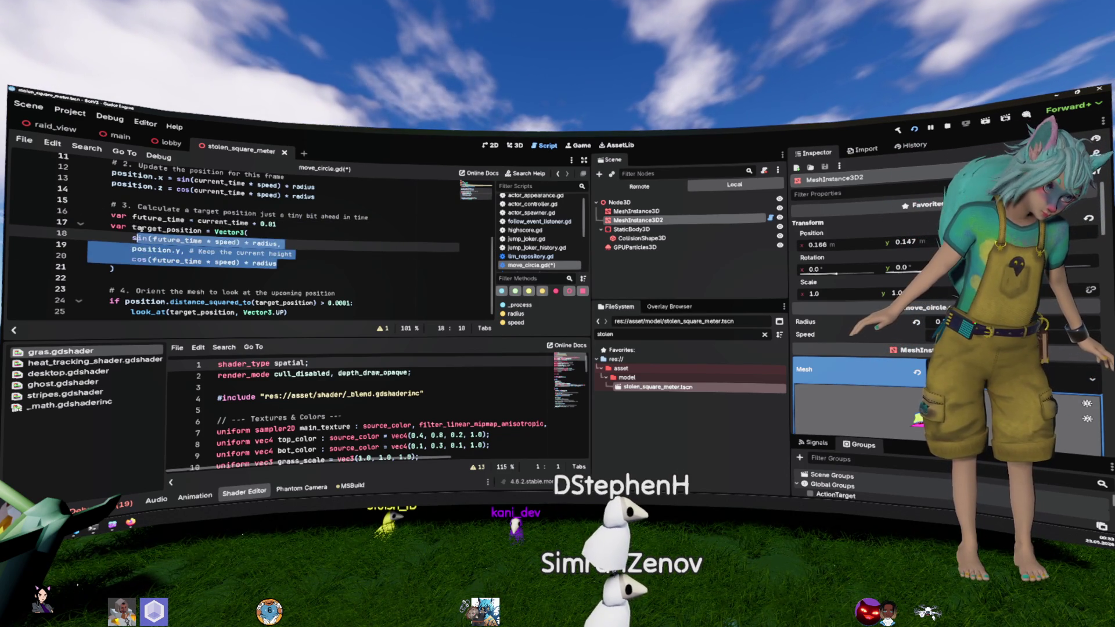
double_click(167, 229)
click(220, 302)
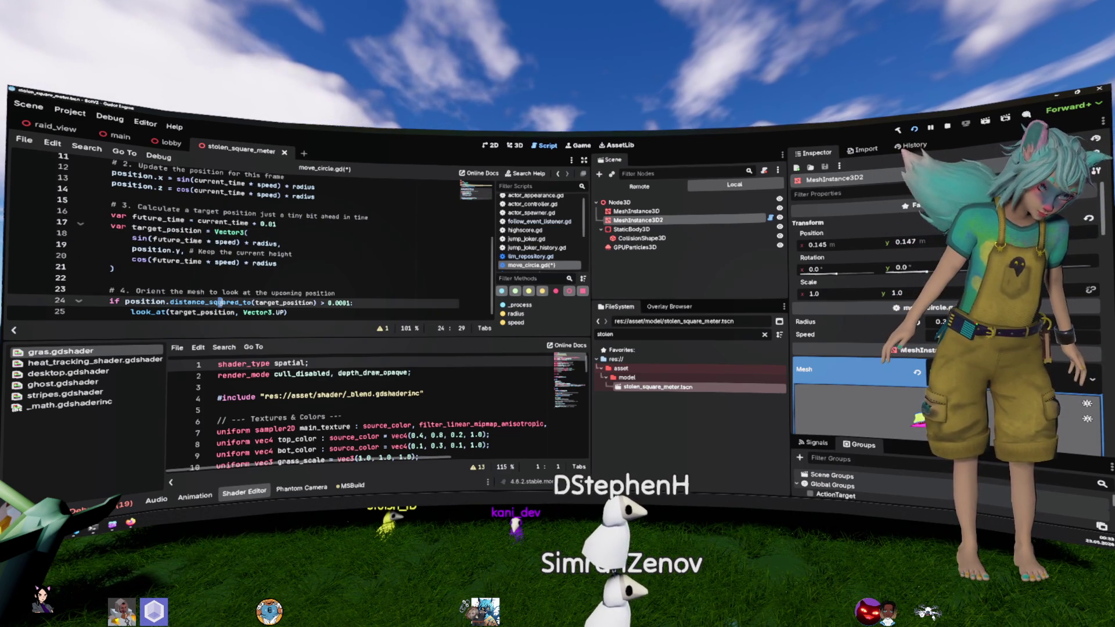
click(145, 292)
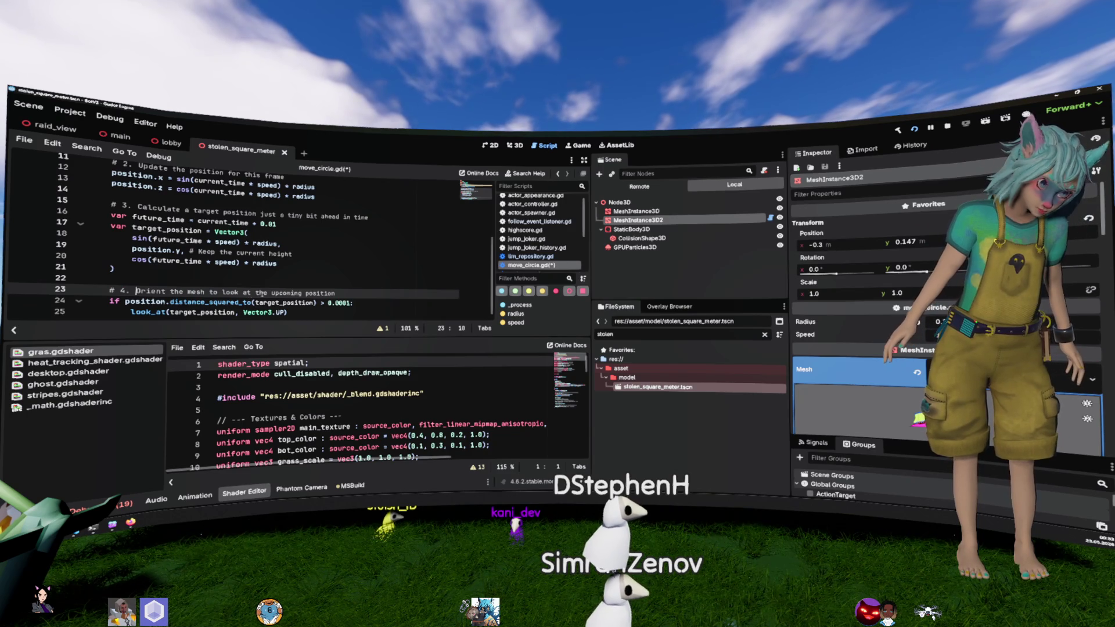
double_click(202, 312)
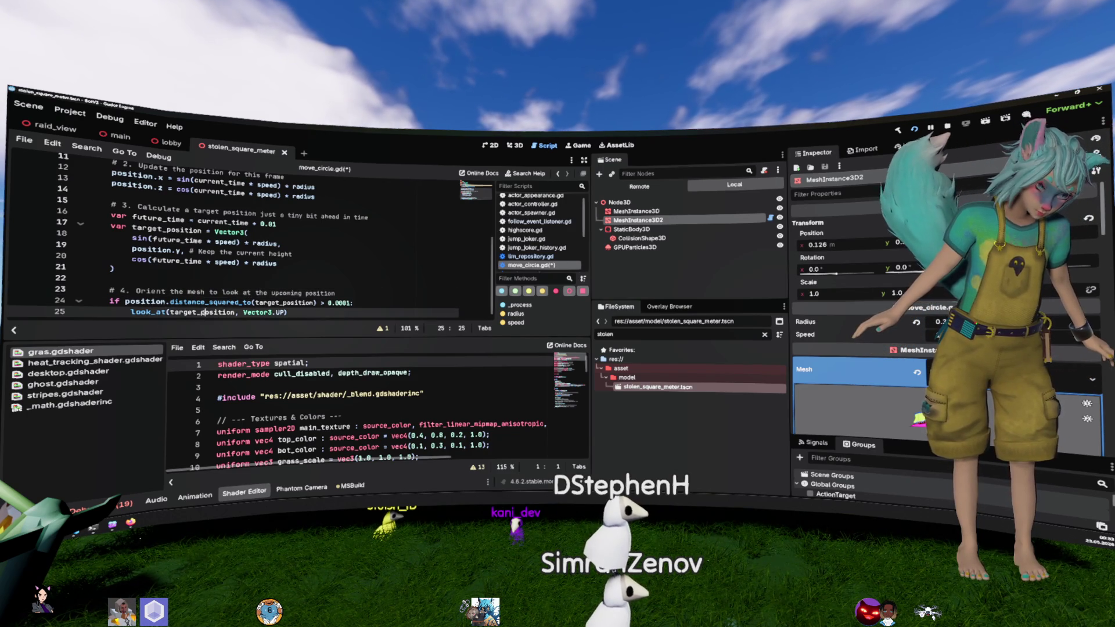
click(135, 278)
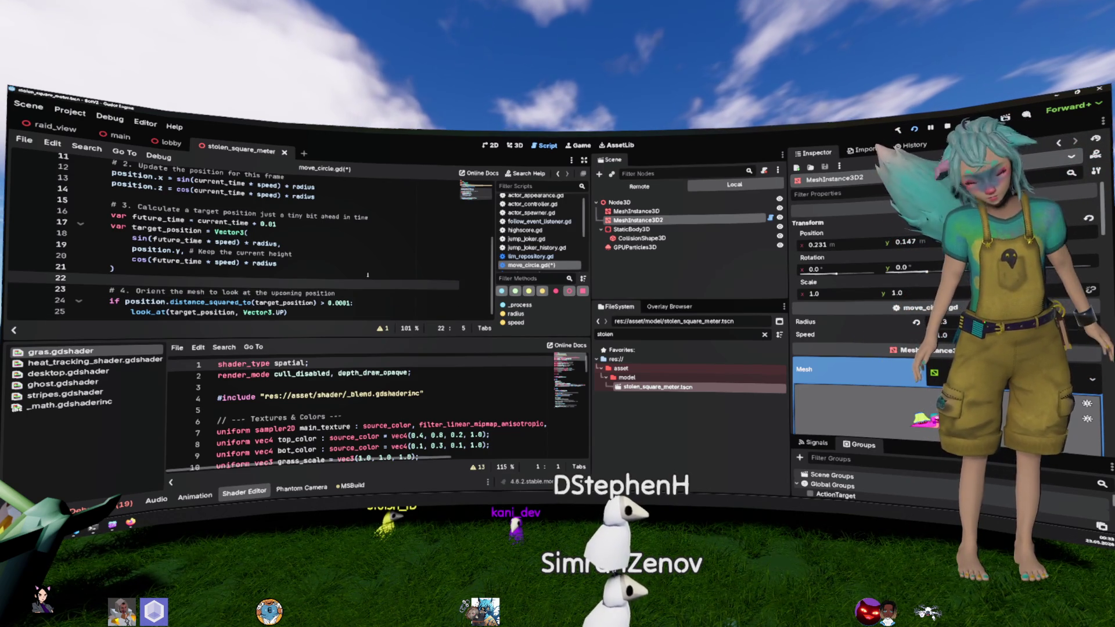
key(ctrl+s)
Look over the target and orient lines, then return to the 3D scene via the 2D view.
drag(135, 300, 327, 257)
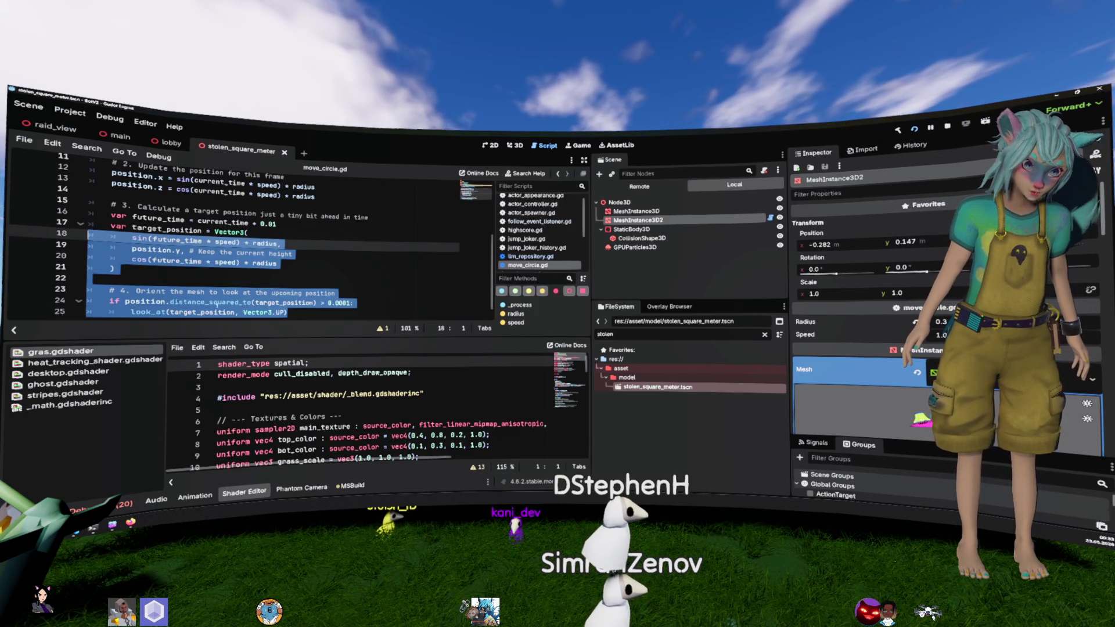
click(327, 257)
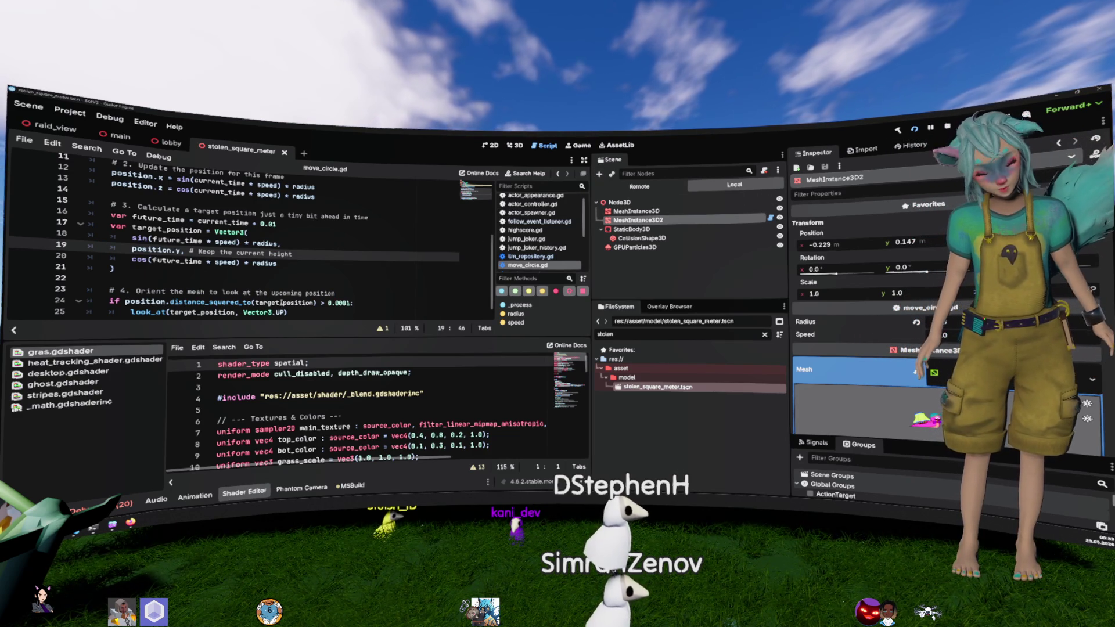
mouse_move(281, 302)
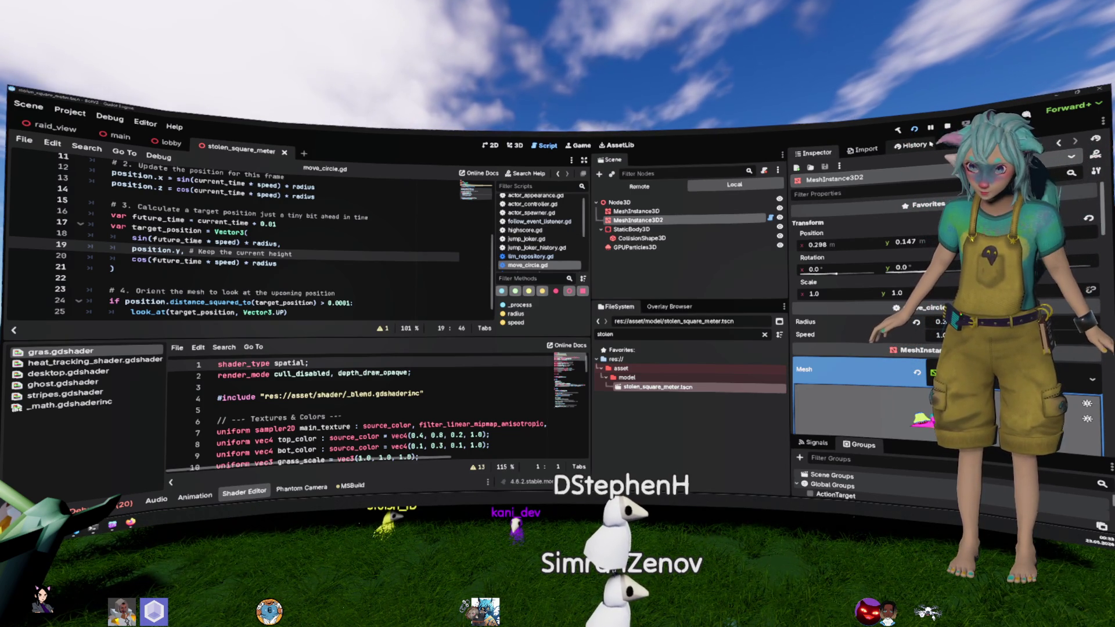
click(491, 145)
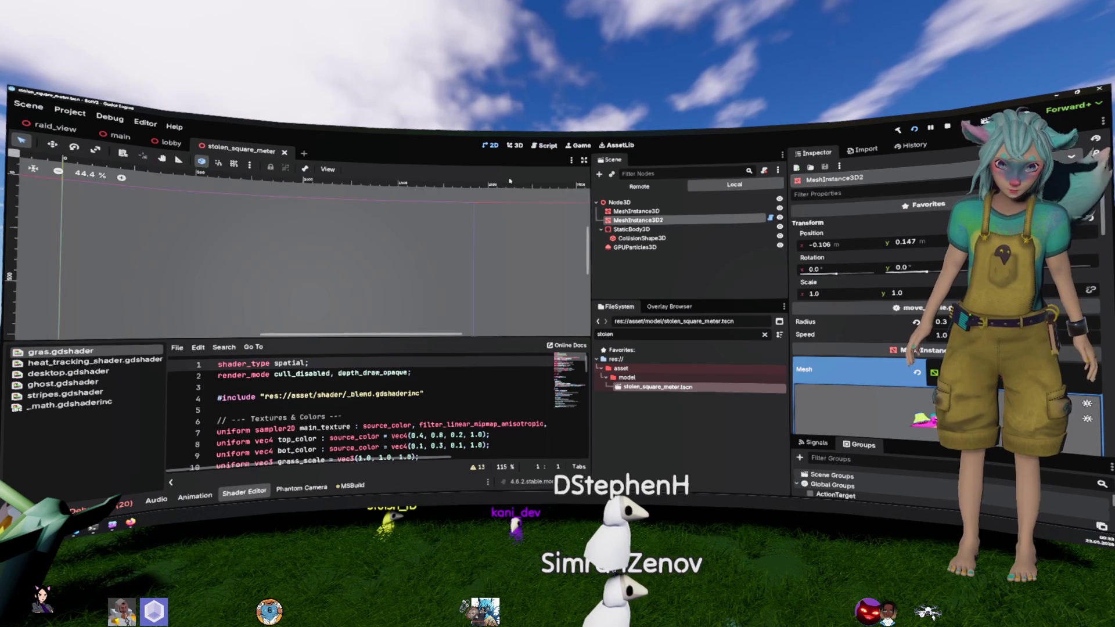
click(514, 145)
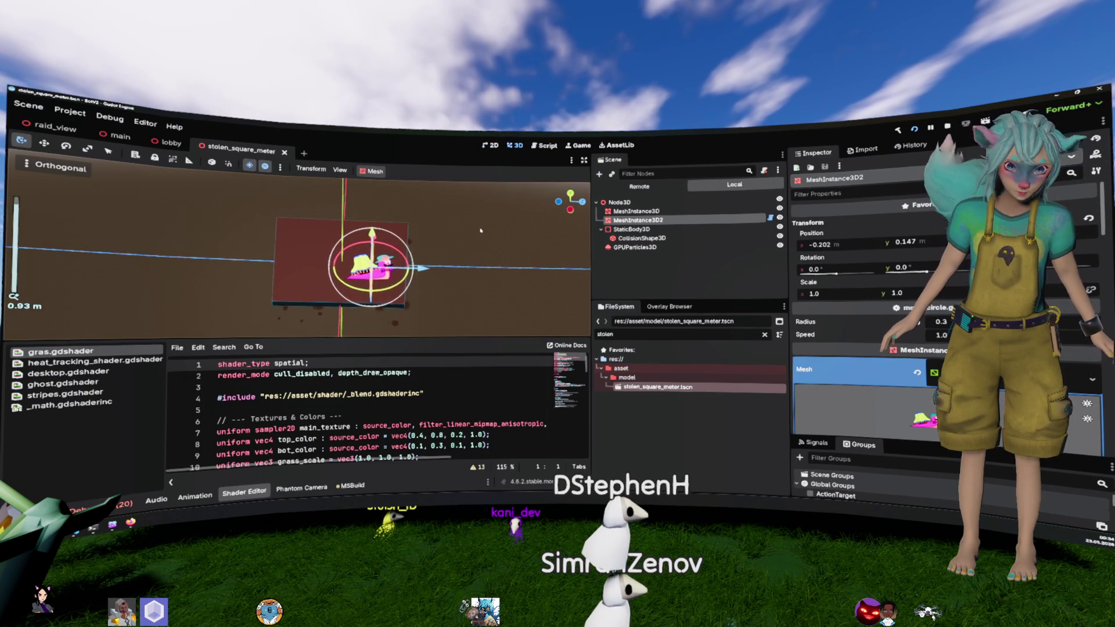
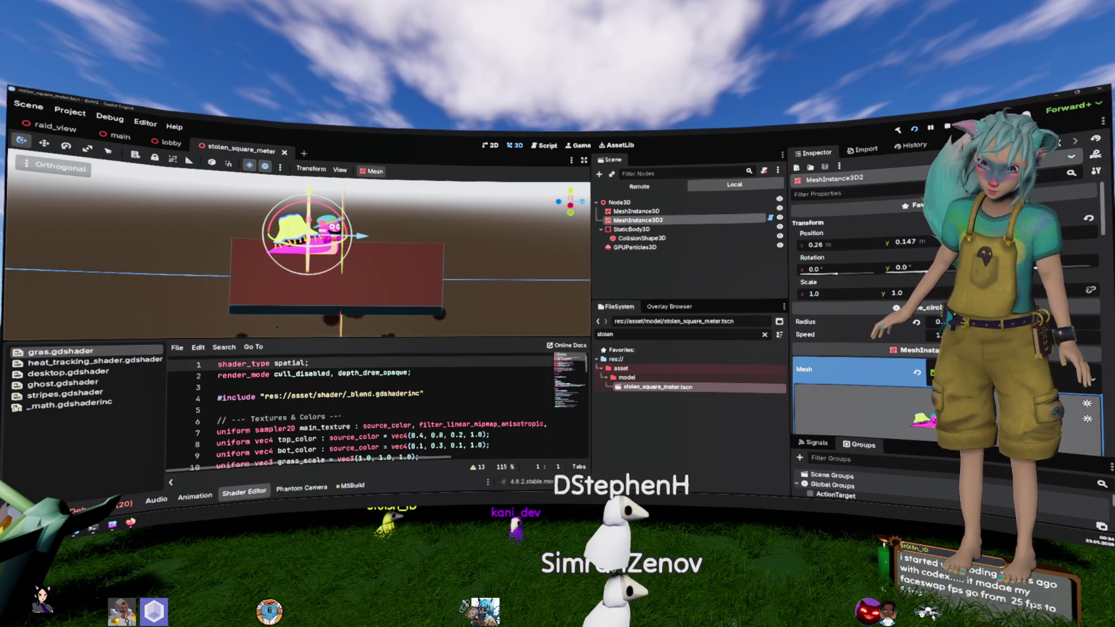
Add a Sprite3D child node and move it directly under Node3D.
click(637, 211)
click(638, 220)
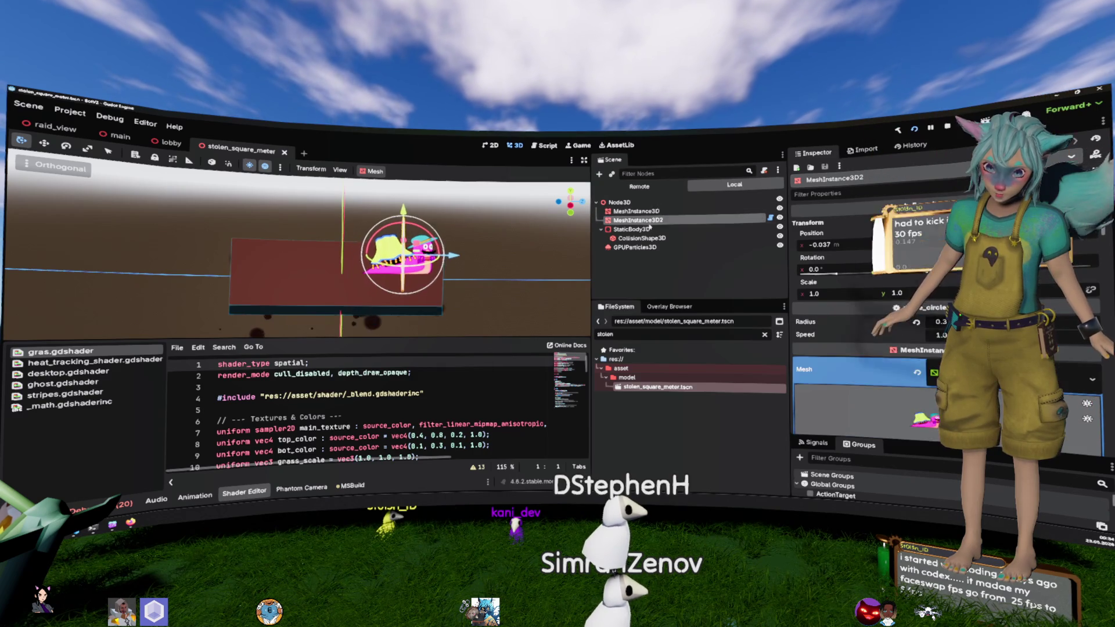
click(638, 211)
right_click(637, 211)
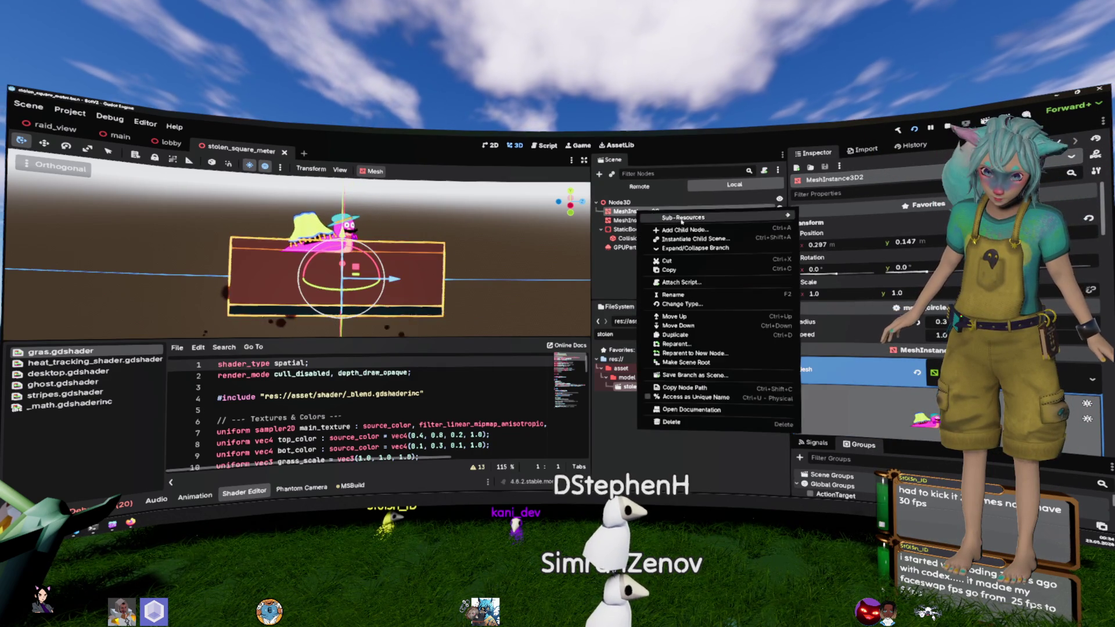
click(662, 221)
text(prite3d)
key(Return)
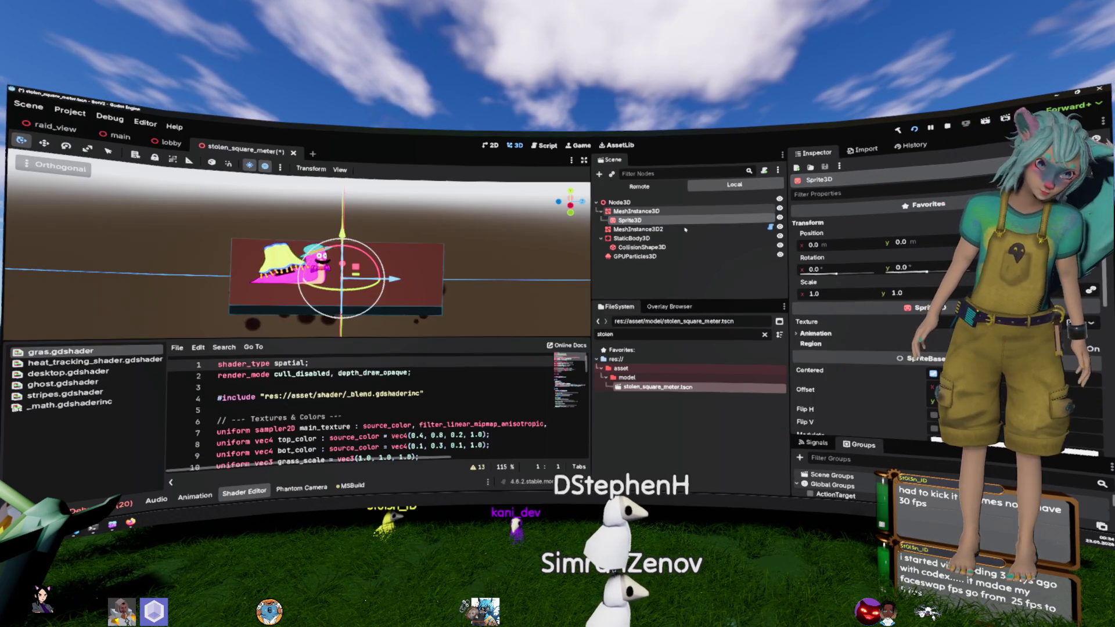
drag(630, 220, 633, 207)
Quick-load the pink mustached character image as the Sprite3D texture and frame it.
click(987, 323)
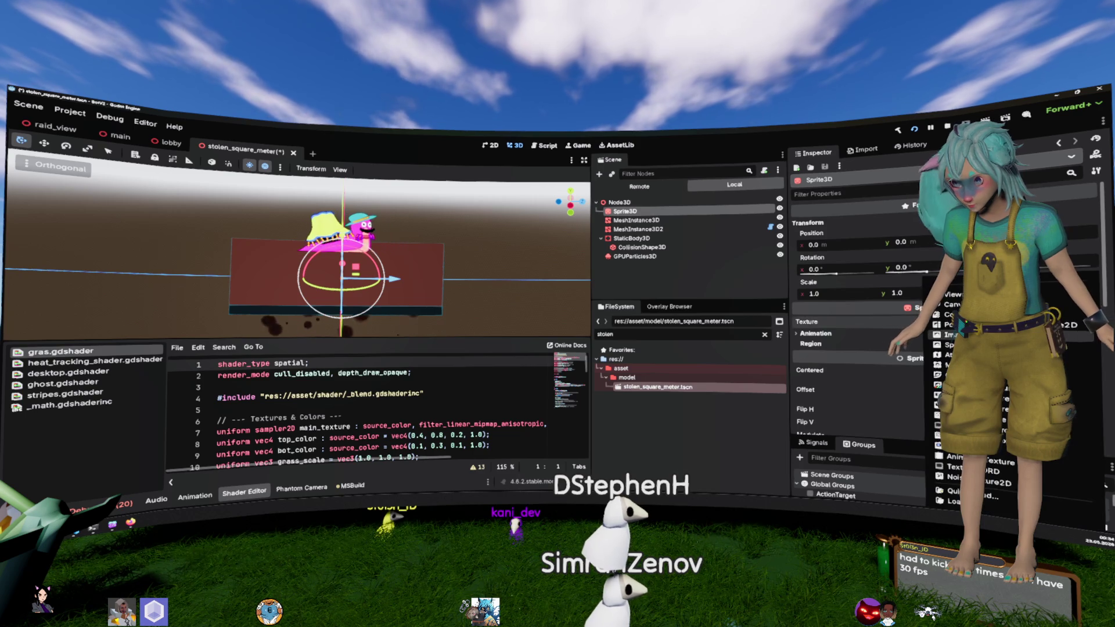
click(1003, 496)
double_click(707, 279)
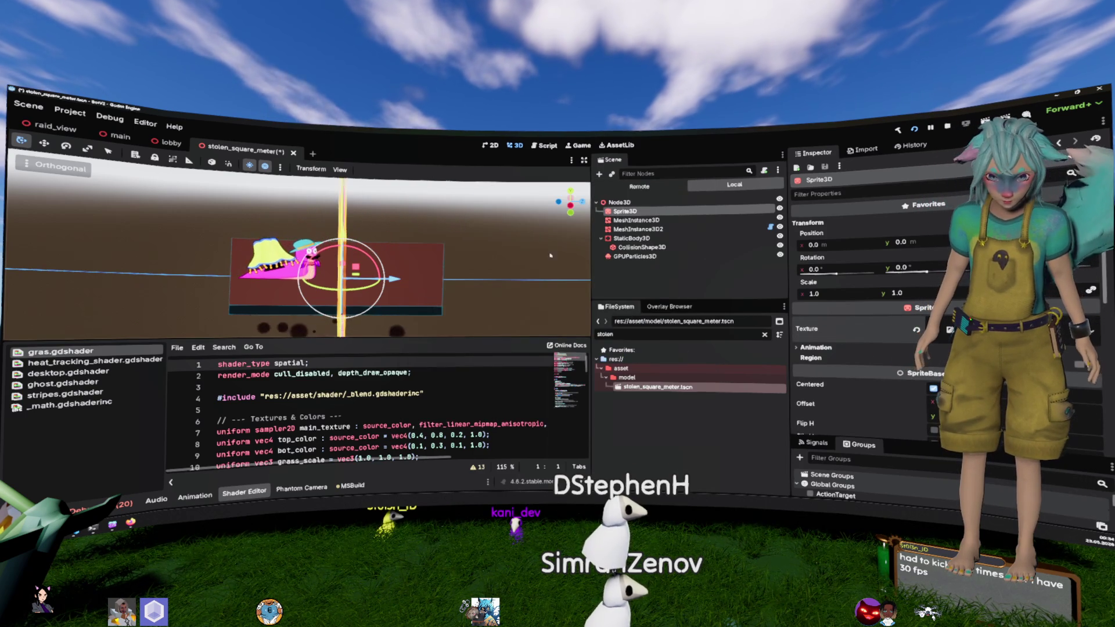
key(f)
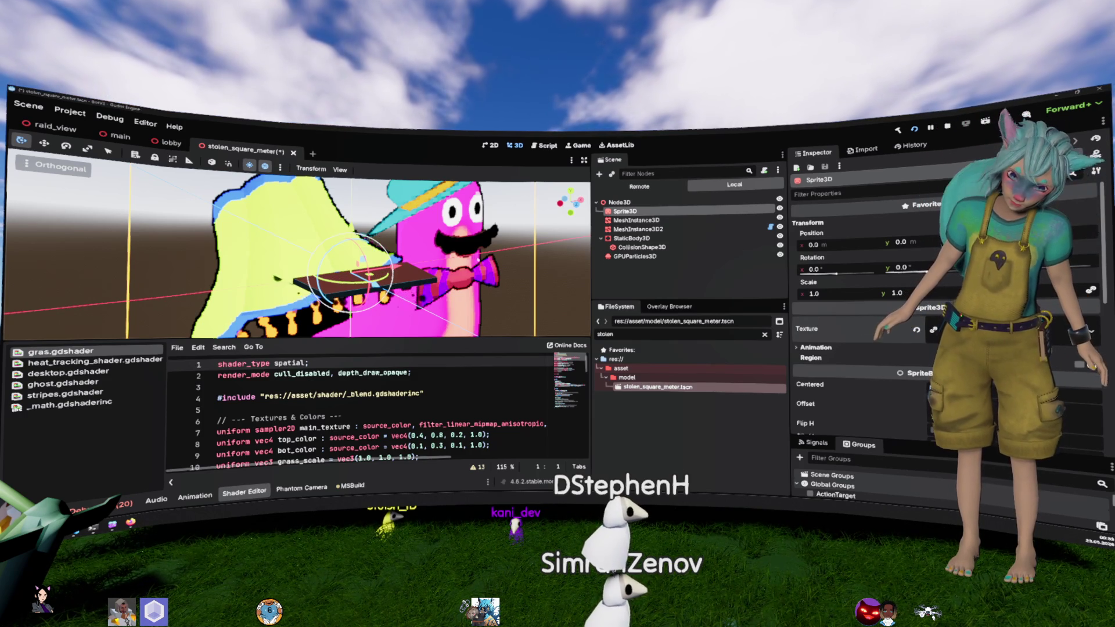
Lower the Sprite3D pixel size to character scale and raise it about 0.1 units along Y.
scroll(496, 269, down, 2)
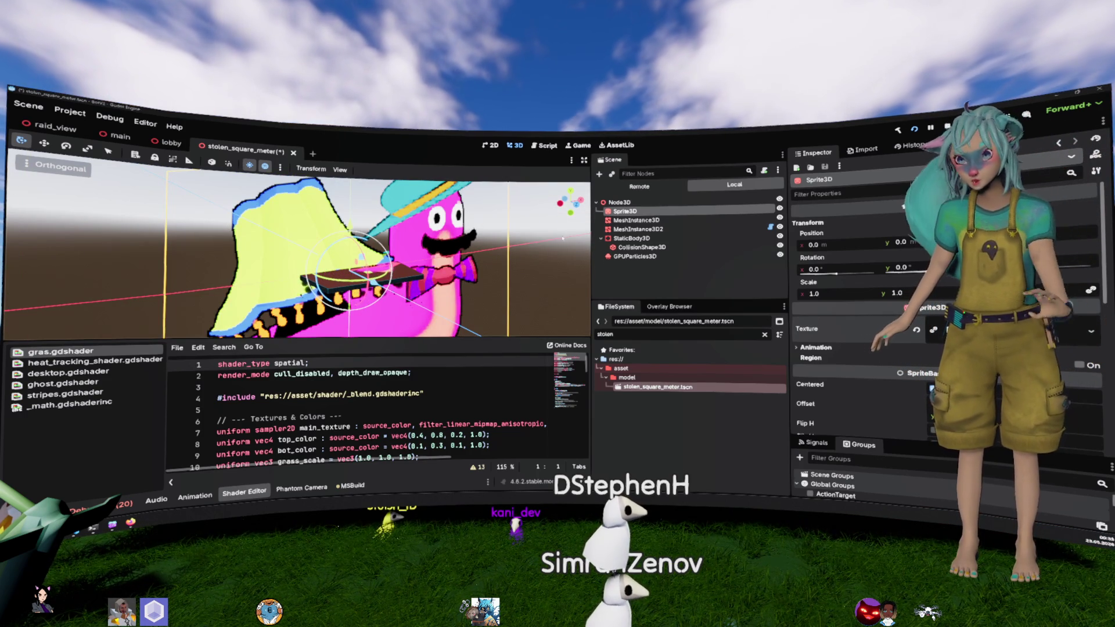
click(630, 236)
click(625, 210)
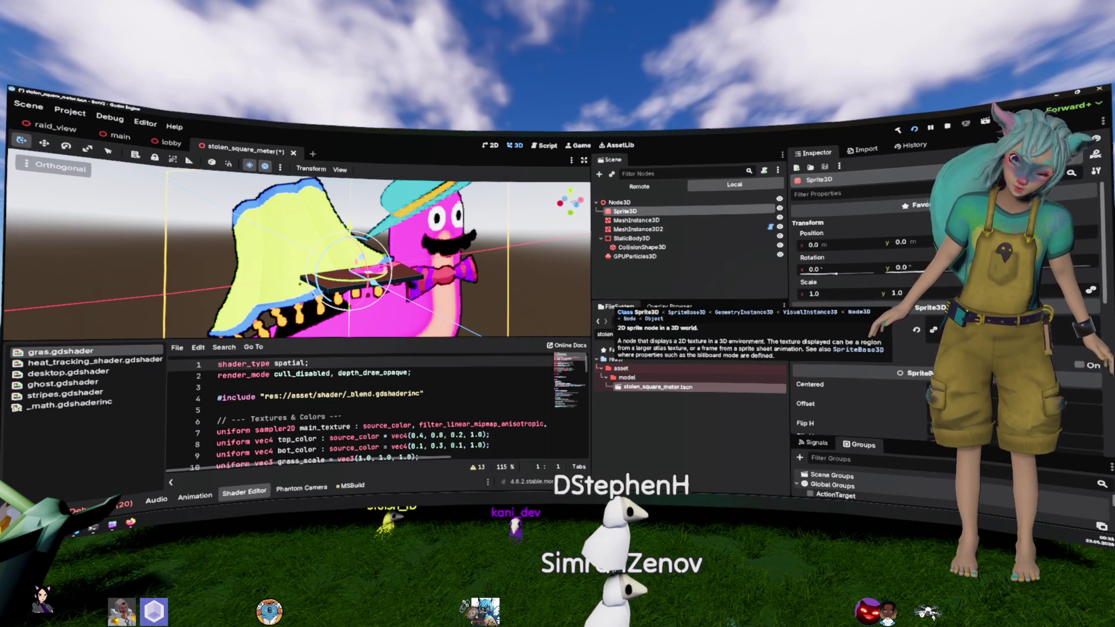
scroll(842, 325, down, 5)
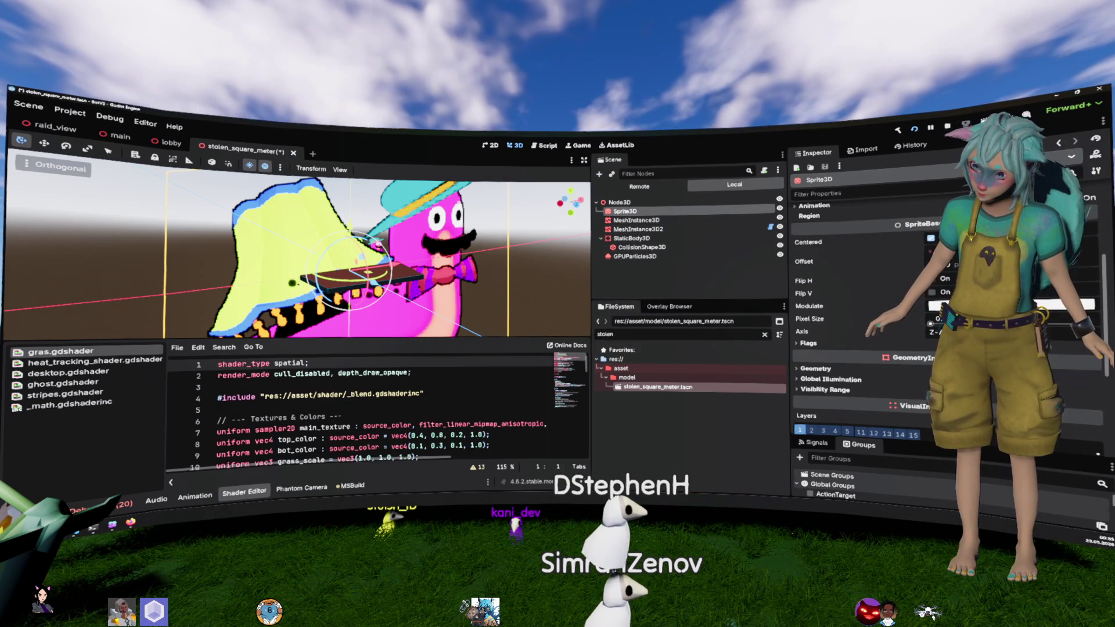
key(Return)
key(ctrl+z)
key(ctrl+shift+z)
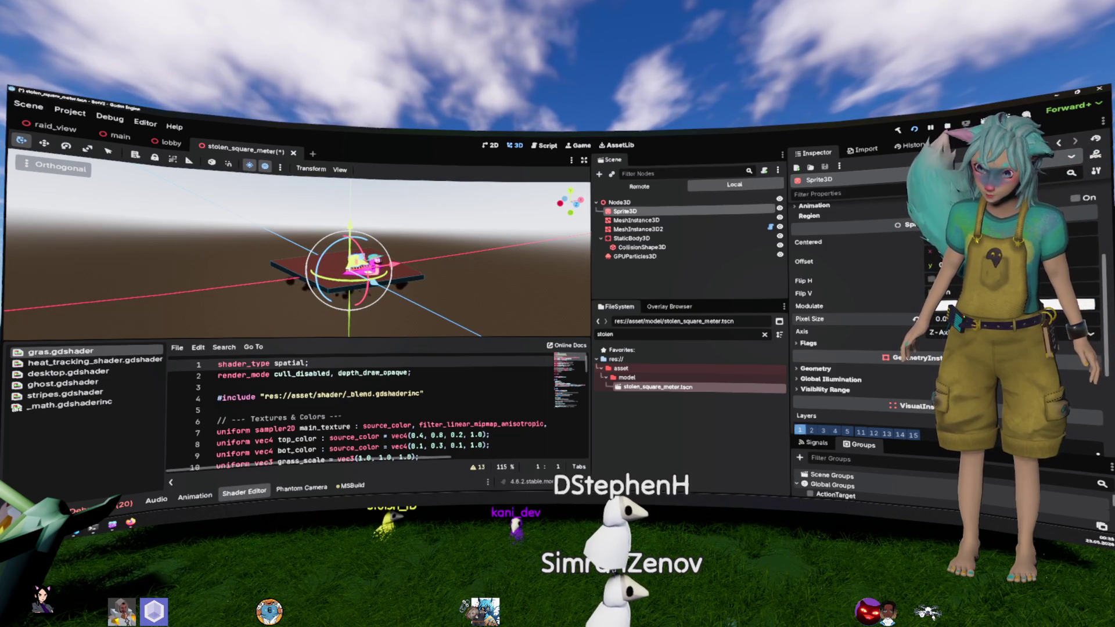
key(ctrl+z)
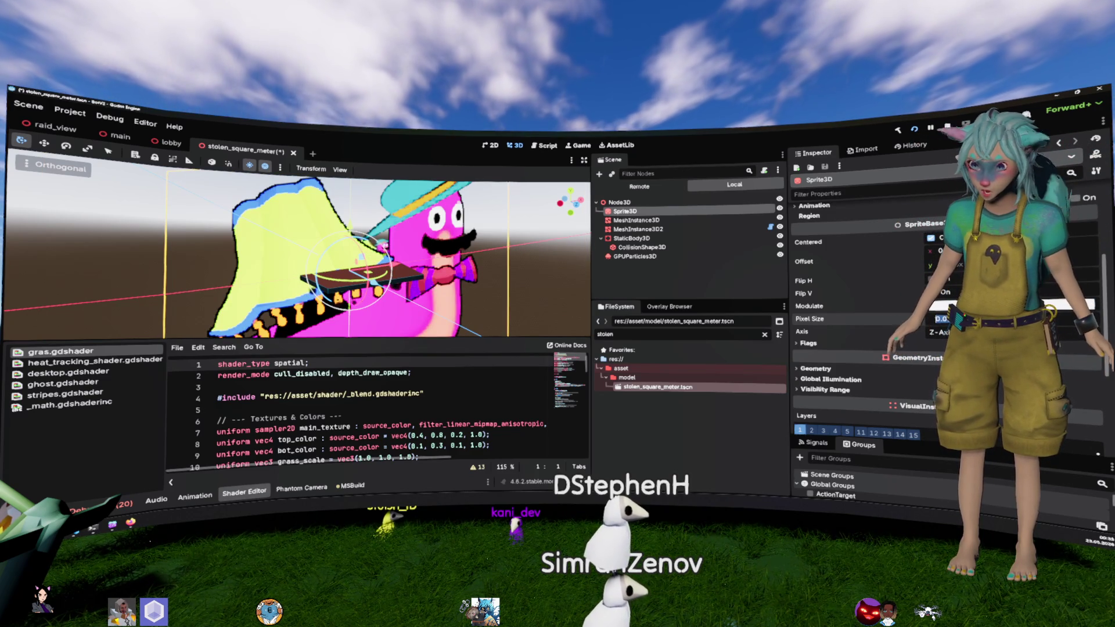
key(ctrl+shift+z)
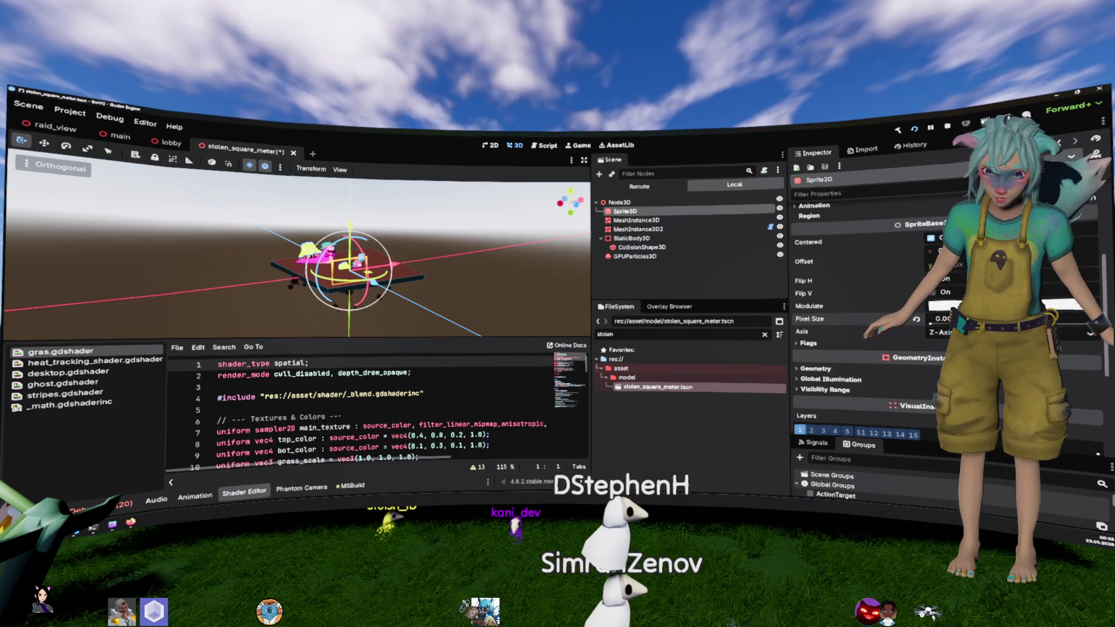
scroll(351, 232, up, 5)
drag(354, 225, 357, 215)
Compare MeshInstance3D2's mesh settings with the plane and Sprite3D properties.
click(638, 228)
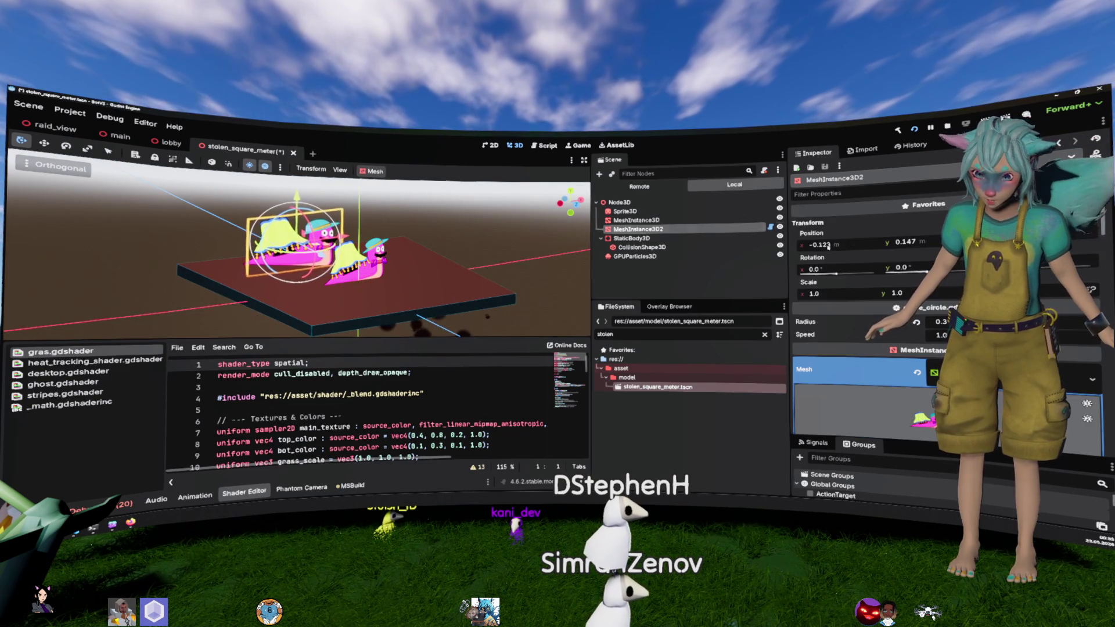
scroll(887, 323, down, 10)
click(1093, 424)
click(636, 221)
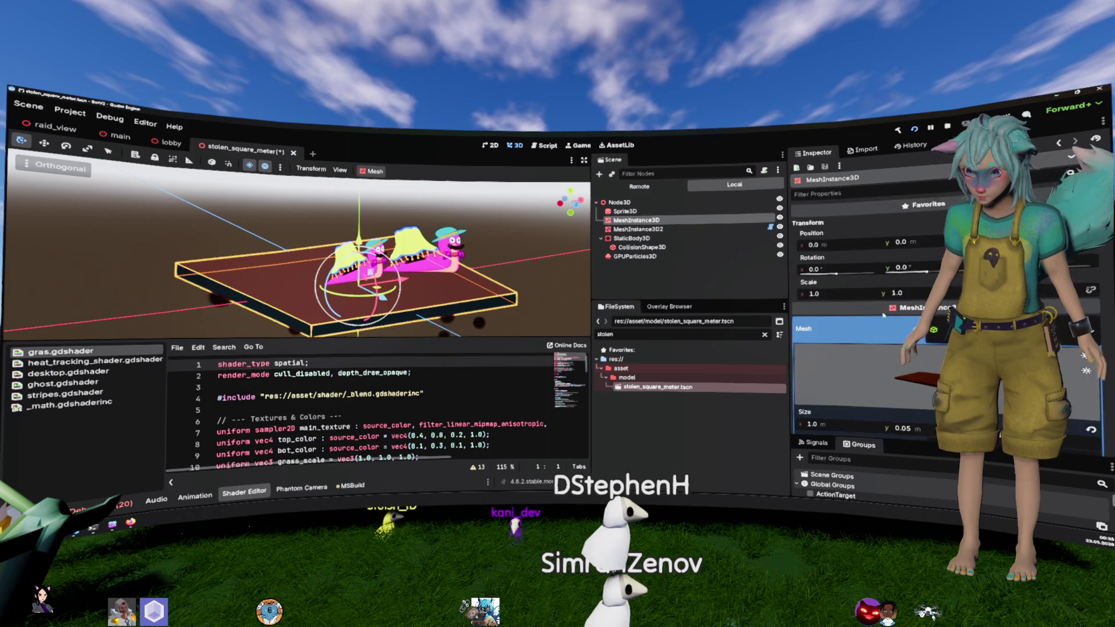
click(626, 211)
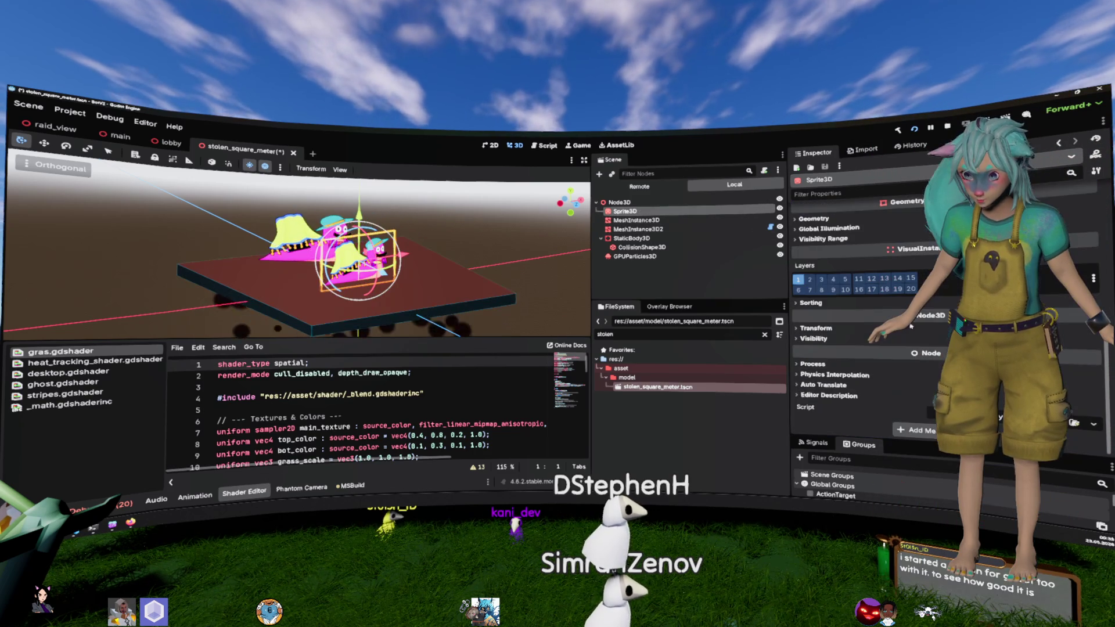
scroll(1045, 467, up, 1)
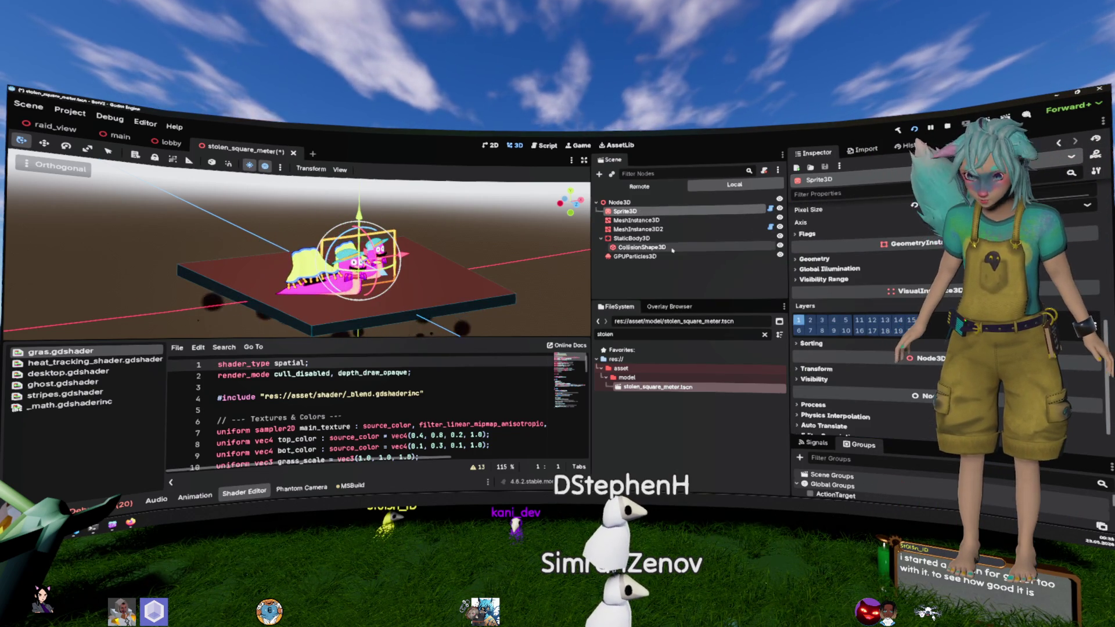
scroll(876, 325, up, 5)
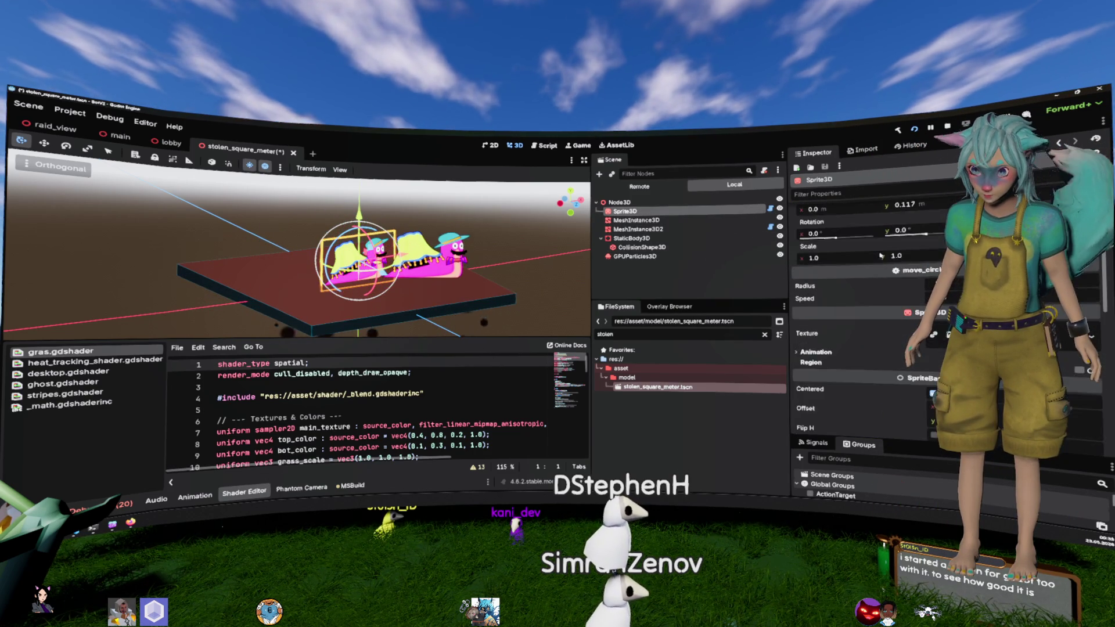
scroll(870, 309, down, 10)
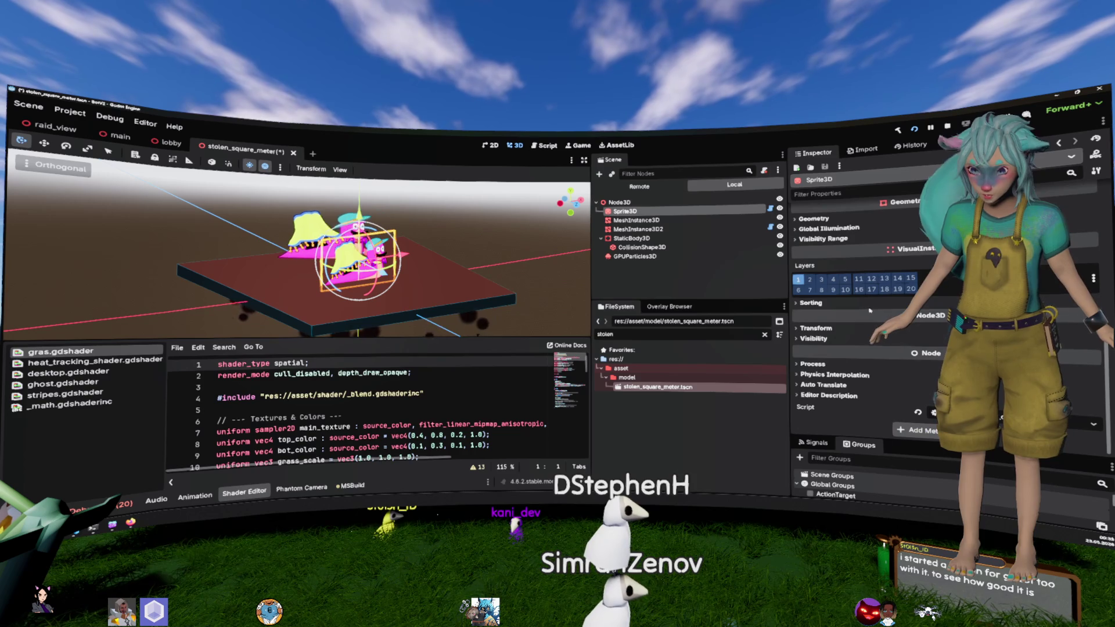
click(636, 220)
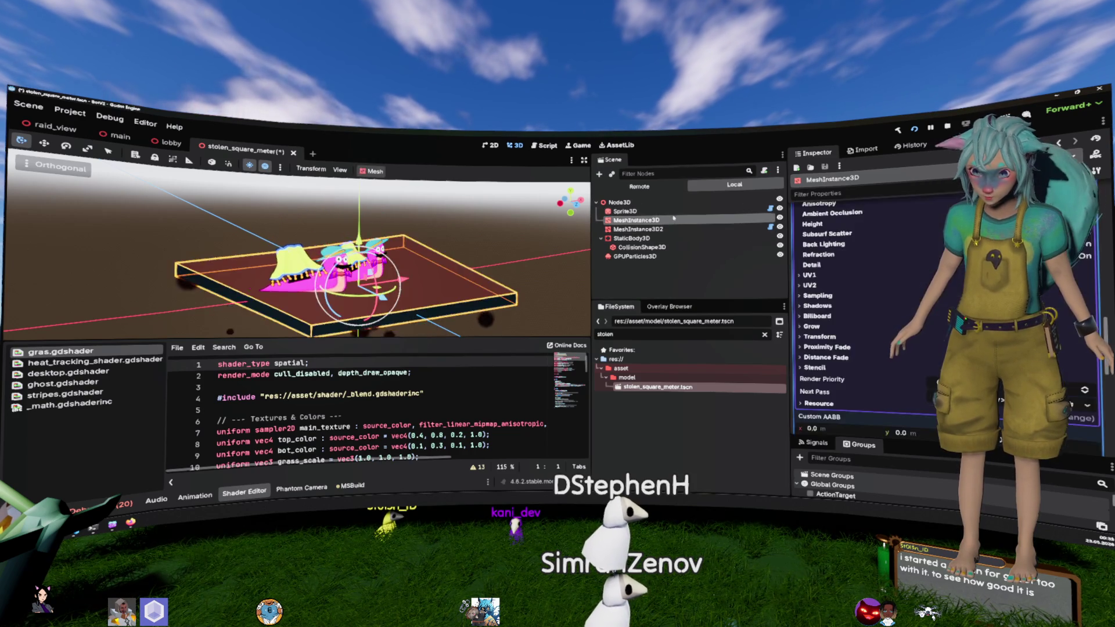
click(625, 211)
scroll(871, 319, up, 3)
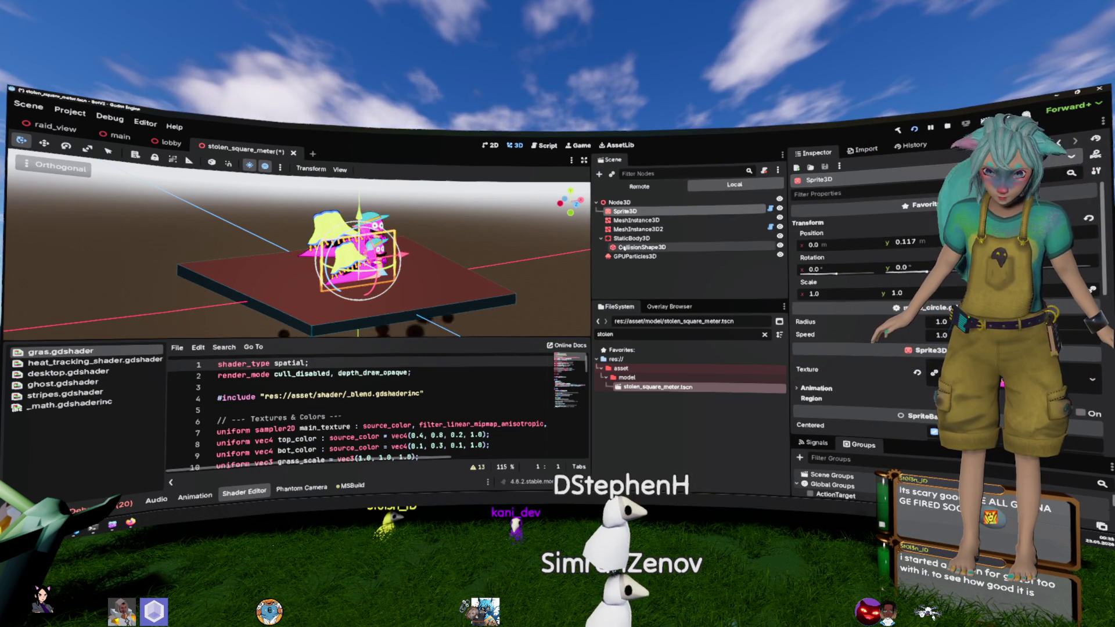
Delete the duplicate character node MeshInstance3D2.
click(638, 220)
click(641, 228)
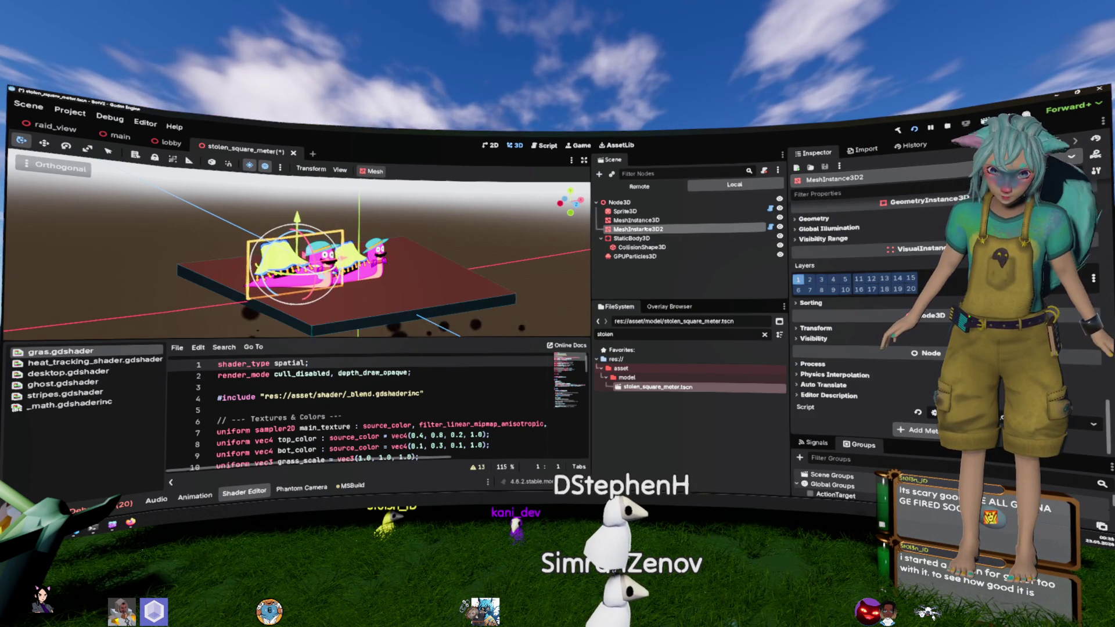
key(Delete)
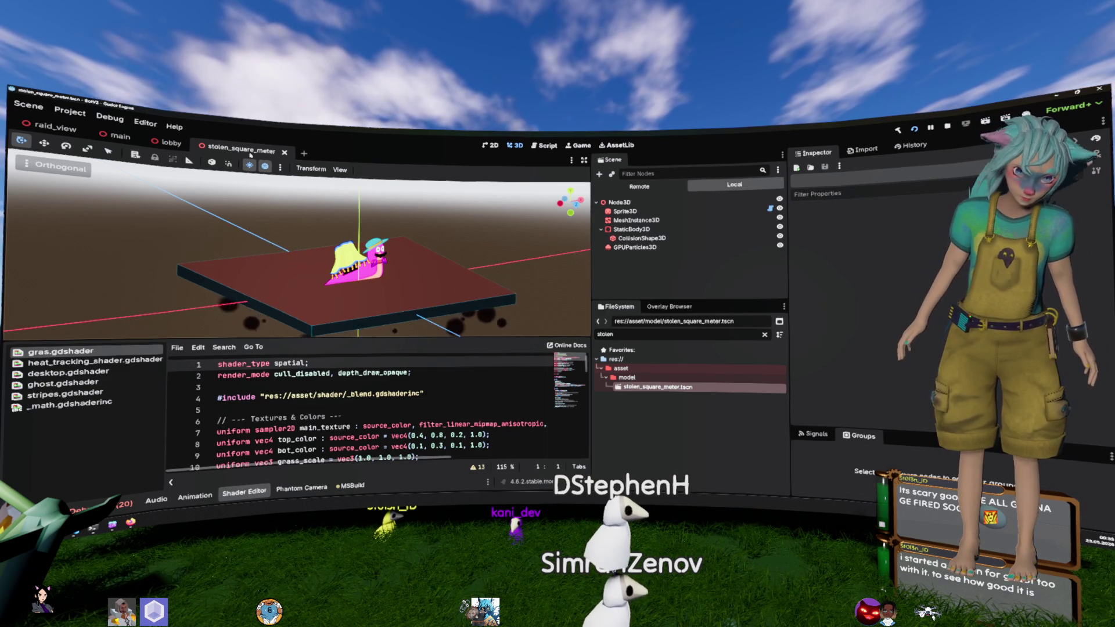
Look down on the plane and move the sprite across it to the right along X.
click(375, 244)
drag(411, 225, 408, 256)
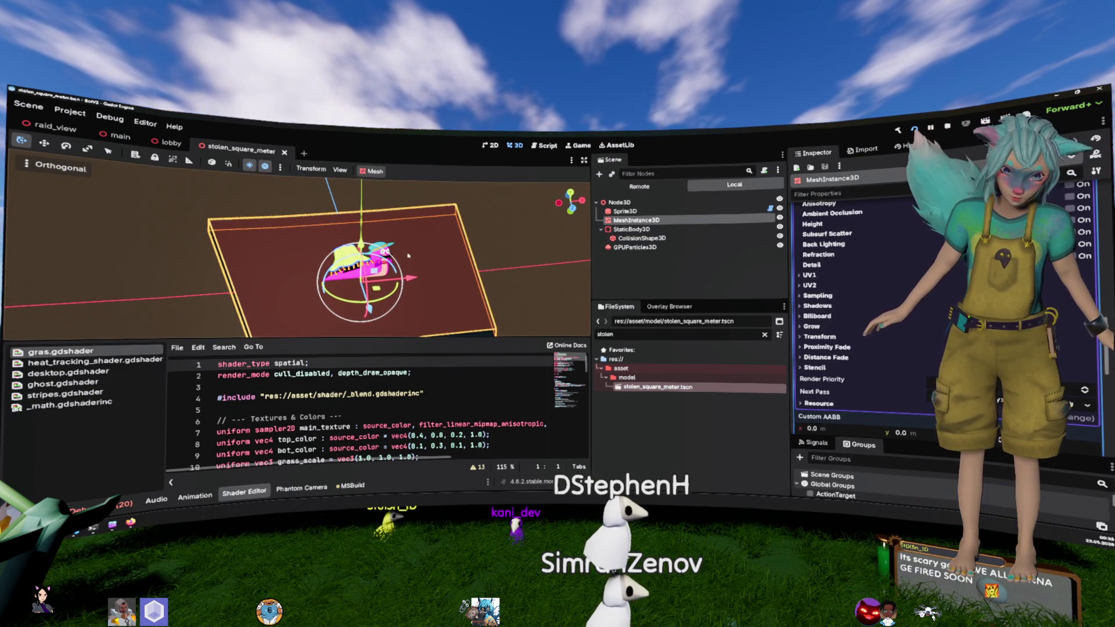
click(629, 221)
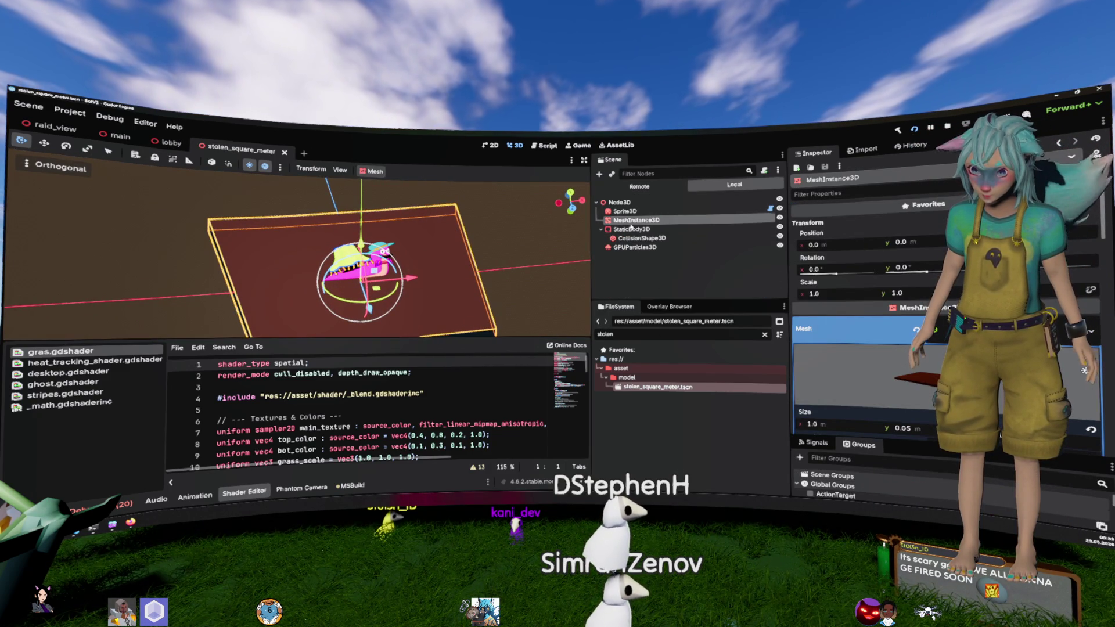
key(Up)
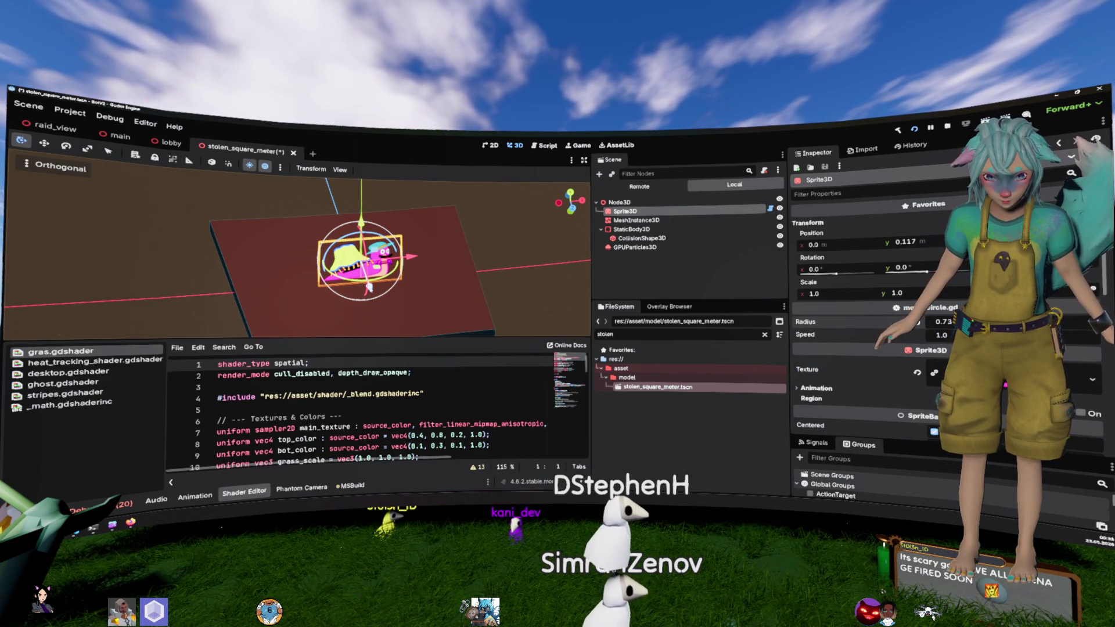
drag(367, 287, 379, 314)
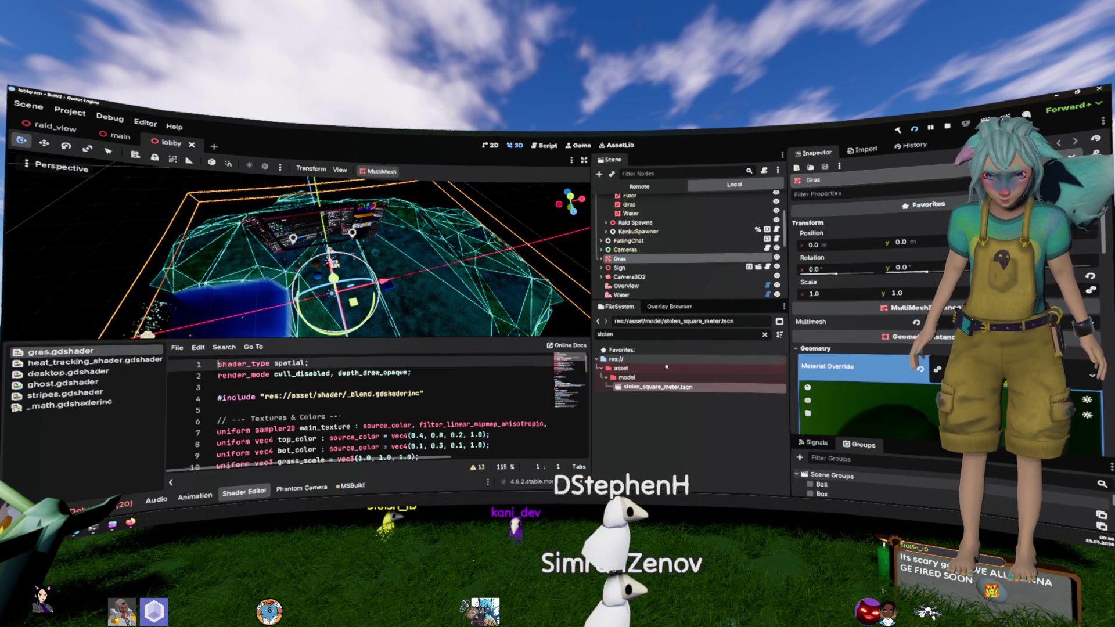
drag(419, 283, 528, 277)
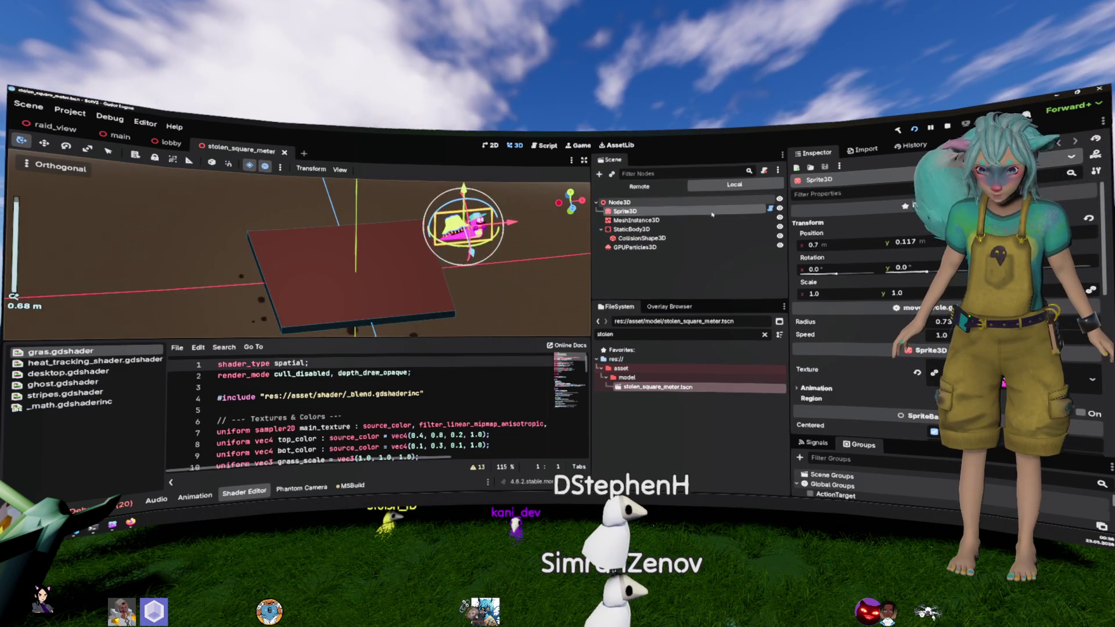
Try circling radius 0.5 and 0.4, settle on 0.3, and open move_circle.gd.
click(936, 322)
text(0.5)
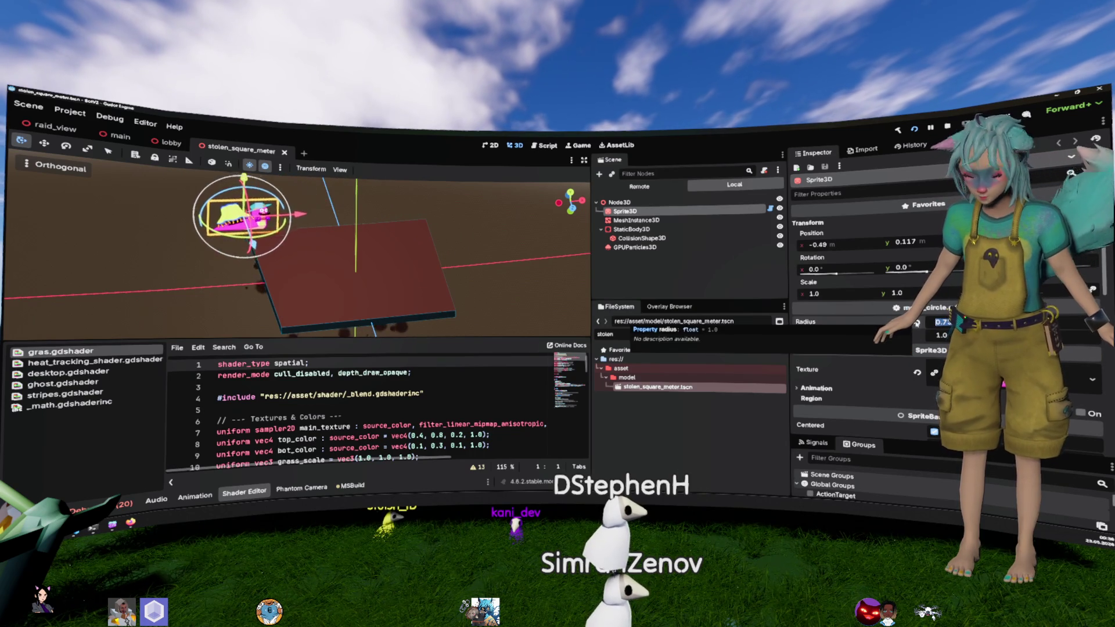
key(Return)
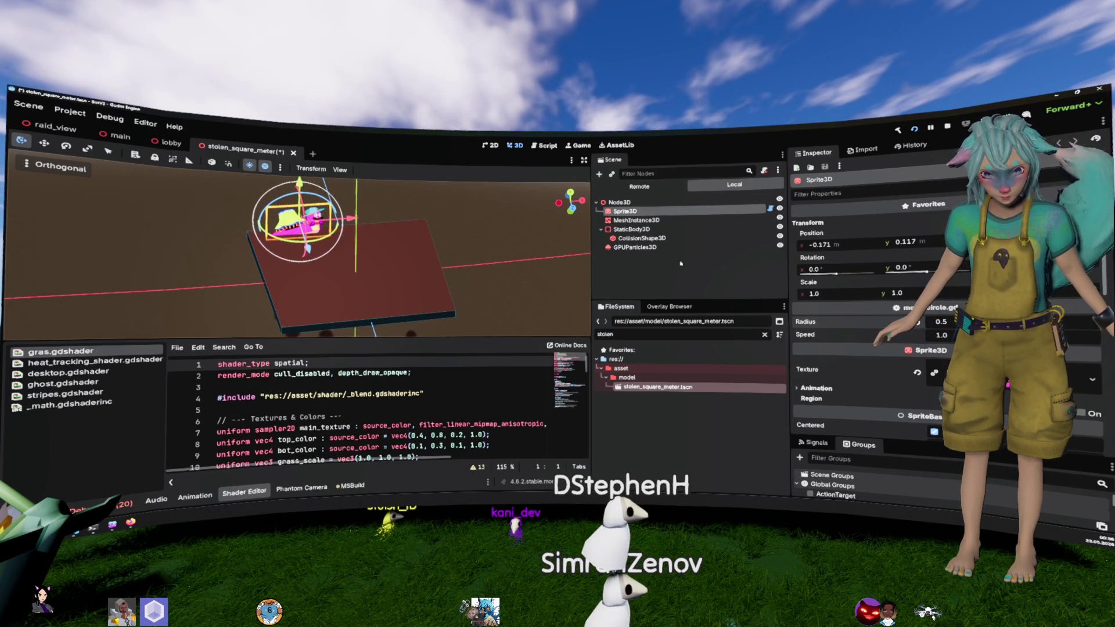
click(941, 321)
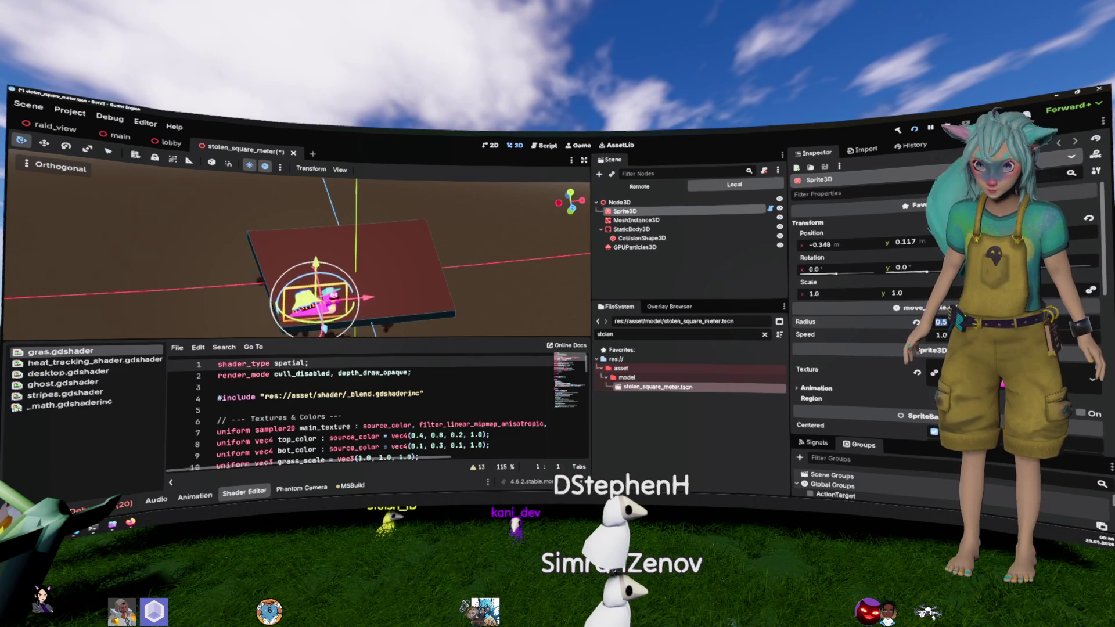
text(0.4)
key(Return)
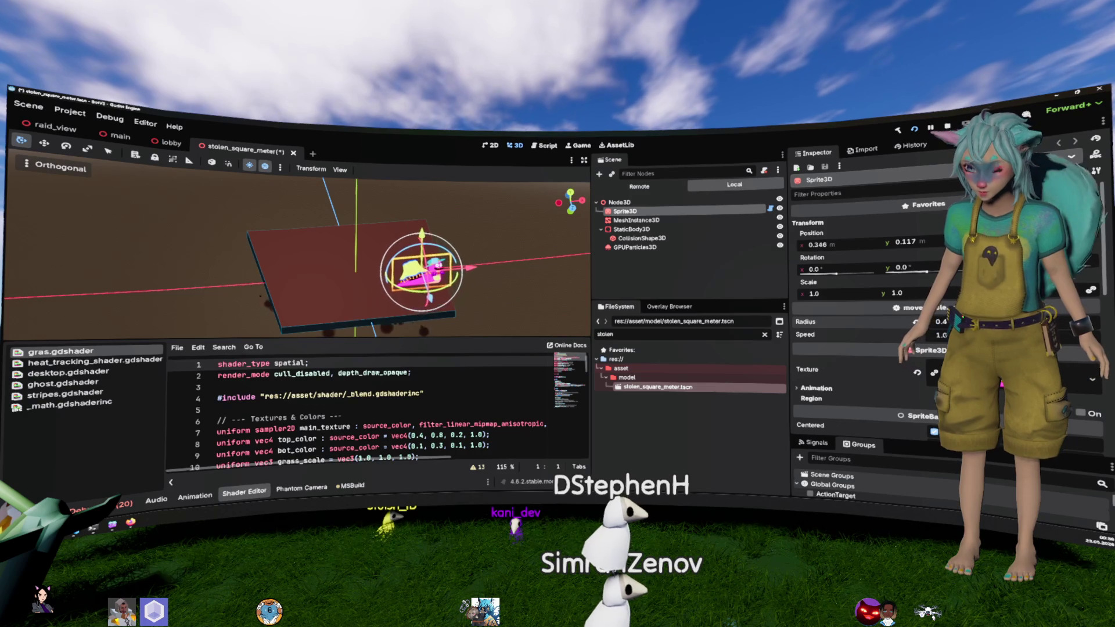
click(940, 322)
text(0.3)
key(Return)
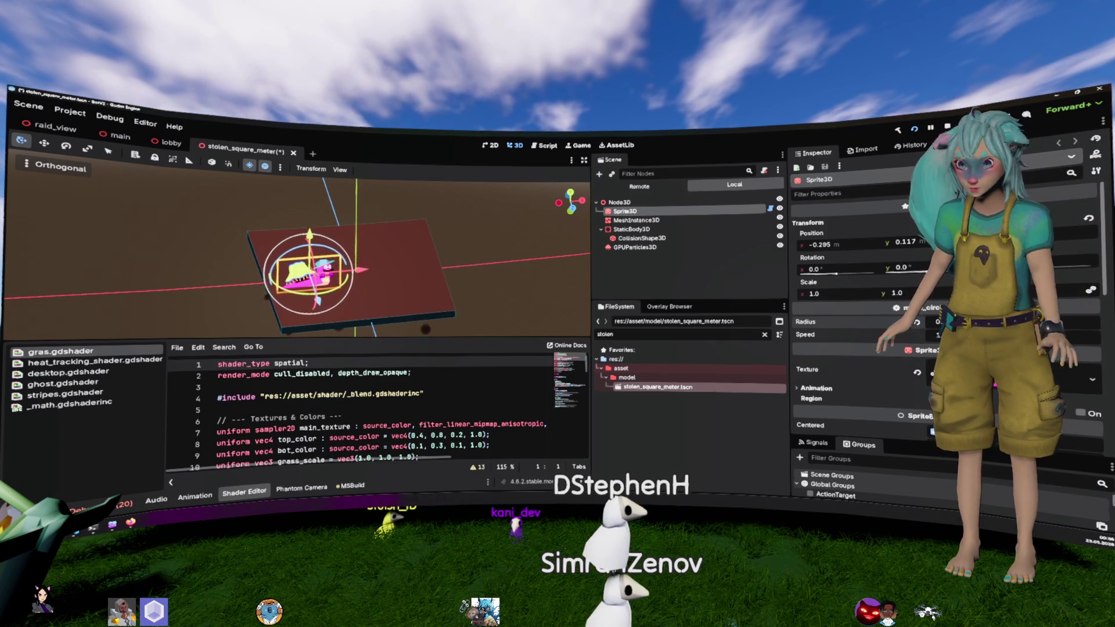
click(770, 209)
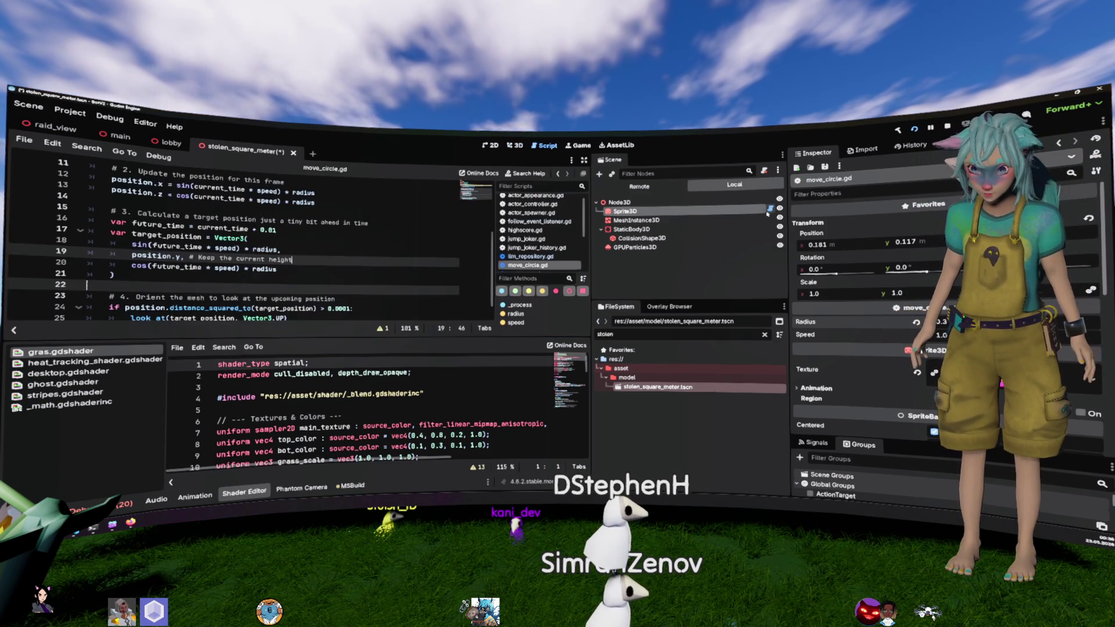
Replace the look_at lines 24–25 in move_circle.gd with sprite-flip code and save.
scroll(437, 248, down, 1)
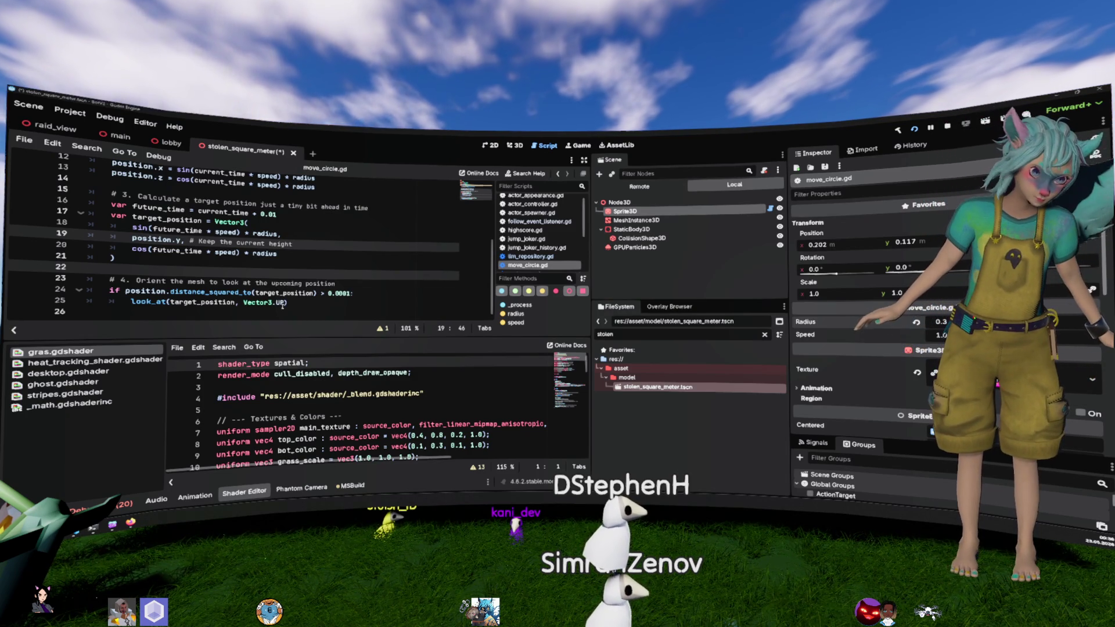
drag(283, 306, 187, 292)
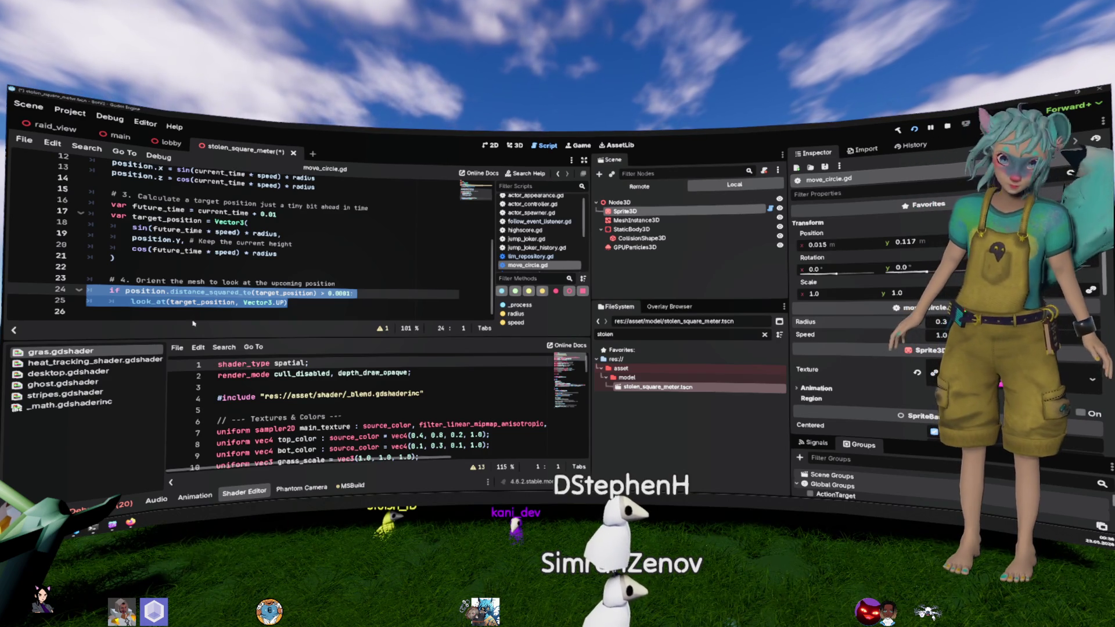
key(ctrl+a)
key(ctrl+v)
key(ctrl+s)
key(ctrl+F2)
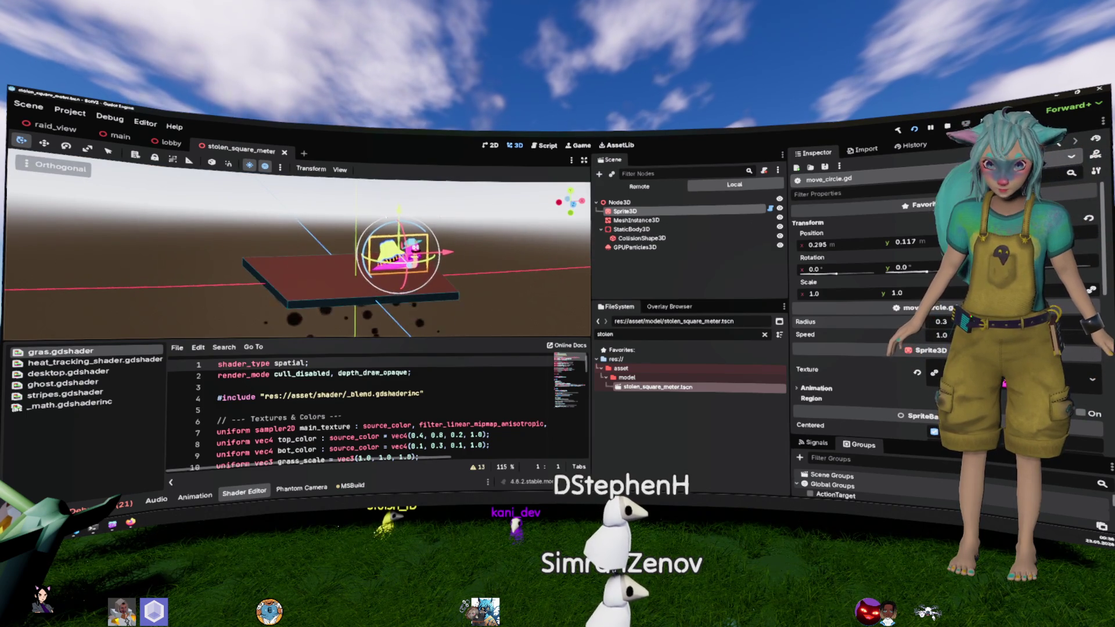
Close and reopen the stolen_square_meter scene, then bring up move_circle.gd.
key(ctrl+shift+w)
key(ctrl+shift+t)
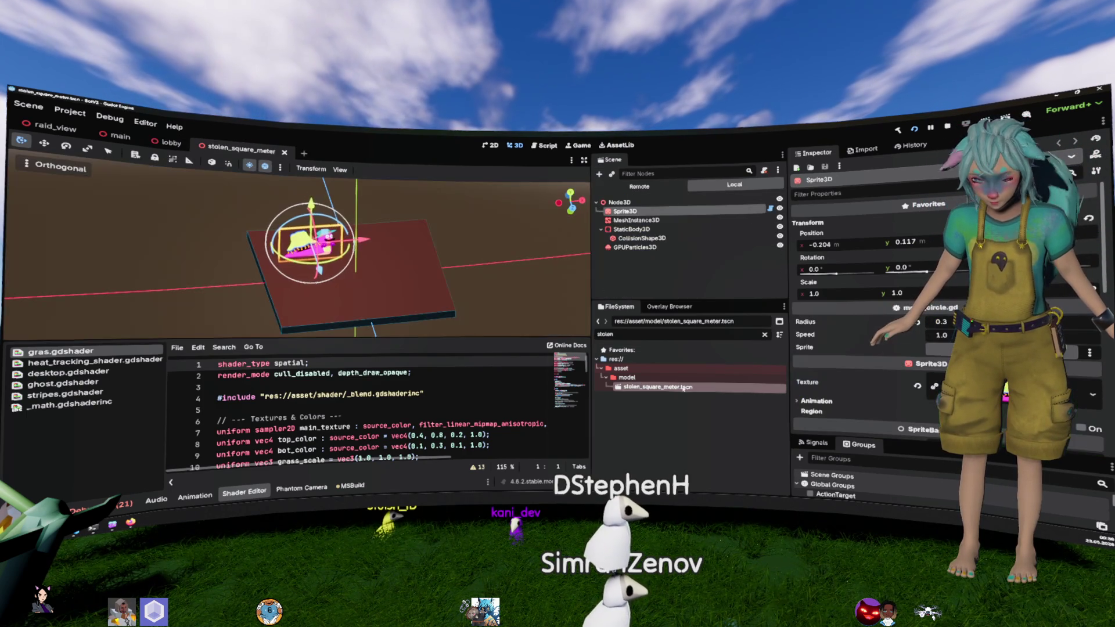
key(KP_1)
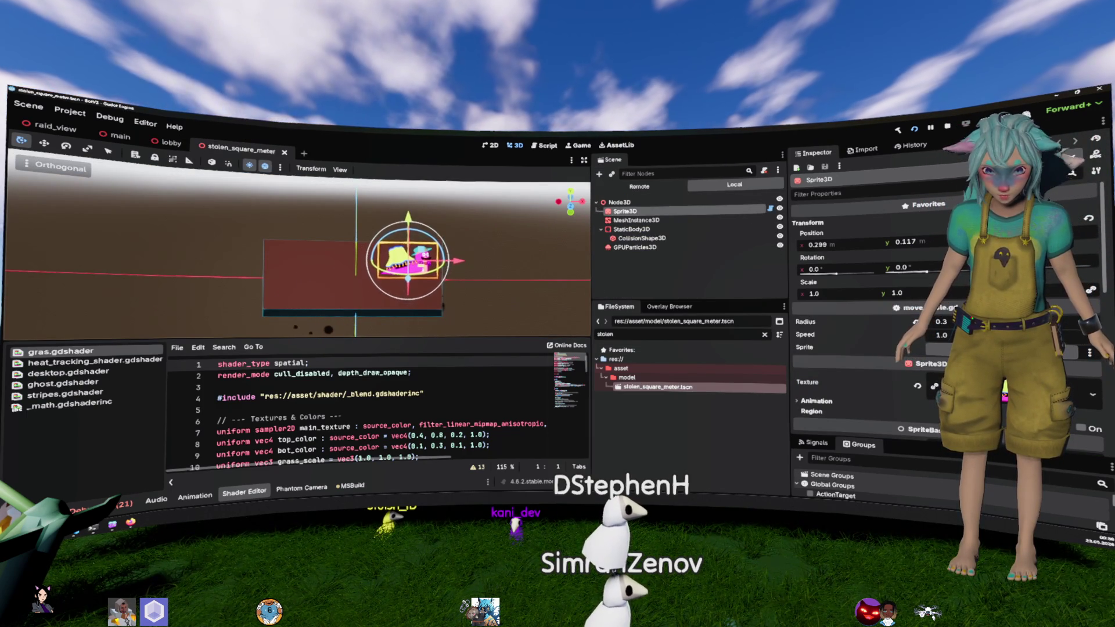
click(769, 208)
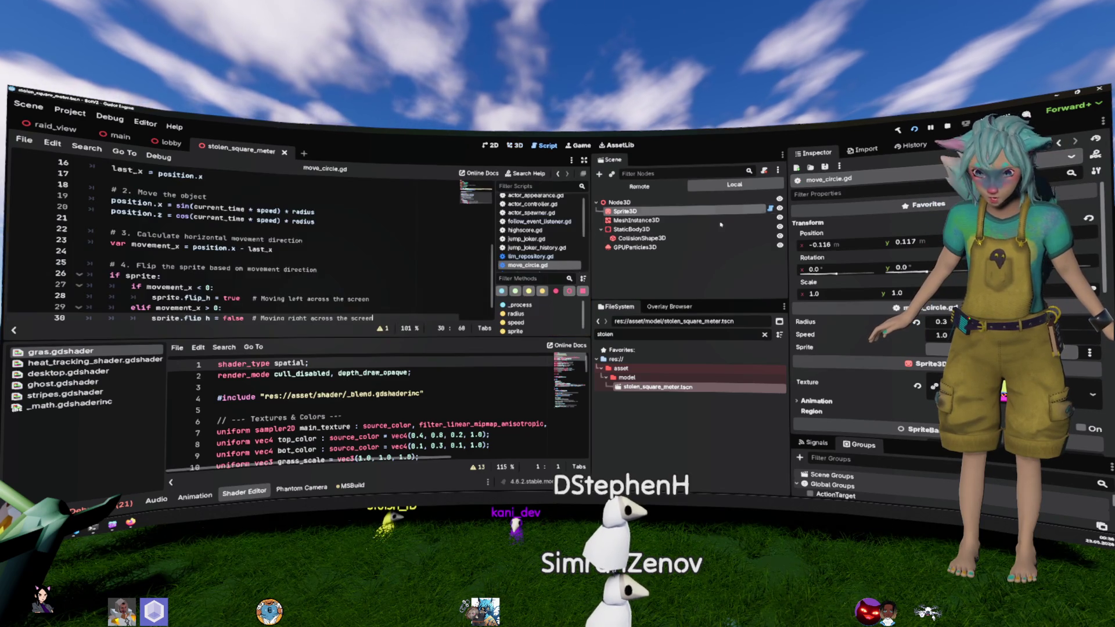
scroll(259, 276, up, 5)
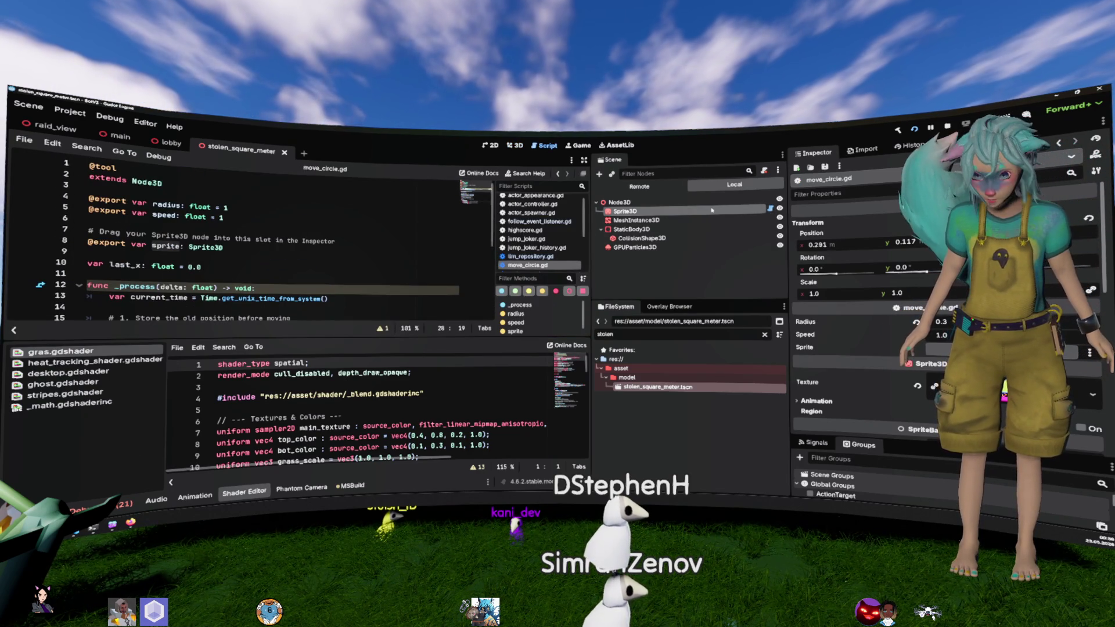
Insert an onready Sprite3D reference into the script, then delete that line again.
mouse_move(710, 209)
mouse_down()
mouse_move(377, 273)
mouse_move(207, 267)
mouse_up()
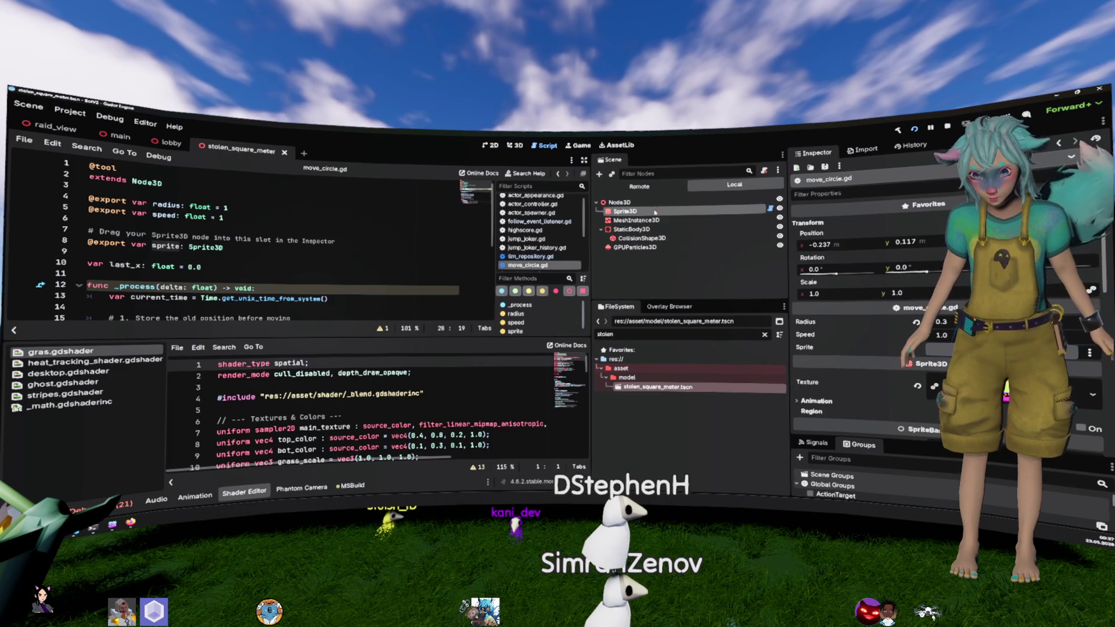
drag(624, 211, 209, 228)
click(258, 217)
key(Return)
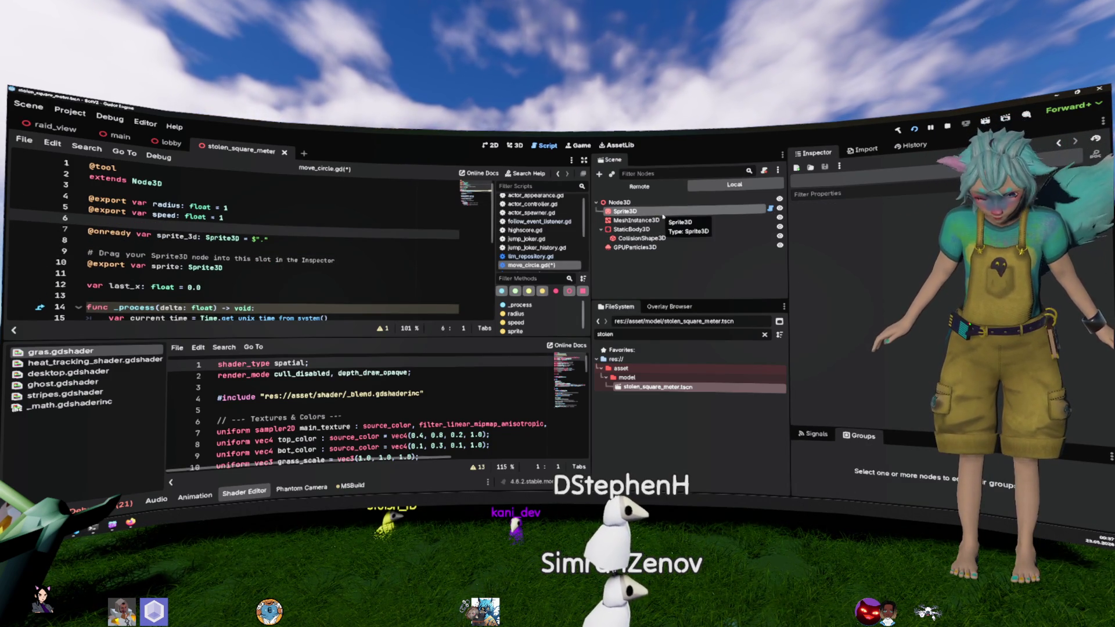
triple_click(322, 241)
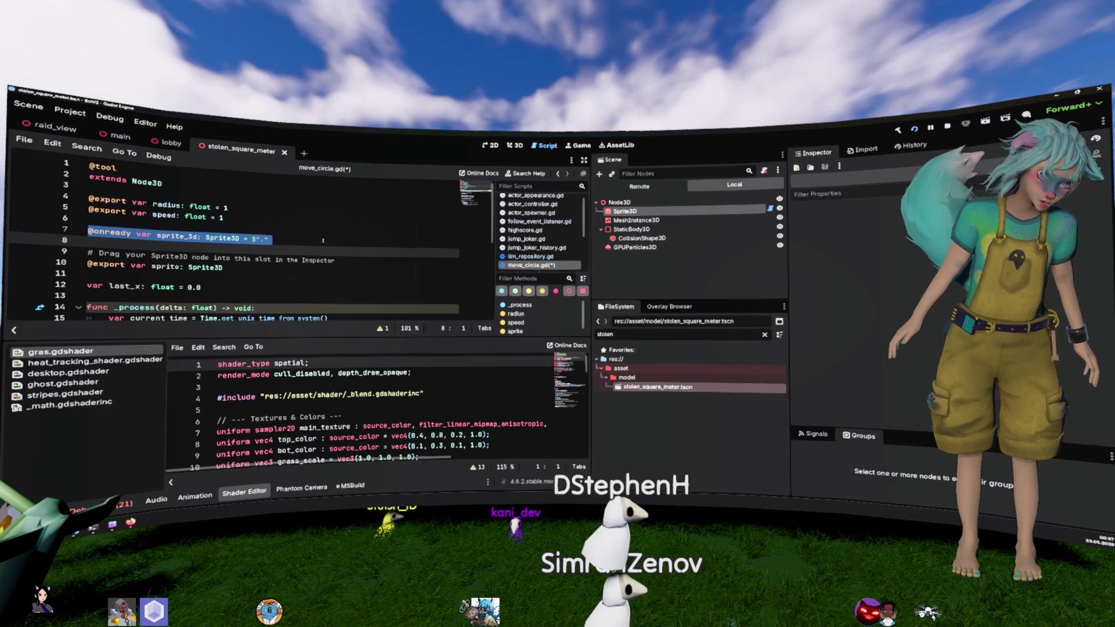
click(163, 183)
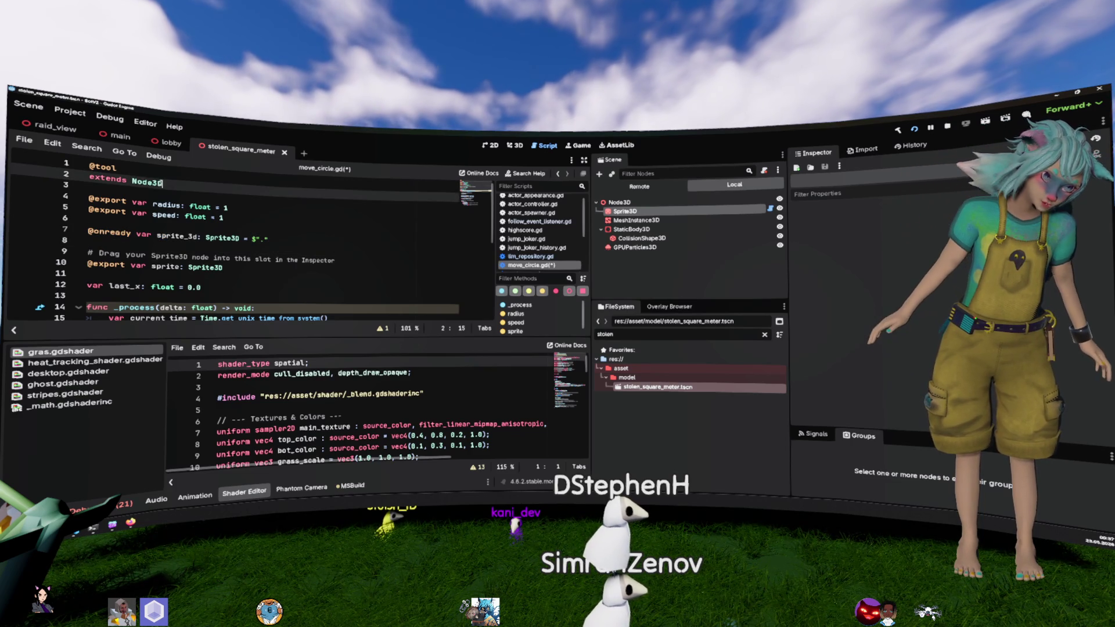
triple_click(265, 232)
key(Delete)
Drop the exported sprite variable and 'if sprite:' check so flip_h is set directly, then save.
drag(93, 264, 89, 219)
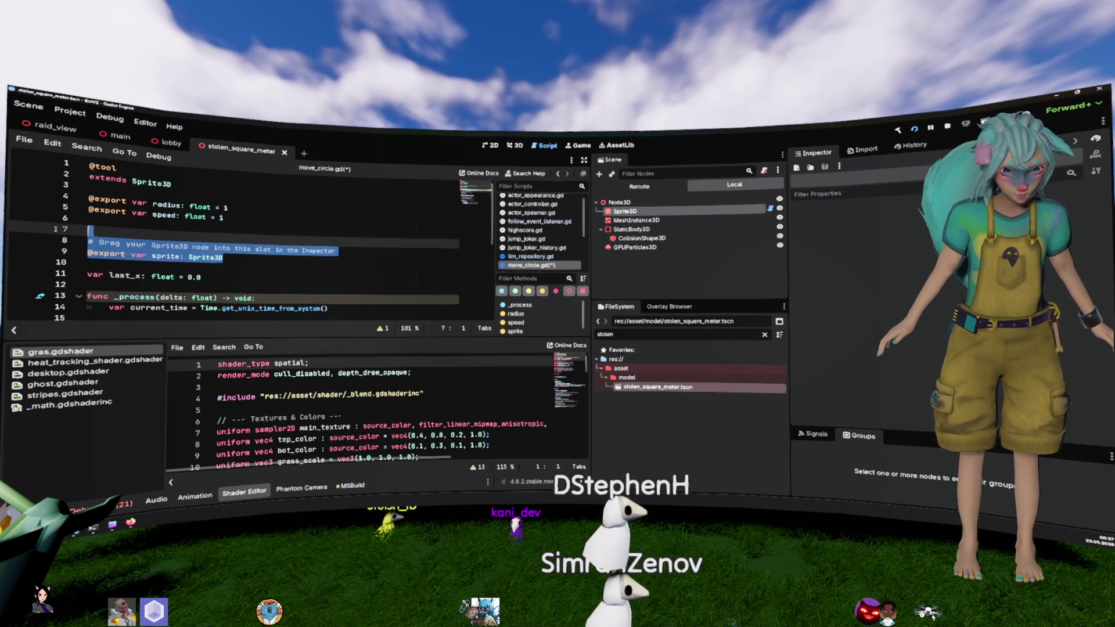
key(BackSpace)
scroll(185, 202, down, 5)
drag(158, 256, 77, 256)
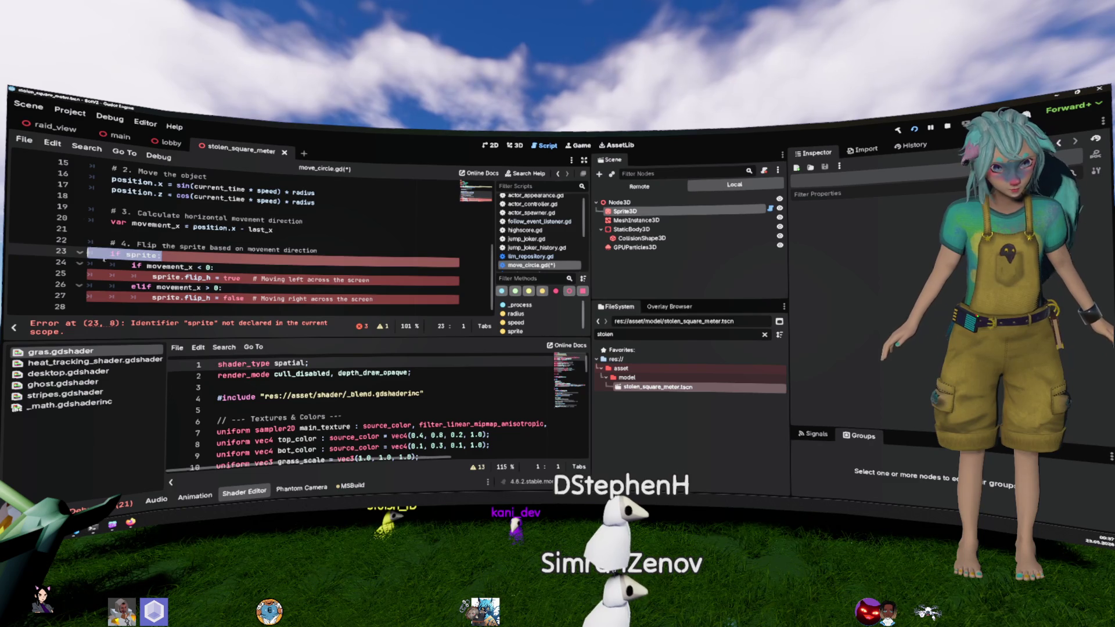
drag(173, 278, 153, 278)
key(ctrl+d)
key(BackSpace)
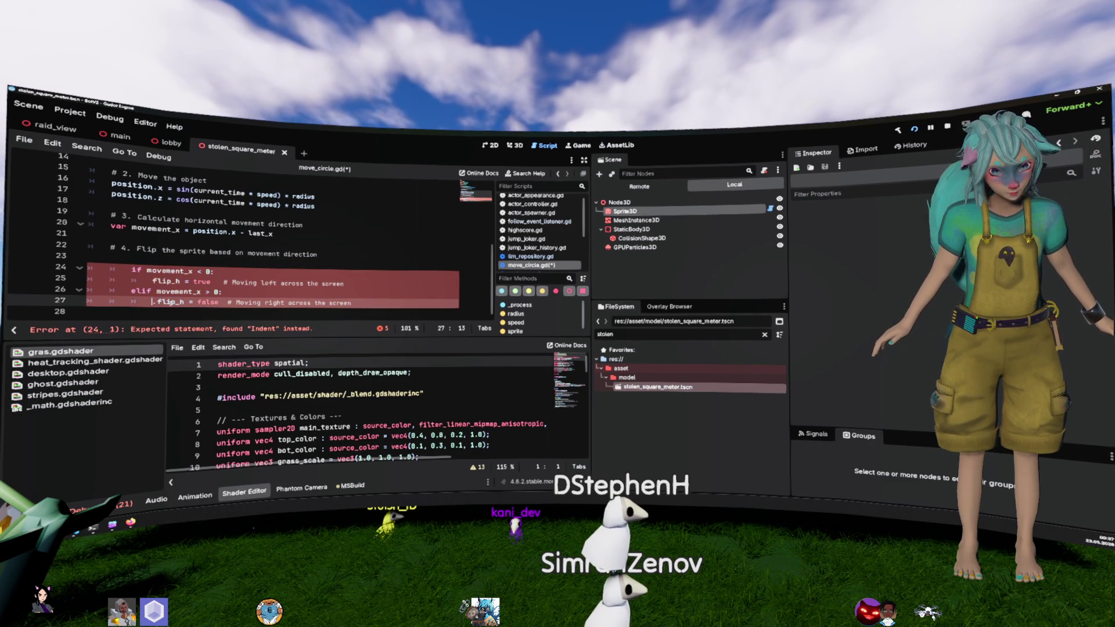
key(shift+Tab)
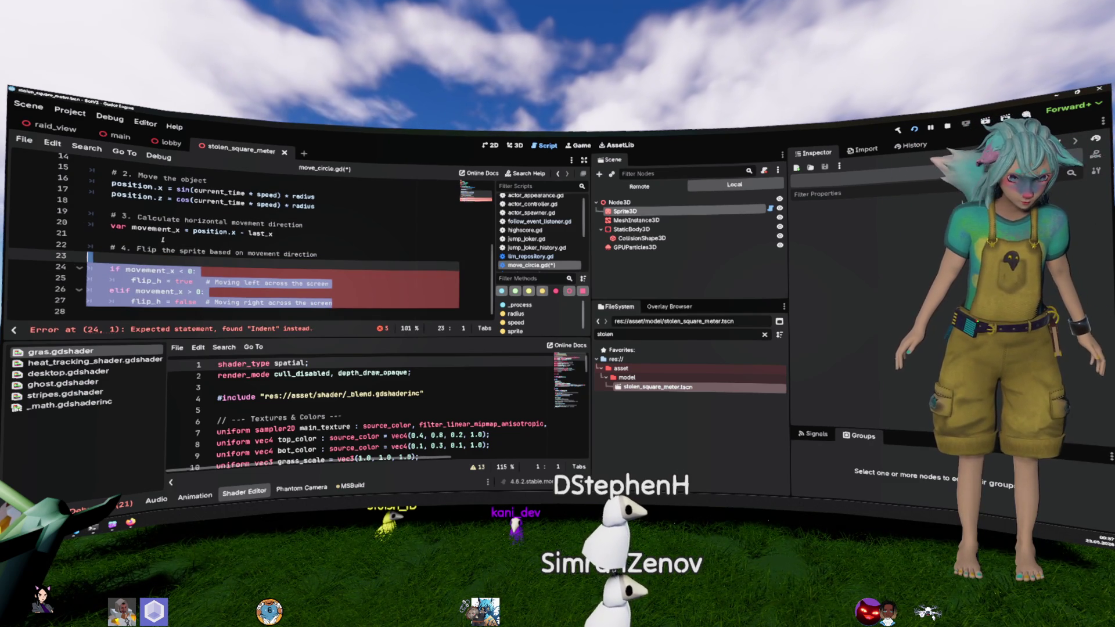
click(186, 264)
key(BackSpace)
key(ctrl+s)
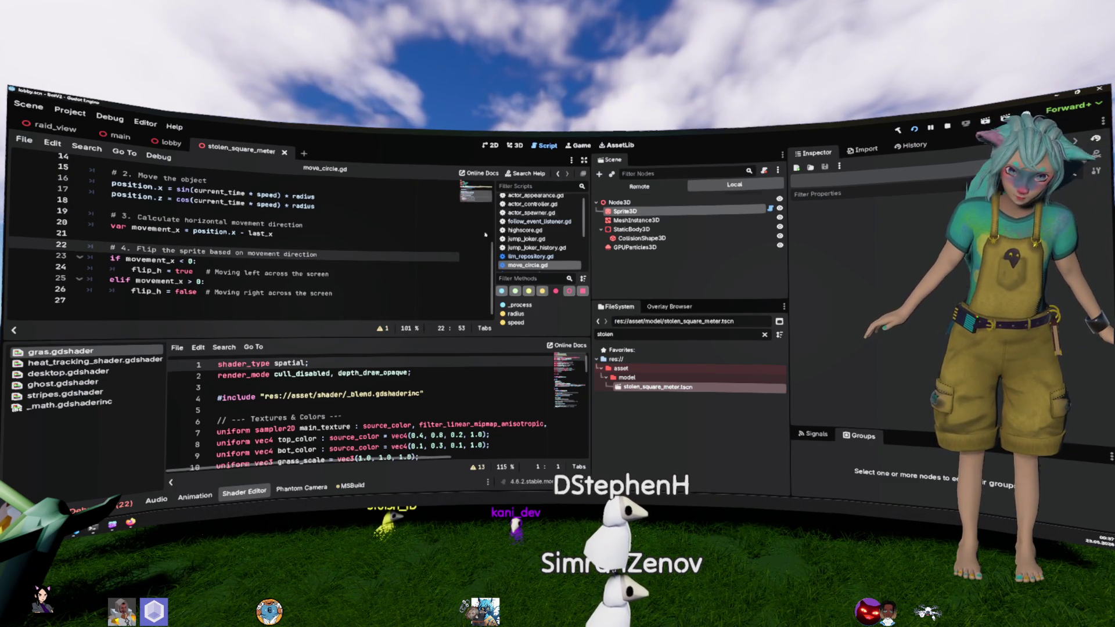
double_click(672, 388)
click(514, 146)
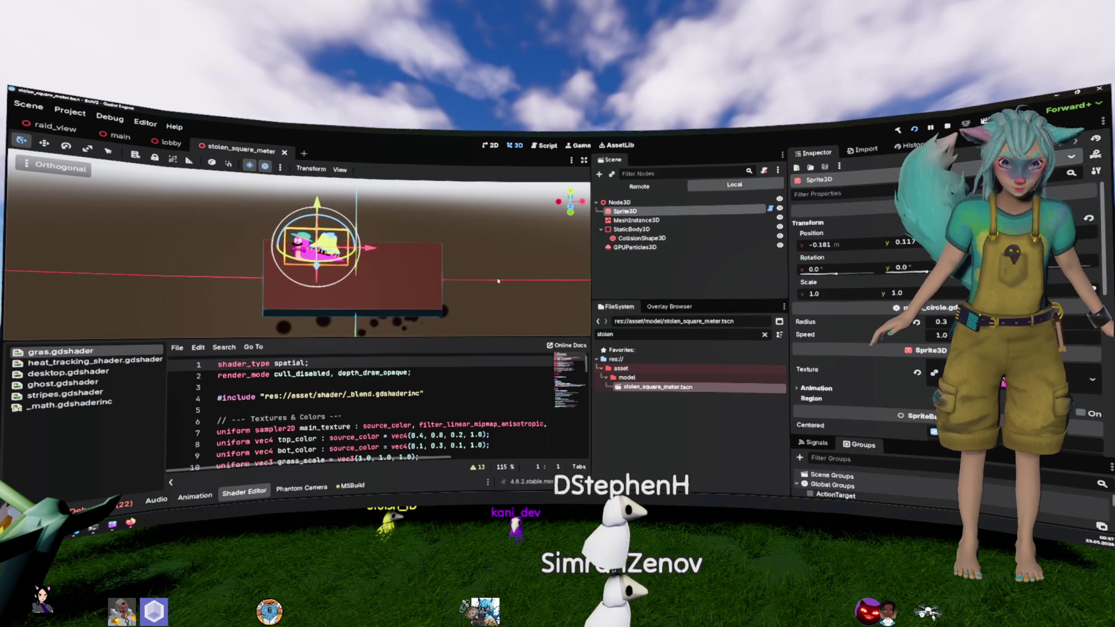
Drop an instance of stolen_square_meter.tscn into the lobby scene's 3D viewport.
click(488, 228)
drag(488, 227, 128, 168)
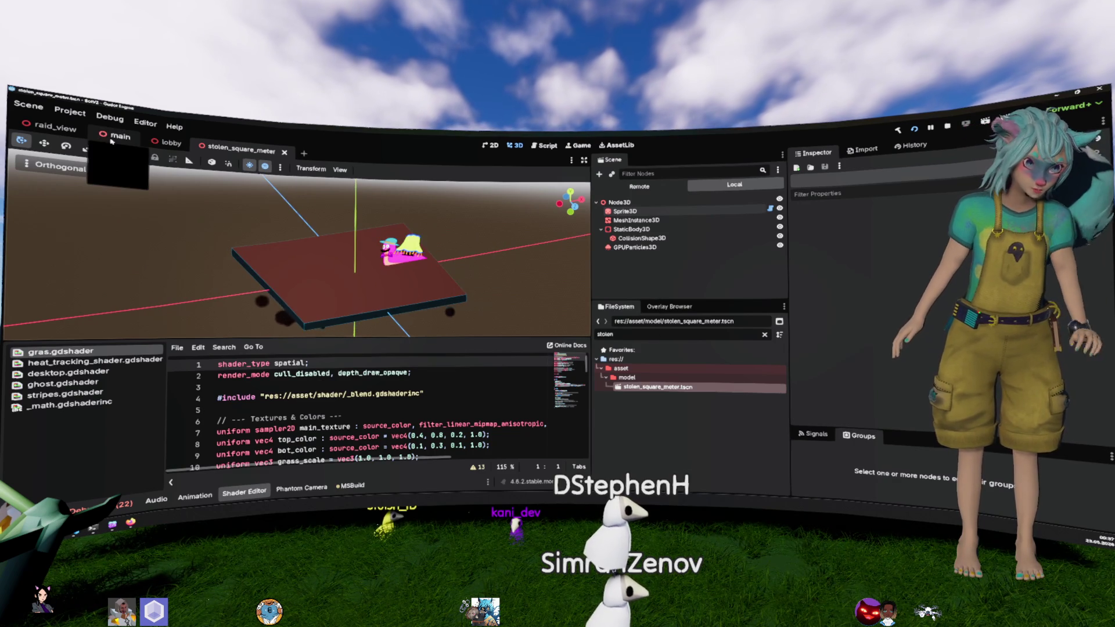
click(168, 143)
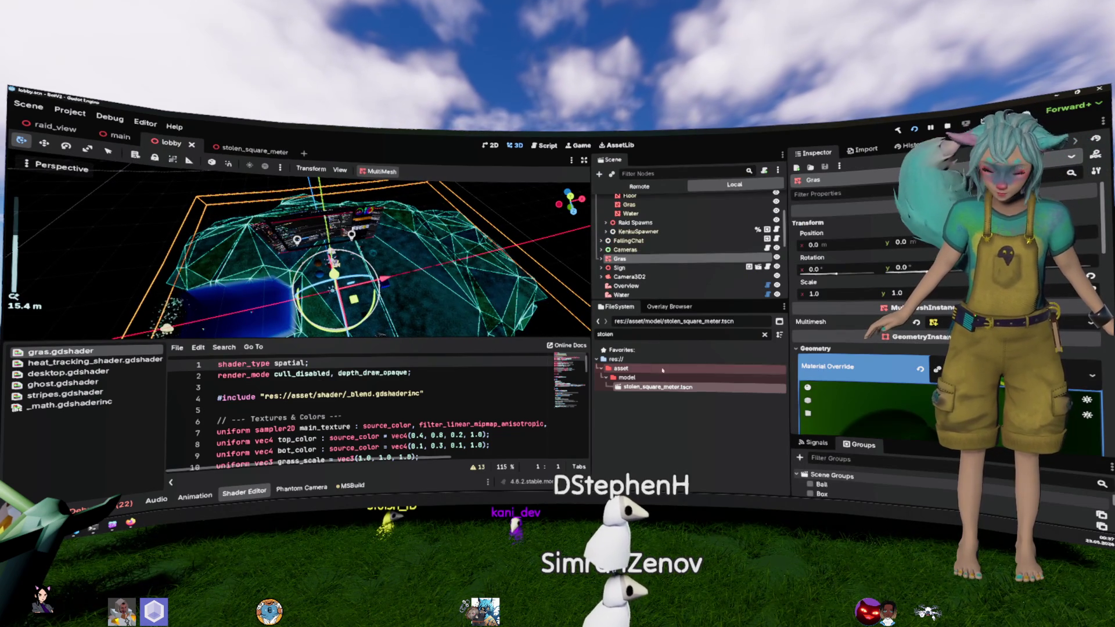
drag(656, 386, 264, 301)
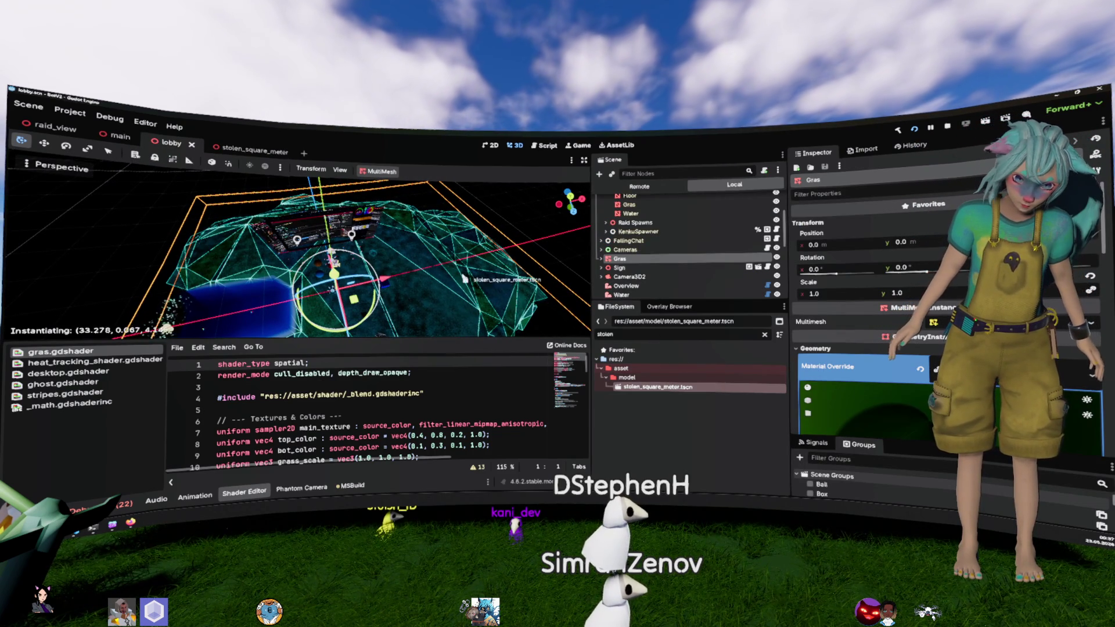
drag(420, 259, 423, 260)
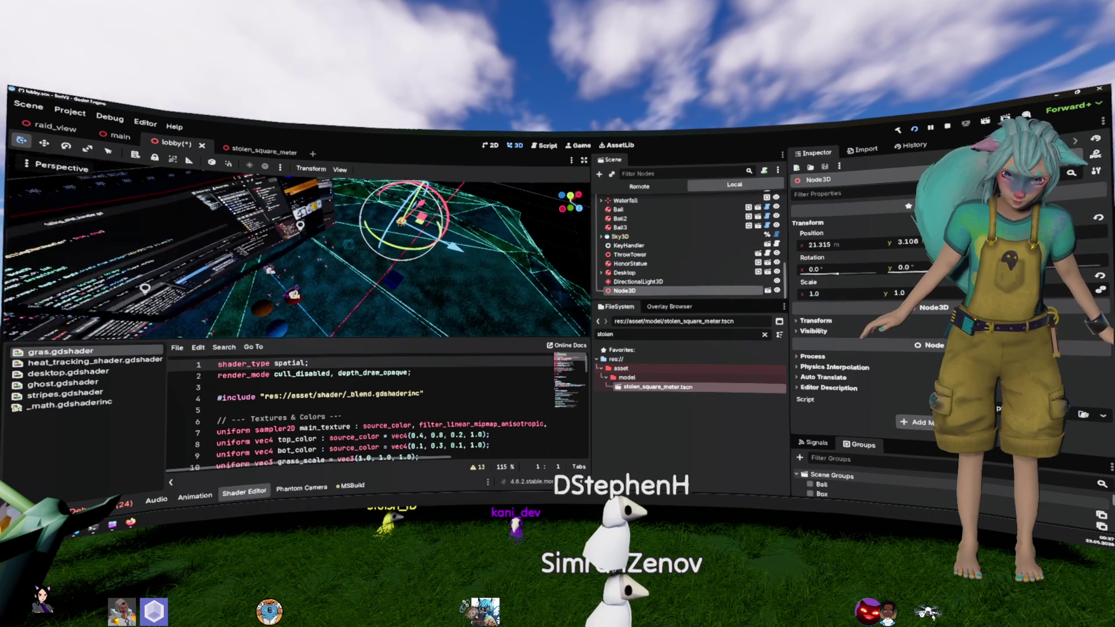
scroll(297, 256, up, 3)
Move the new instance toward the island (x 8.893, y 1.636) and rename it StolenSquareMeter.
scroll(297, 255, down, 10)
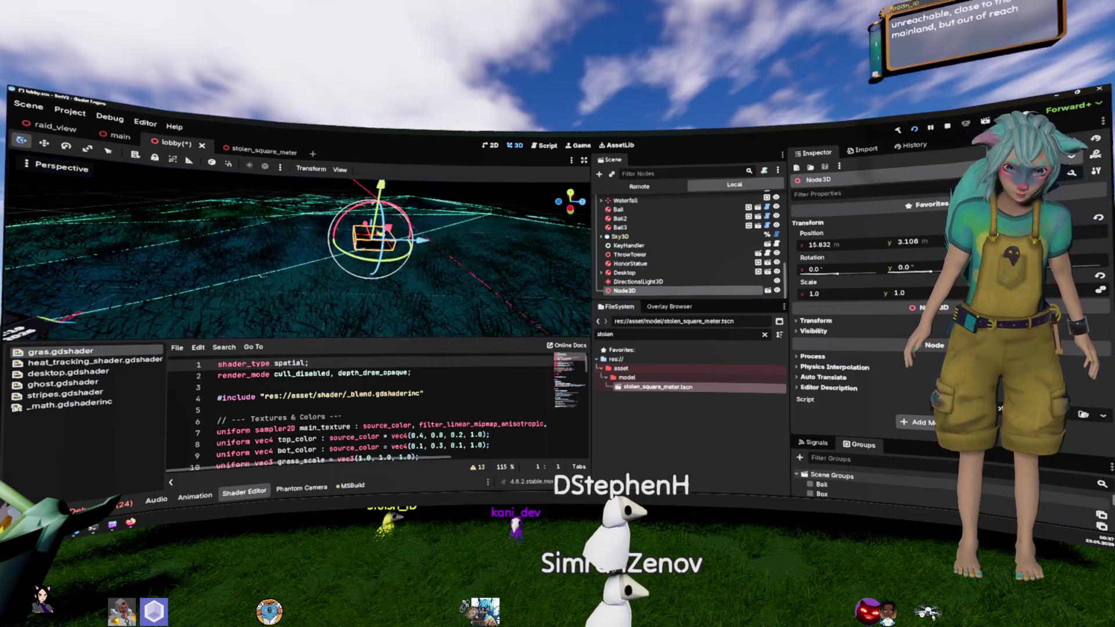
key(g)
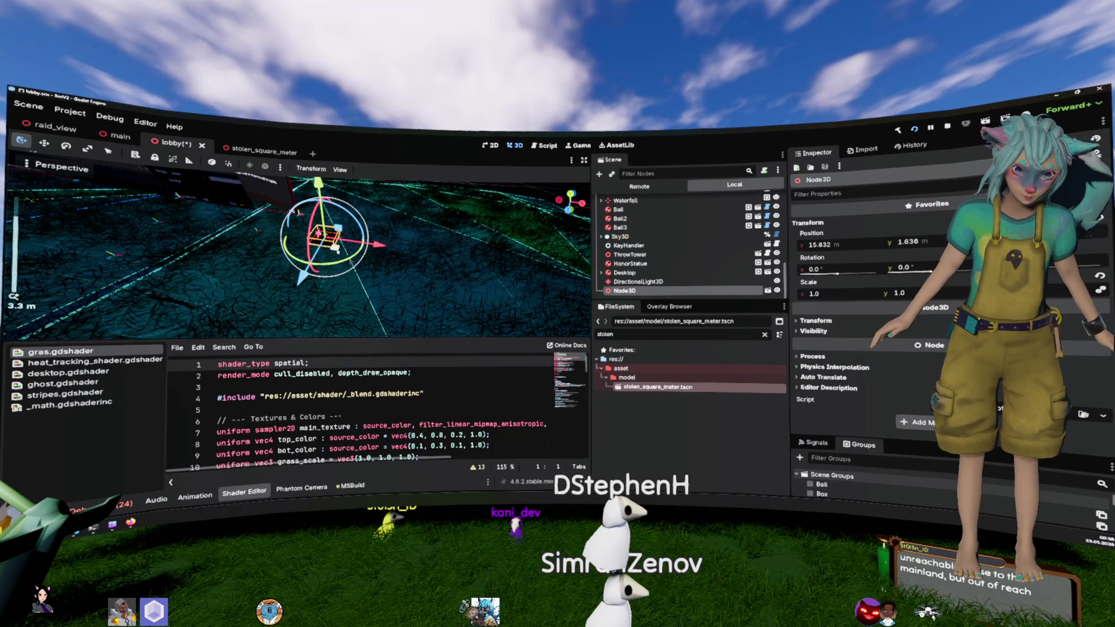
key(f)
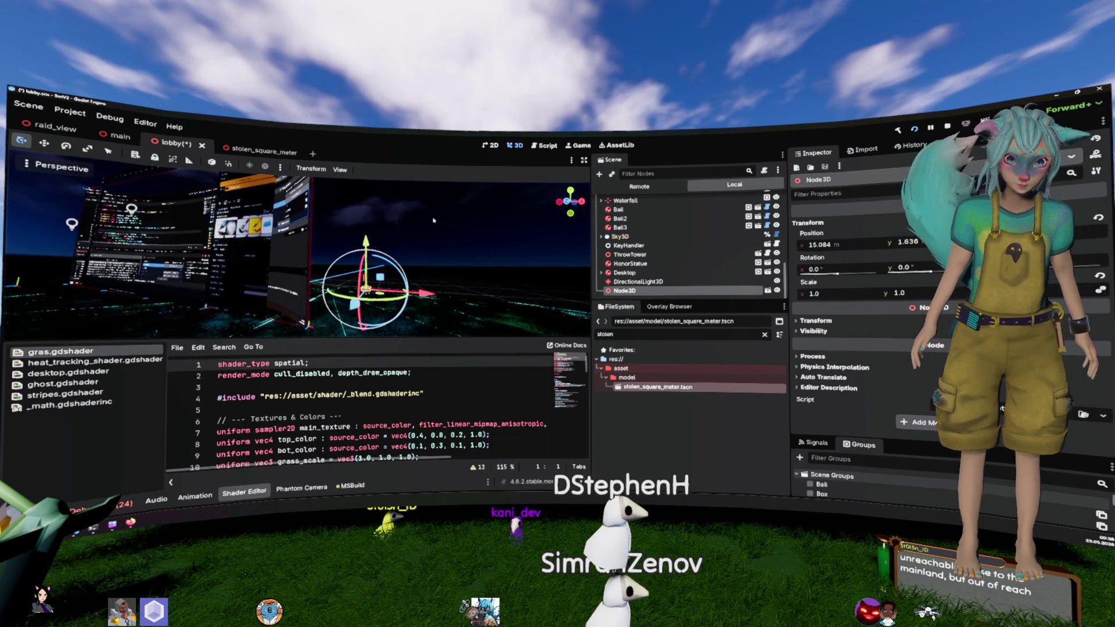
click(570, 191)
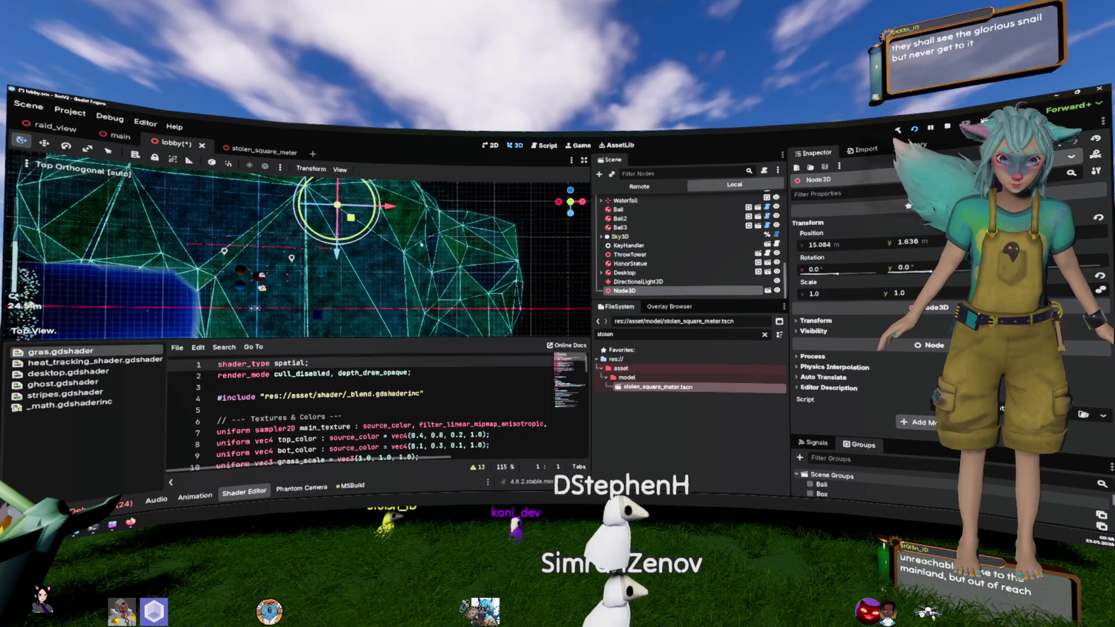
drag(354, 246, 337, 208)
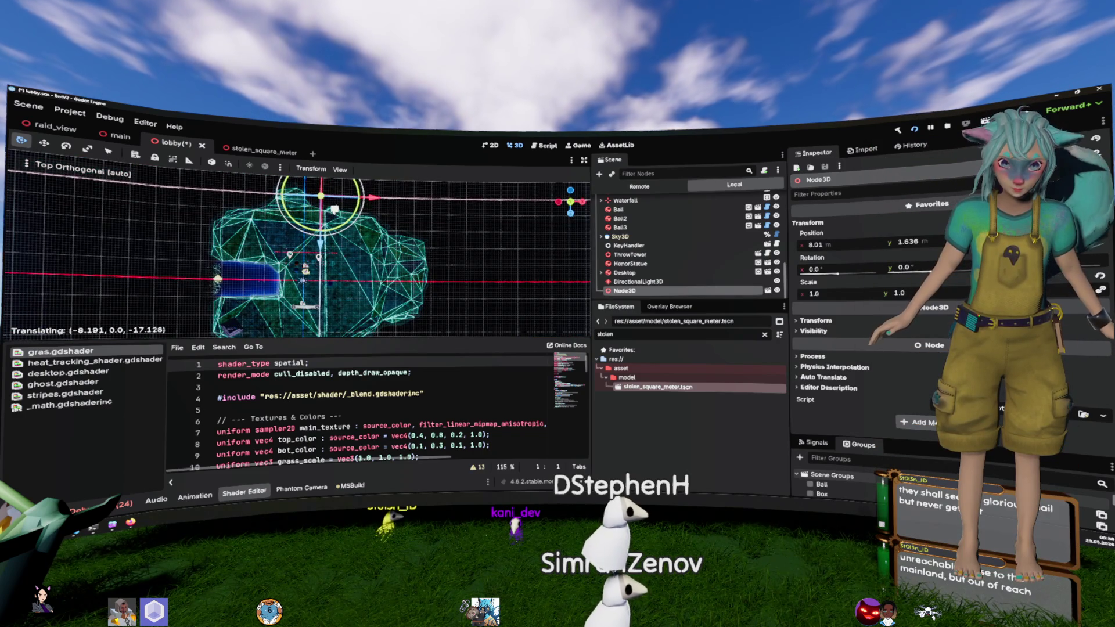
scroll(360, 221, up, 8)
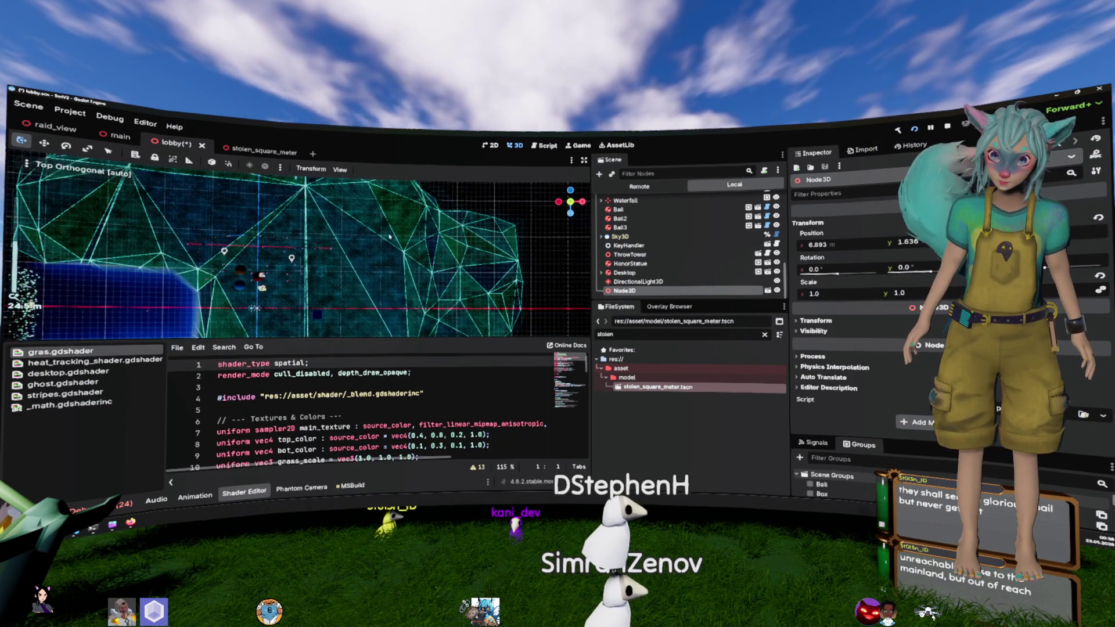
scroll(426, 270, up, 7)
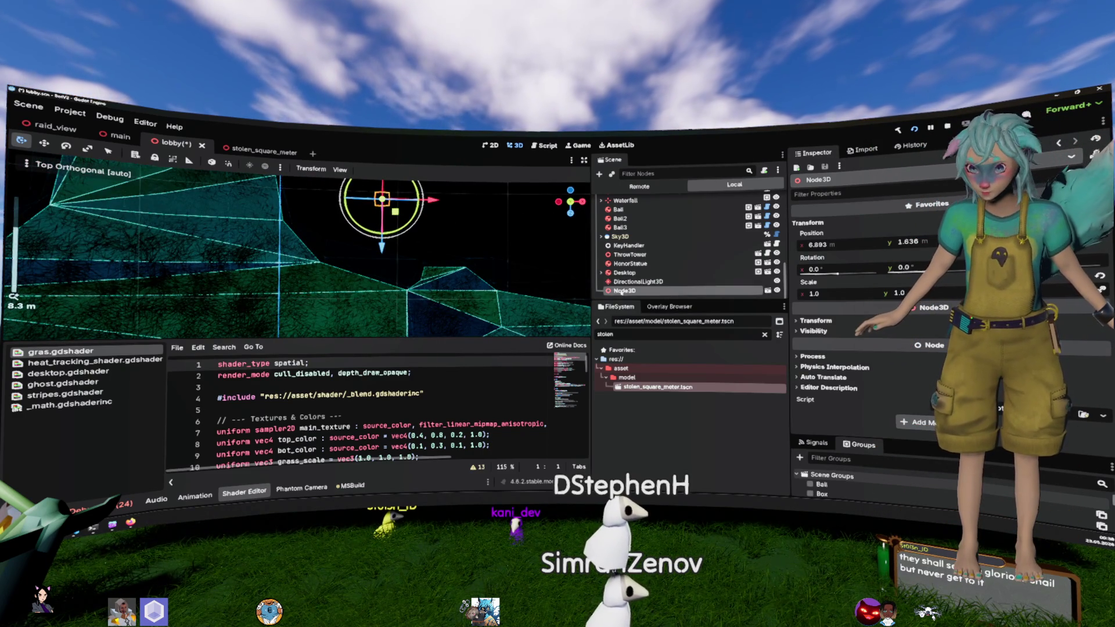
key(F2)
text(StolenSq)
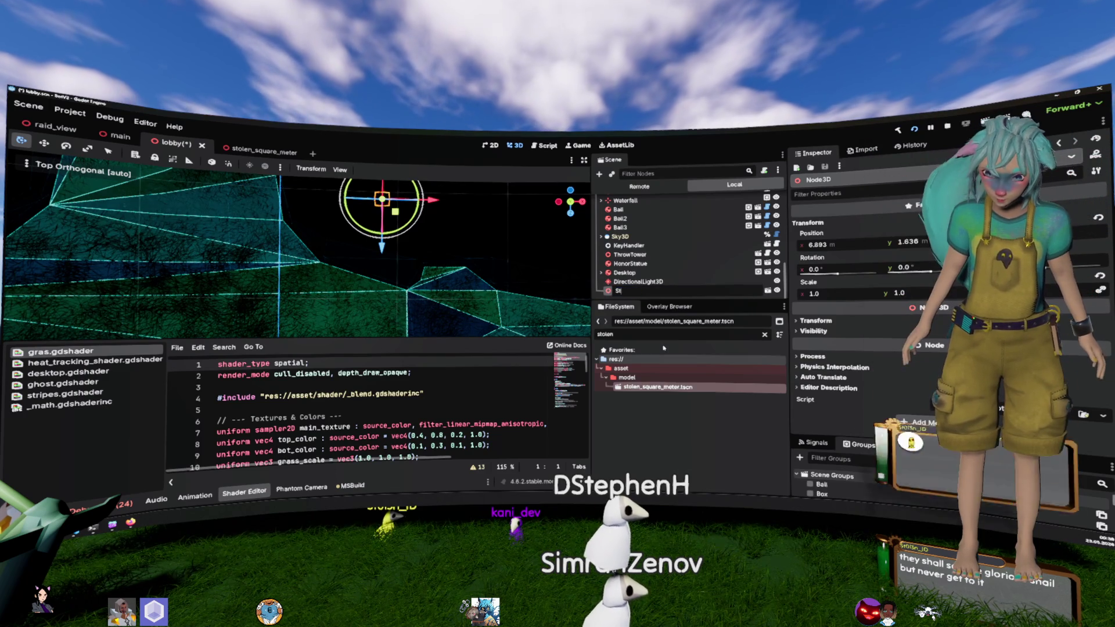
text(uareMeter)
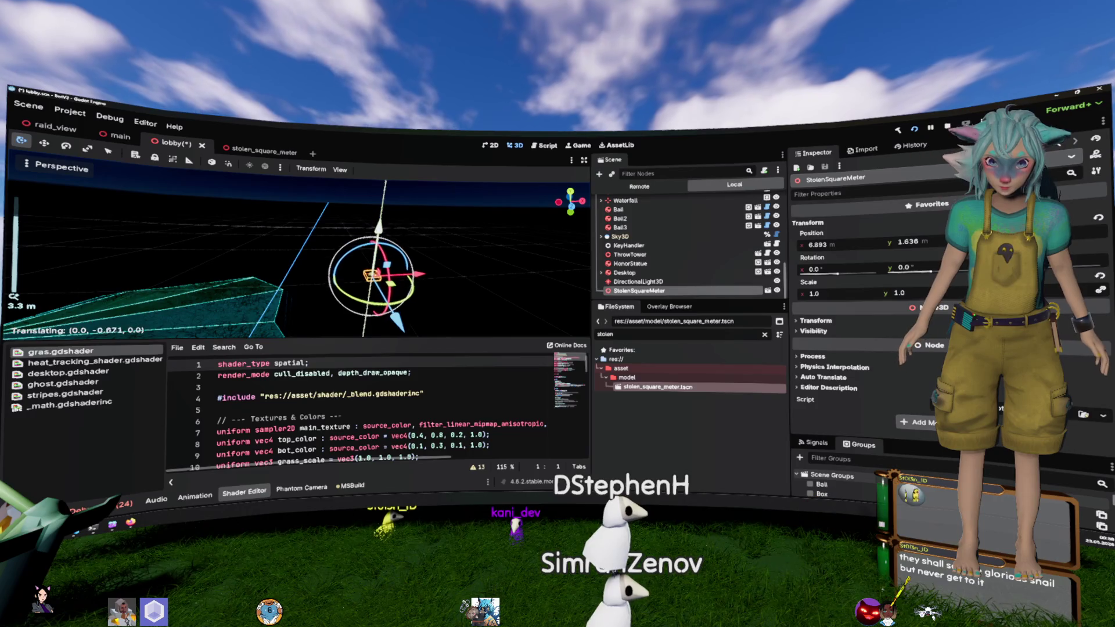
Commit the StolenSquareMeter name, lift it to ground height, and save the lobby scene.
click(467, 267)
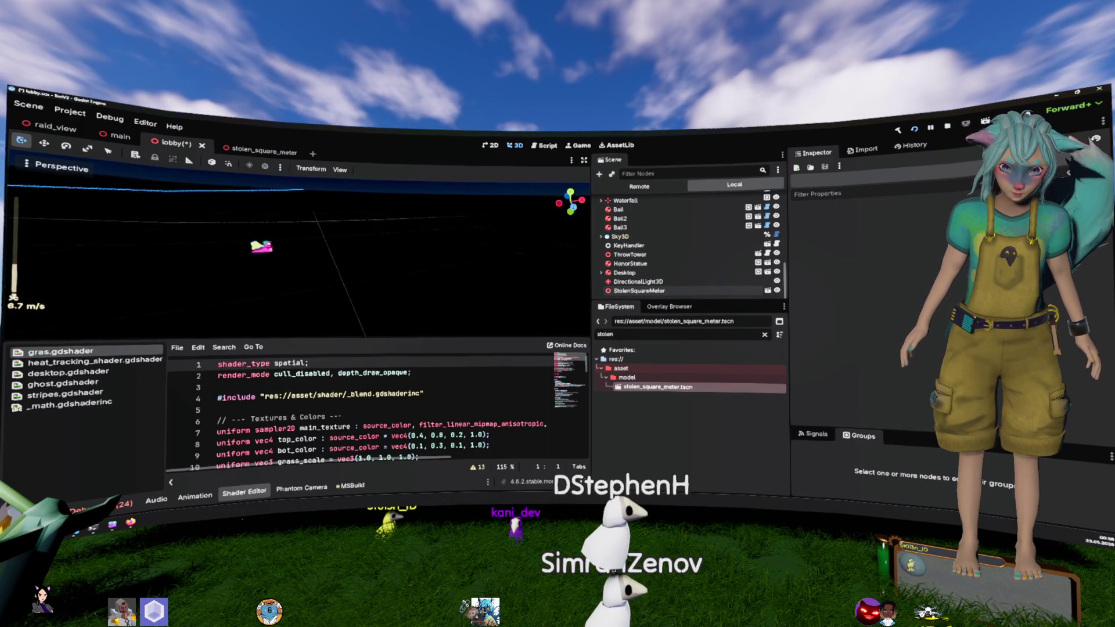
click(619, 293)
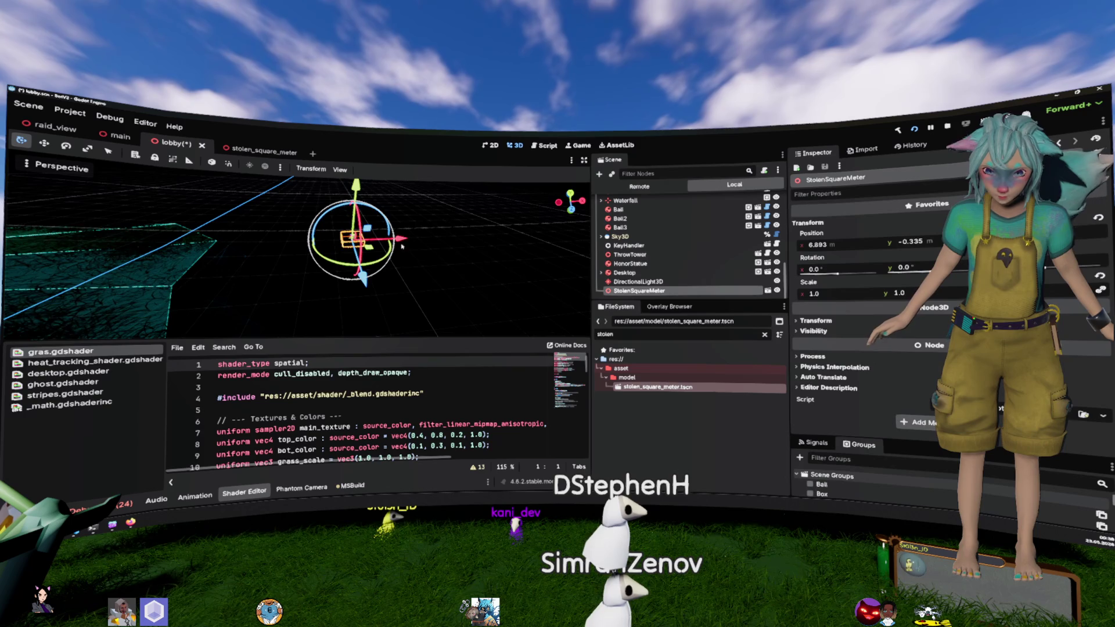
drag(365, 196, 365, 183)
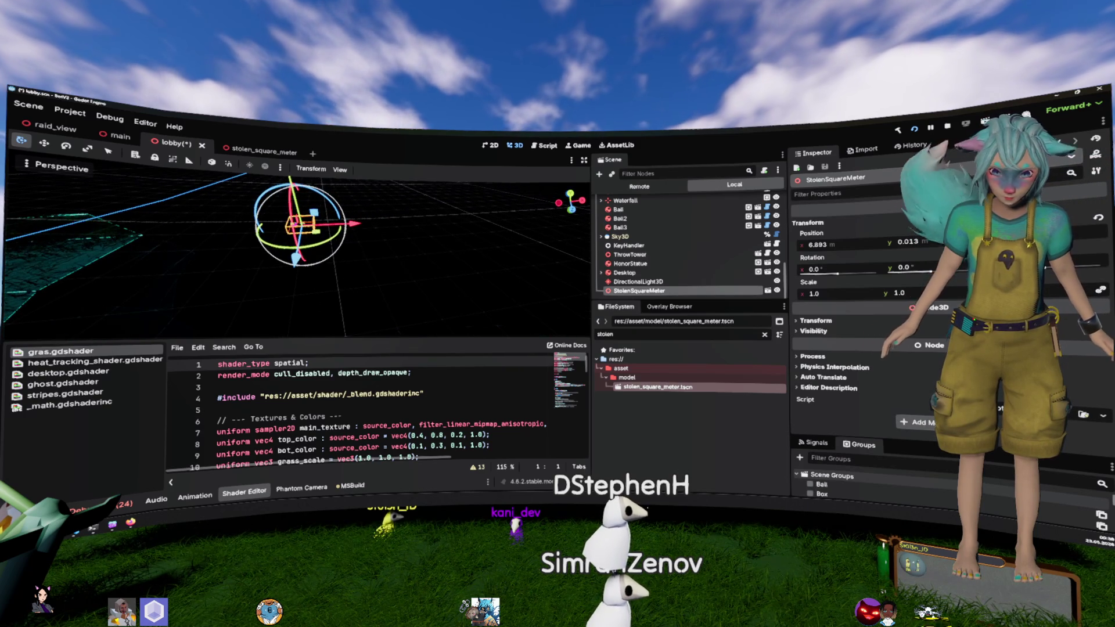
click(648, 201)
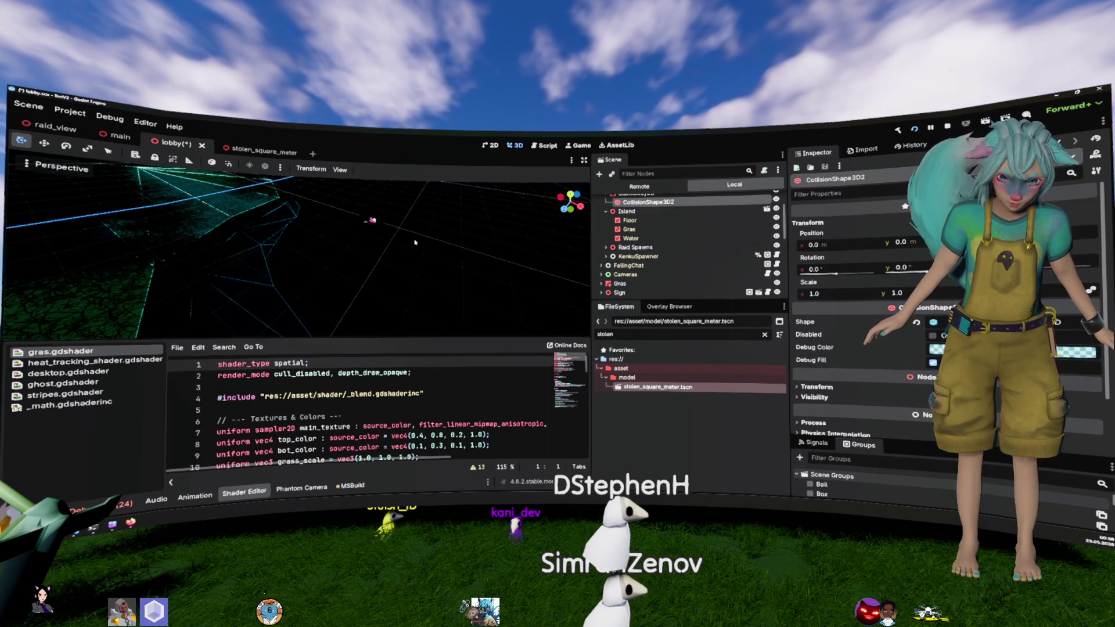
key(ctrl+s)
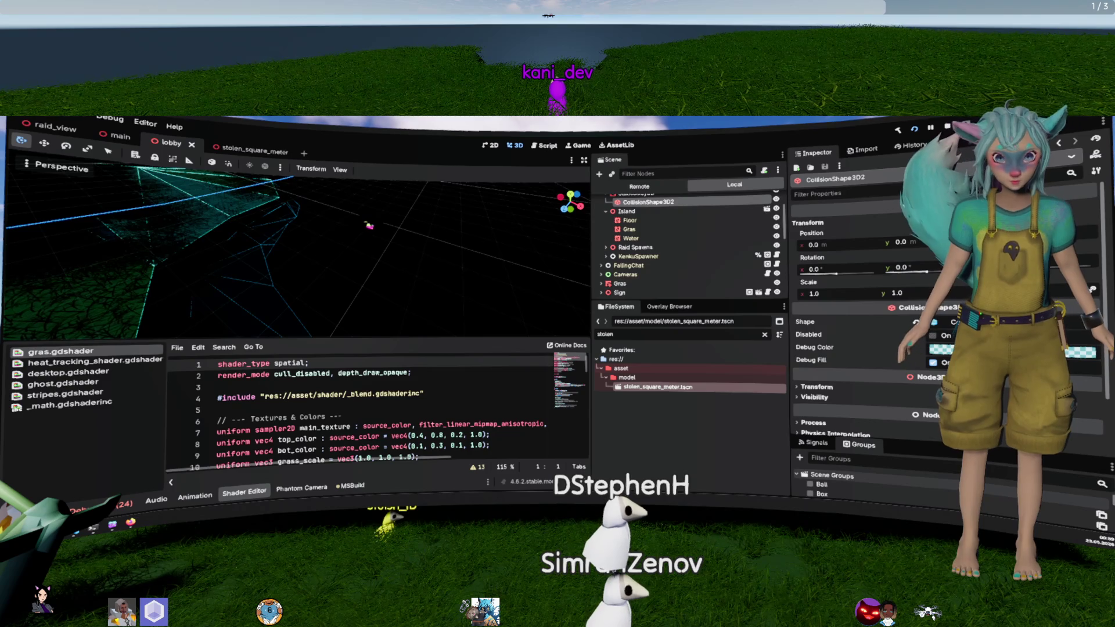
scroll(652, 266, down, 3)
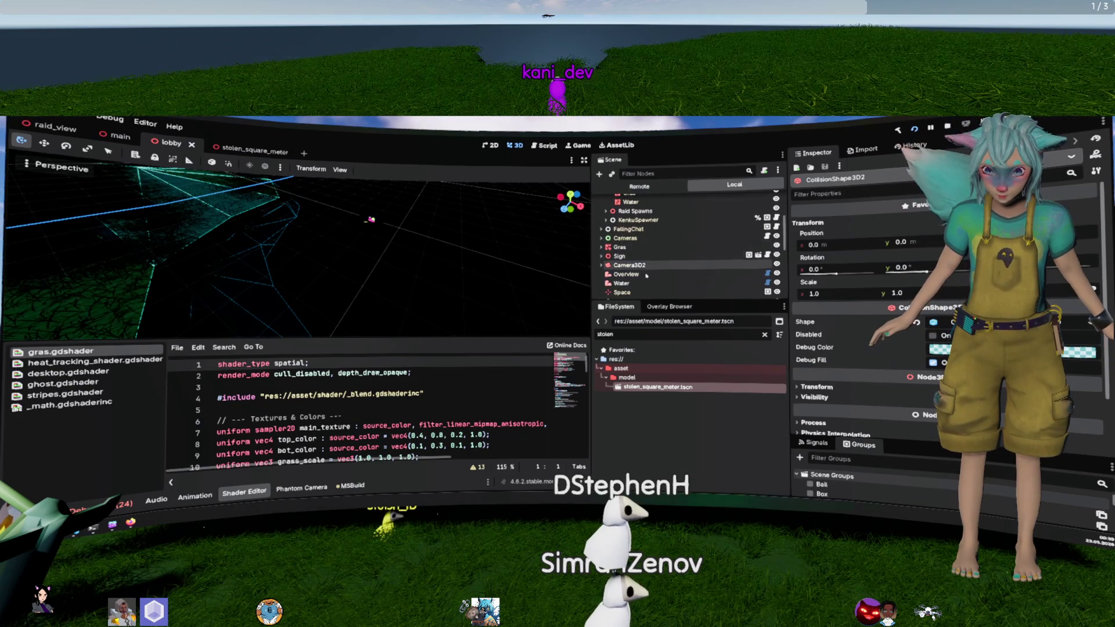
Slide StolenSquareMeter along the ground, save the lobby, and run the project with F5.
scroll(653, 266, down, 5)
click(639, 290)
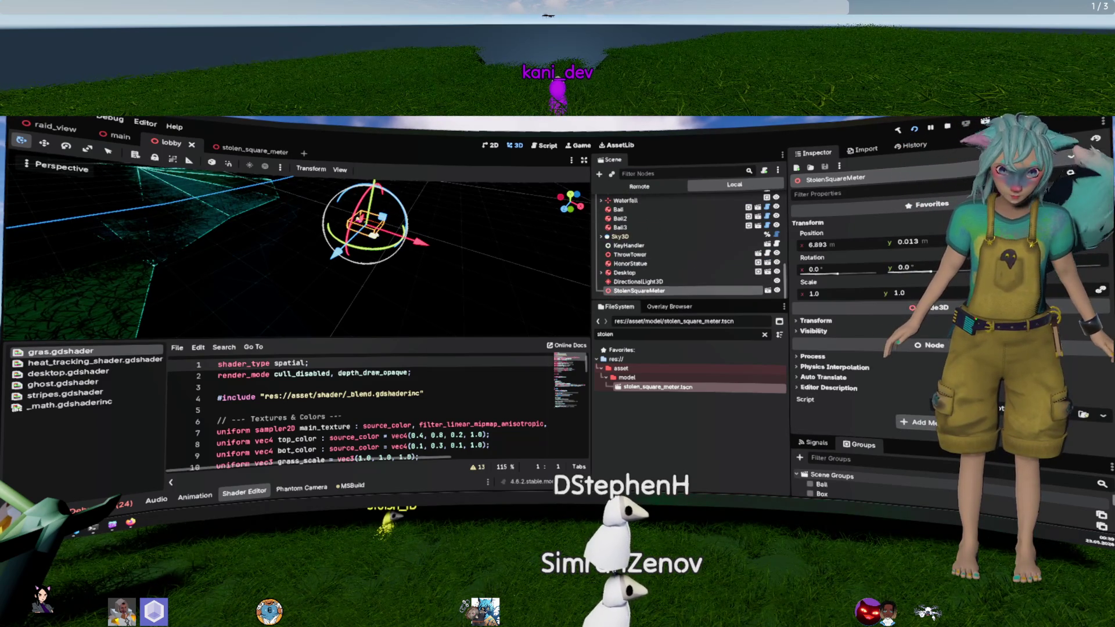
drag(373, 253, 311, 297)
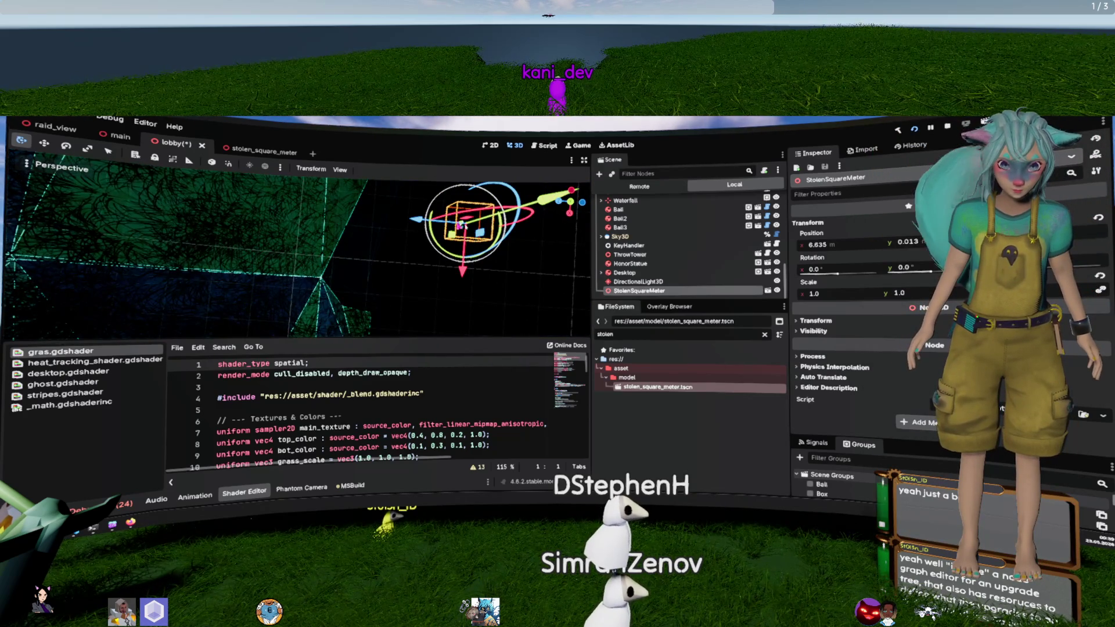
drag(473, 224, 357, 220)
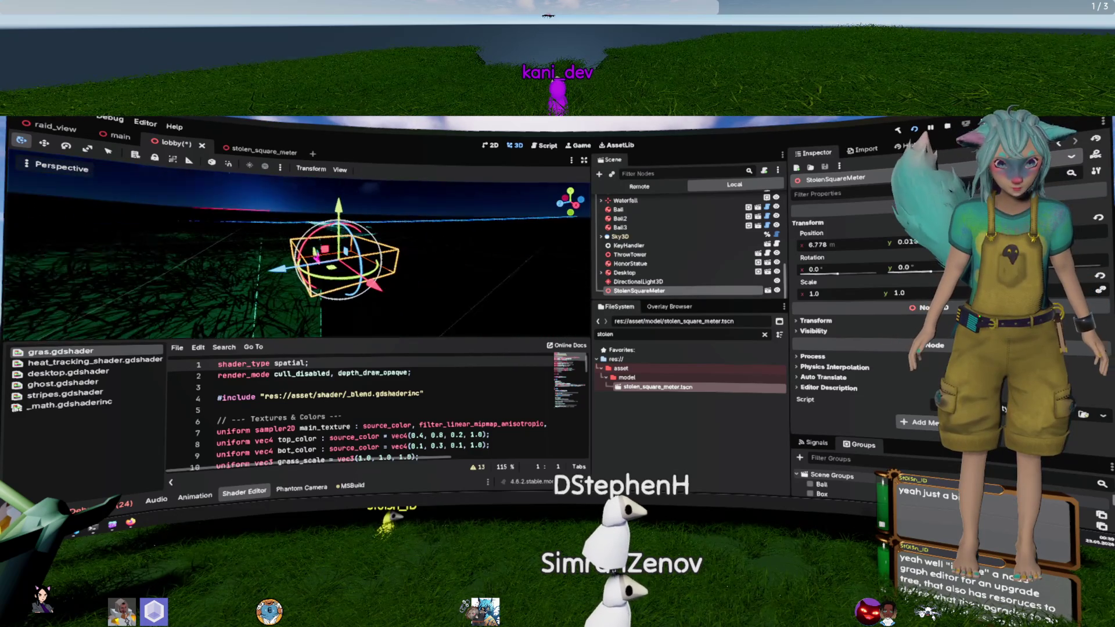
key(g)
key(y)
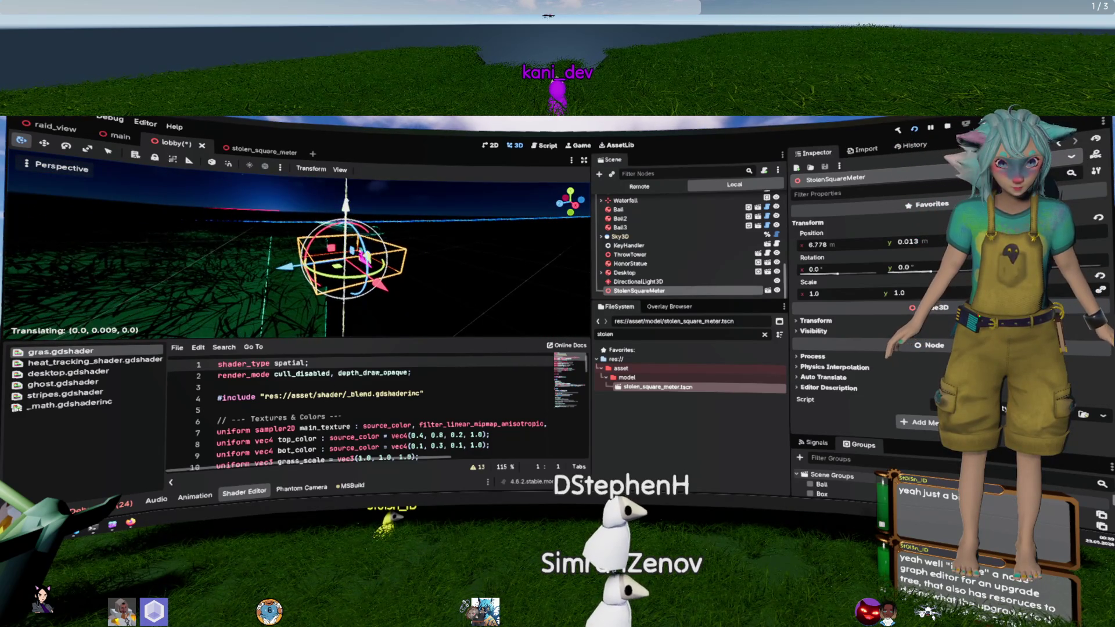
key(ctrl+s)
click(474, 240)
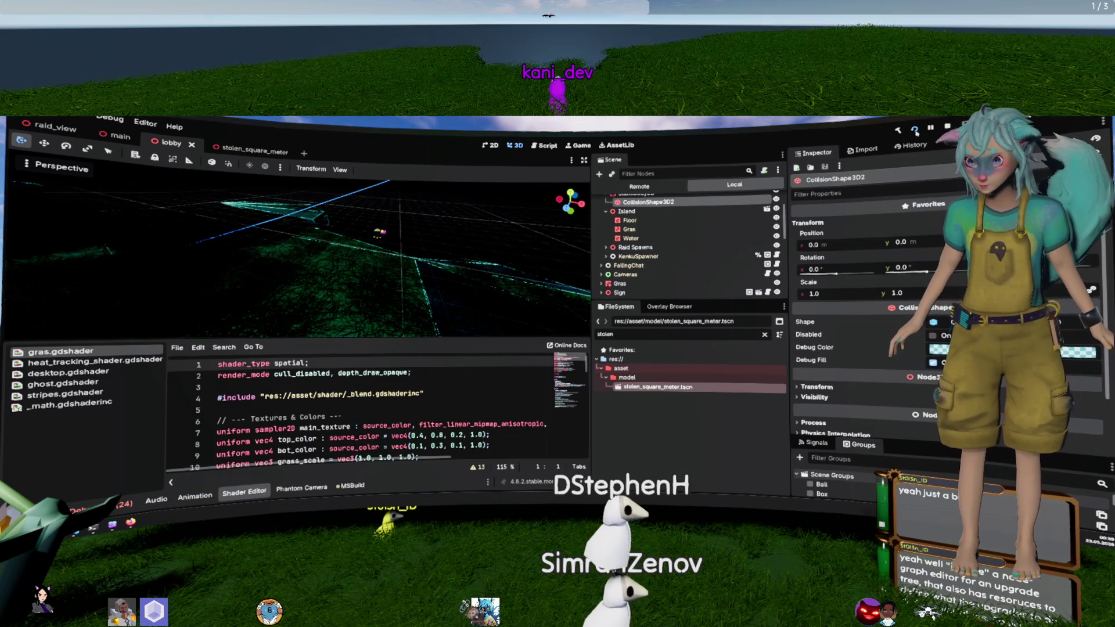
key(F5)
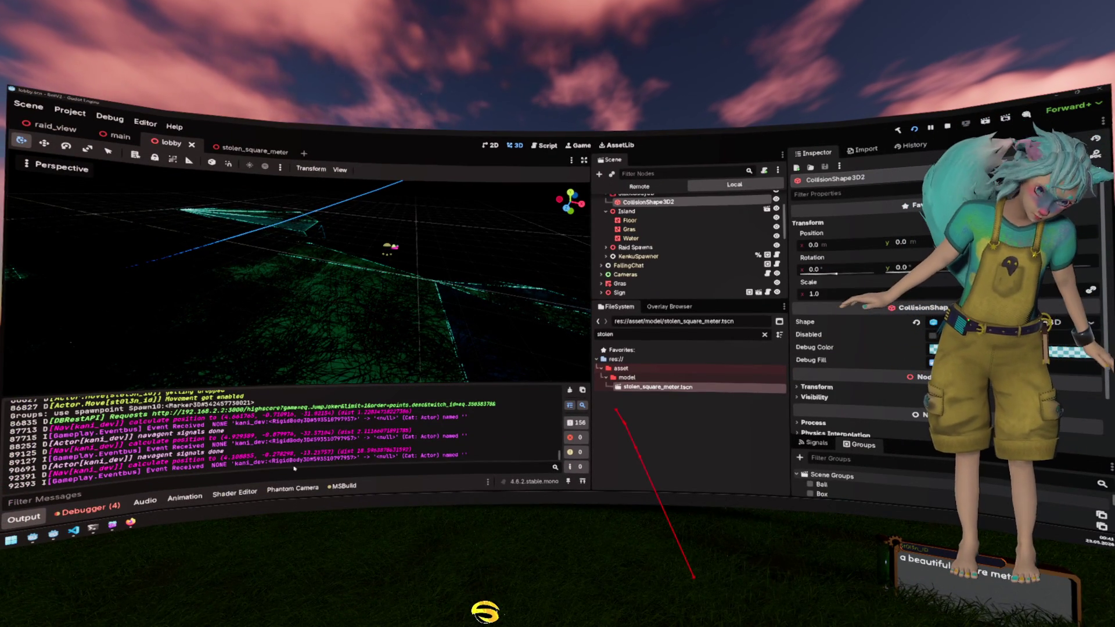
Check the running game's Visual Profiler and Monitors, then switch to the overlay_template project.
click(316, 490)
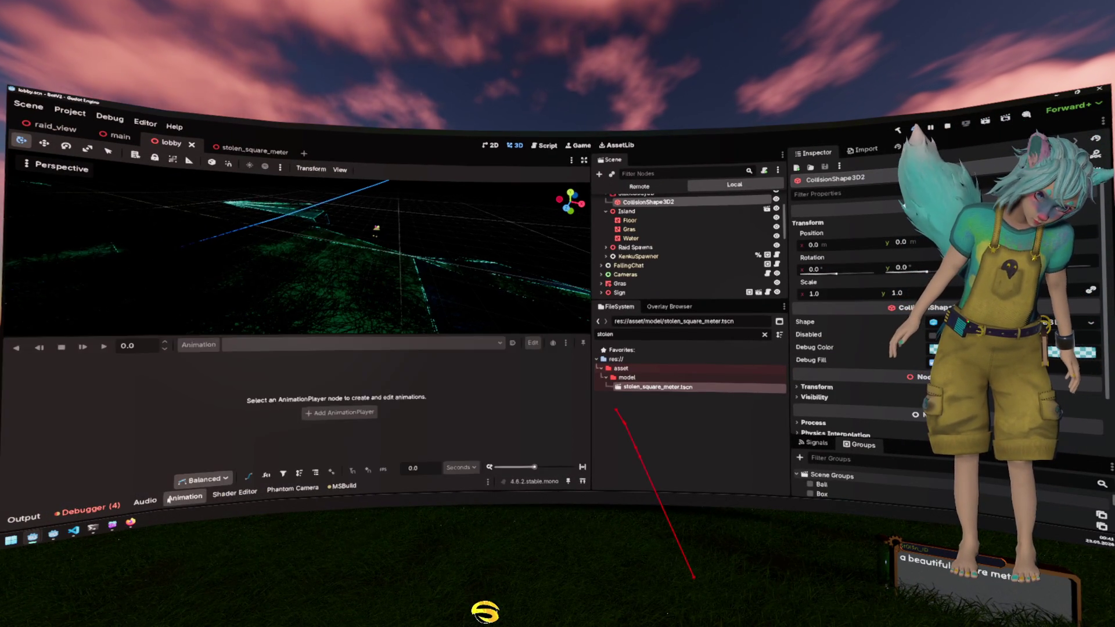
click(87, 507)
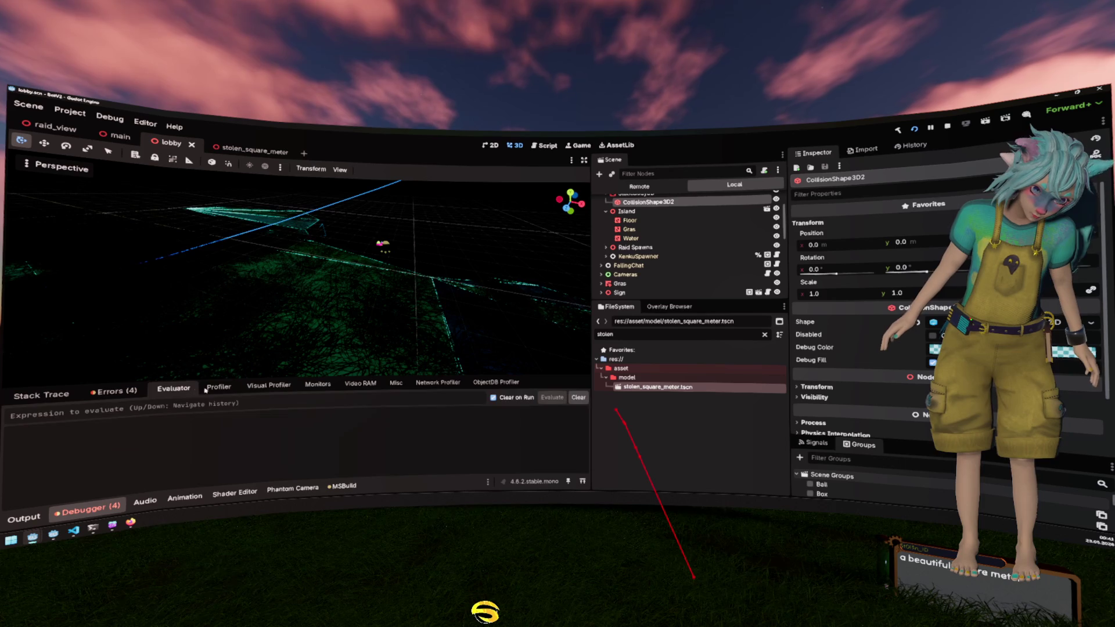
click(257, 386)
click(318, 384)
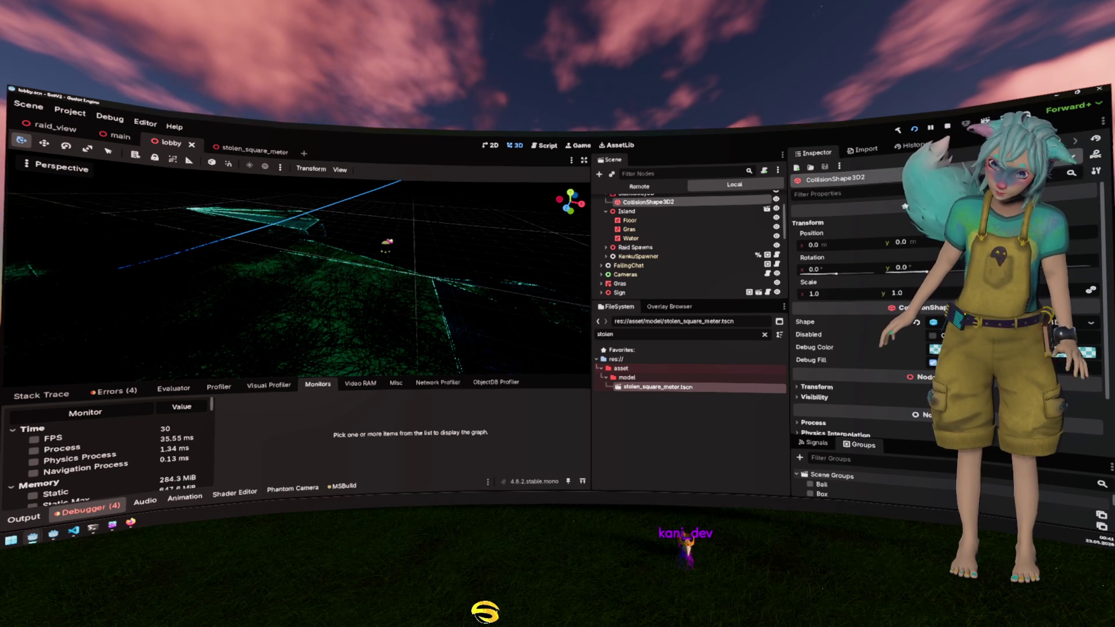
key(alt+Tab)
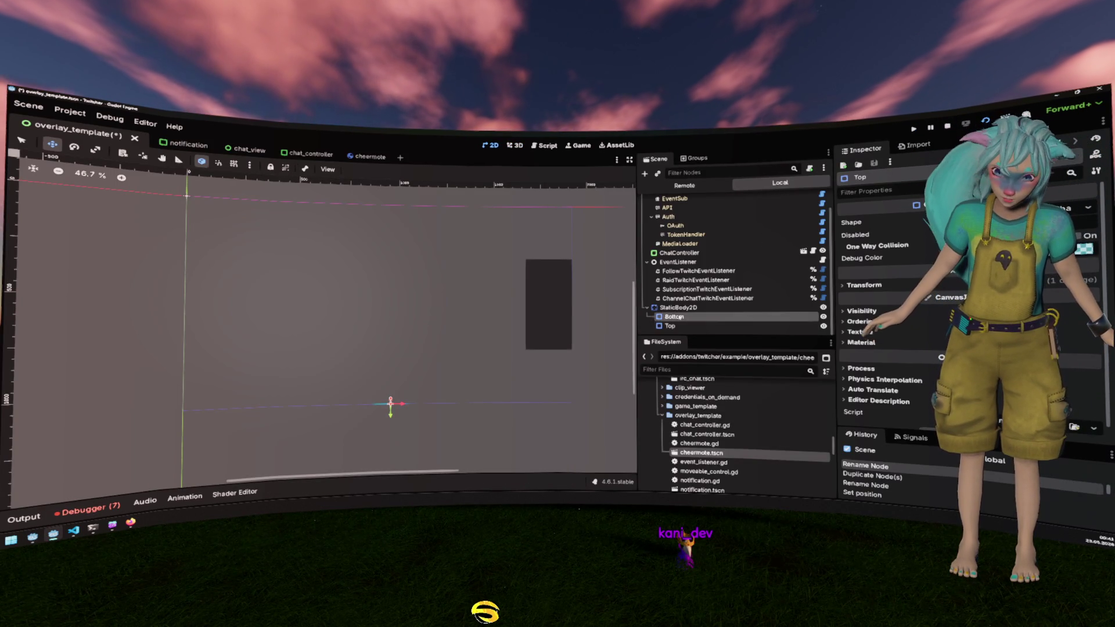
Set a boundary normal on the Top wall's collision shape, undoing a stray position change.
scroll(923, 258, down, 1)
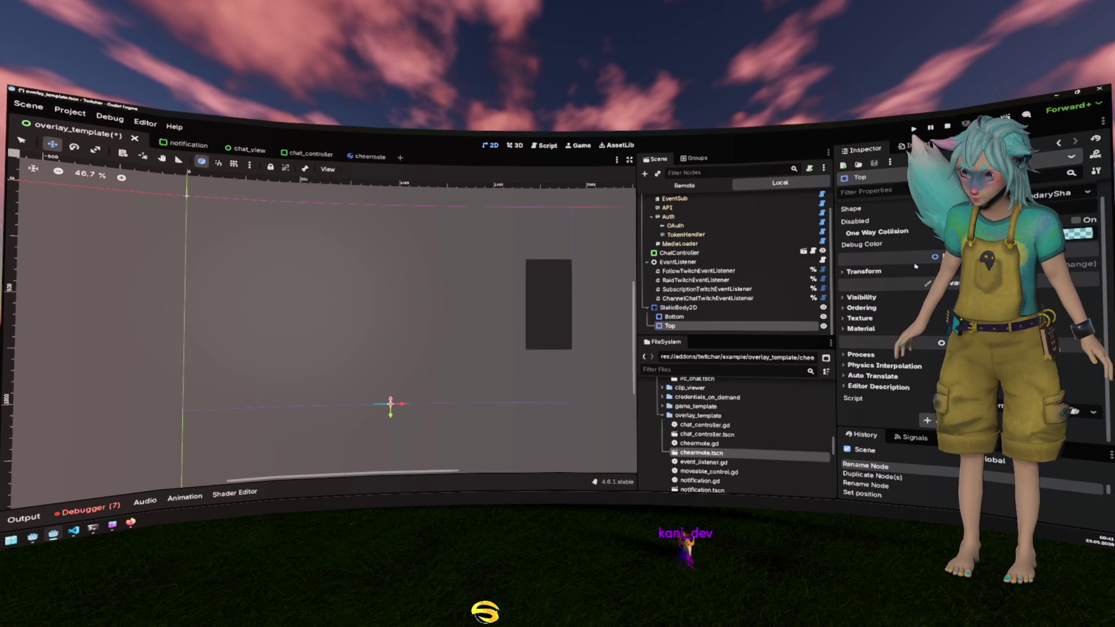
click(864, 271)
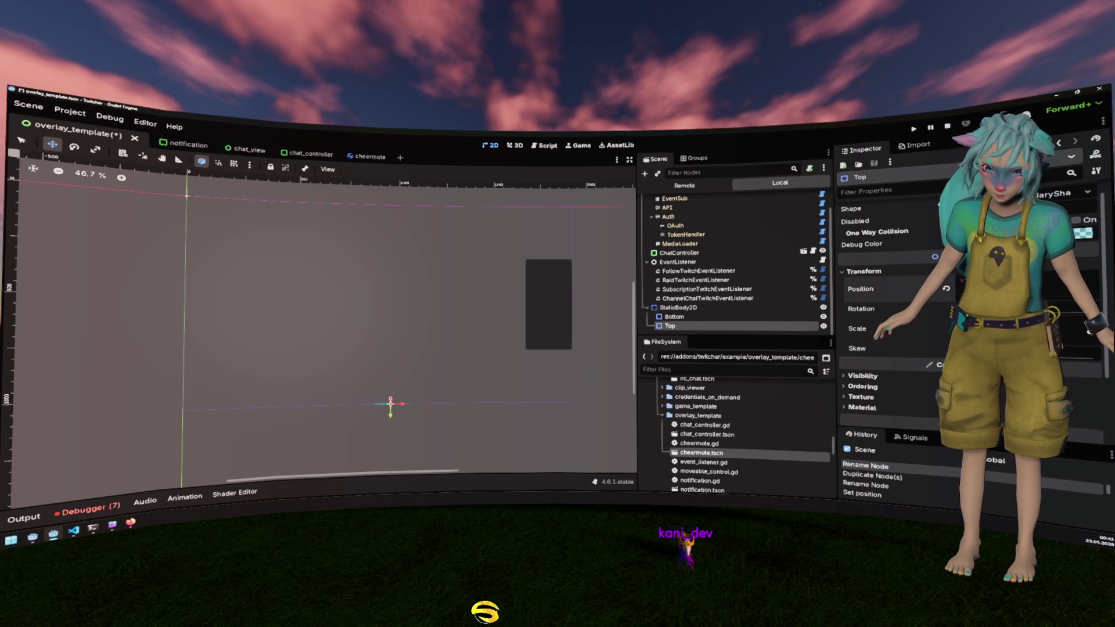
key(ctrl+z)
scroll(894, 290, up, 1)
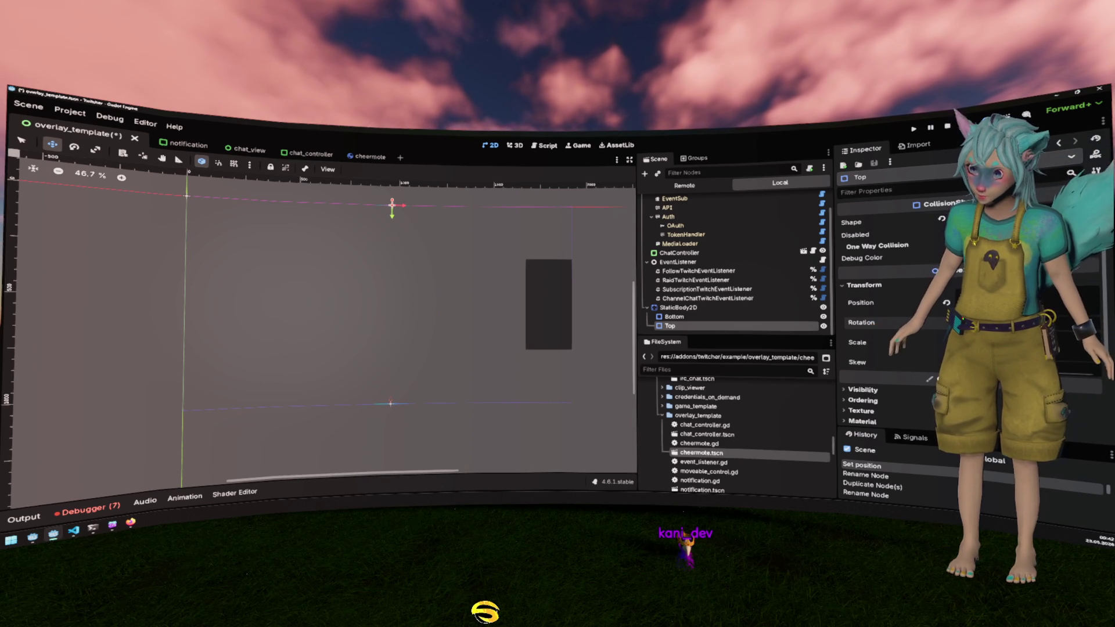
click(888, 222)
key(Return)
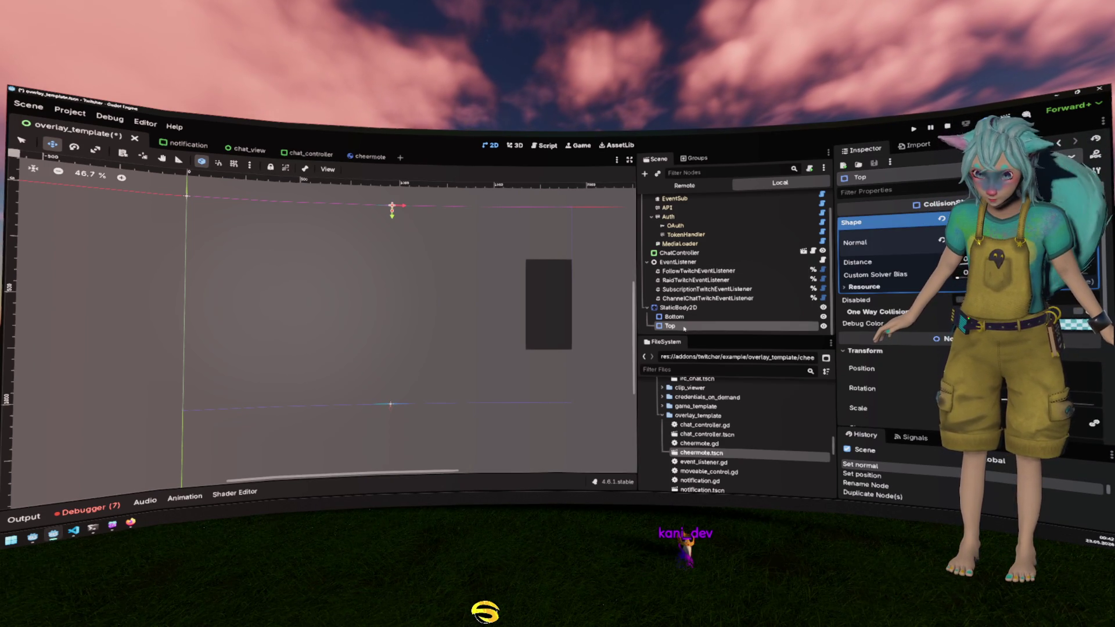
Duplicate the Top wall node twice, naming the copies Left and Right.
key(ctrl+d)
double_click(683, 326)
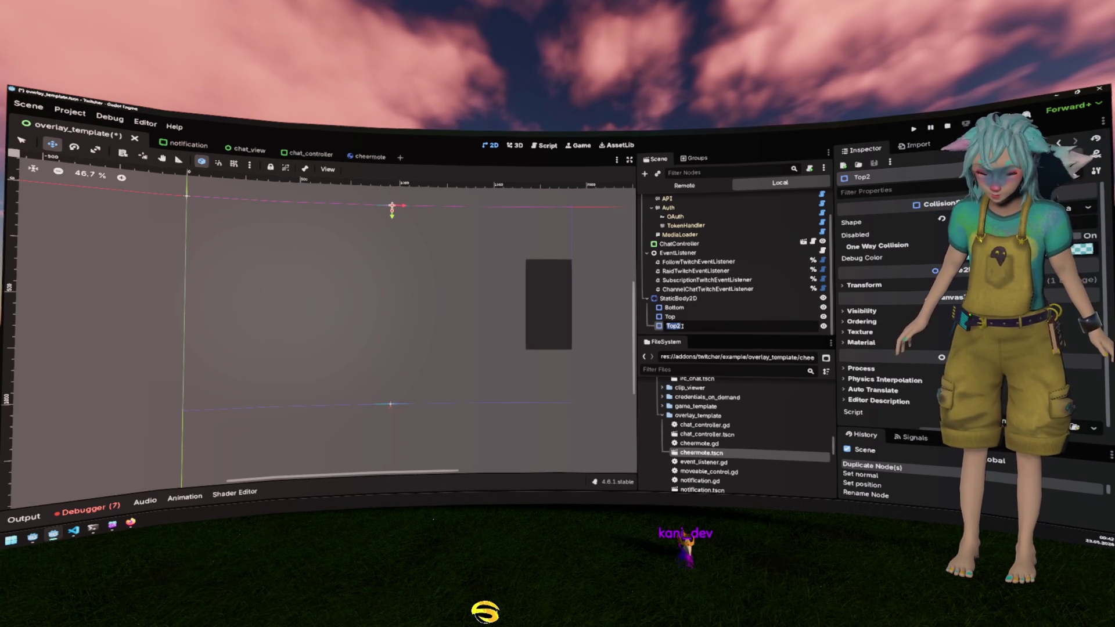
text(t)
key(Return)
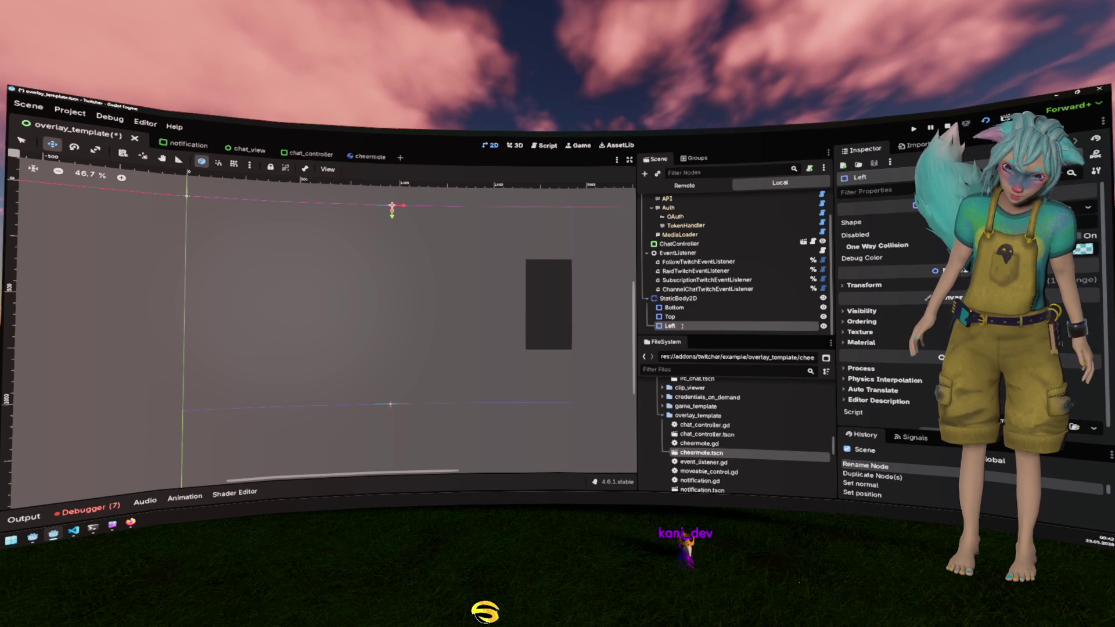
key(ctrl+d)
double_click(682, 326)
text(E)
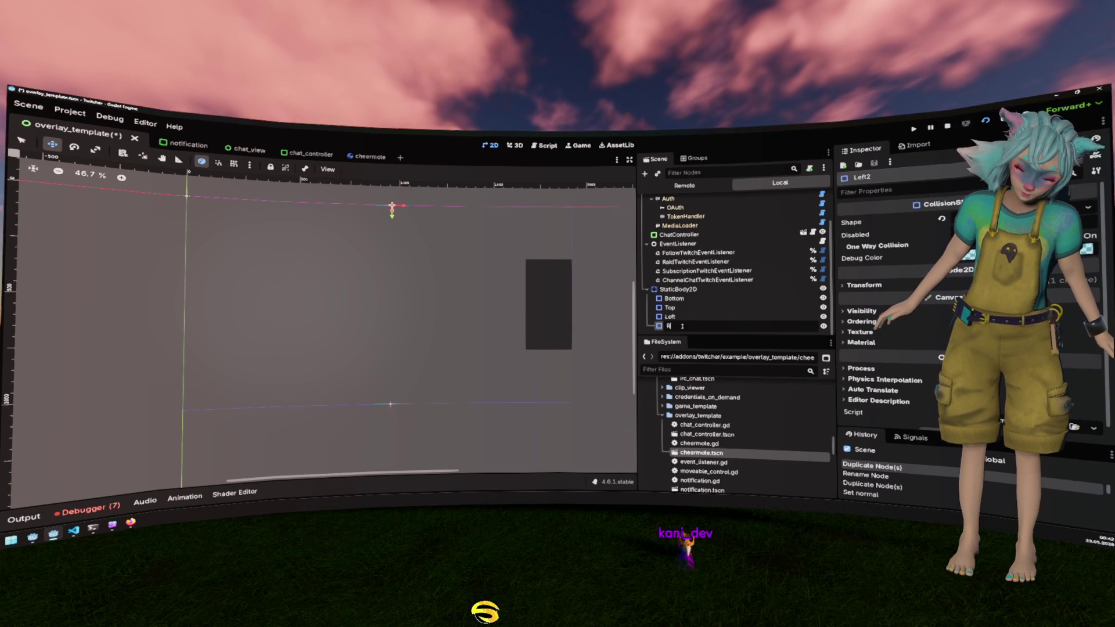
key(Return)
Set the Left wall's collision shape and normal, undoing trial shape changes.
click(672, 317)
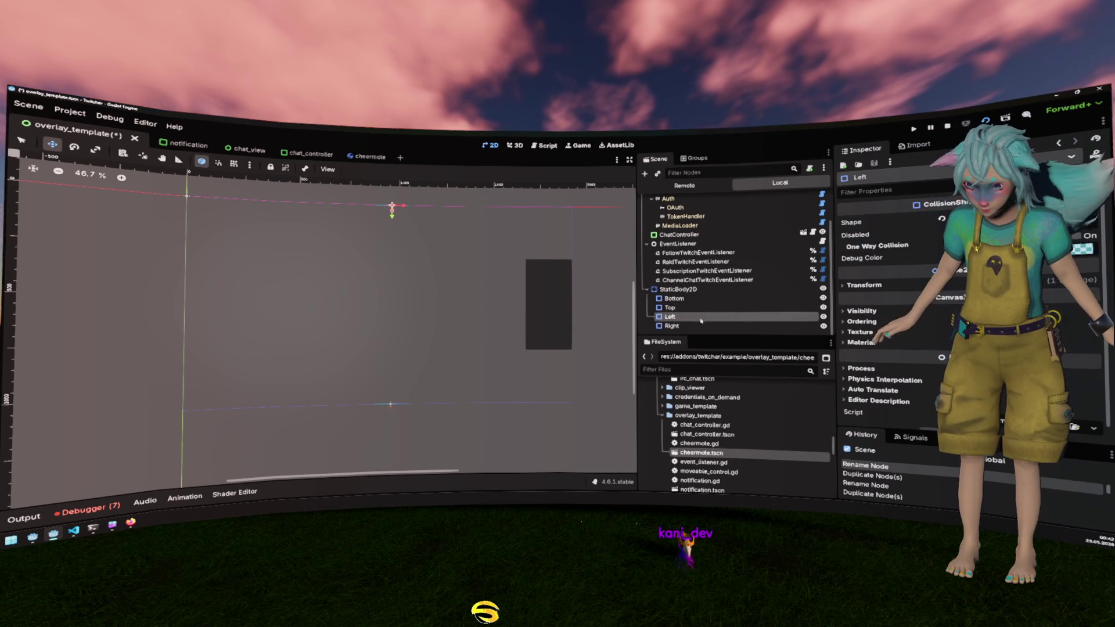
click(988, 222)
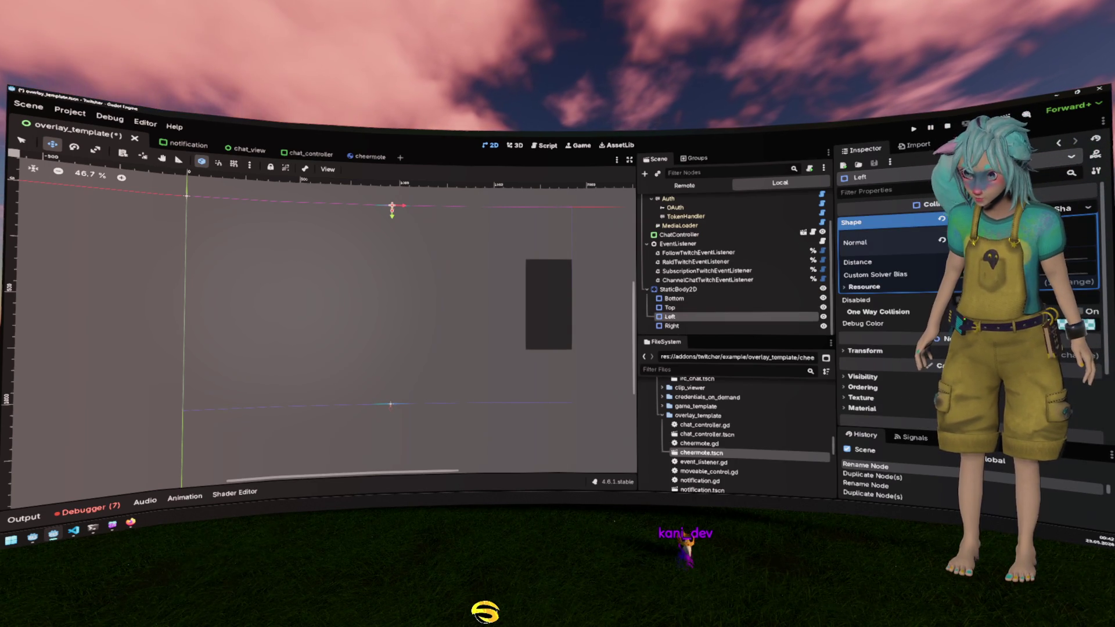
key(Return)
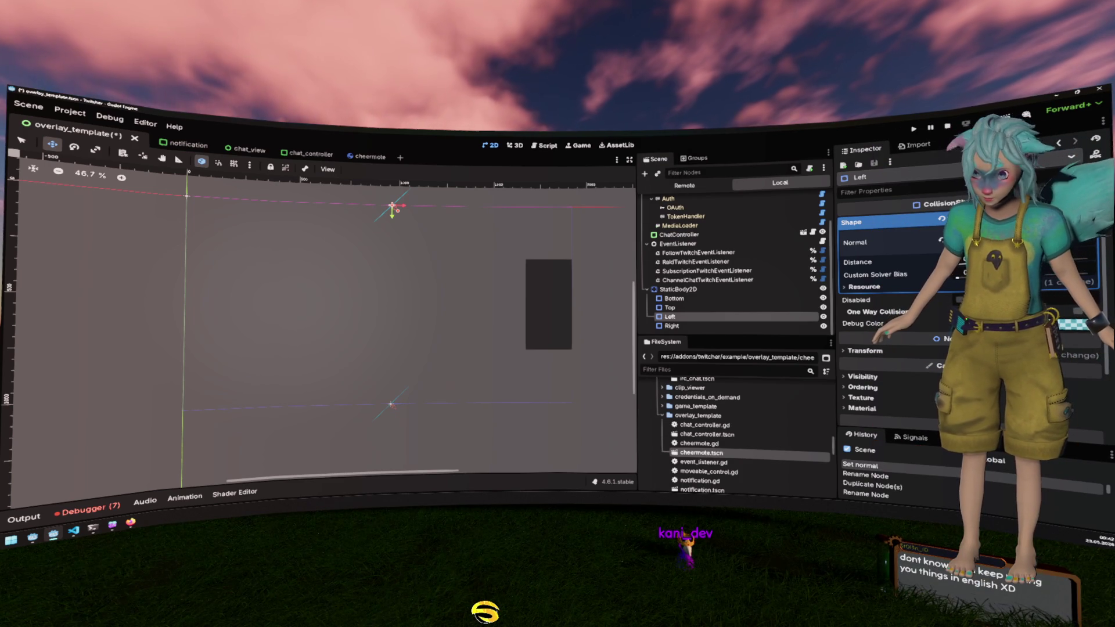
key(ctrl+z)
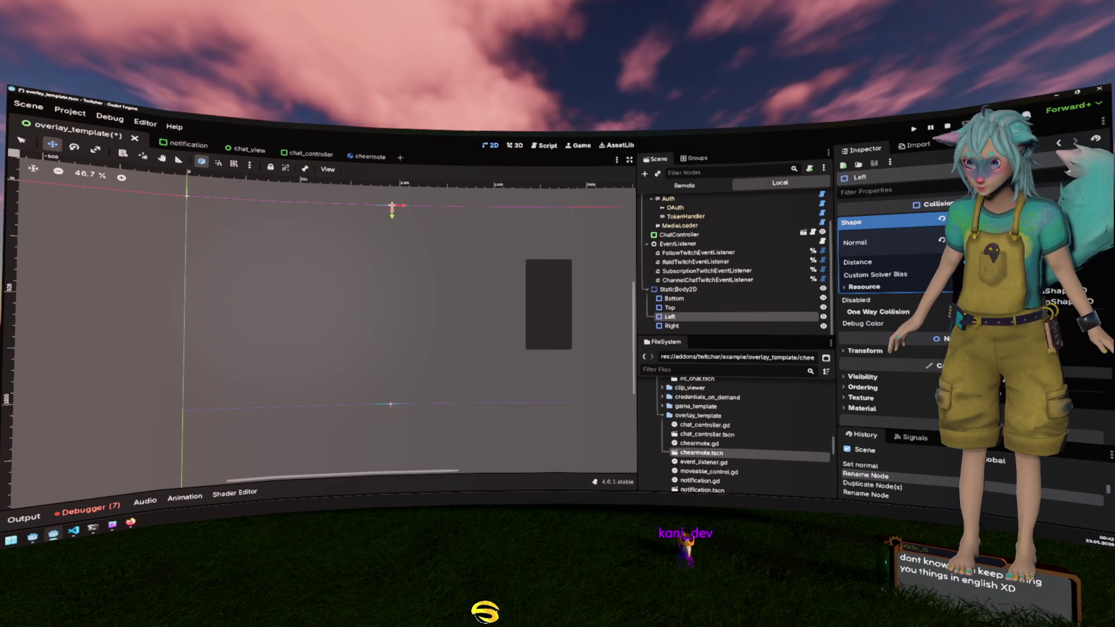
click(1022, 223)
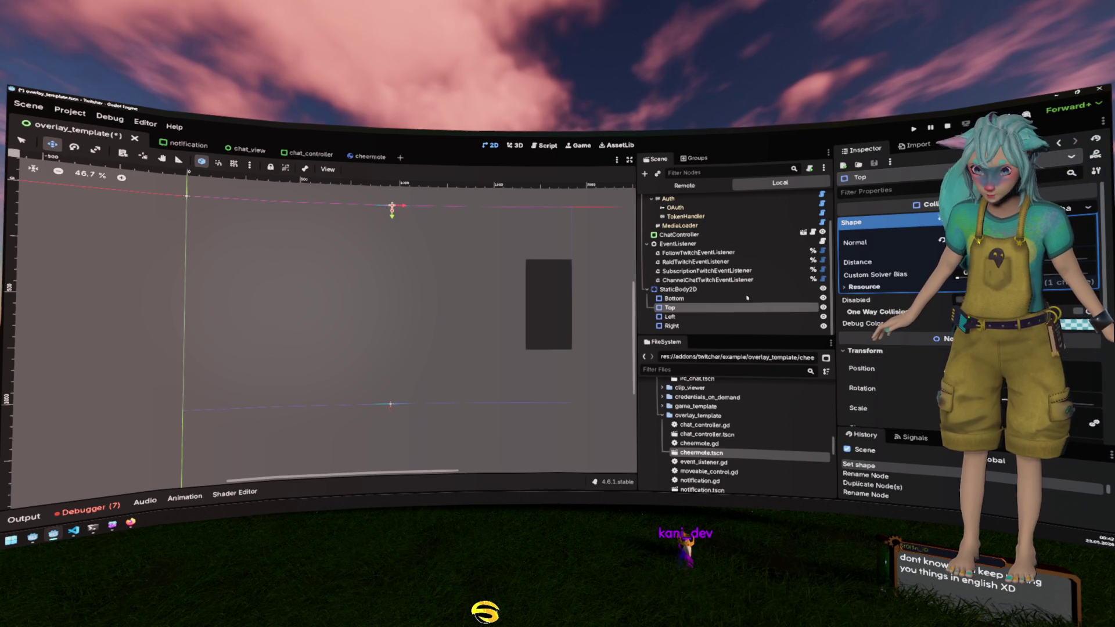
click(674, 308)
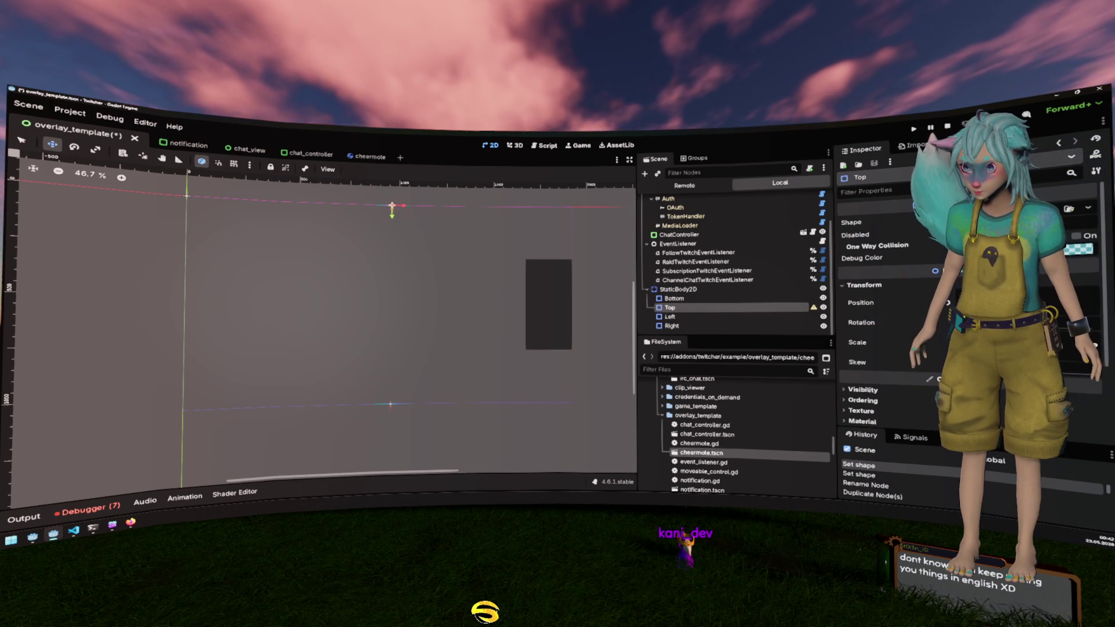
key(ctrl+shift+z)
key(ctrl+z)
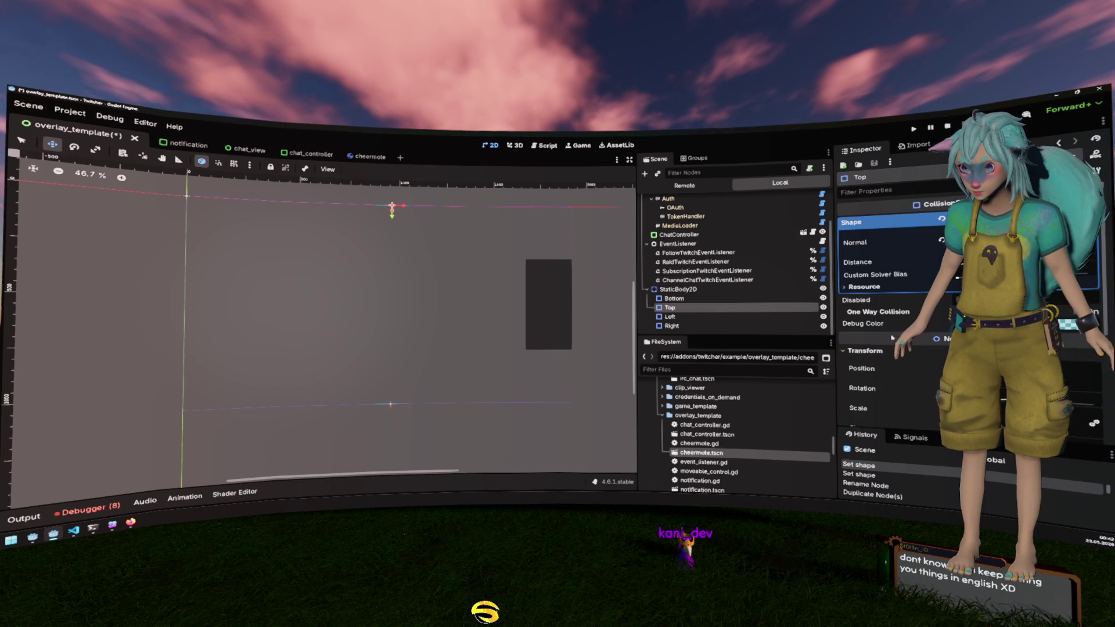
Review each wall and set the Bottom wall's boundary normal.
click(674, 299)
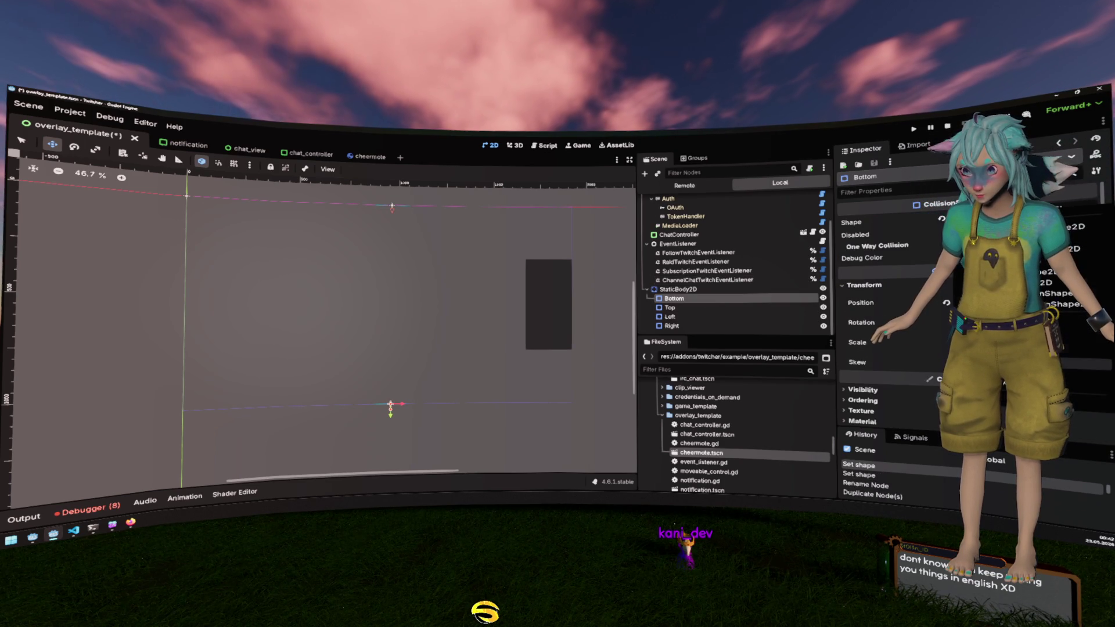
click(672, 326)
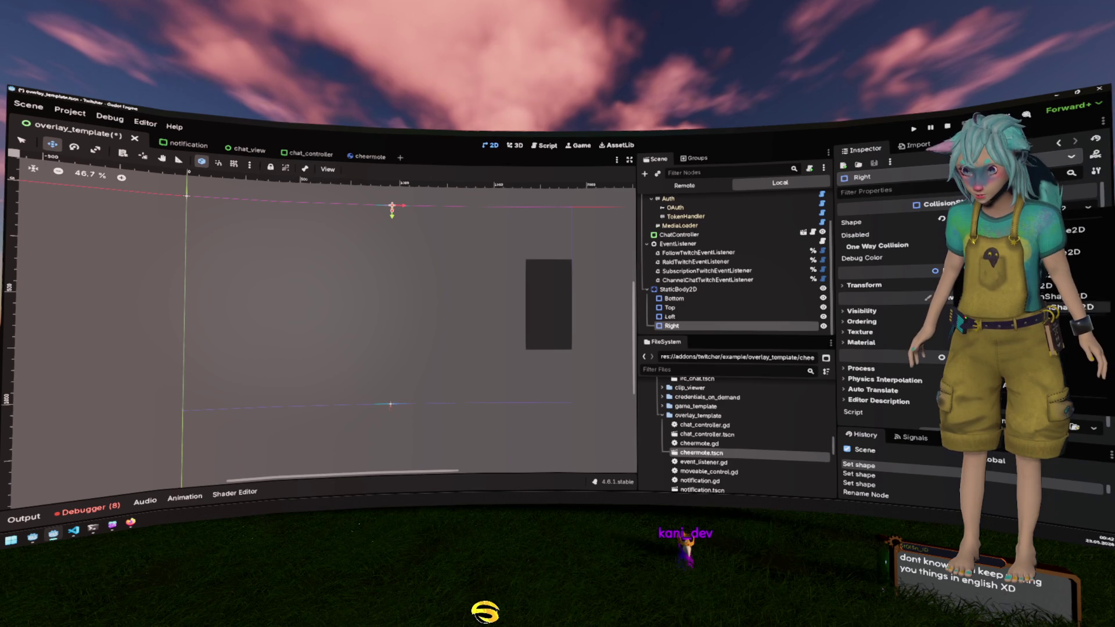
click(670, 317)
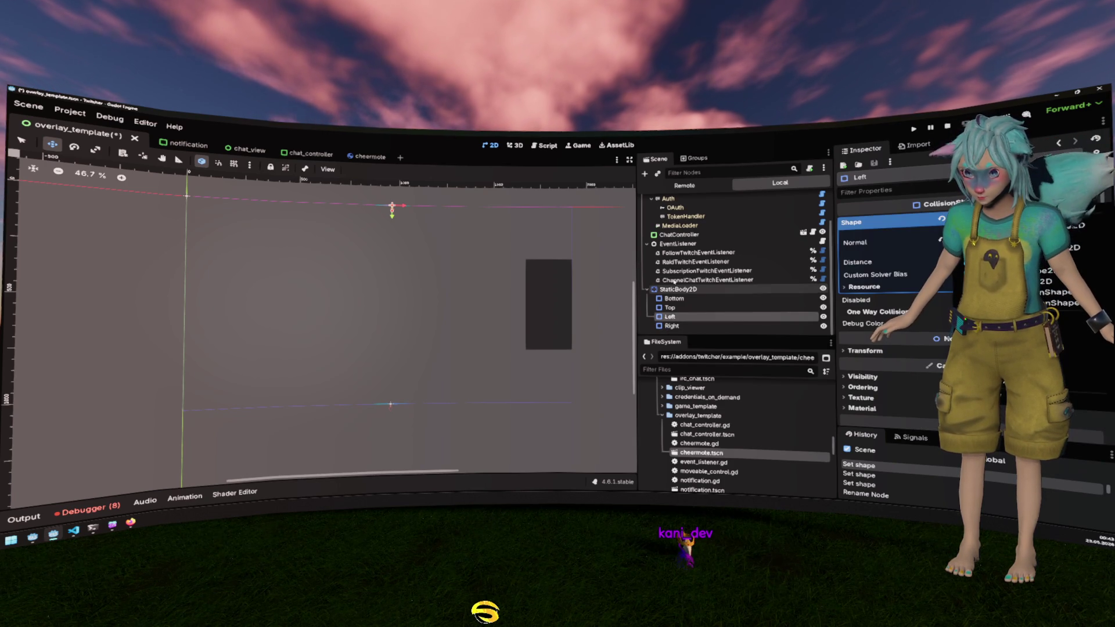
click(674, 298)
click(929, 222)
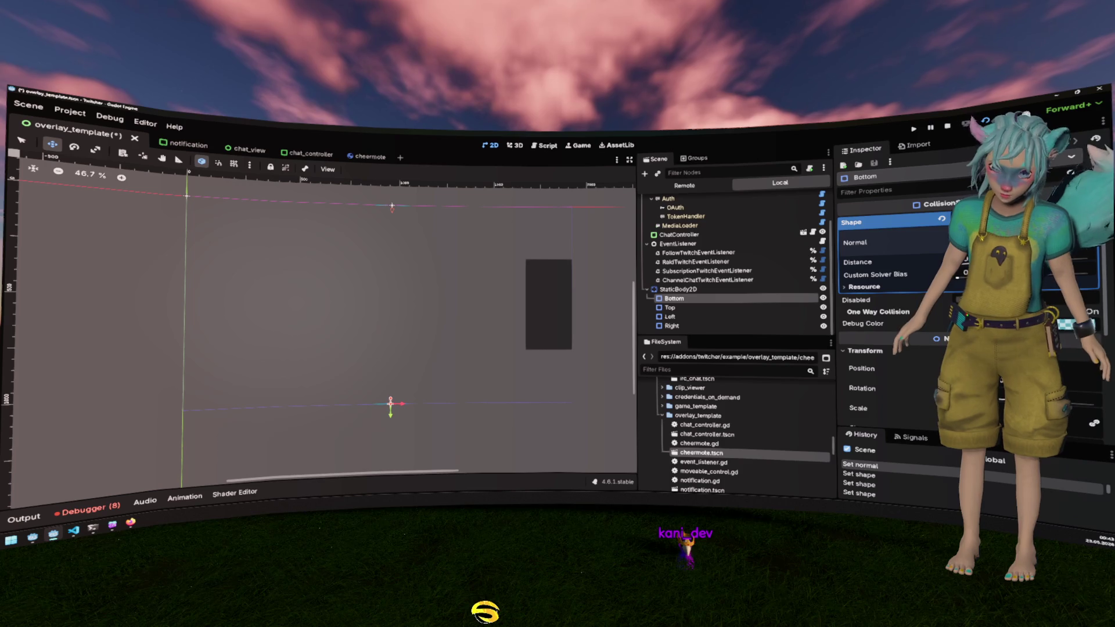
Start setting the Left wall's horizontal Transform Position.
click(743, 308)
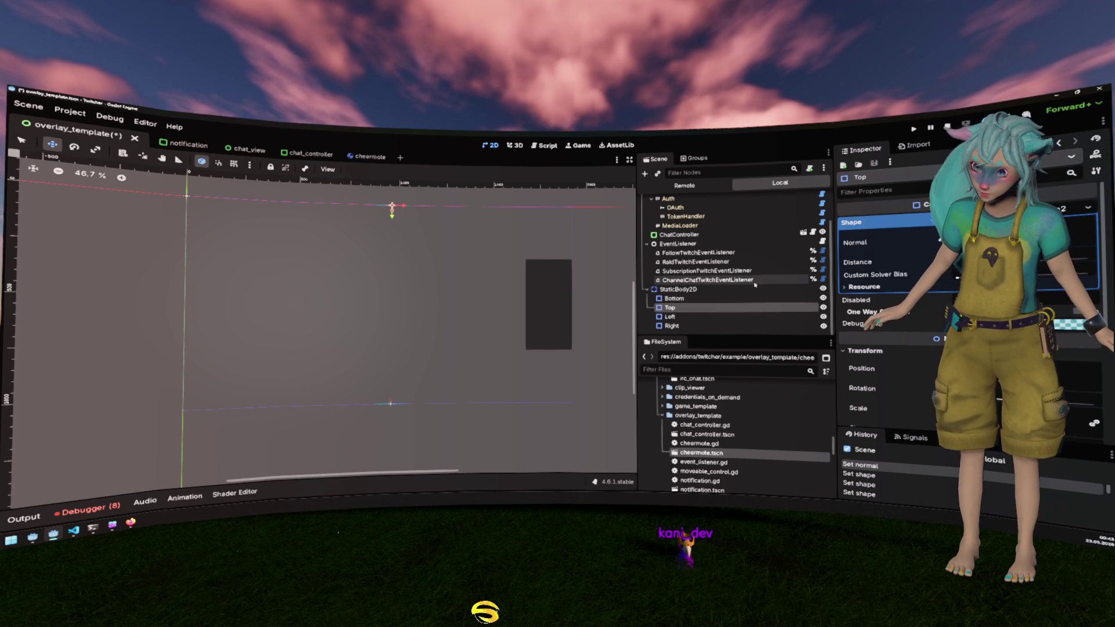
click(732, 316)
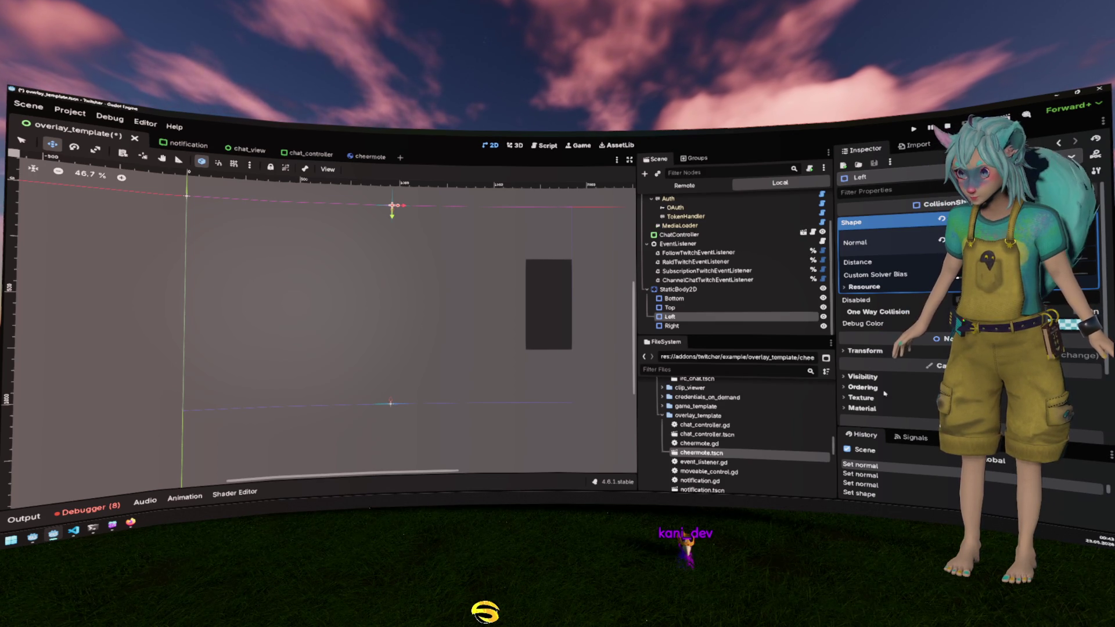
click(871, 353)
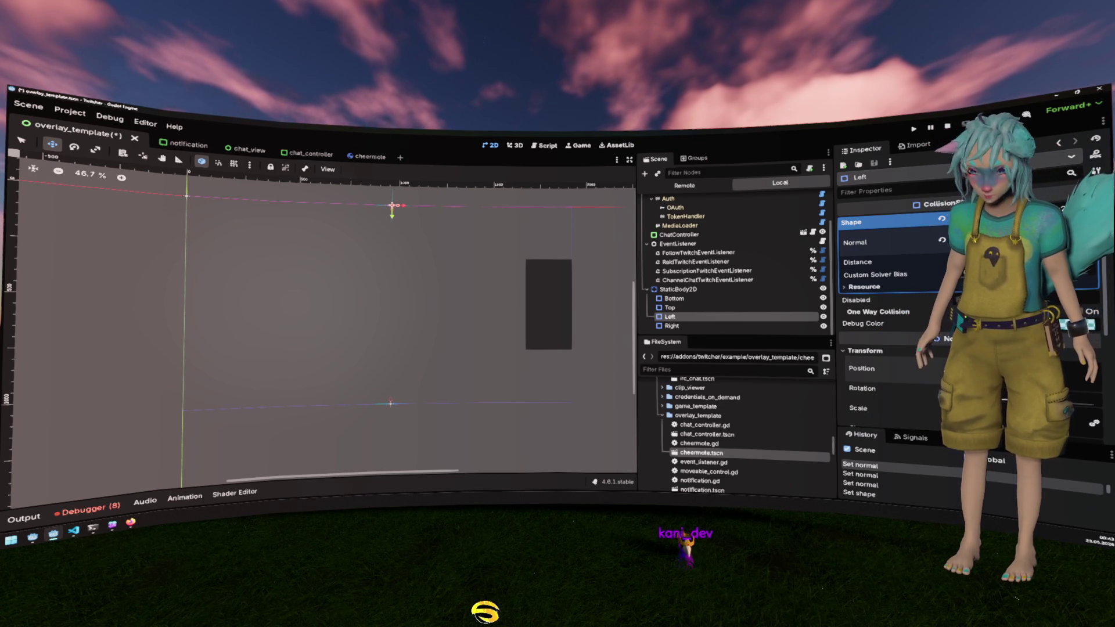
key(Return)
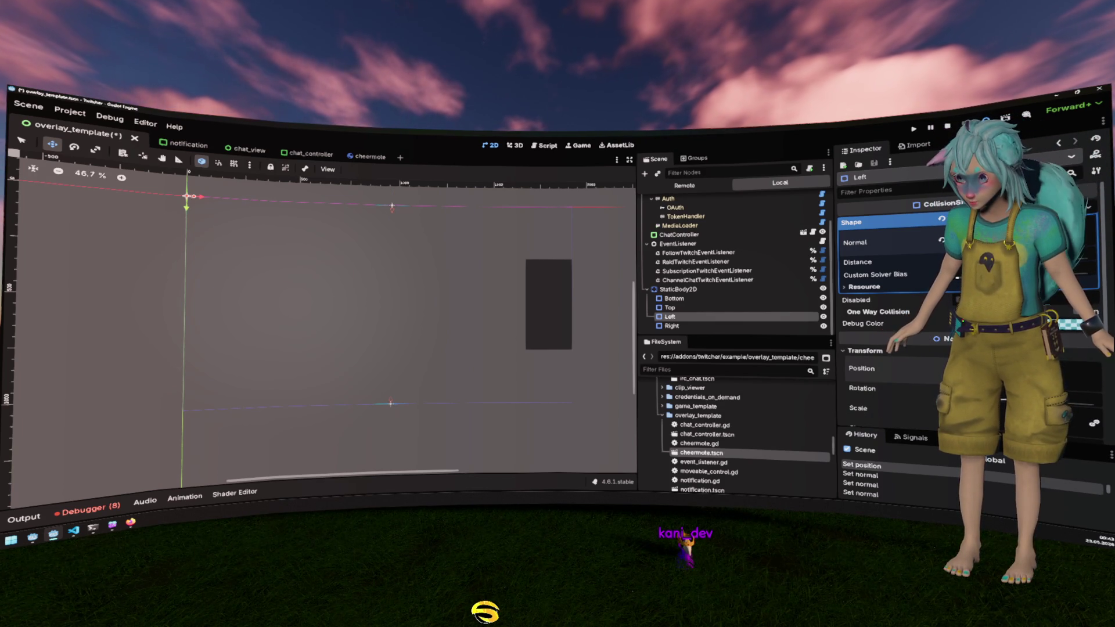
Move the Left wall to mid-height and drag the Right wall to the right edge's middle.
key(Return)
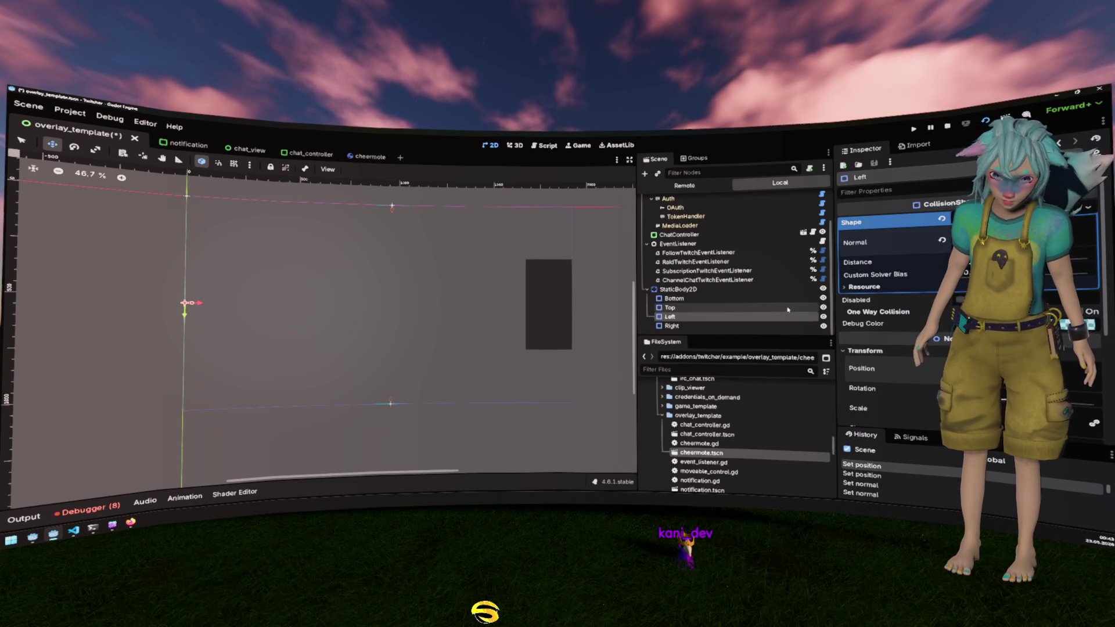
click(728, 326)
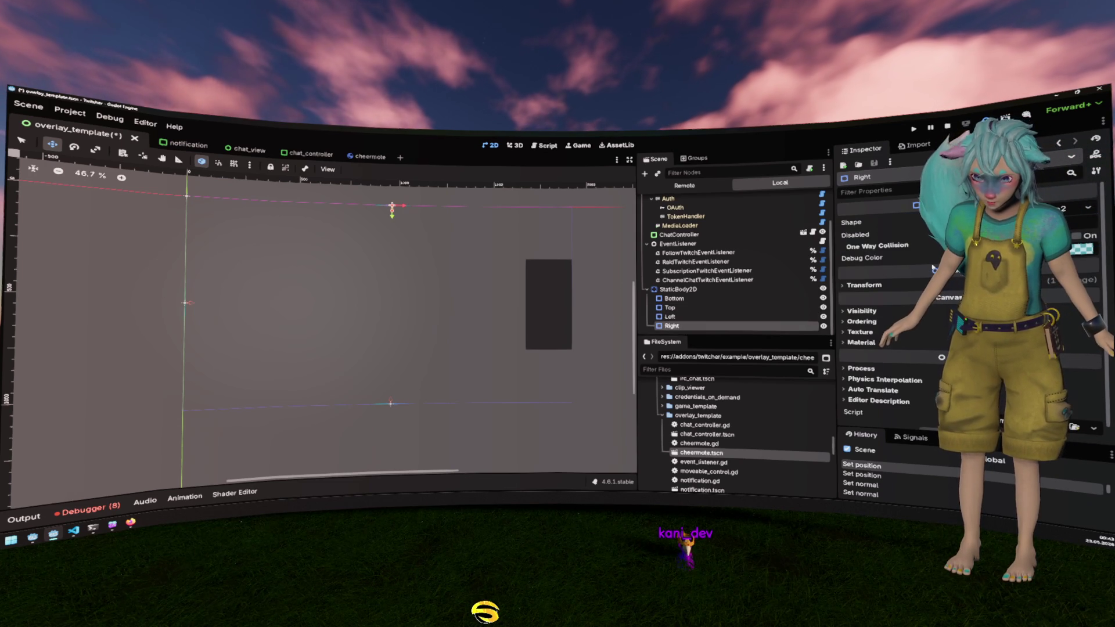
click(864, 285)
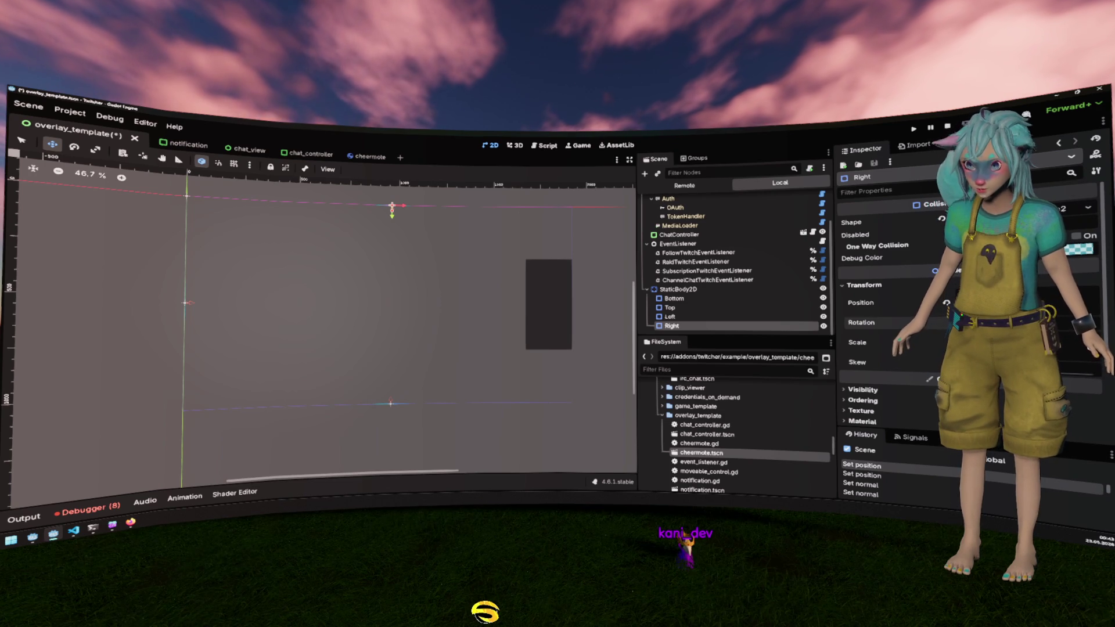
click(999, 222)
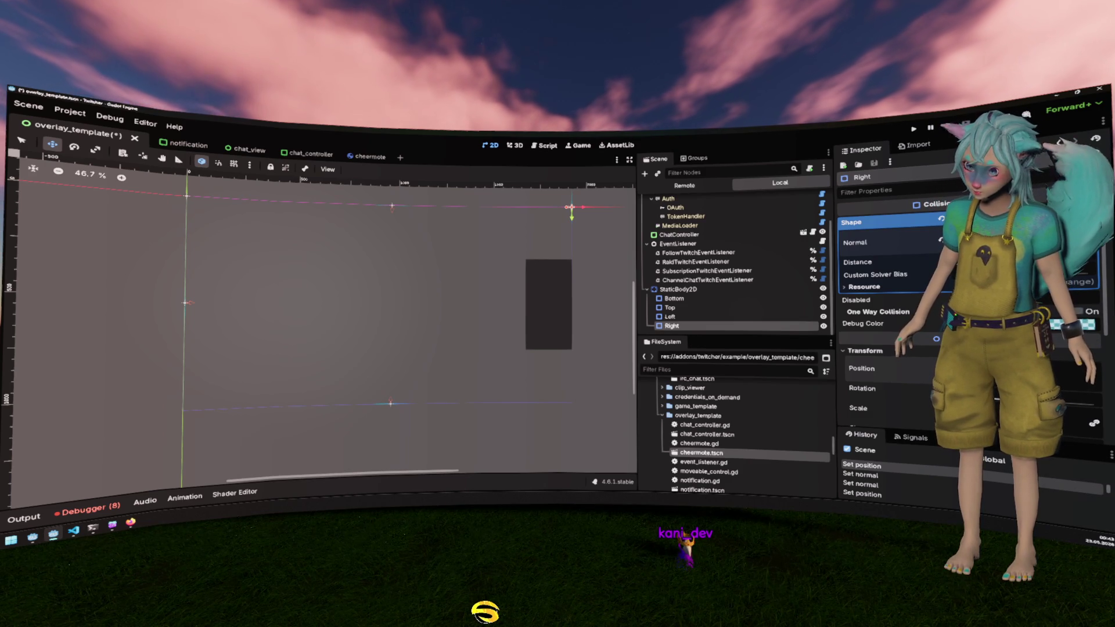
drag(571, 207, 570, 304)
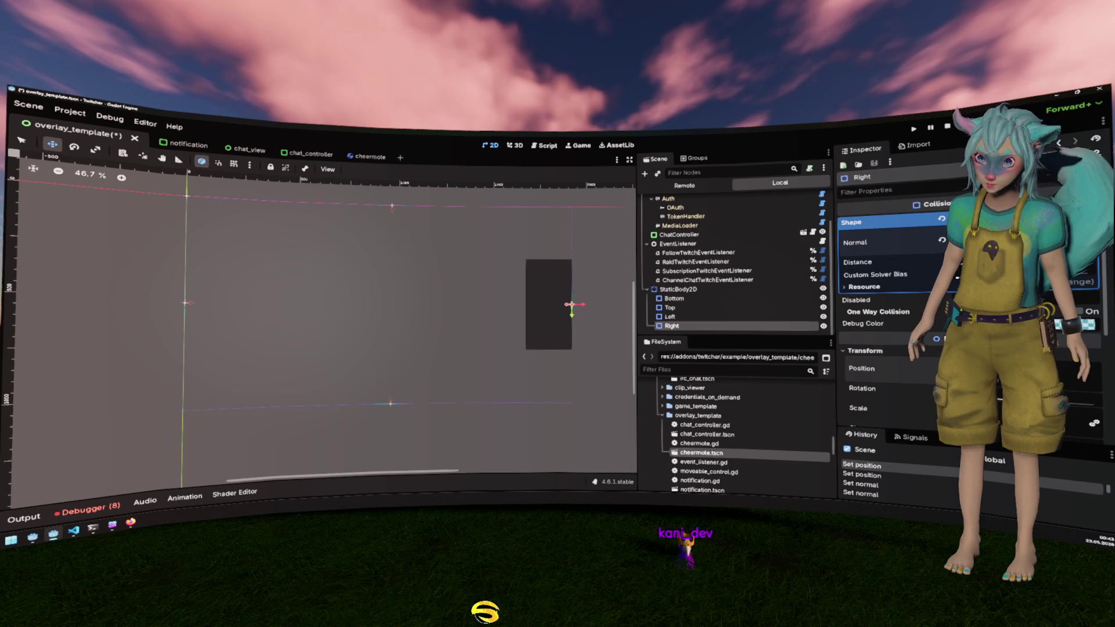
scroll(848, 328, down, 2)
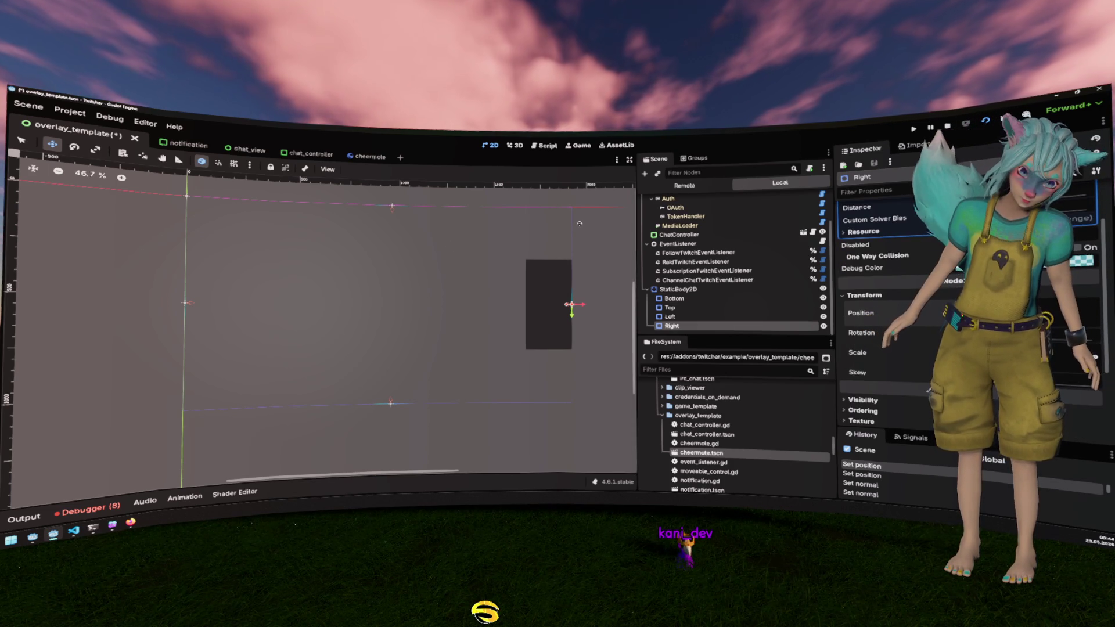
Save the overlay_template scene and rename the StaticBody2D node to World.
key(ctrl+s)
click(686, 289)
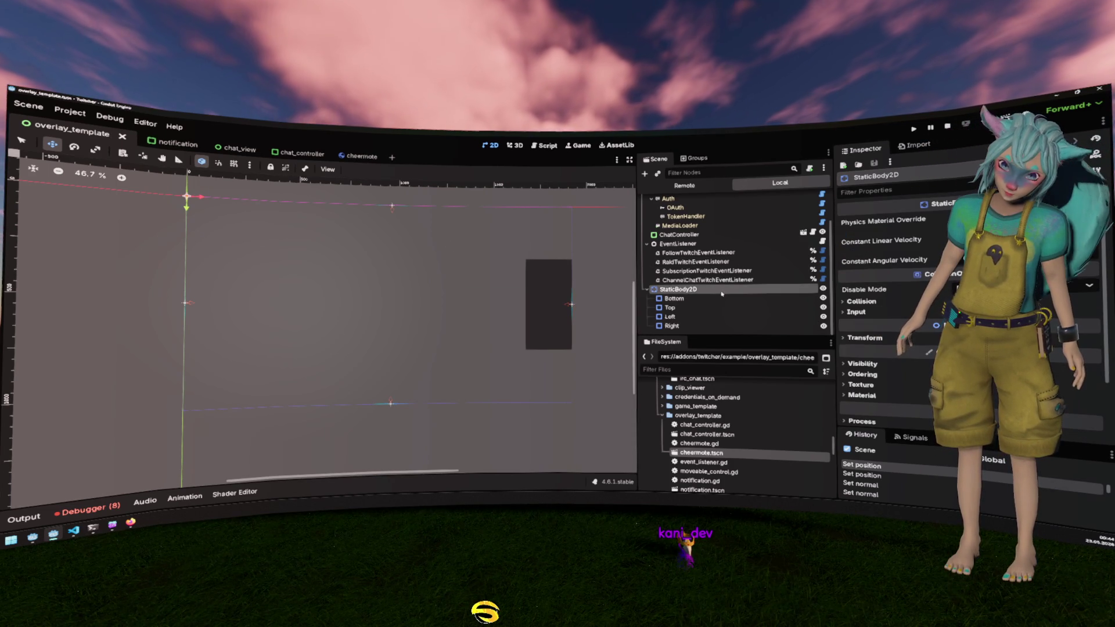
double_click(685, 290)
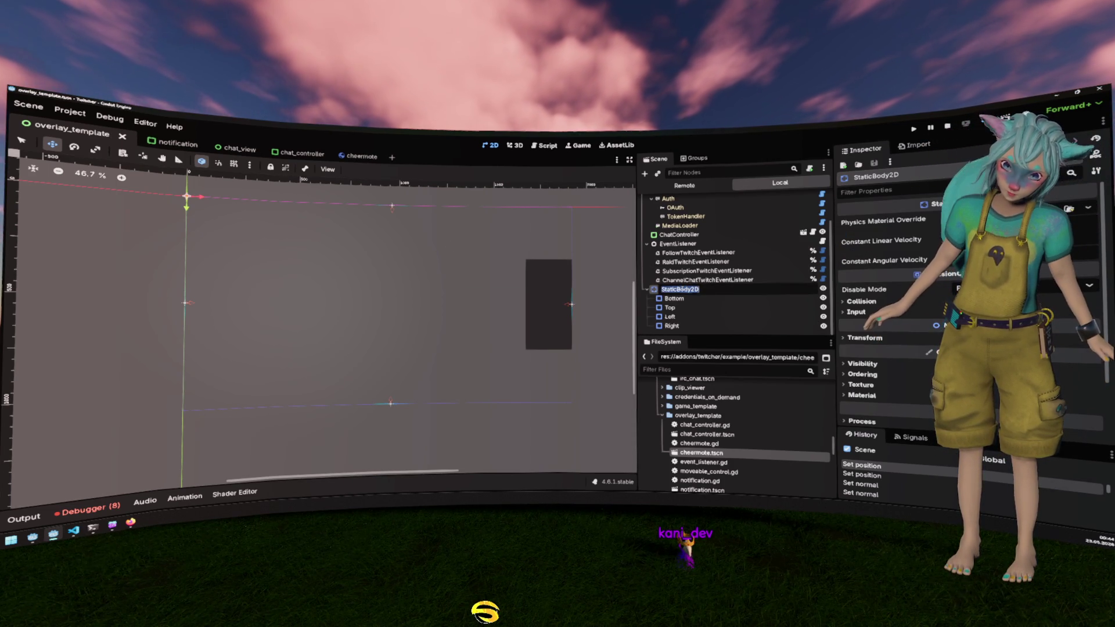
text(World)
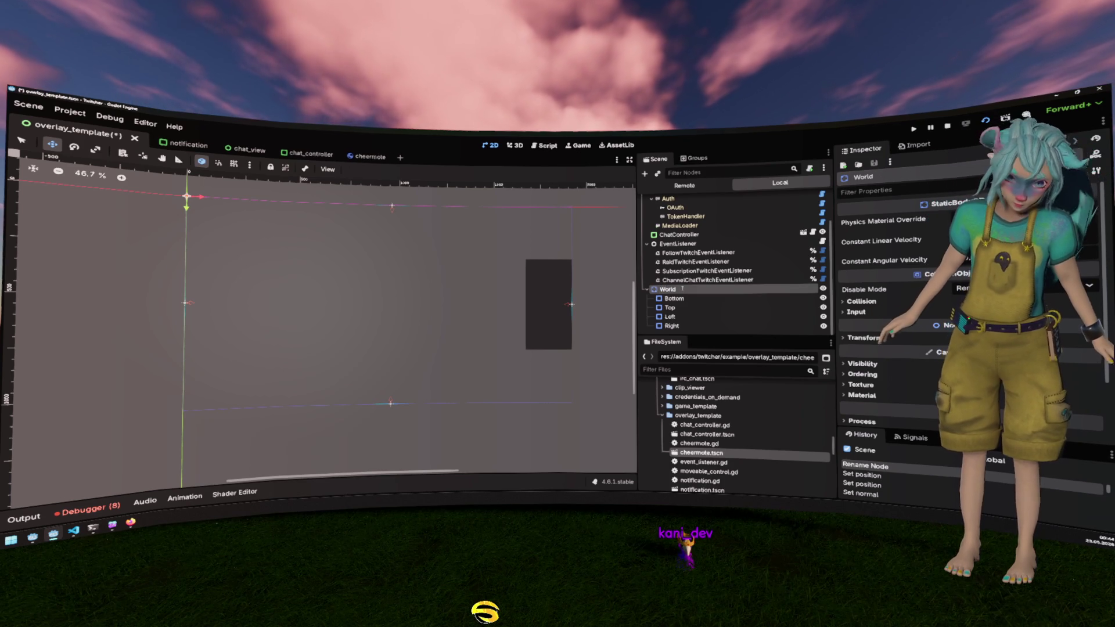
key(Return)
Switch to editing the event_listener.gd script.
scroll(706, 200, up, 3)
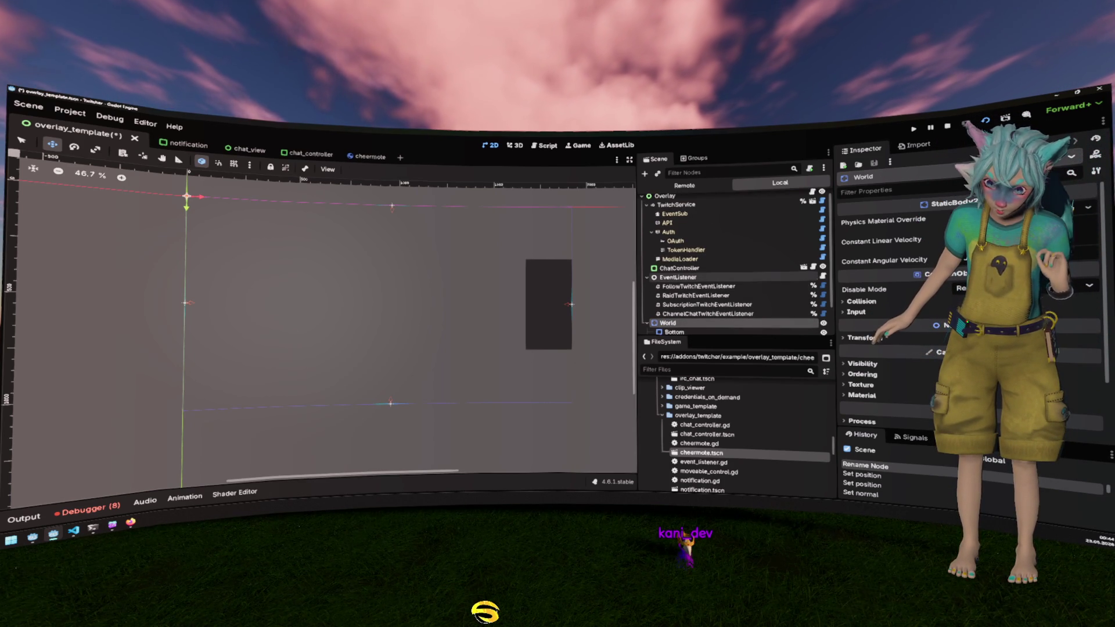
key(ctrl+F3)
scroll(464, 302, down, 1)
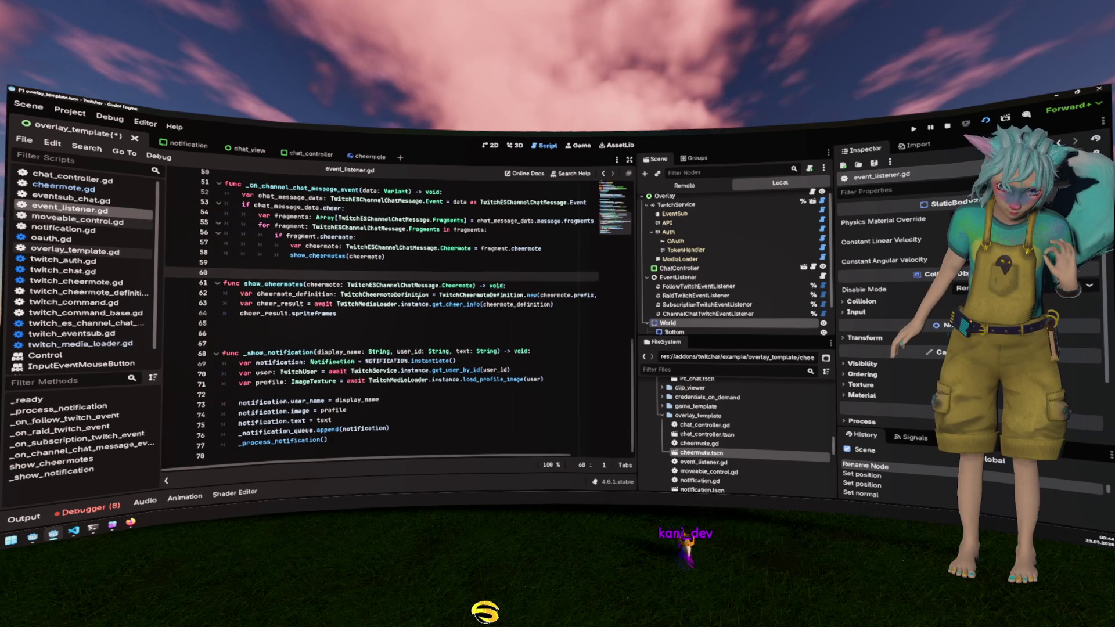
Drag cheermote.tscn and cheermote.gd into the script header as CHEERMOTE and Cheermote preload constants.
click(363, 314)
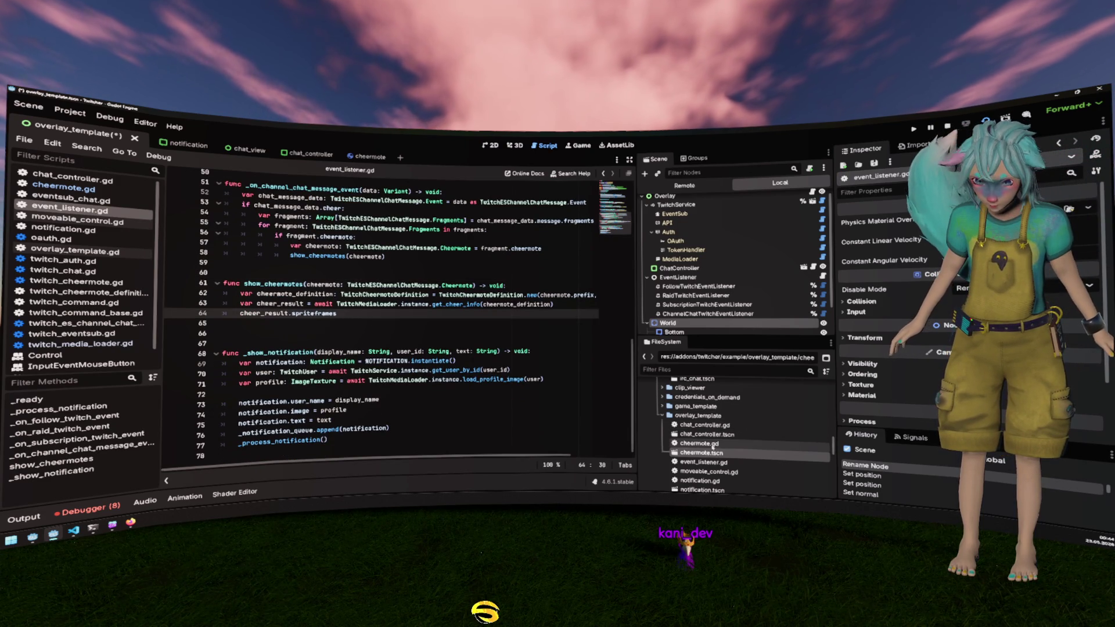
scroll(286, 226, up, 15)
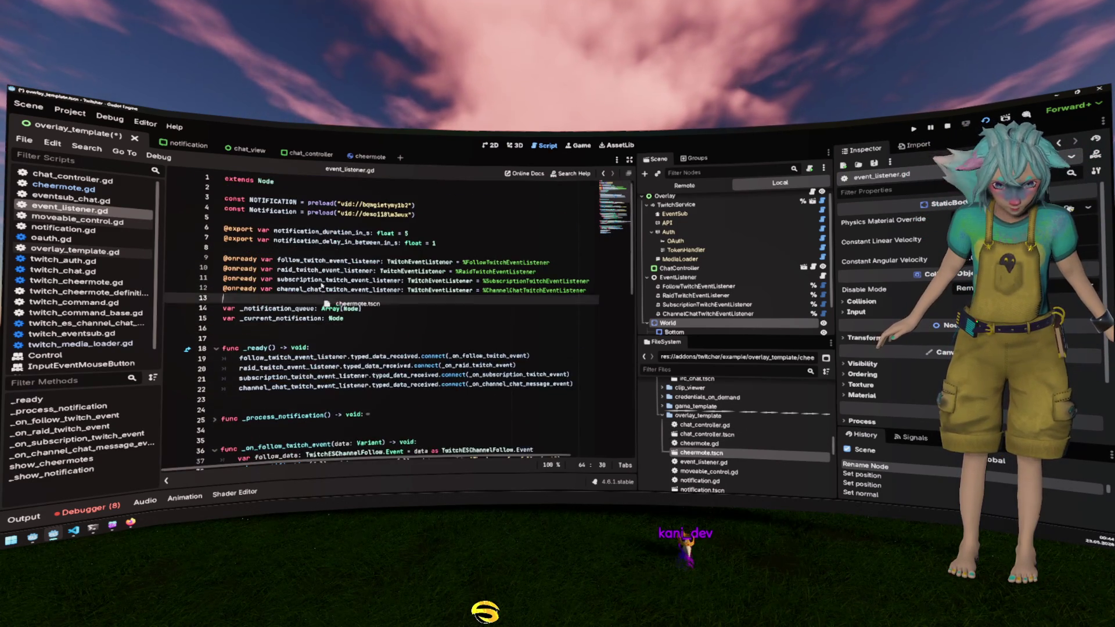
drag(285, 226, 285, 221)
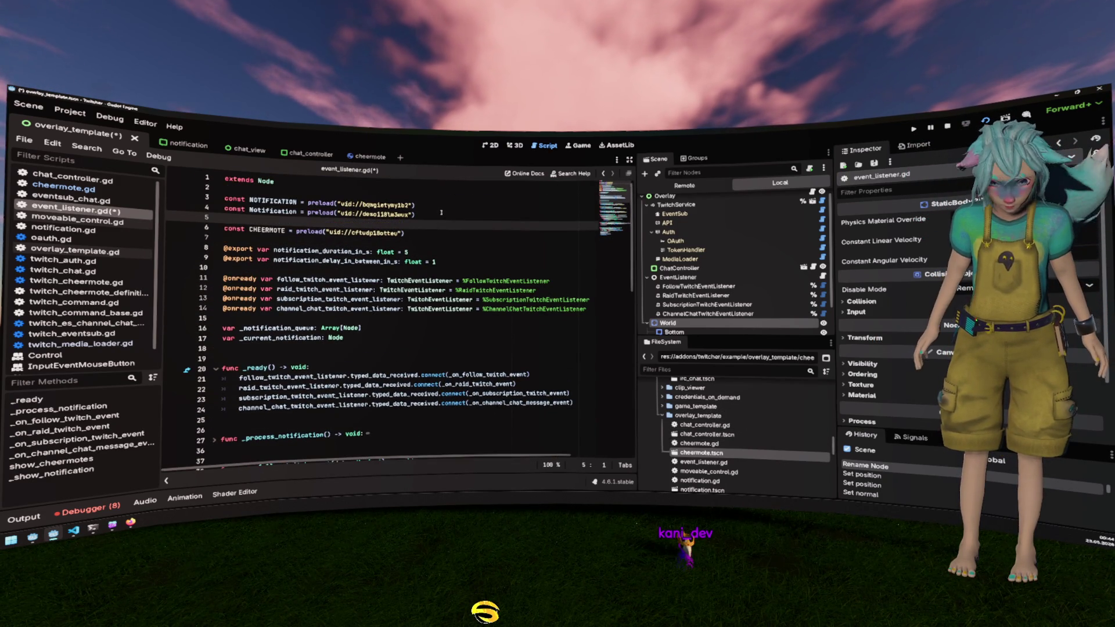
mouse_move(698, 443)
mouse_down()
mouse_move(406, 406)
mouse_move(278, 244)
mouse_move(232, 239)
mouse_up()
double_click(271, 231)
Begin a new 'var' declaration on line 68 inside show_cheermotes.
scroll(316, 312, down, 15)
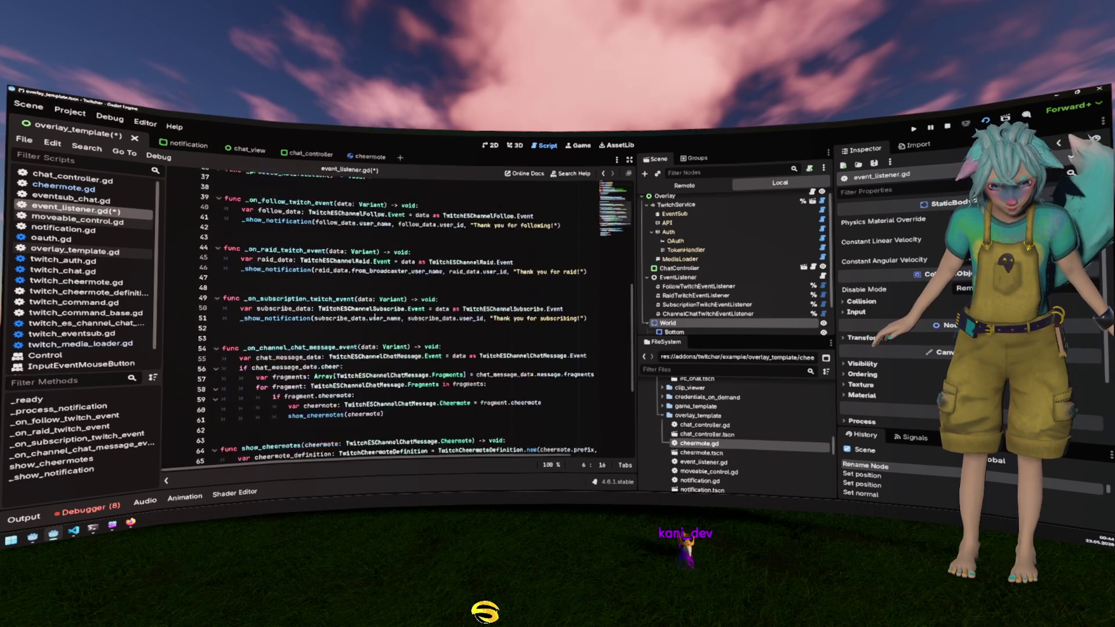
click(375, 323)
text(var)
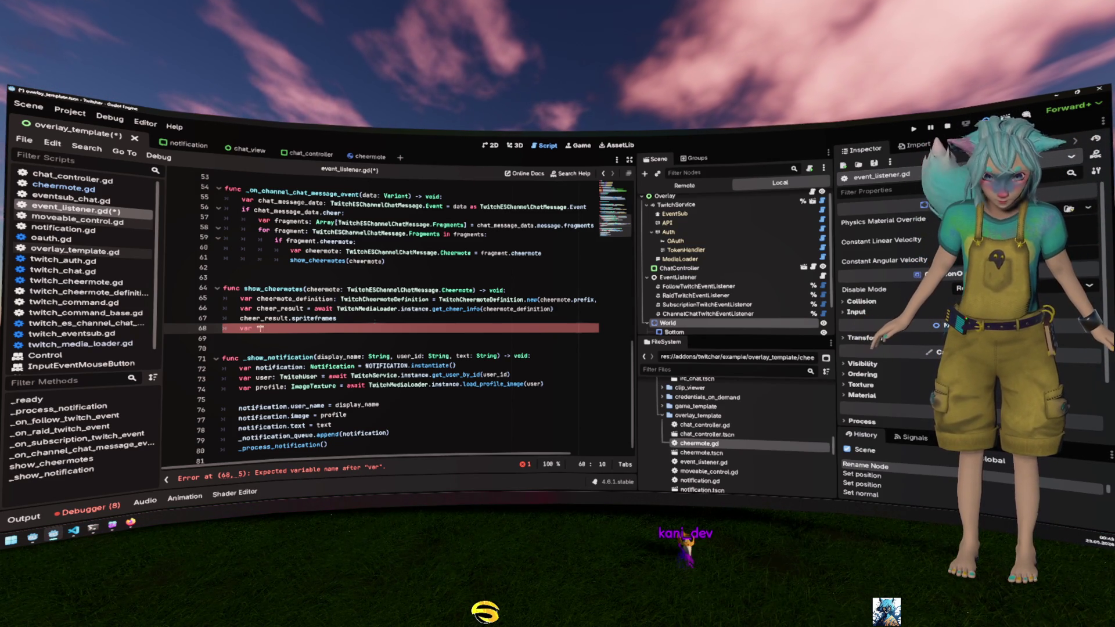
Remove the stray quote characters typed after 'var' on line 68.
key(BackSpace)
key(BackSpace)
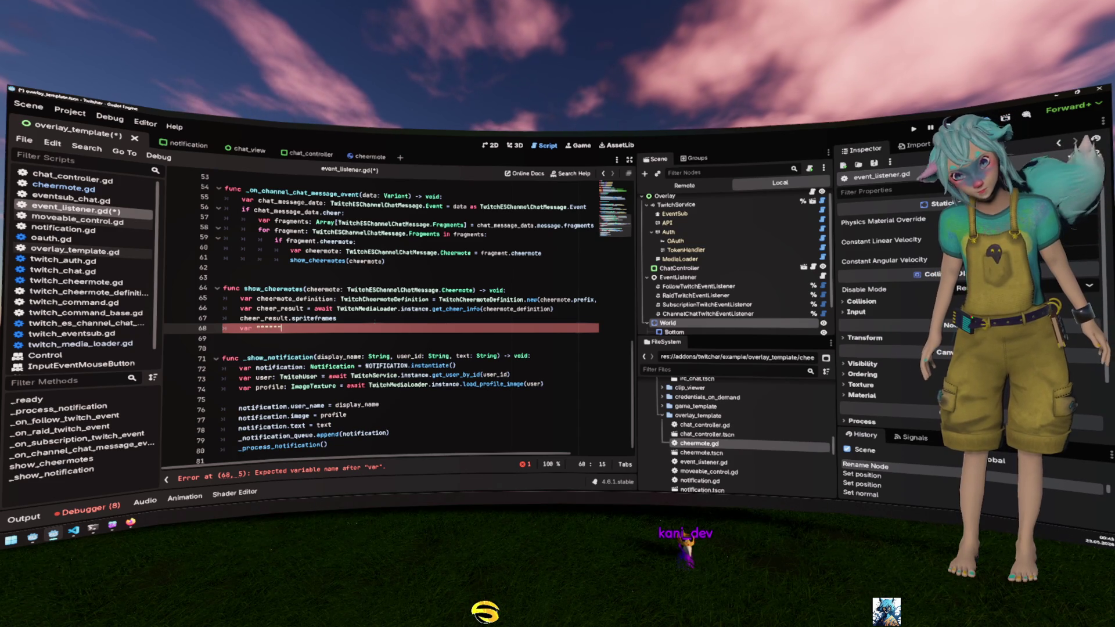
text("""")
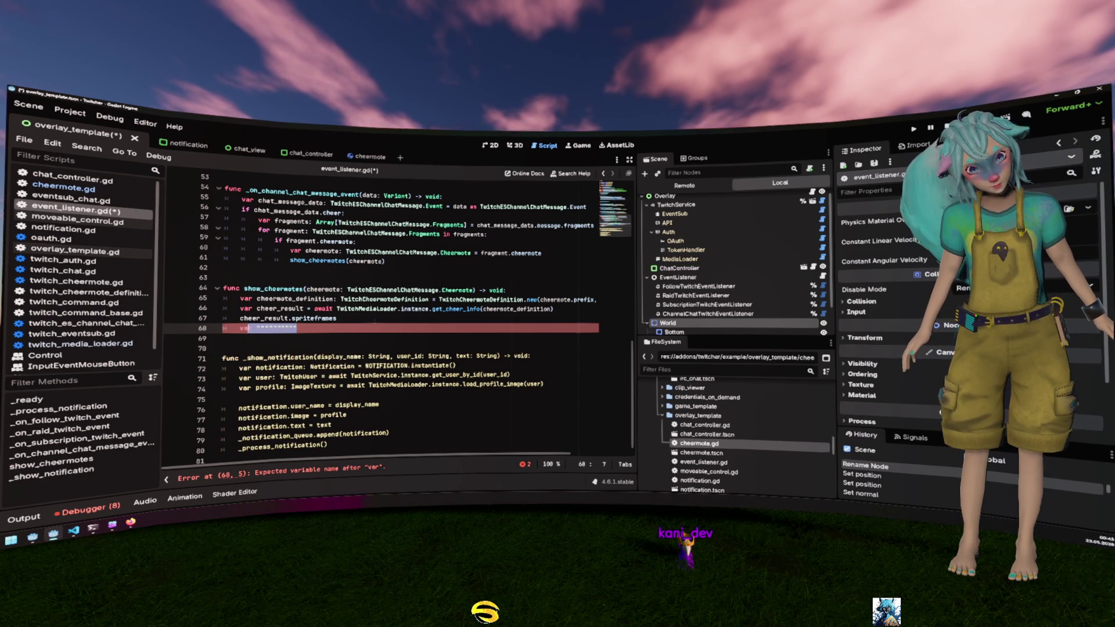
key(BackSpace)
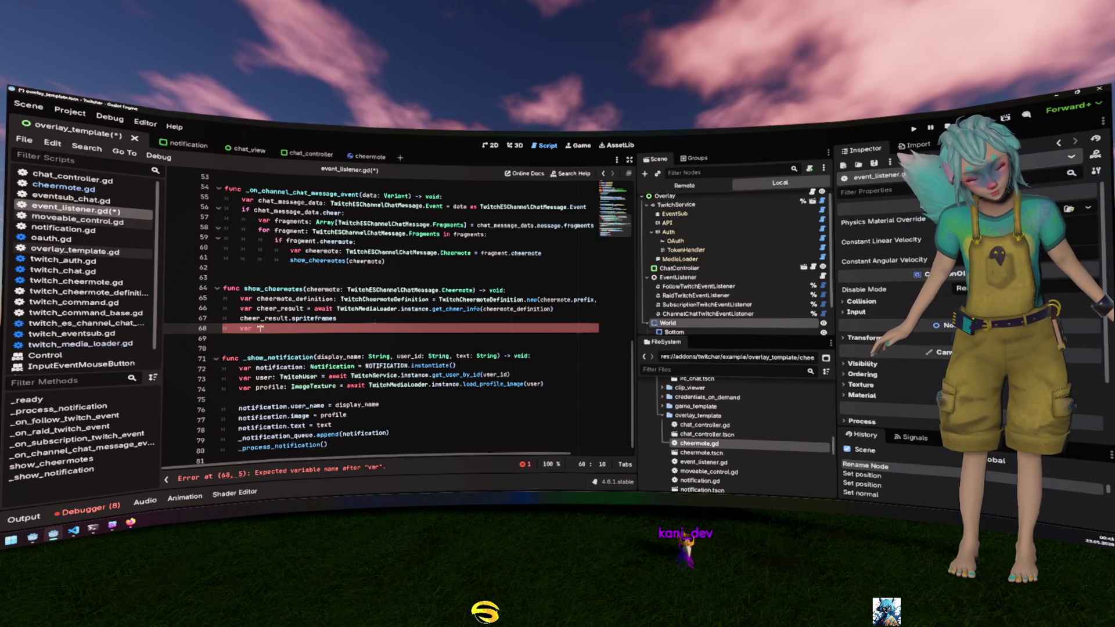
key(BackSpace)
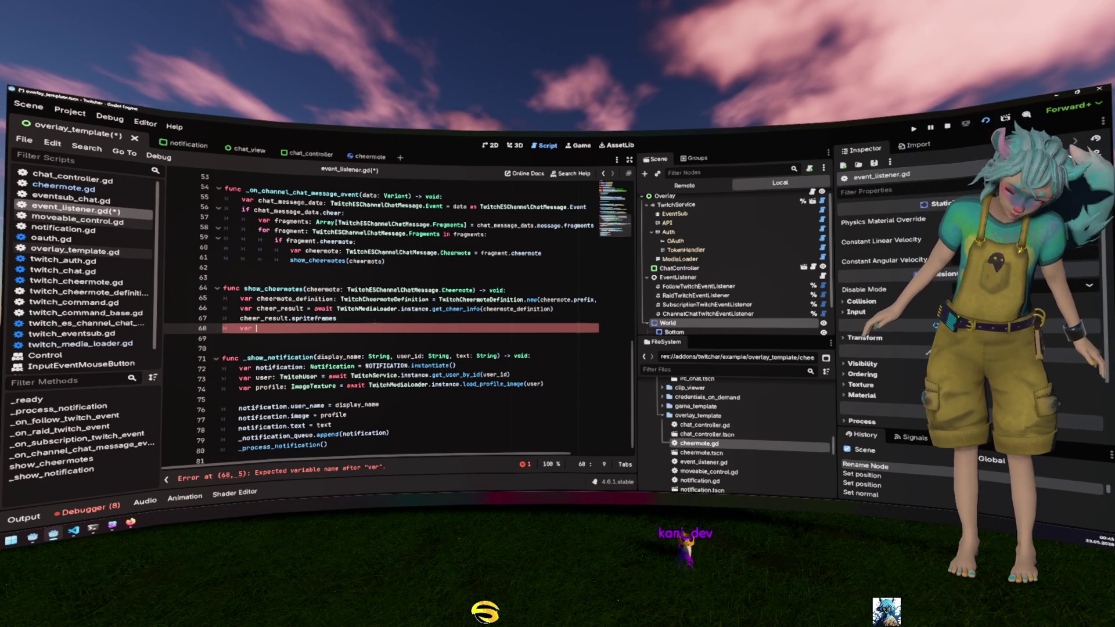
text(ö)
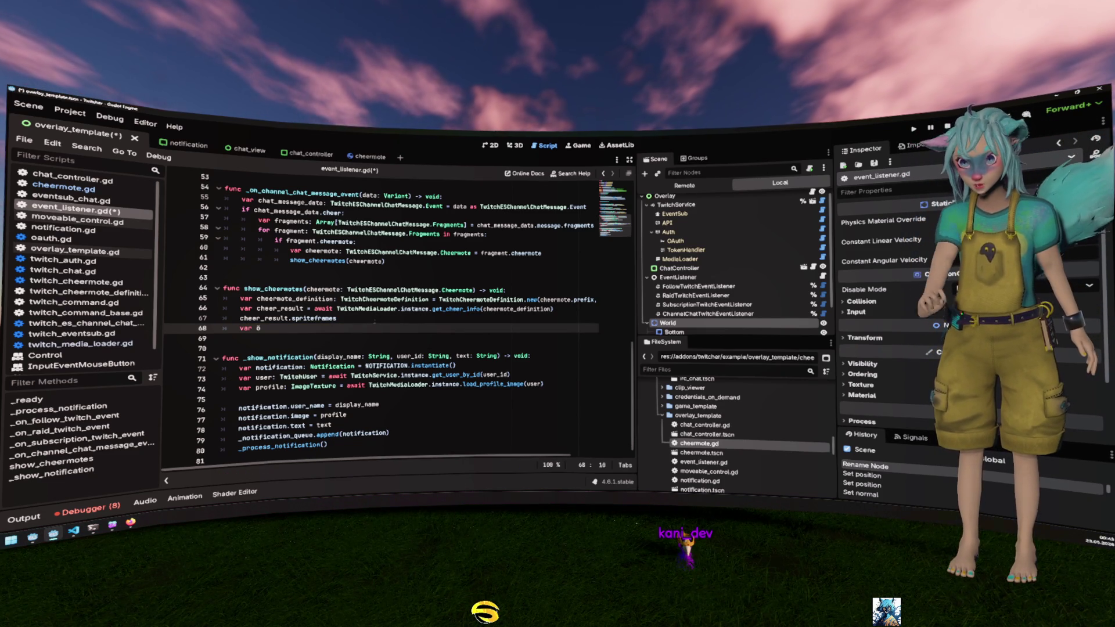
key(BackSpace)
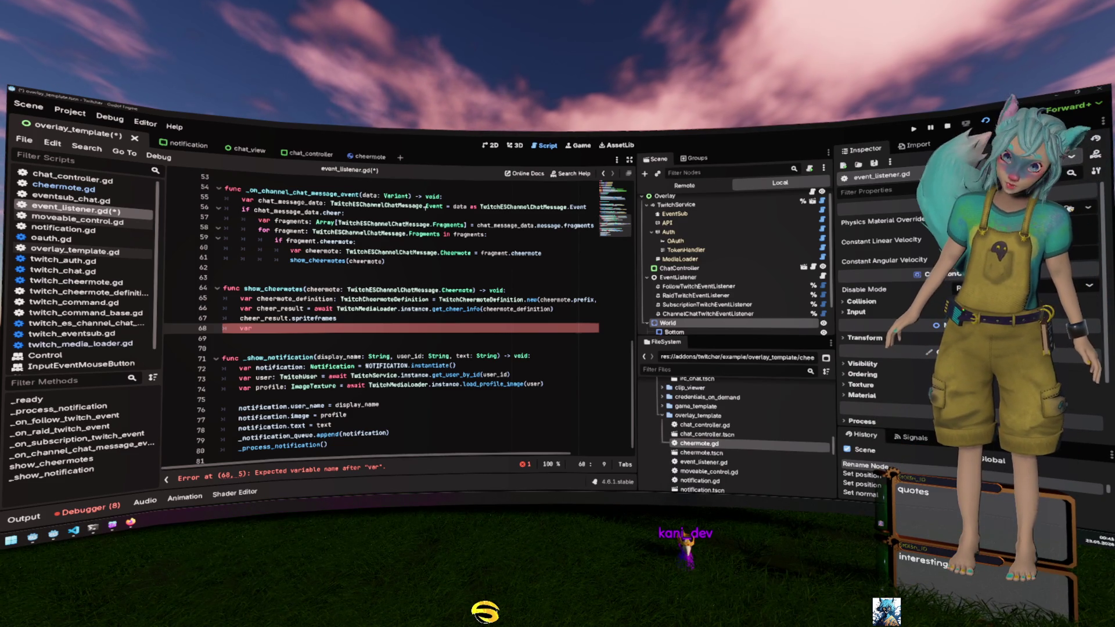
Complete line 68 as 'var cheermote: Cheermote = CHEERMOTE.instantiate()' using autocomplete.
mouse_move(426, 207)
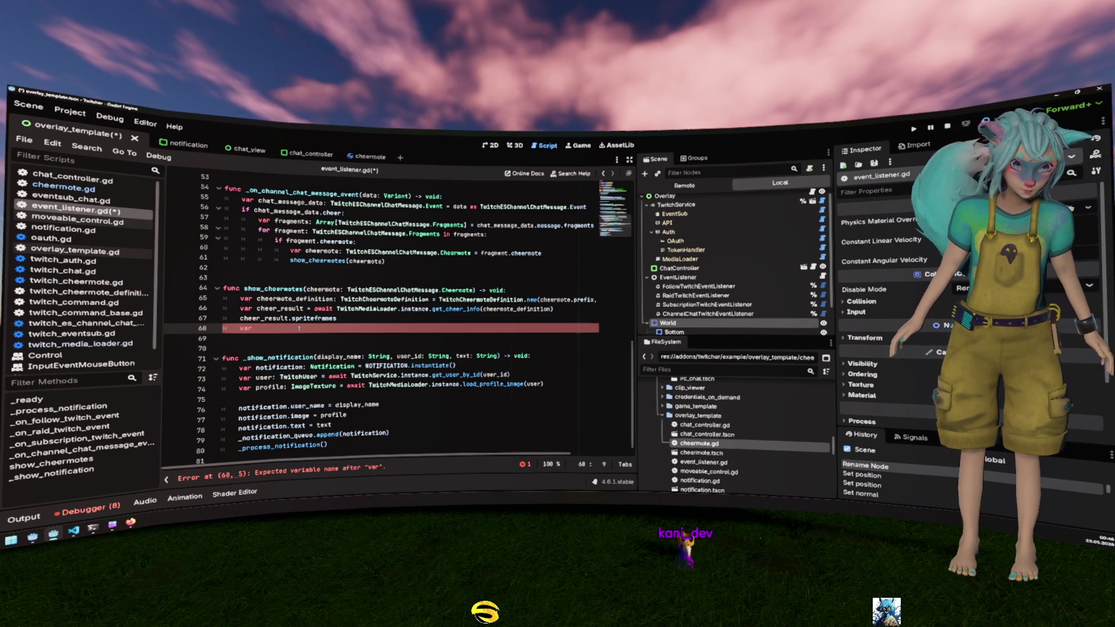
text(ch)
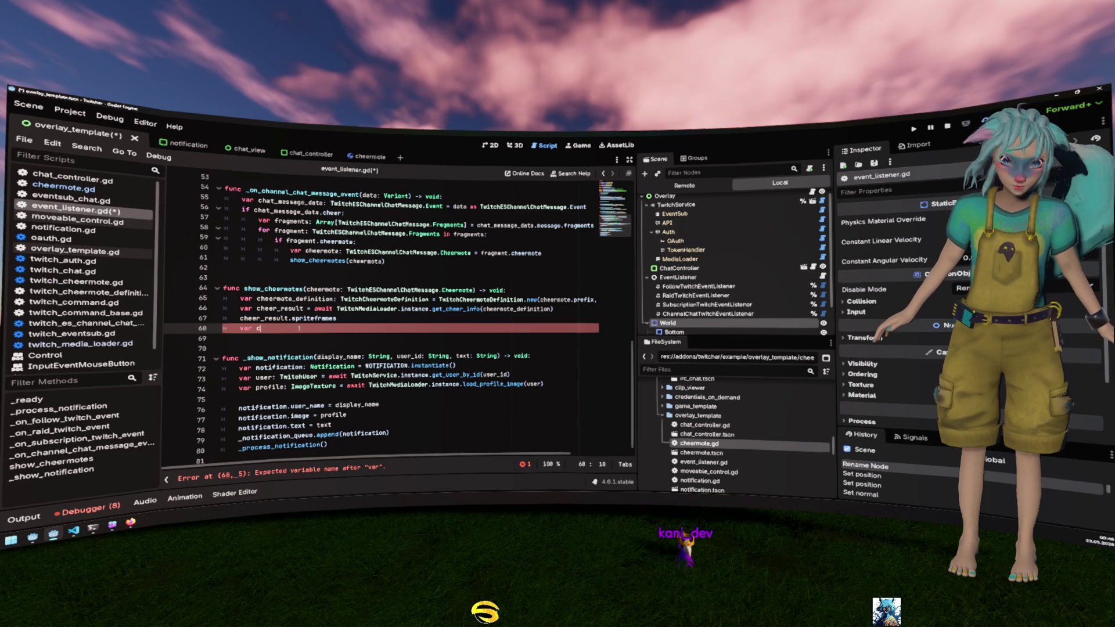
text(eer)
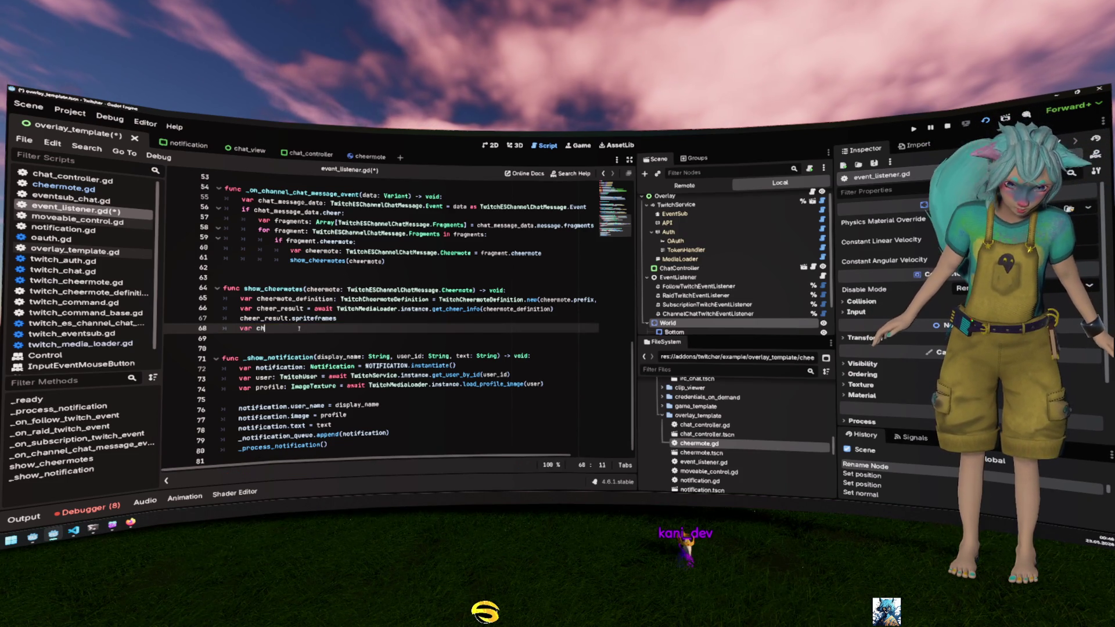
text(mote: )
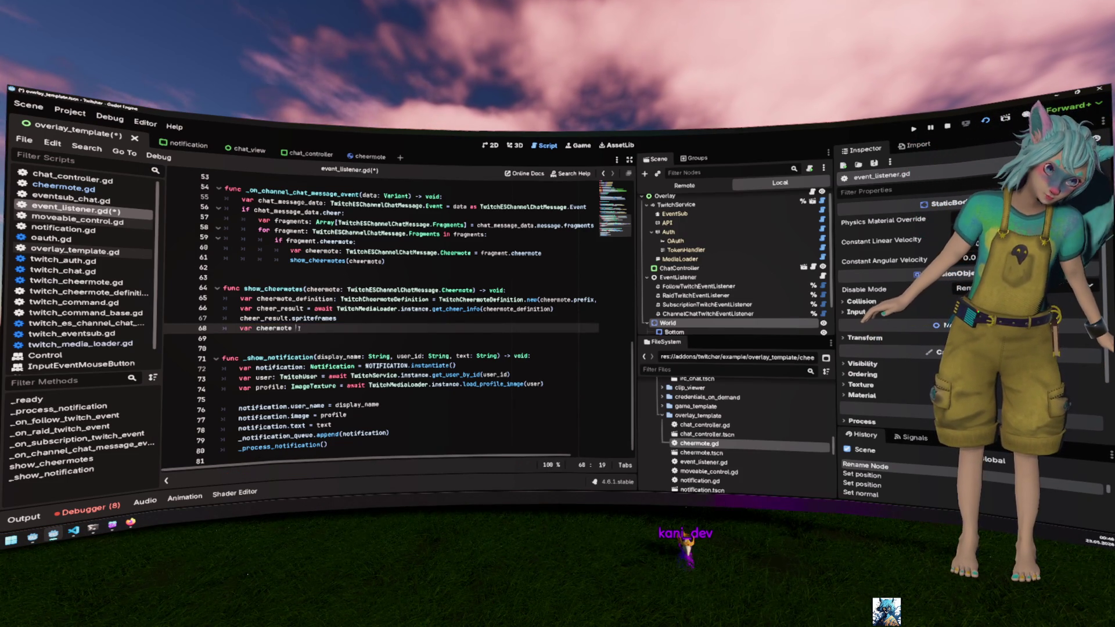
text(Cheermote = Che)
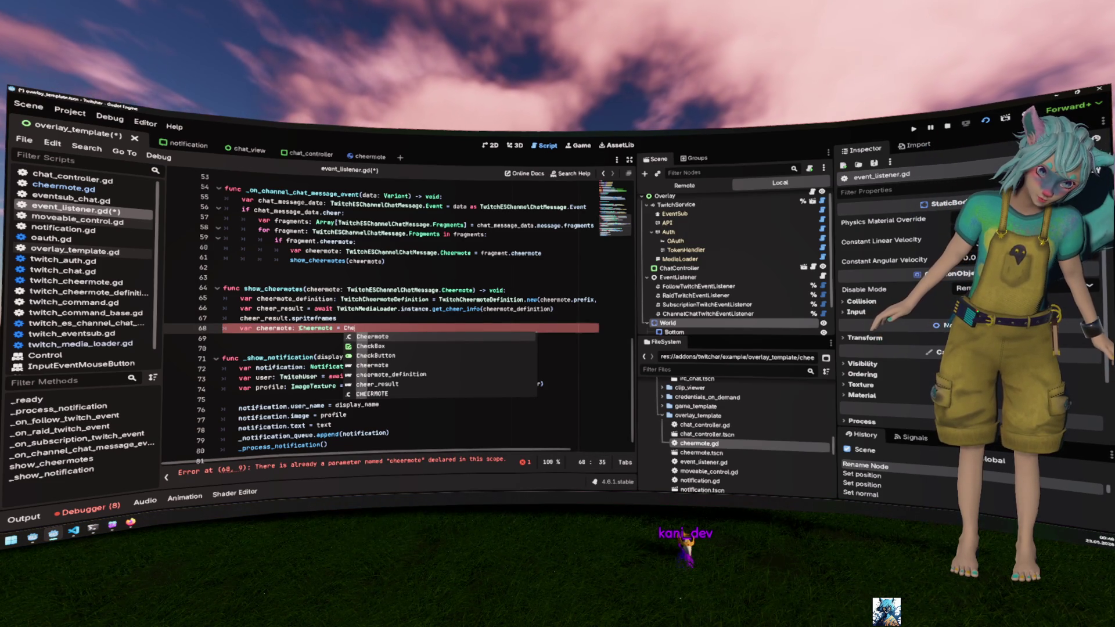
key(Down)
key(Down)
key(Down)
key(Return)
text(.)
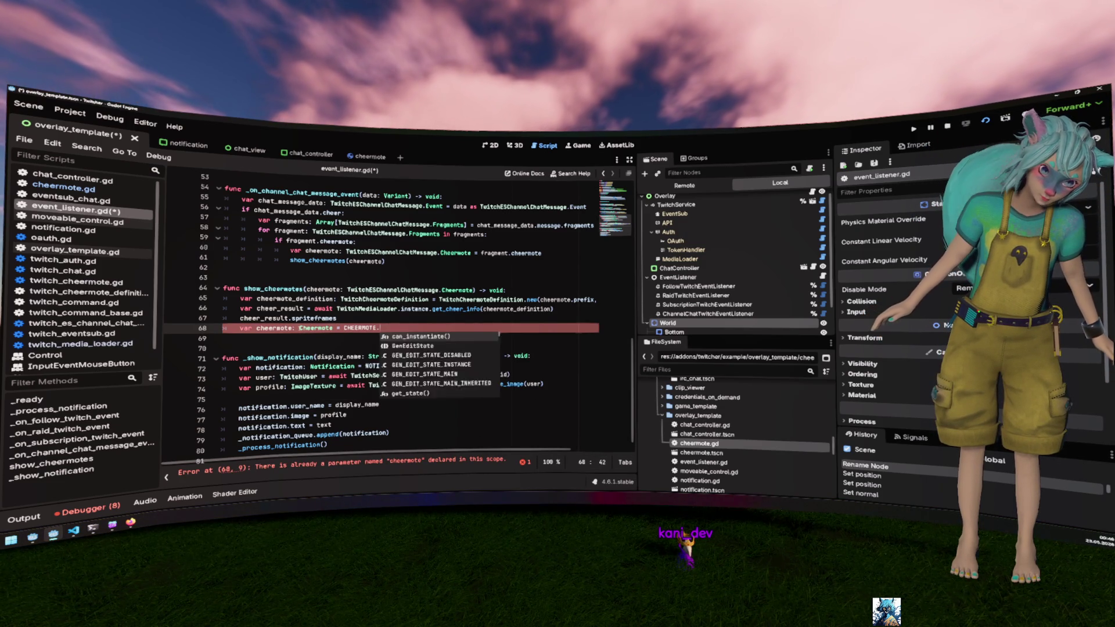
text(inst)
key(Return)
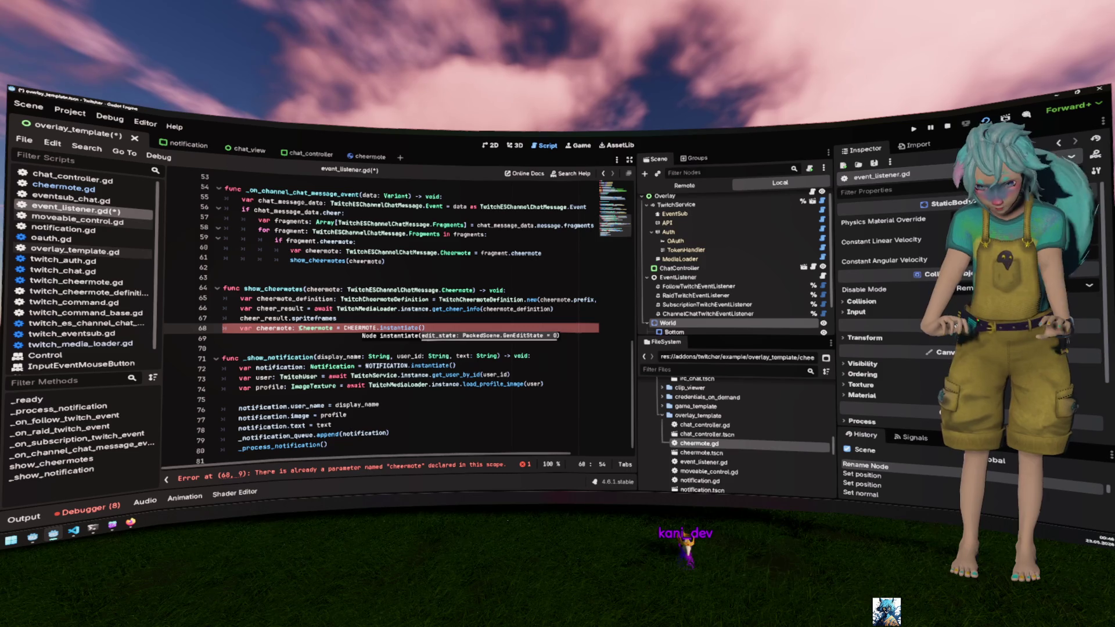
key(Escape)
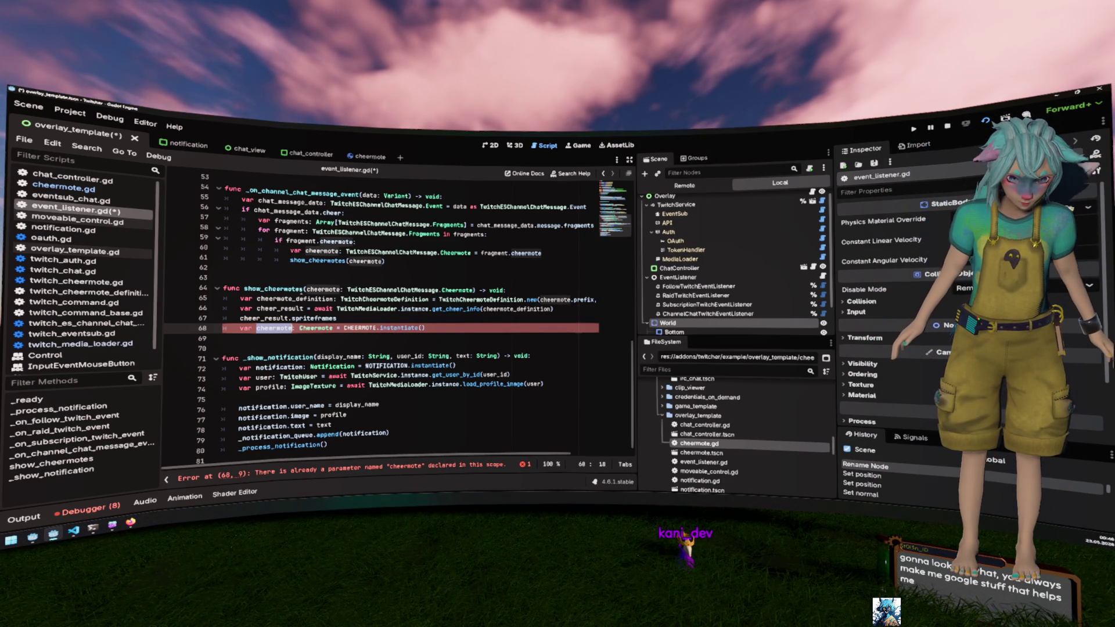
Rename the new variable to cheermote_obj and start a new line below it.
ctrl+click(284, 328)
click(294, 329)
text(_)
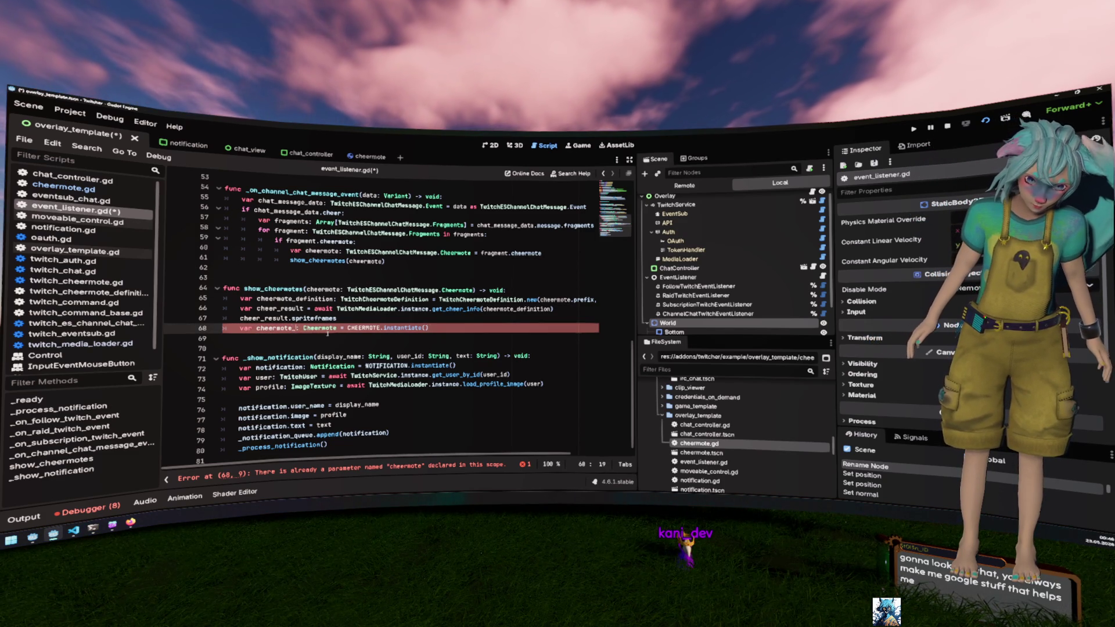
text(ob)
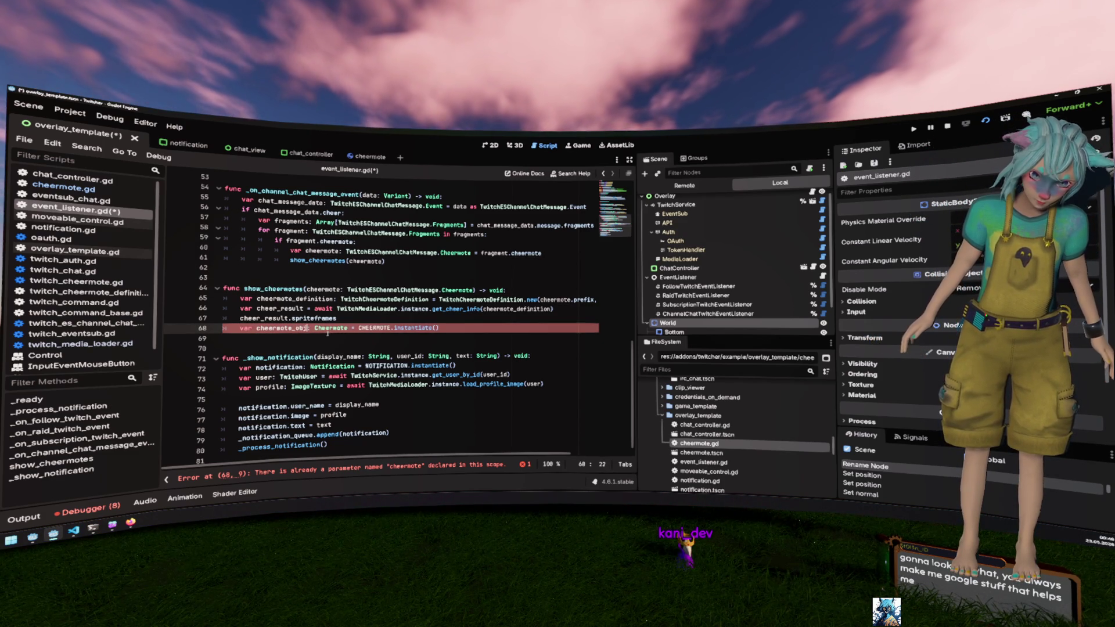
text(j)
key(End)
key(Return)
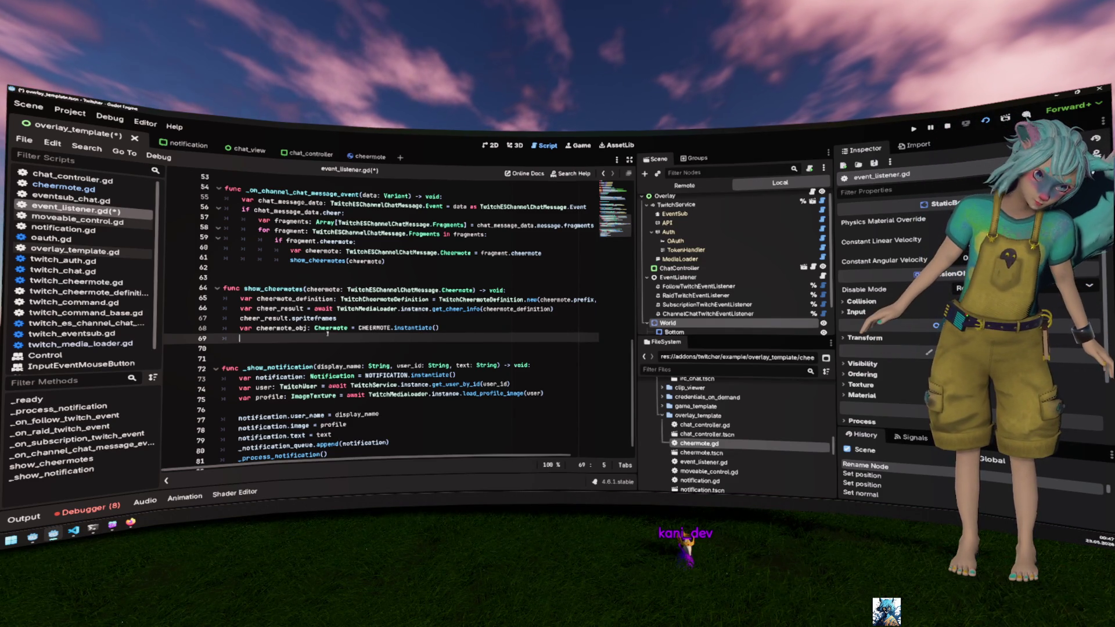
Start a 'cheermote_obj.' member line, then jump to the Cheermote preload declaration.
key(Up)
key(ctrl+shift+Left)
key(Down)
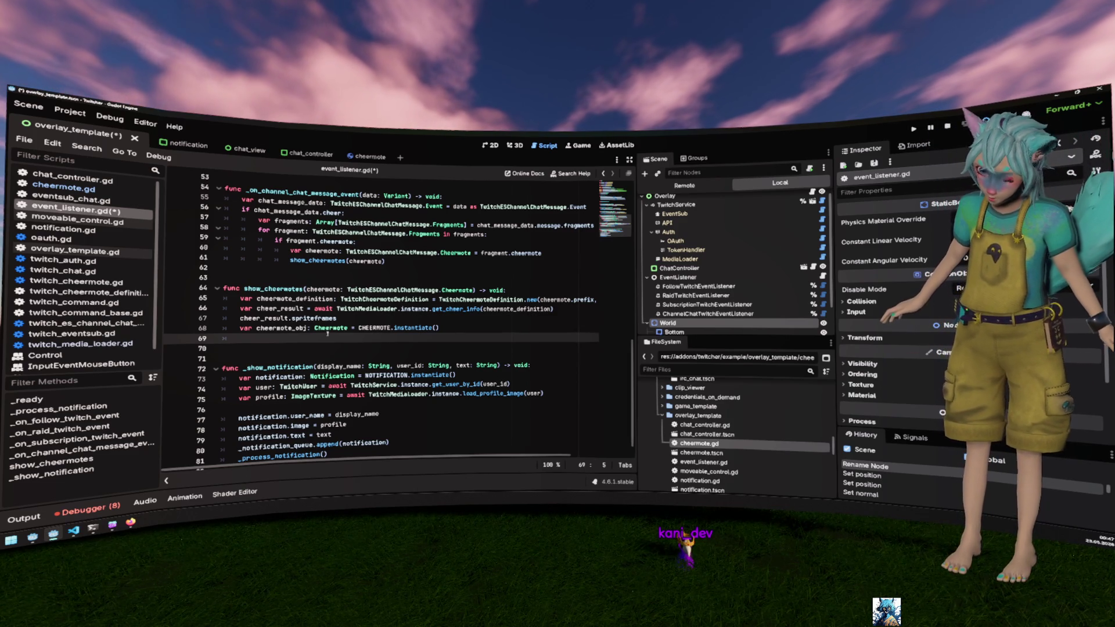
text(cheermote_obj.)
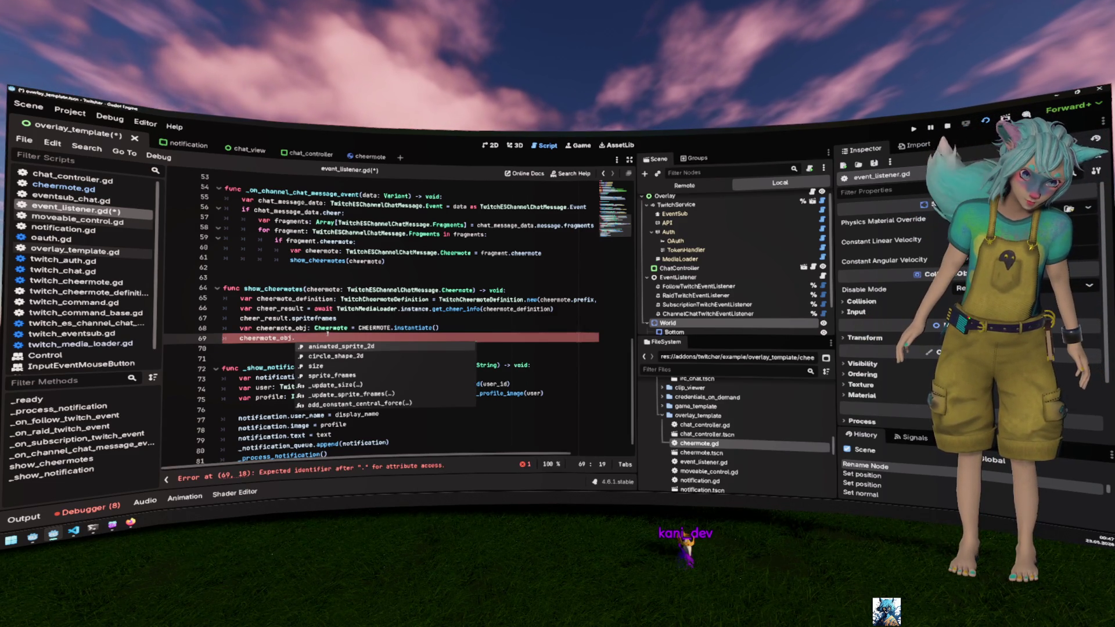
key(Return)
key(BackSpace)
key(BackSpace)
key(BackSpace)
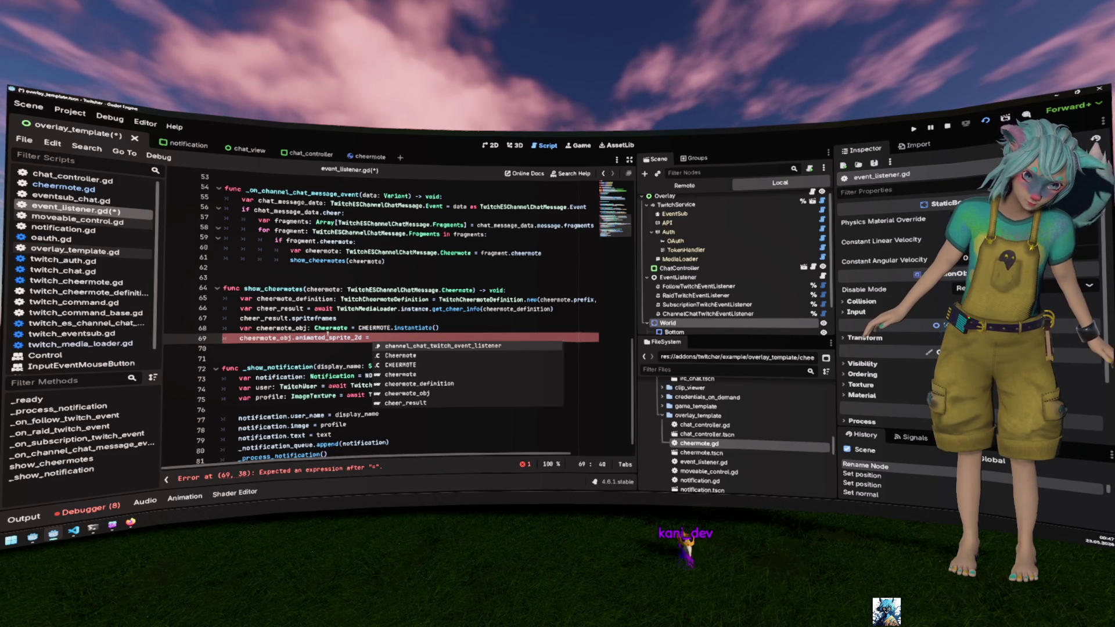
ctrl+click(330, 328)
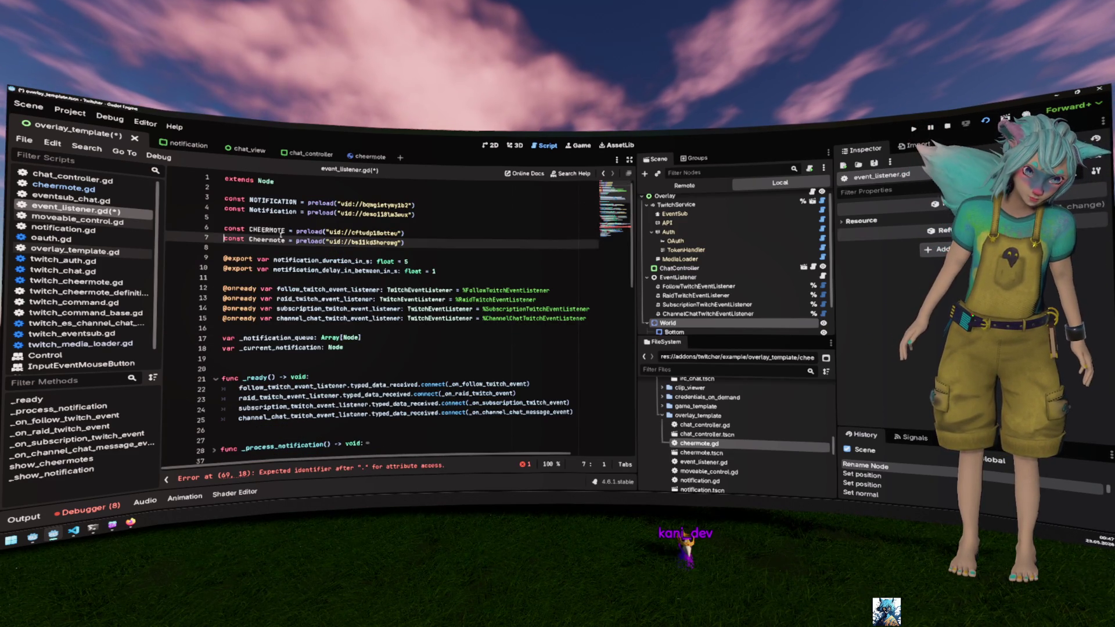
In cheermote.gd, prefix the circle_shape_2d and animated_sprite_2d declarations with '_'.
ctrl+click(297, 240)
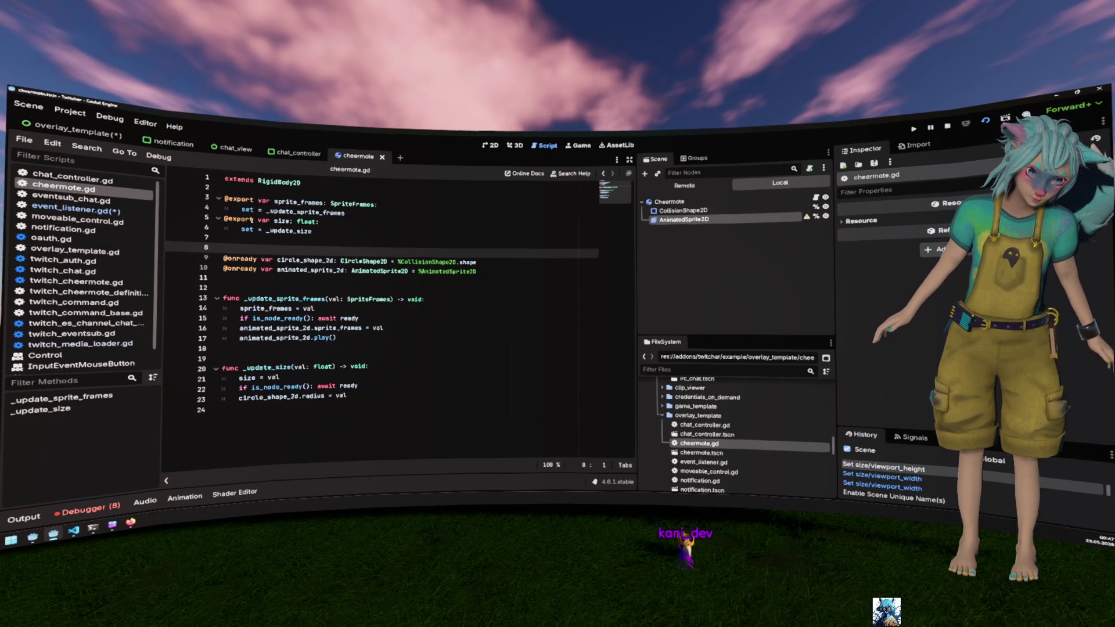
click(274, 203)
key(Down)
key(Down)
key(Down)
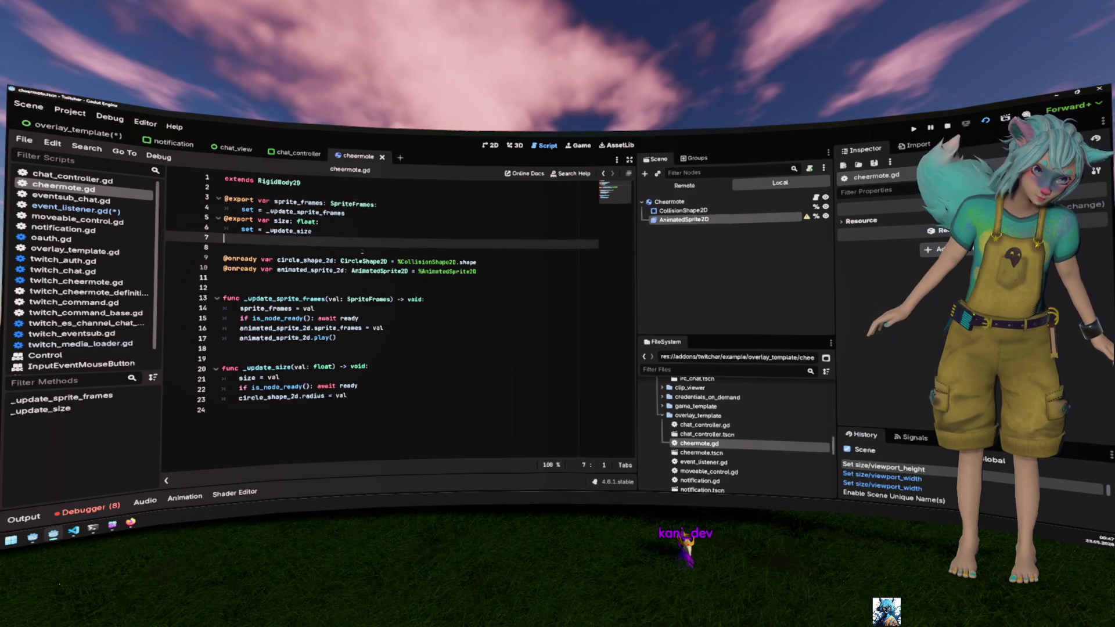
key(Right)
key(shift+alt+Down)
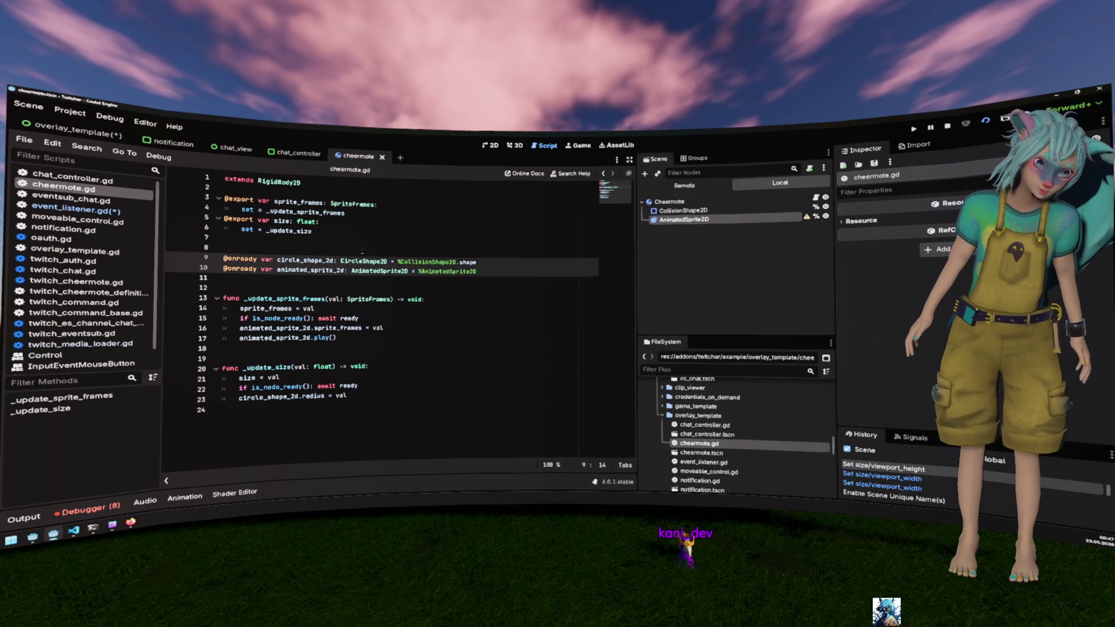
text(_)
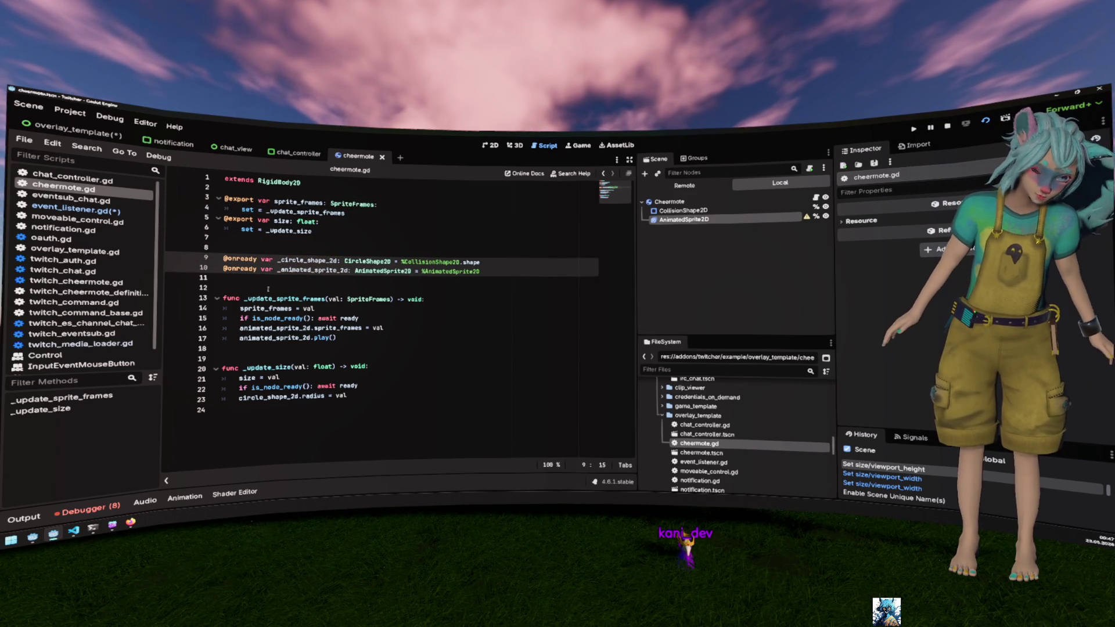
Add the '_' prefix to their uses on lines 16 and 23 and save.
click(234, 309)
click(240, 328)
text(_)
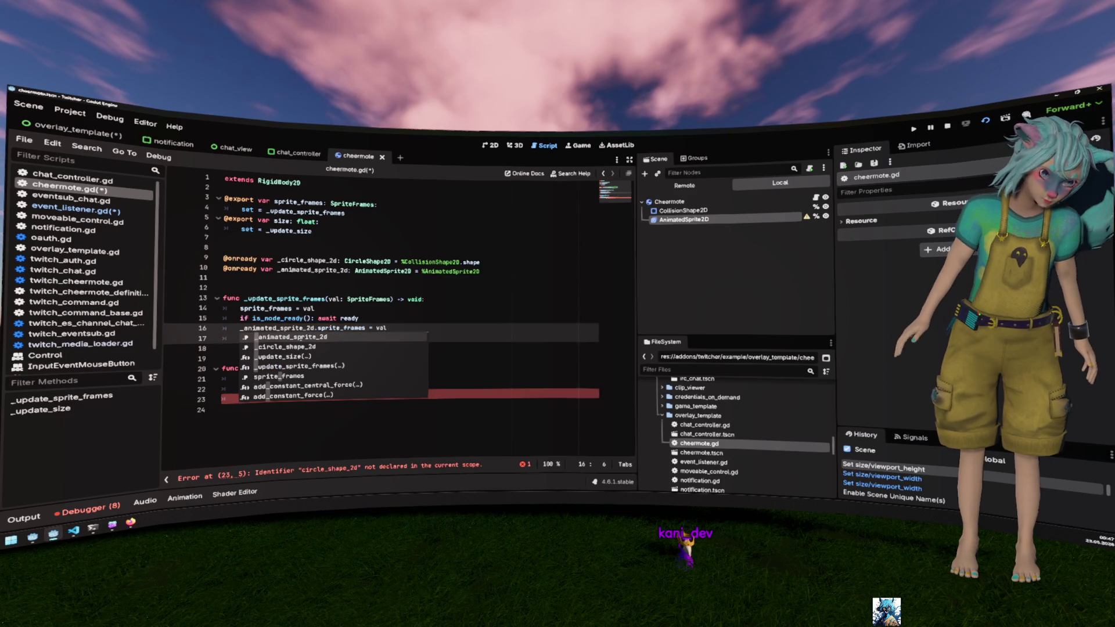
click(238, 396)
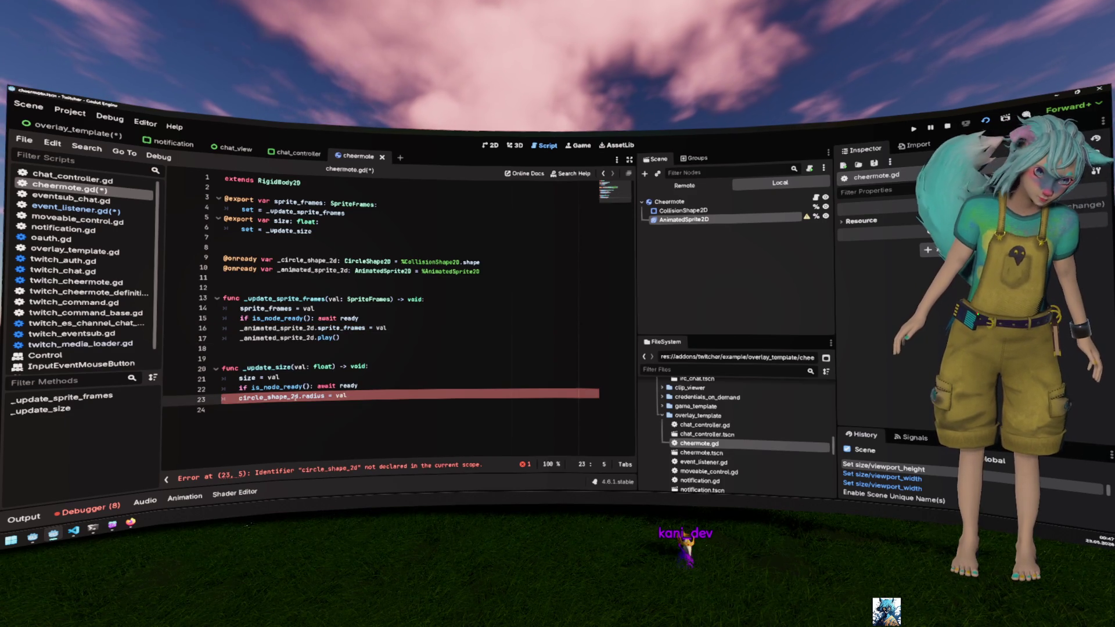
text(_)
key(ctrl+s)
In event_listener.gd, assign cheer_result.spriteframes to cheermote_obj.sprite_frames.
key(alt+Left)
click(290, 474)
key(ctrl+space)
key(Down)
key(Return)
text(= )
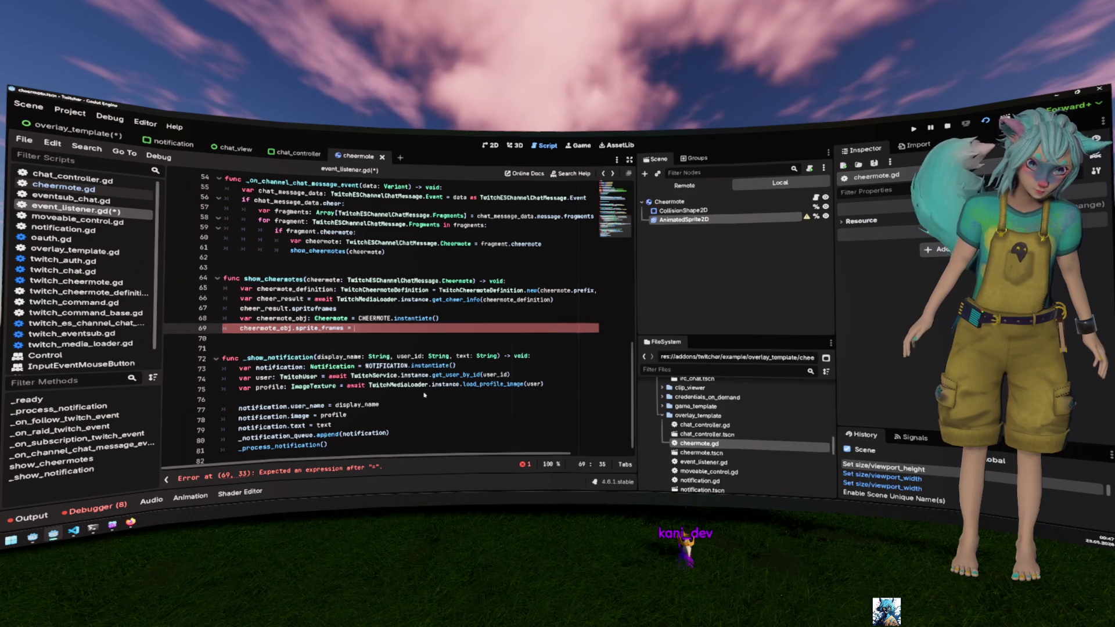
text(cheer_result.spriteframes)
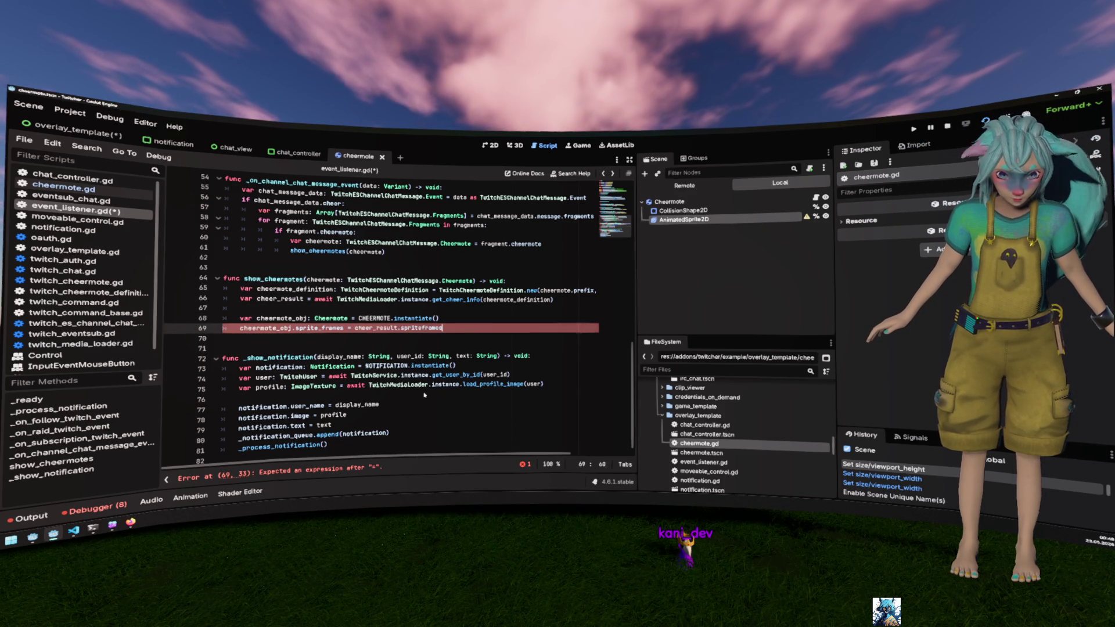
Remove blank line 67 and add 'cheermote_obj.size = cheermote.bits' after the sprite_frames line.
key(Up)
key(Up)
key(Delete)
key(Down)
key(End)
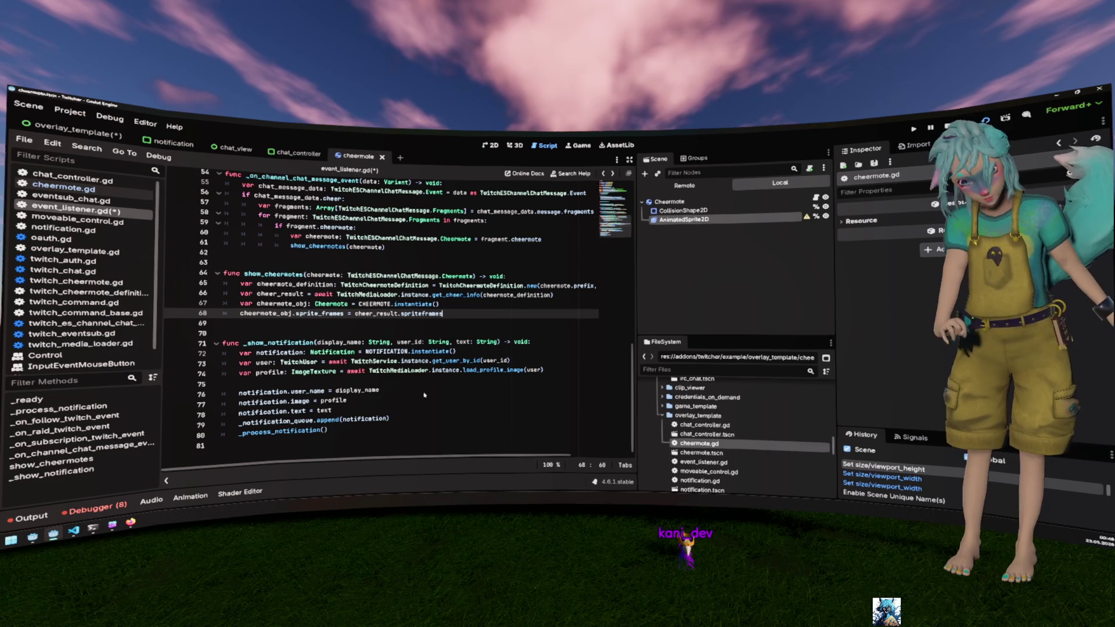
key(Return)
text(cheermote_obj.si)
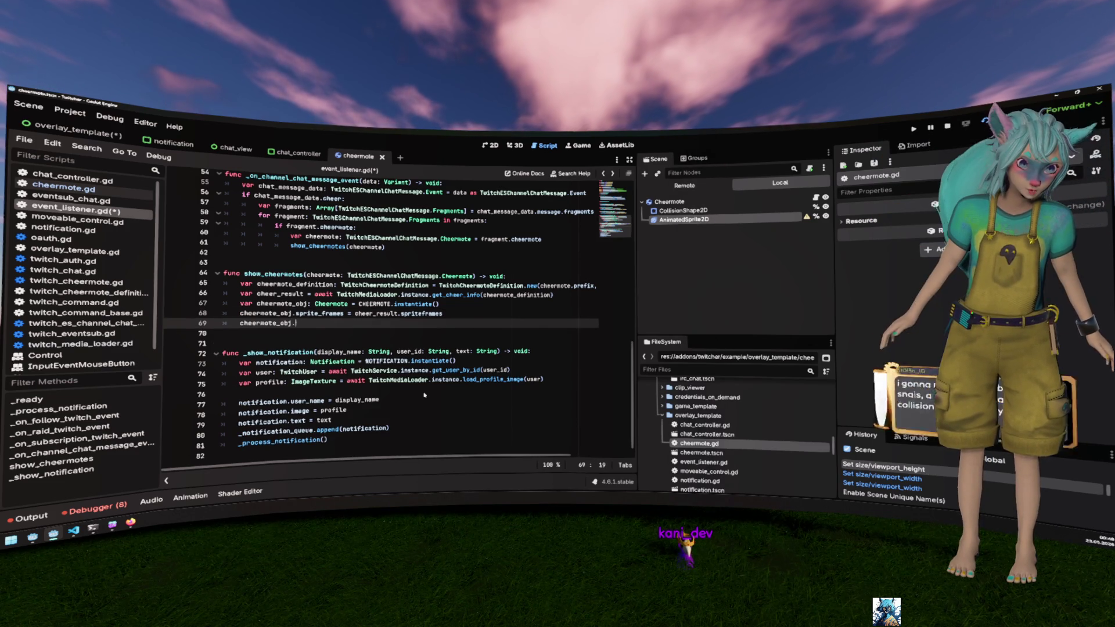
text(ze = )
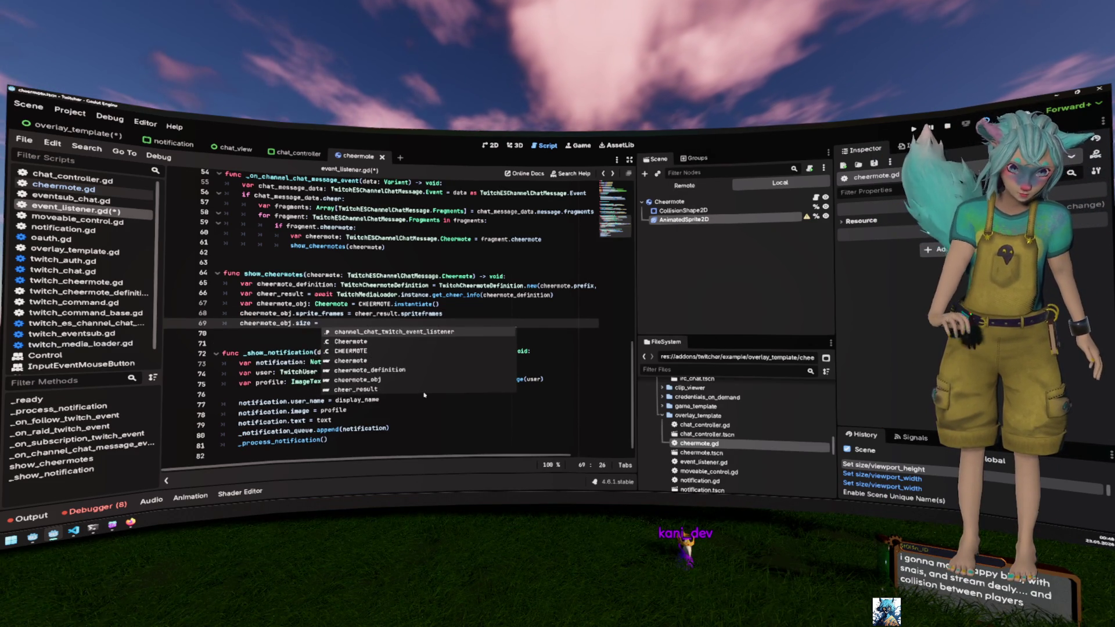
text(c)
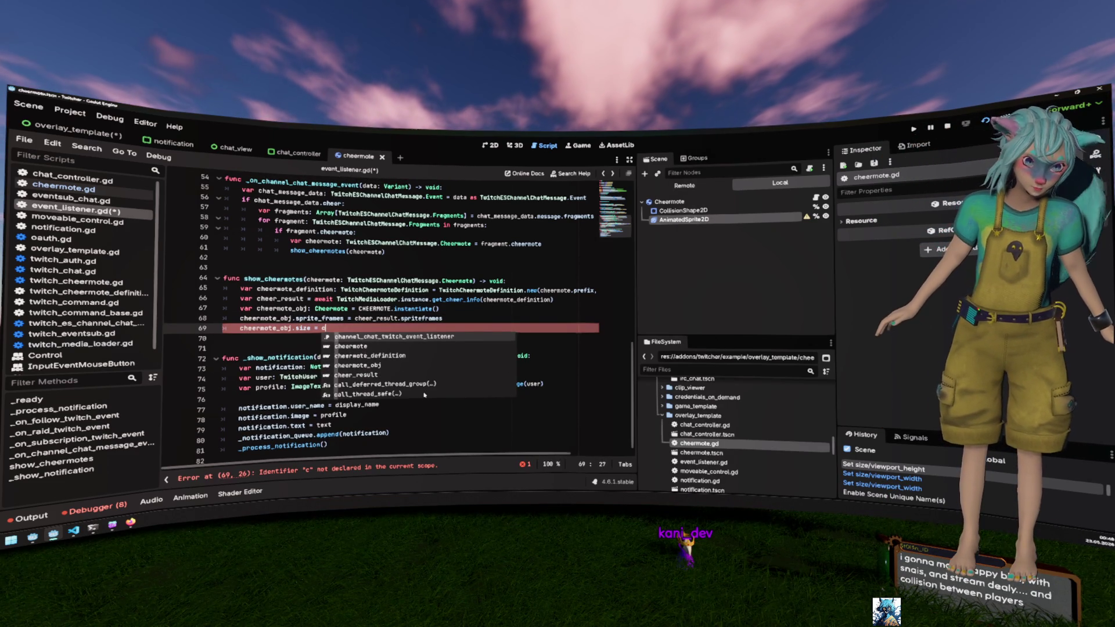
text(heermote.)
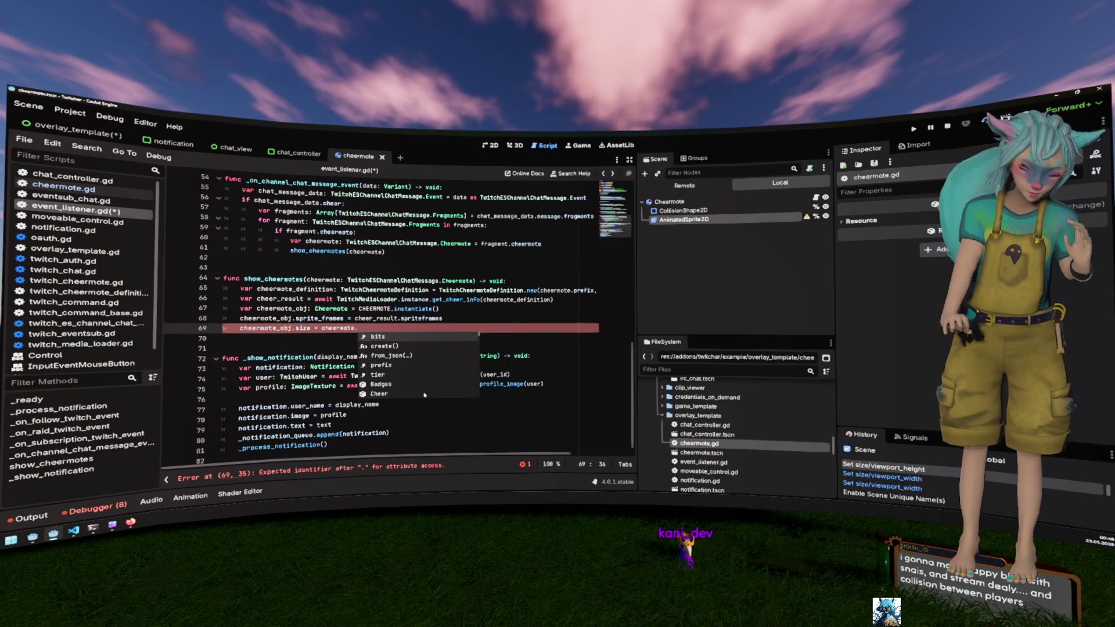
key(Return)
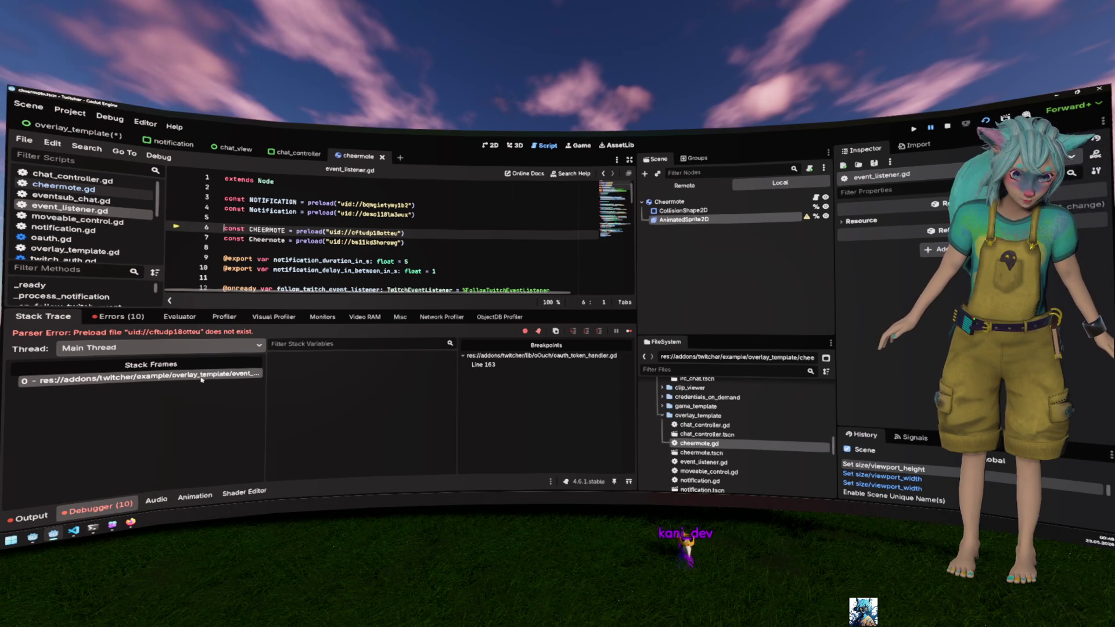
Go to line 70 of show_cheermotes, stop the game with F8, and collapse the Debugger panel.
scroll(395, 233, down, 20)
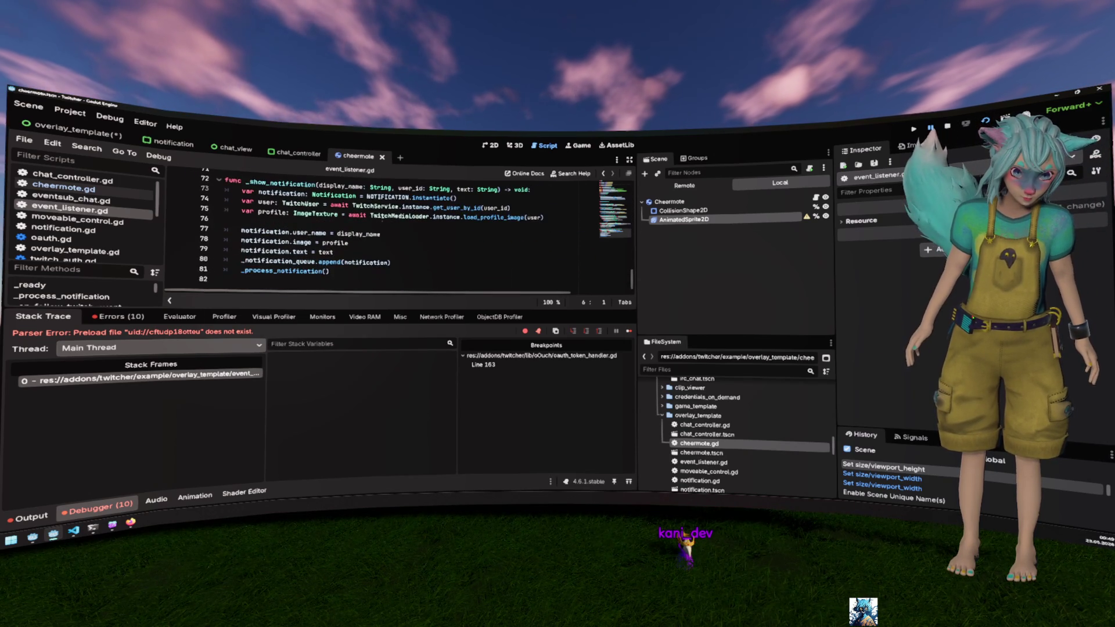
click(441, 235)
scroll(442, 235, up, 3)
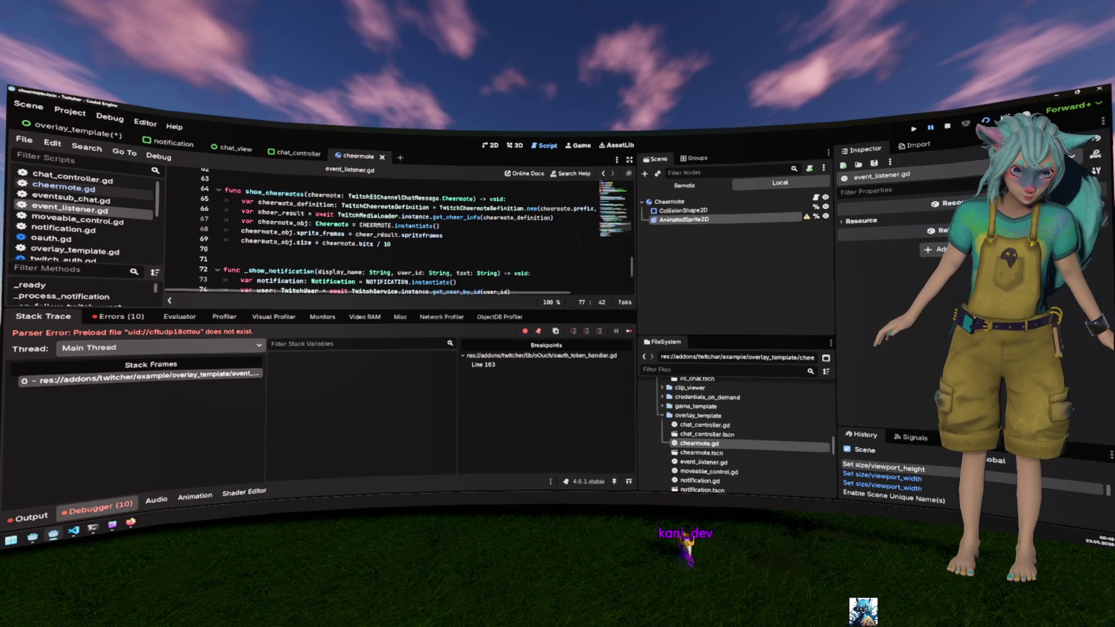
scroll(383, 235, up, 3)
scroll(383, 235, down, 2)
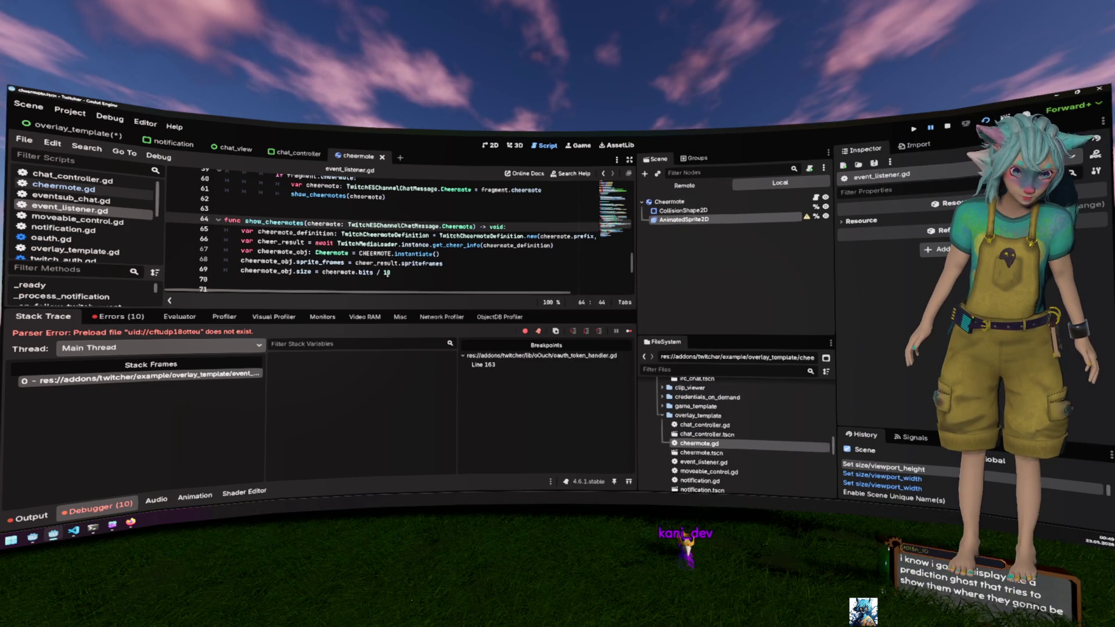
click(408, 271)
key(Down)
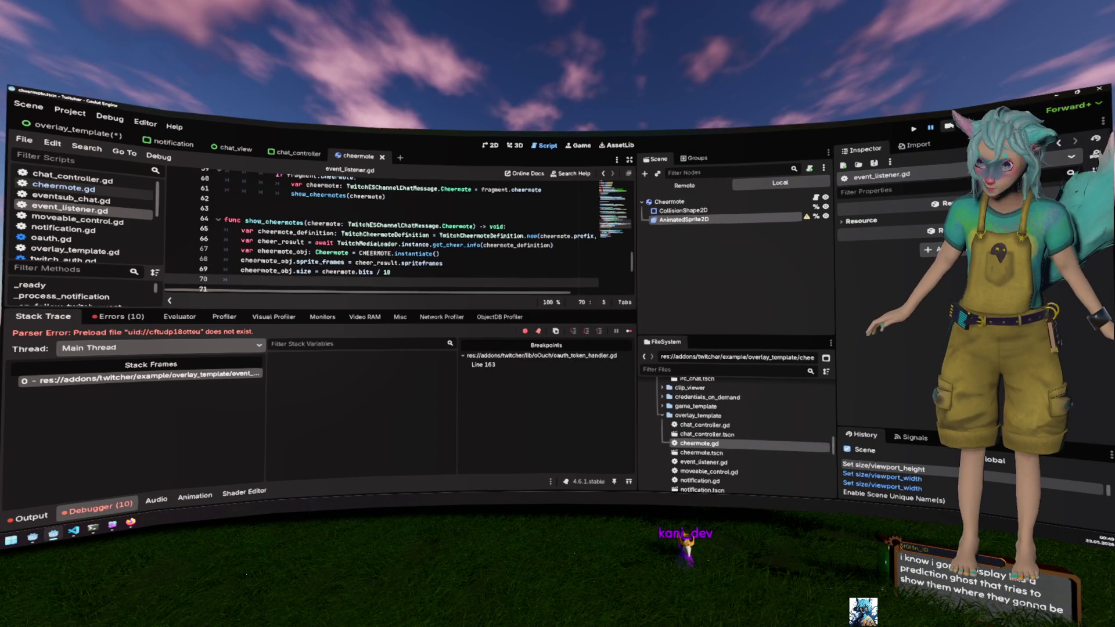
key(F8)
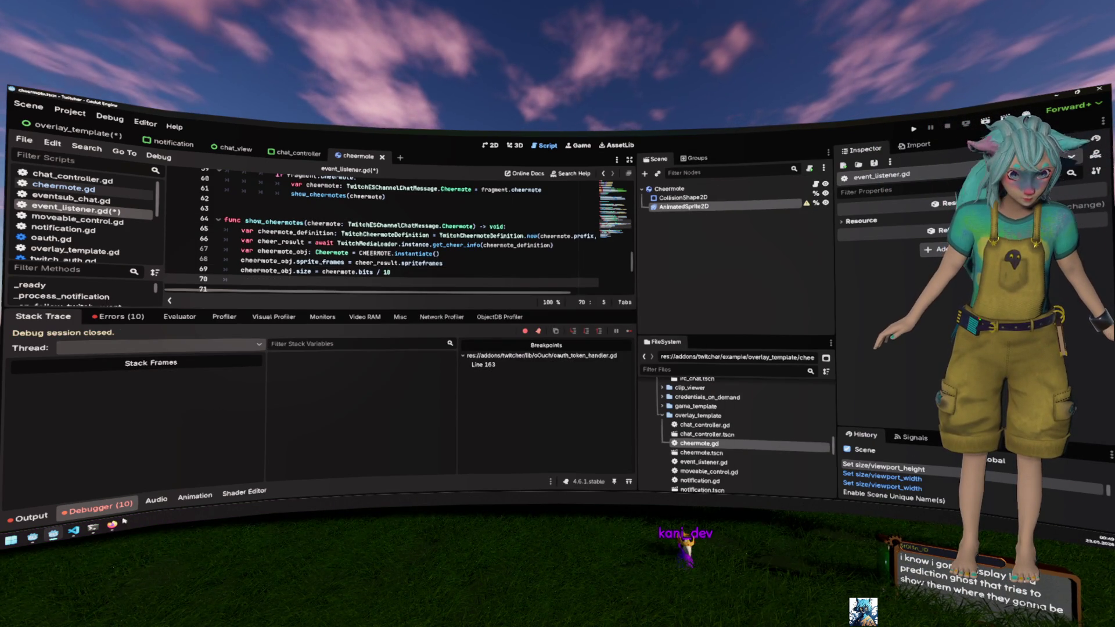
click(106, 510)
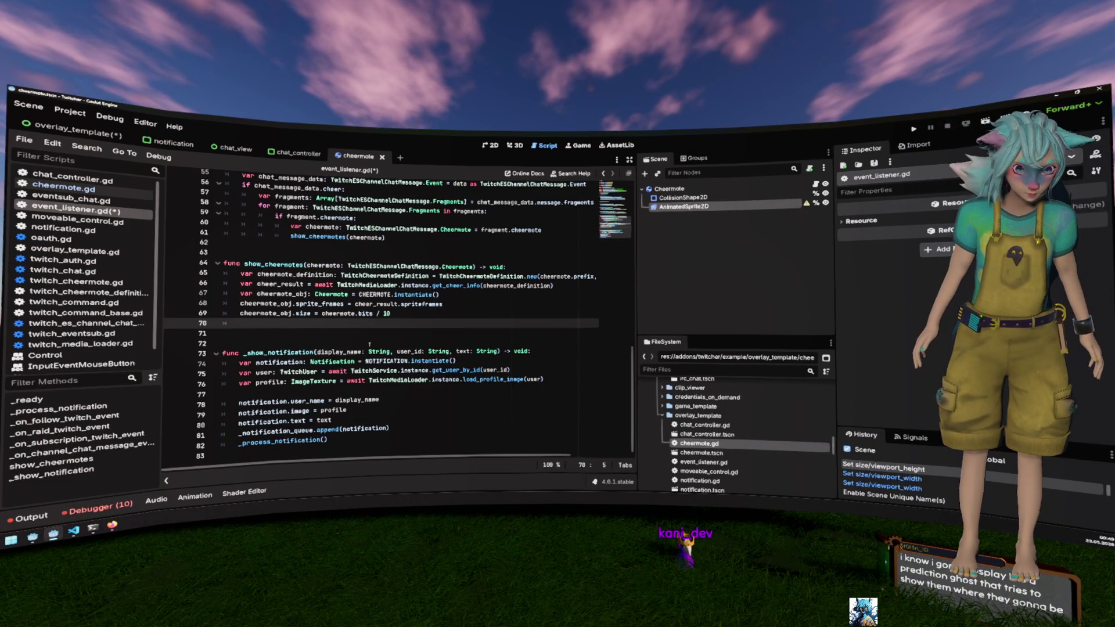
Insert an add_child call and correct the mistyped 'bbj' to 'obj' on line 69.
text(add_c)
key(Return)
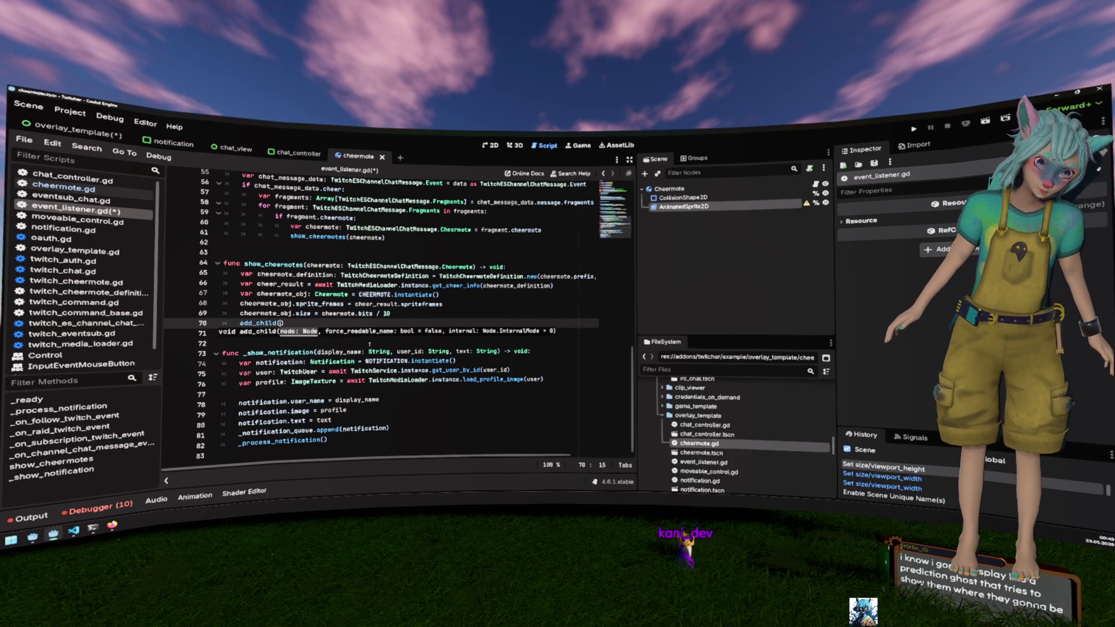
key(Up)
key(BackSpace)
key(BackSpace)
key(BackSpace)
text(obj)
key(End)
key(Return)
Start a cheermote_obj.global_position assignment, trying randfn and randf_range as the value.
text(cheermote_obj.)
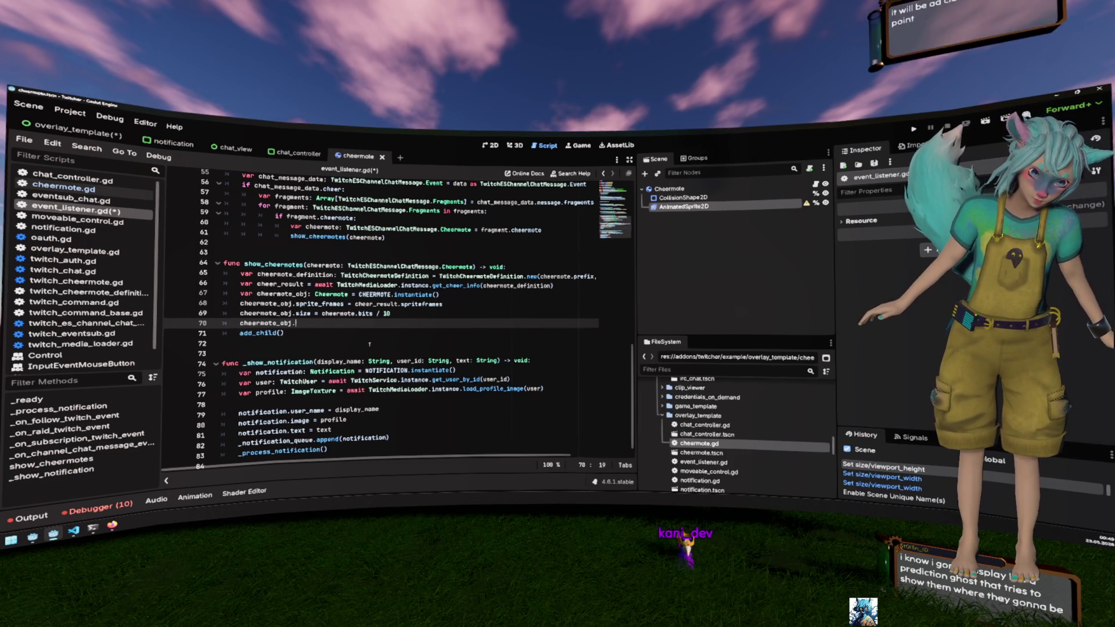
text(glob)
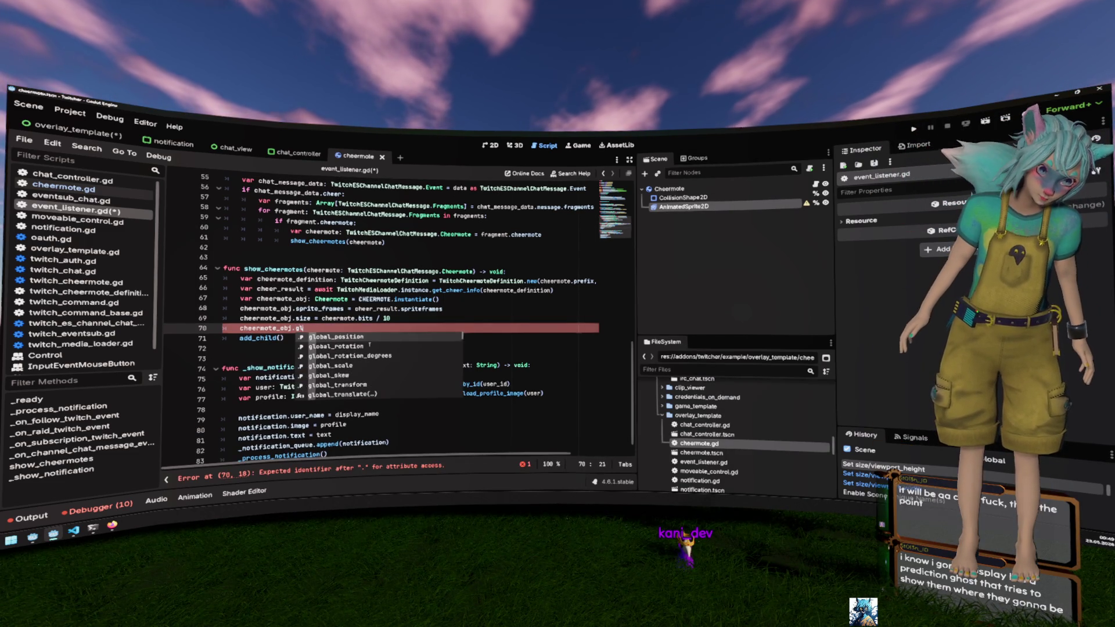
key(Return)
text(= )
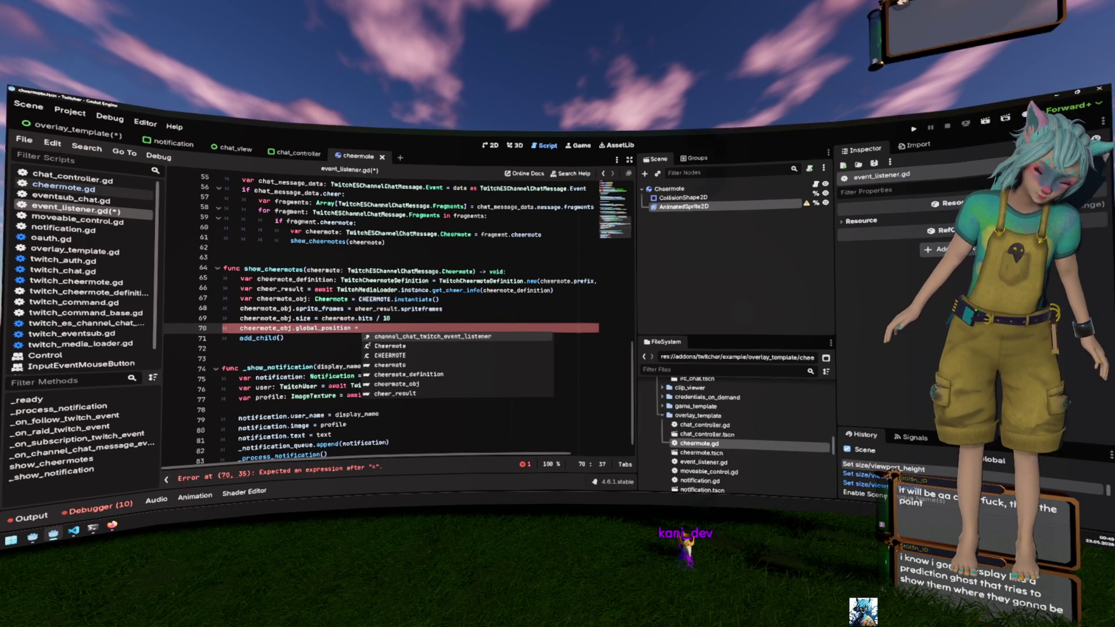
text(randf)
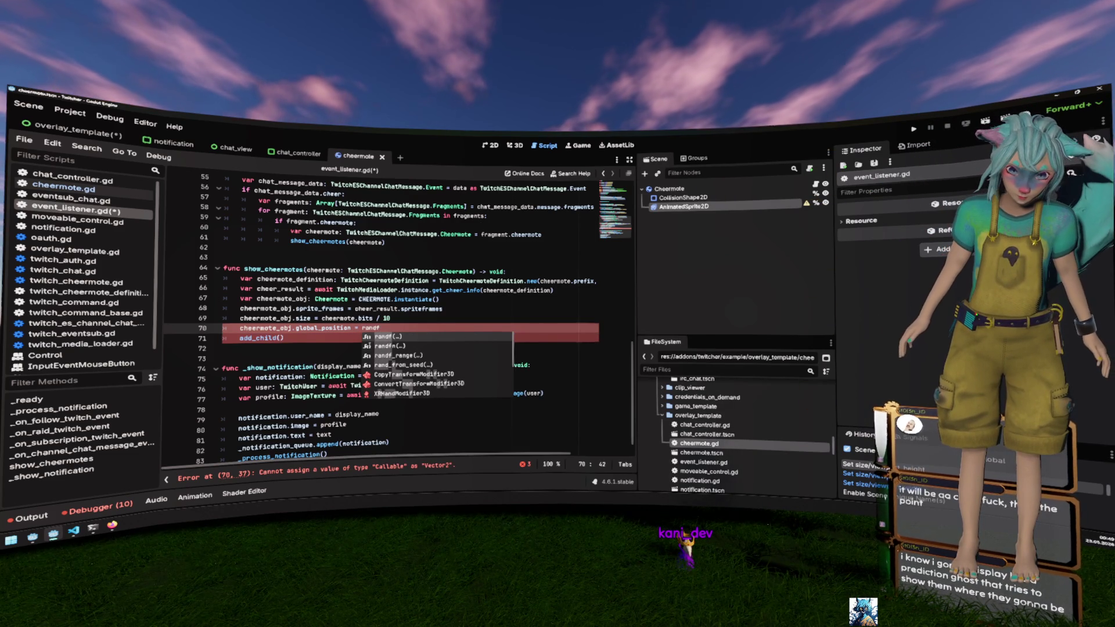
double_click(369, 346)
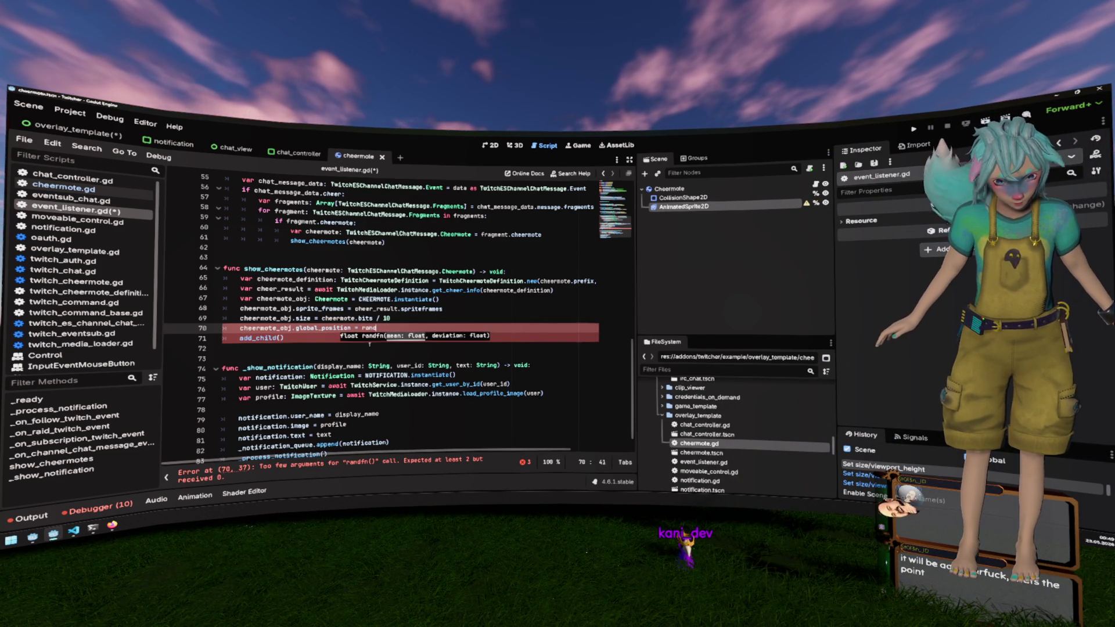
key(BackSpace)
key(BackSpace)
key(BackSpace)
double_click(383, 355)
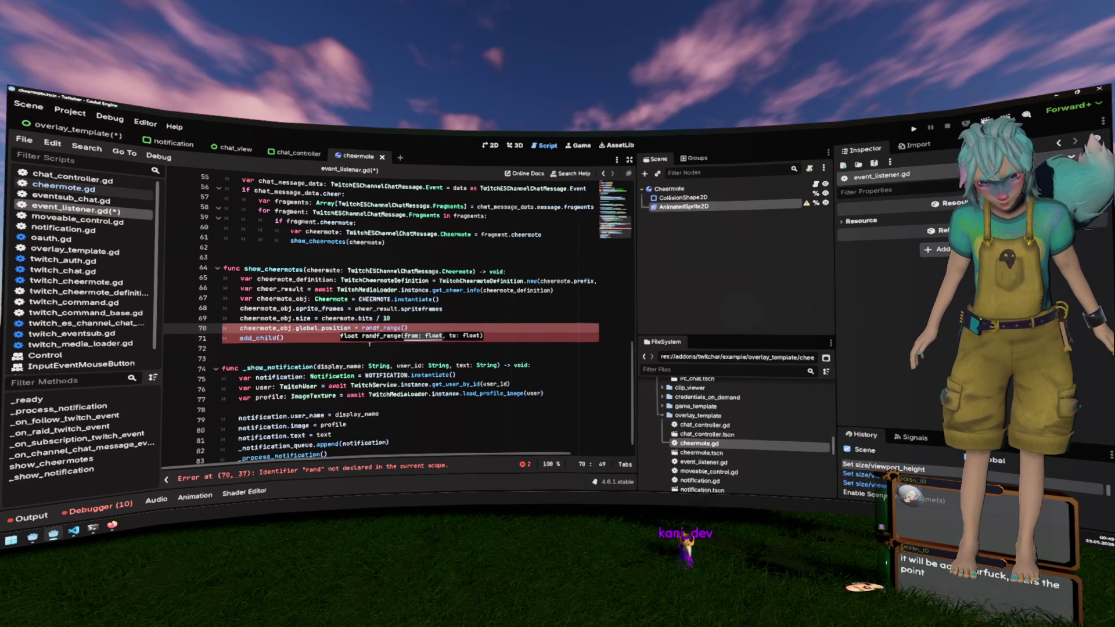
key(ctrl+BackSpace)
Set the position value to Vector2(randf_range(300, 700), randf_range(300, 700)).
text(Vector)
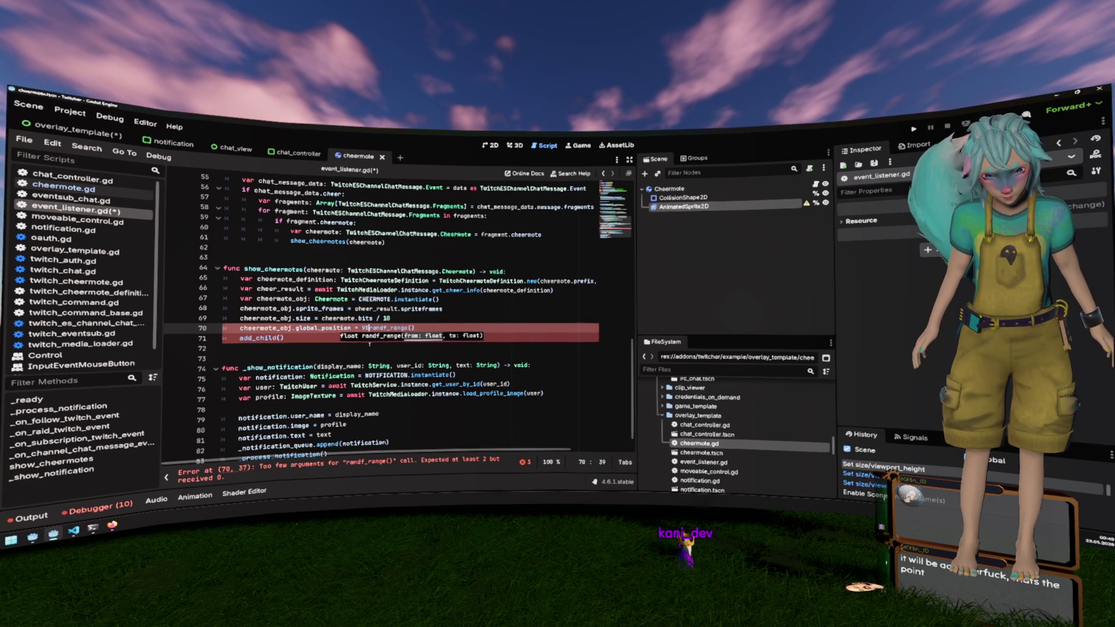
key(Return)
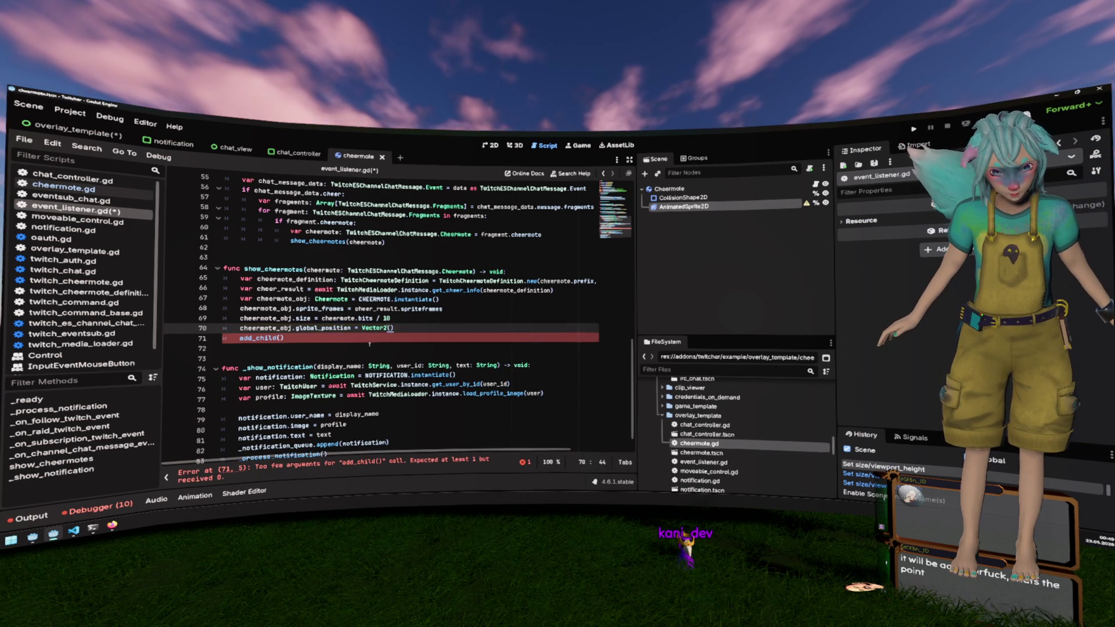
key(Right)
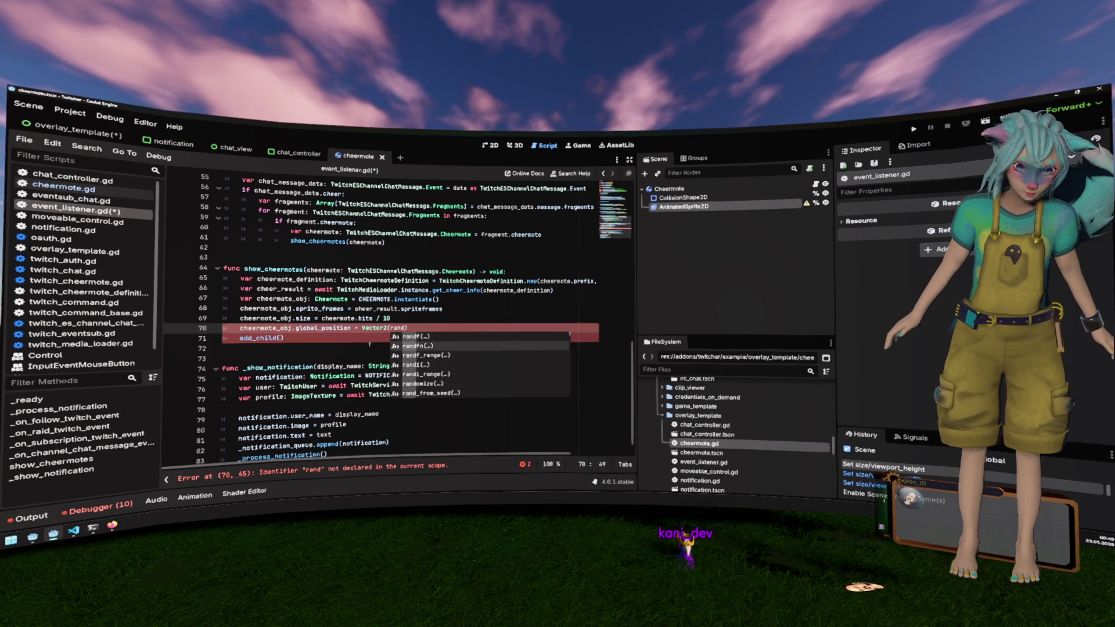
key(Return)
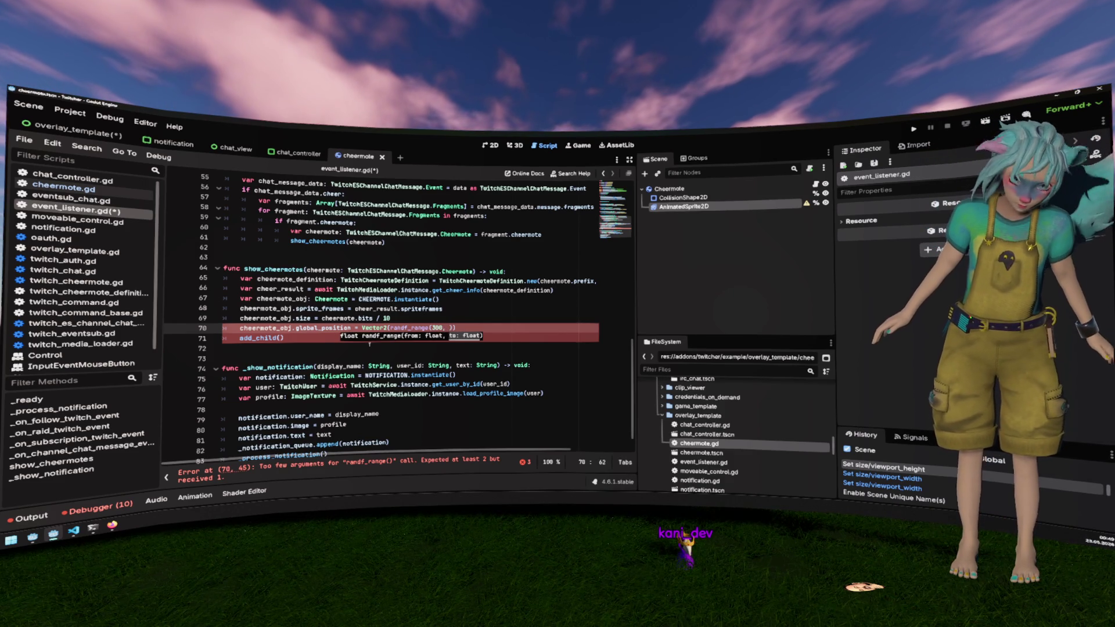
text(700)
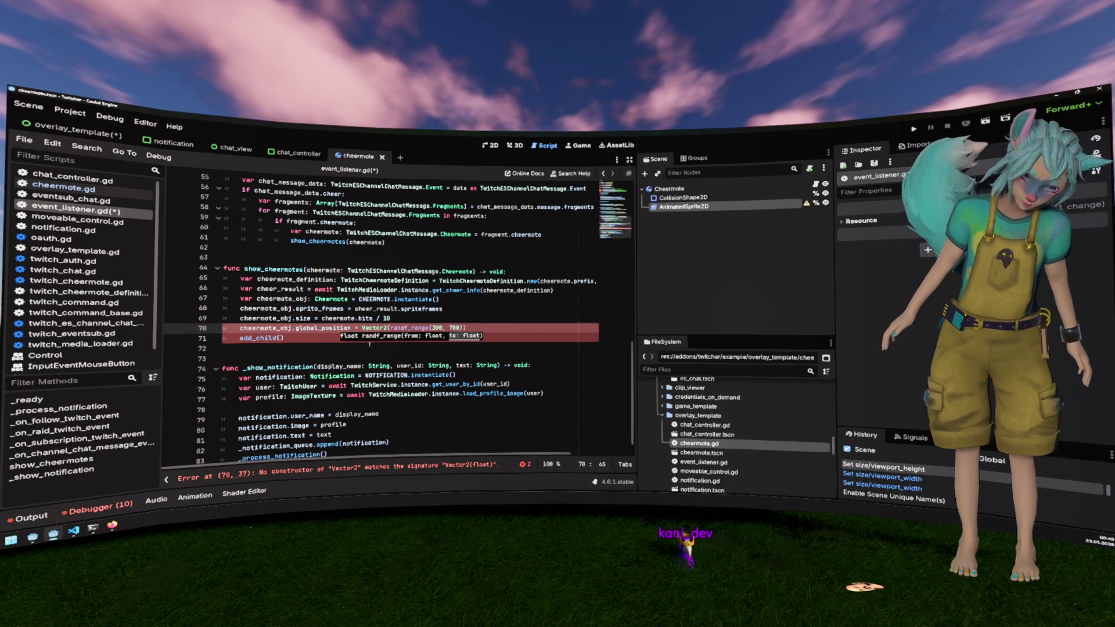
key(shift+Left)
key(shift+Left)
key(shift+Left)
key(ctrl+c)
key(End)
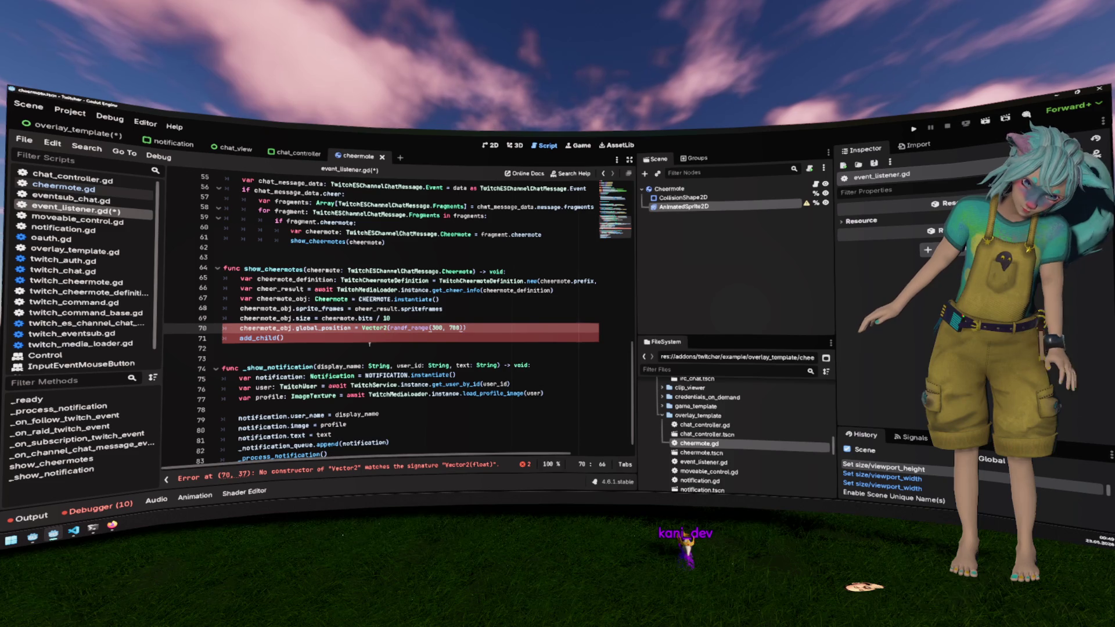
key(ctrl+v)
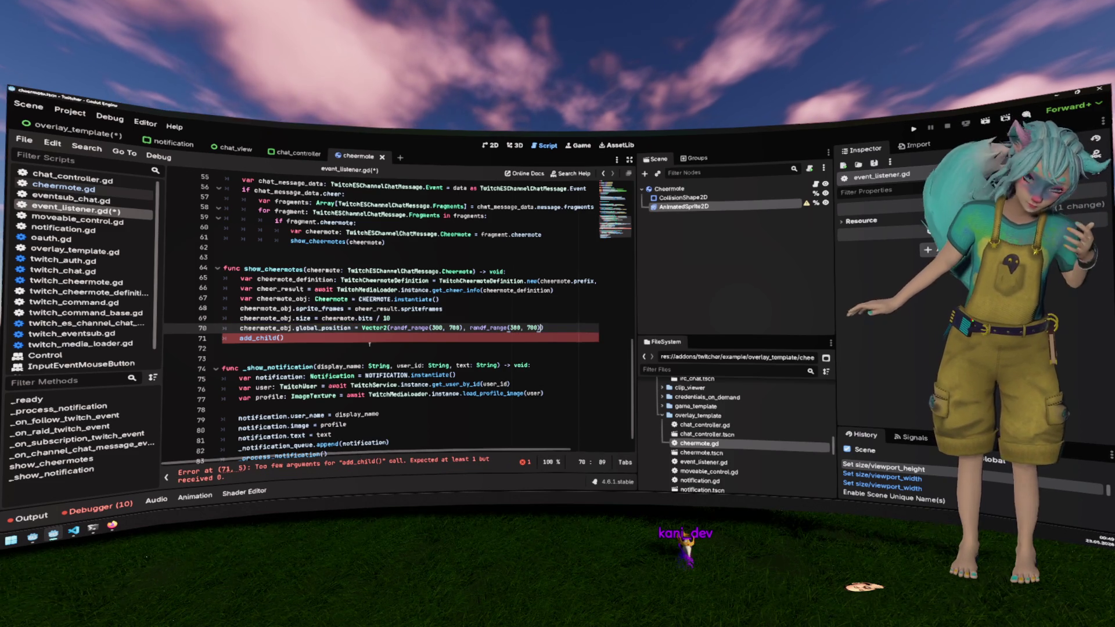
Pass cheermote_obj to add_child and save the event_listener script.
key(Down)
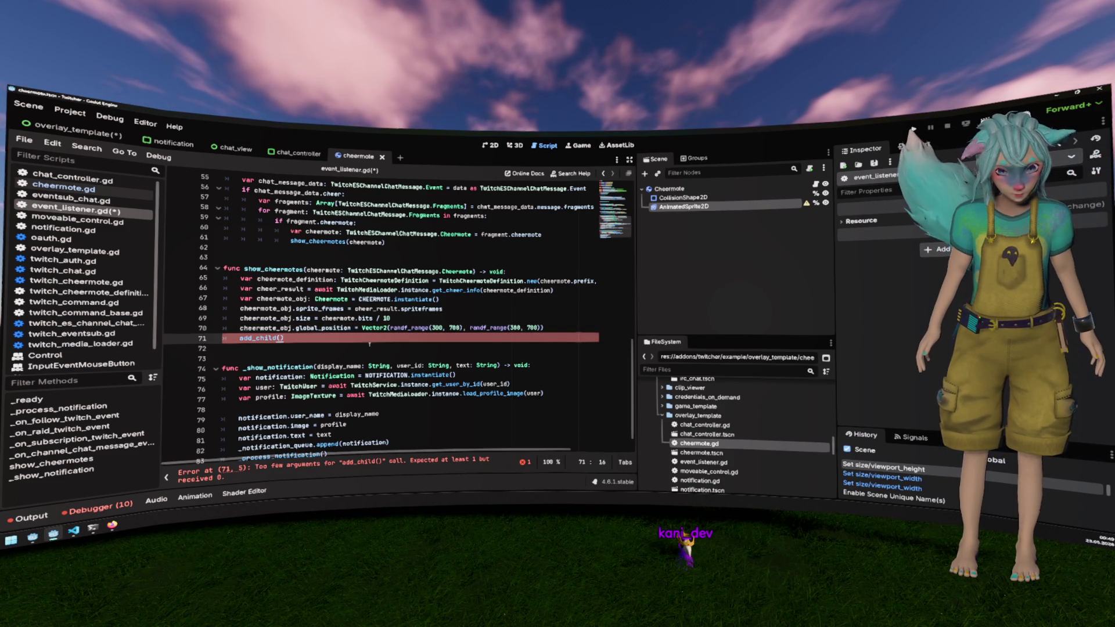
text(h)
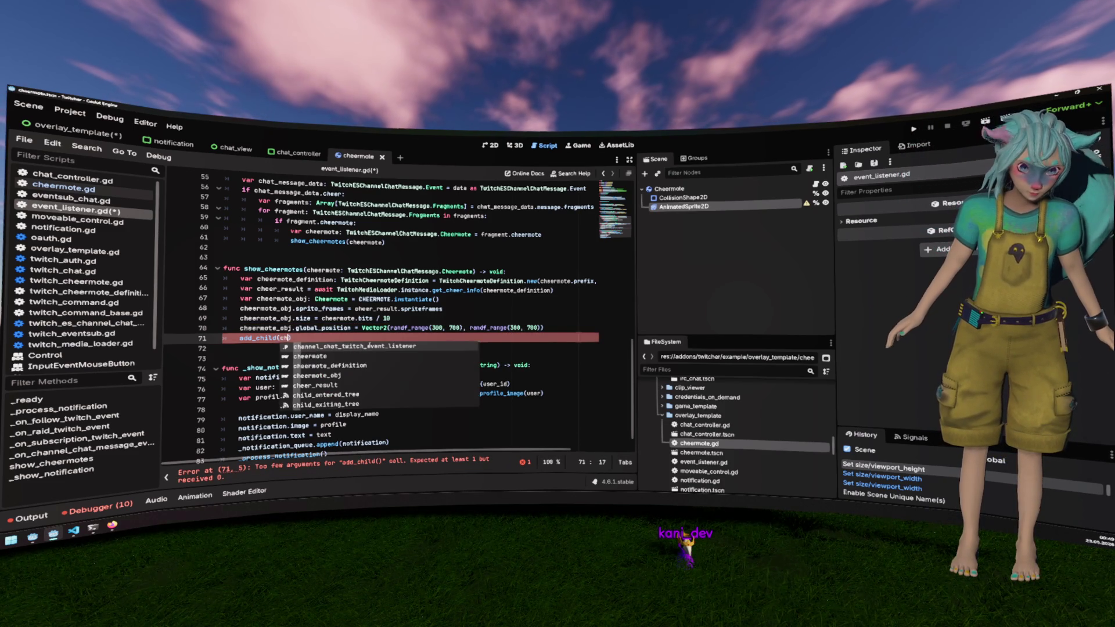
key(Down)
key(Down)
key(Return)
key(Up)
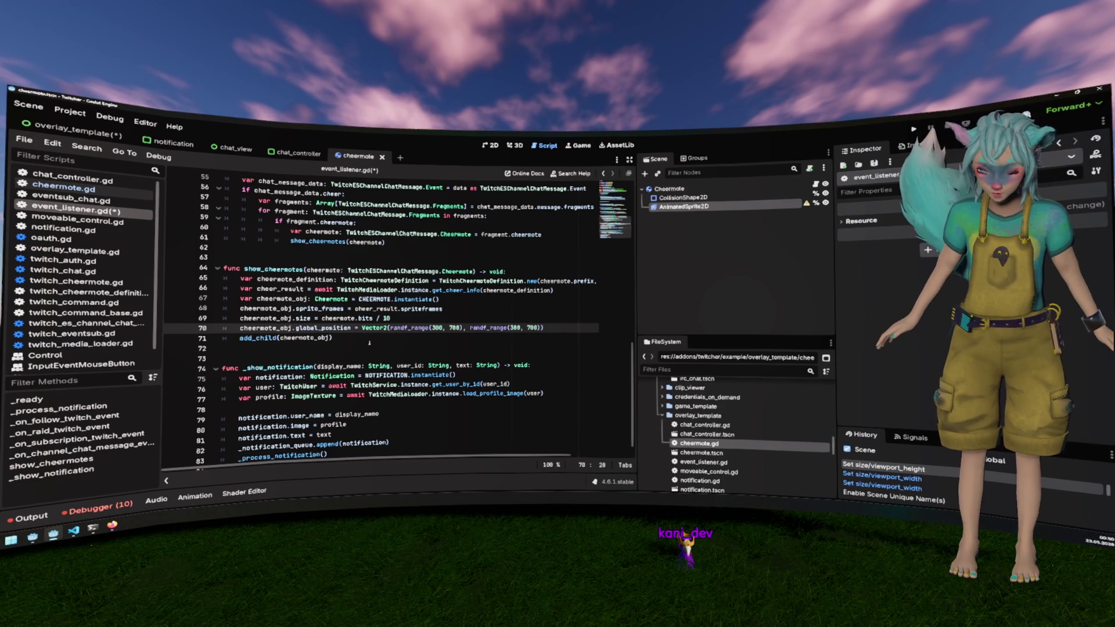
key(ctrl+s)
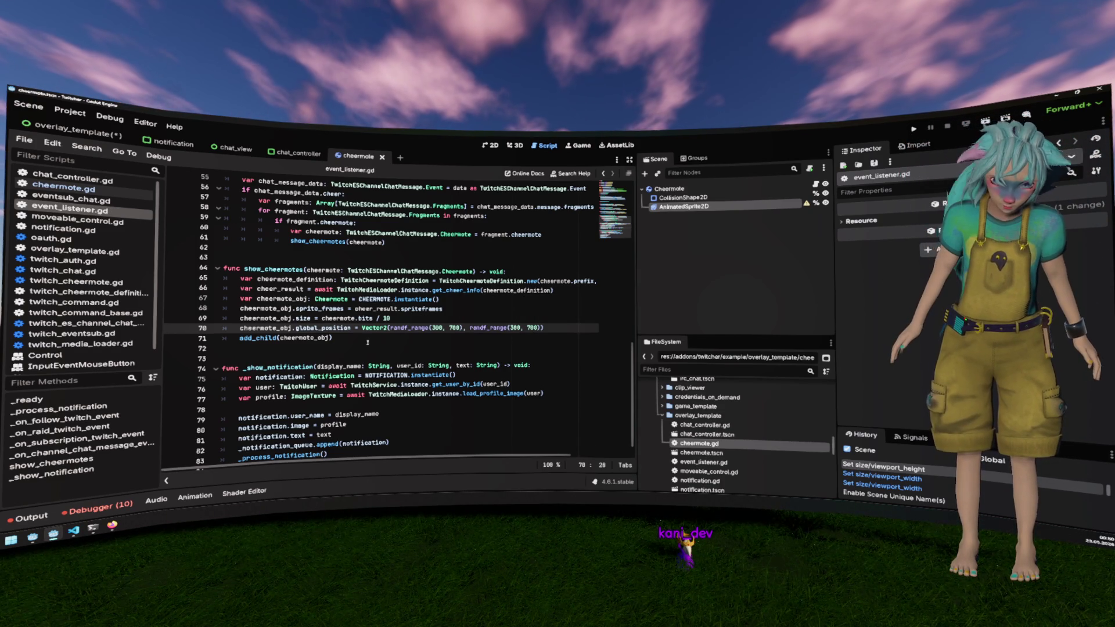
Review the show_cheermotes code on lines 59–71 and return to the overlay template scene.
click(367, 341)
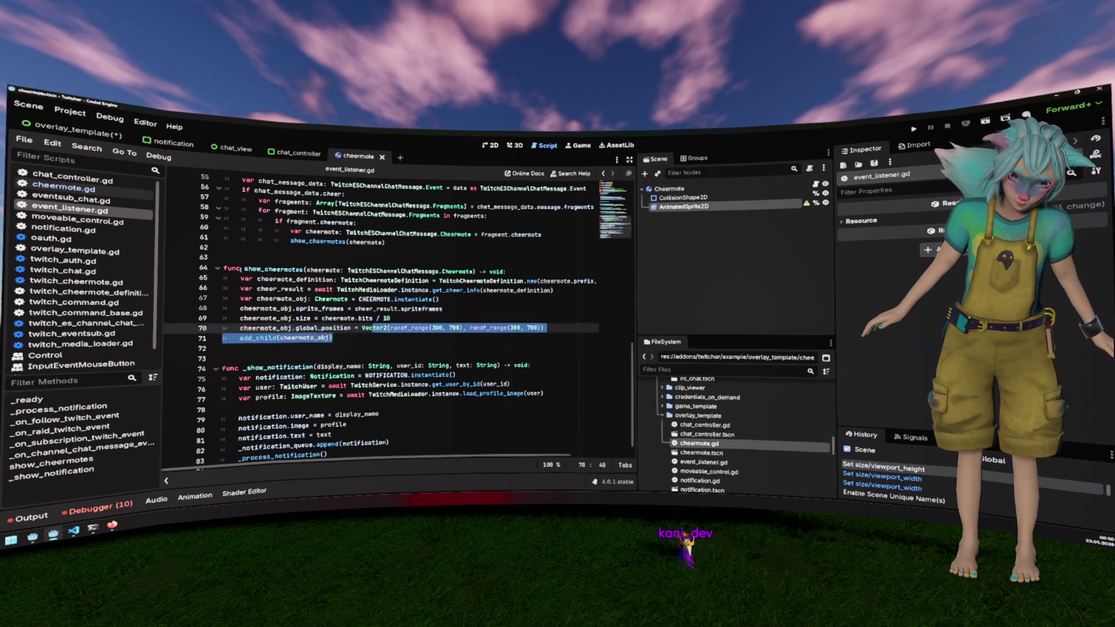
key(shift+Up)
key(shift+Up)
key(shift+Up)
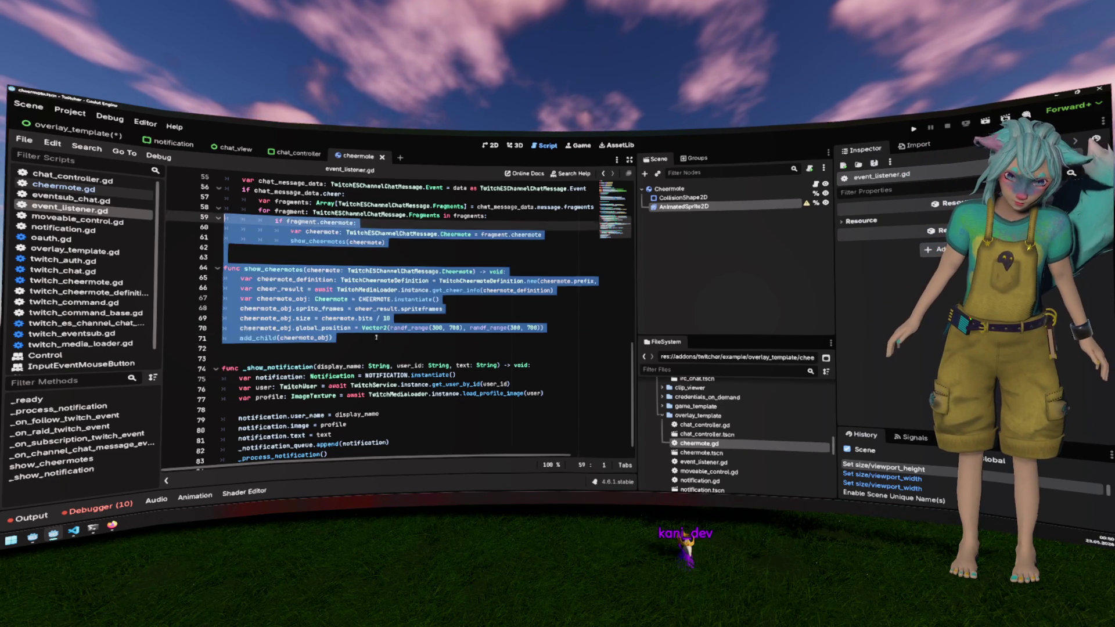
click(372, 299)
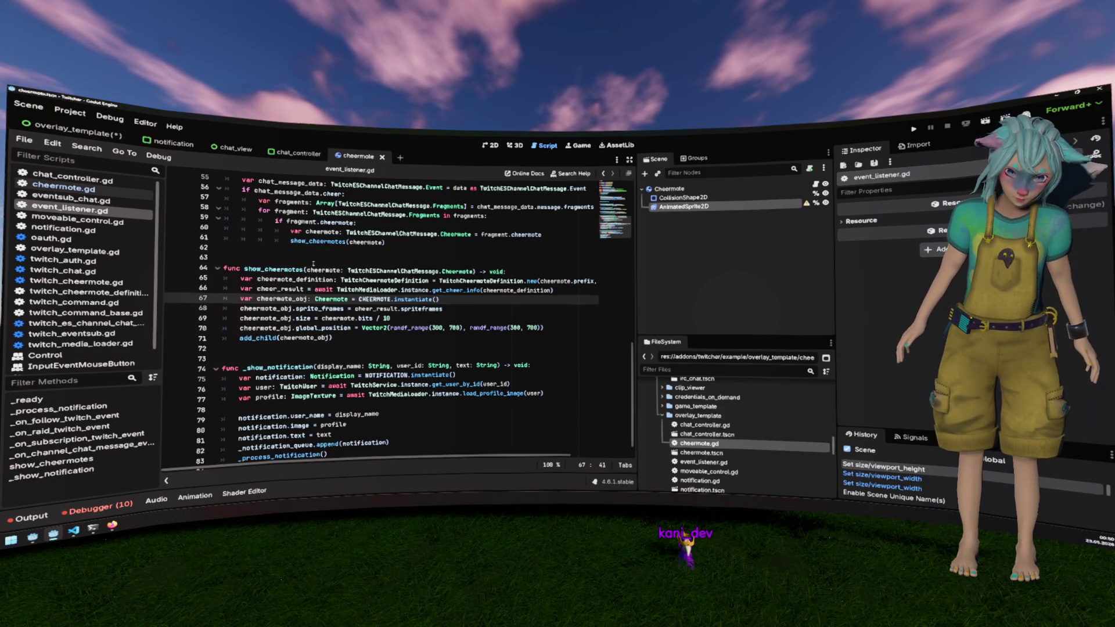
key(ctrl+Tab)
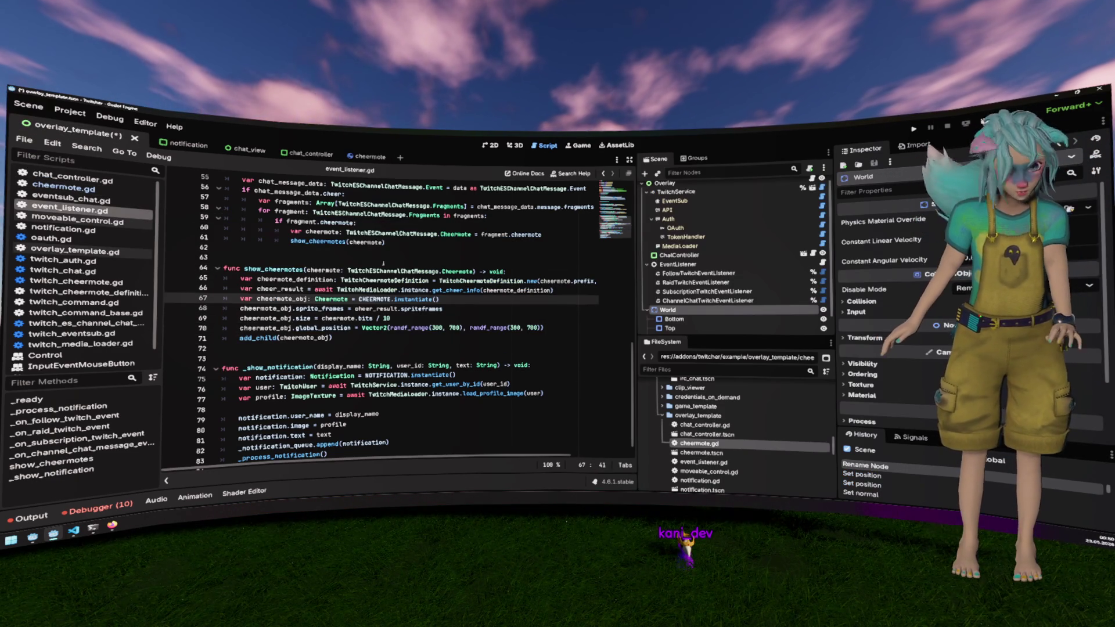
Save the overlay template scene, check the line 70 random position expression, and run the project.
click(383, 258)
key(ctrl+s)
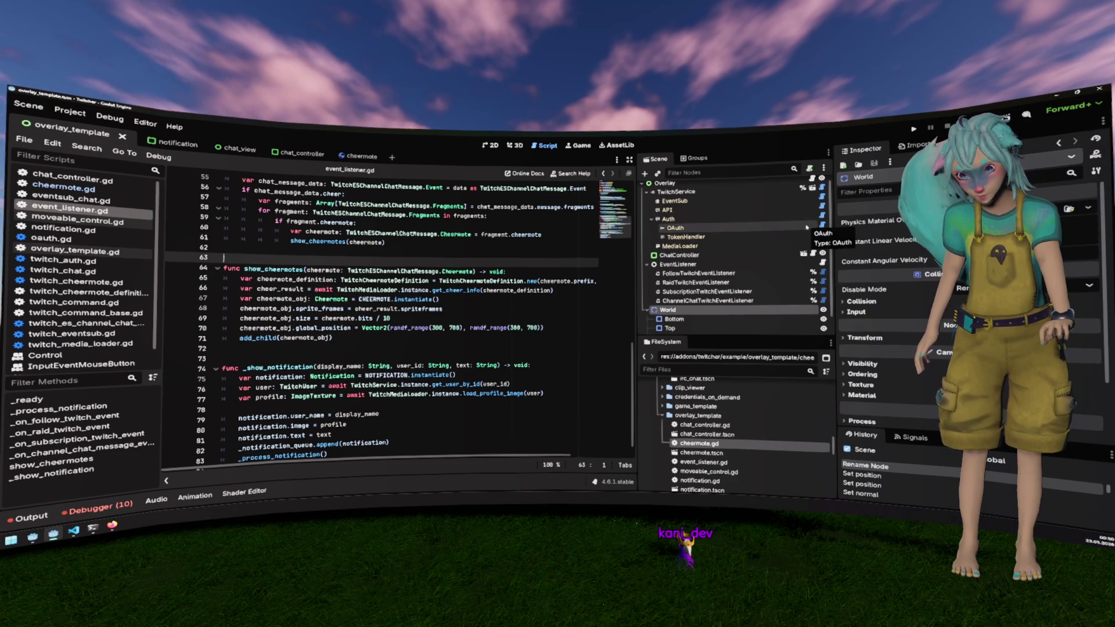
scroll(731, 248, down, 1)
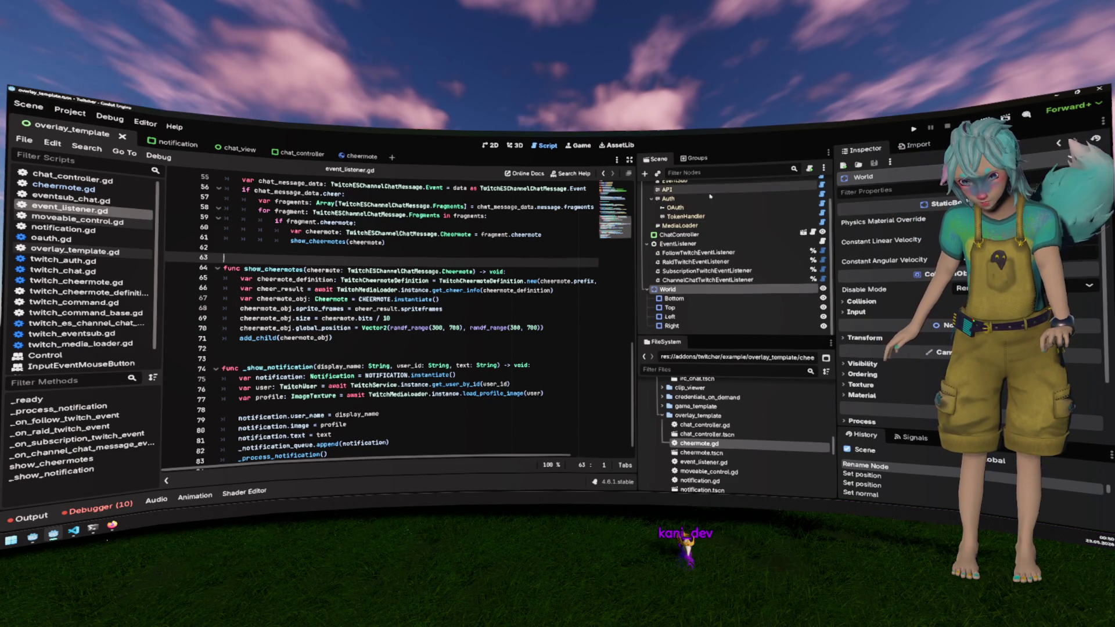
drag(381, 328, 554, 324)
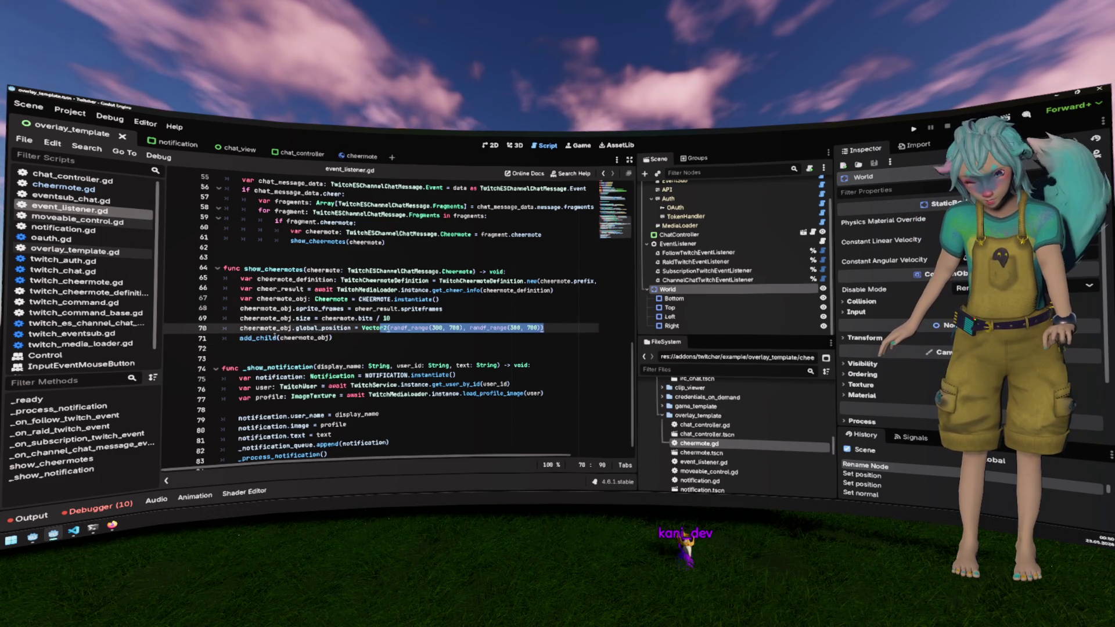
scroll(718, 205, up, 1)
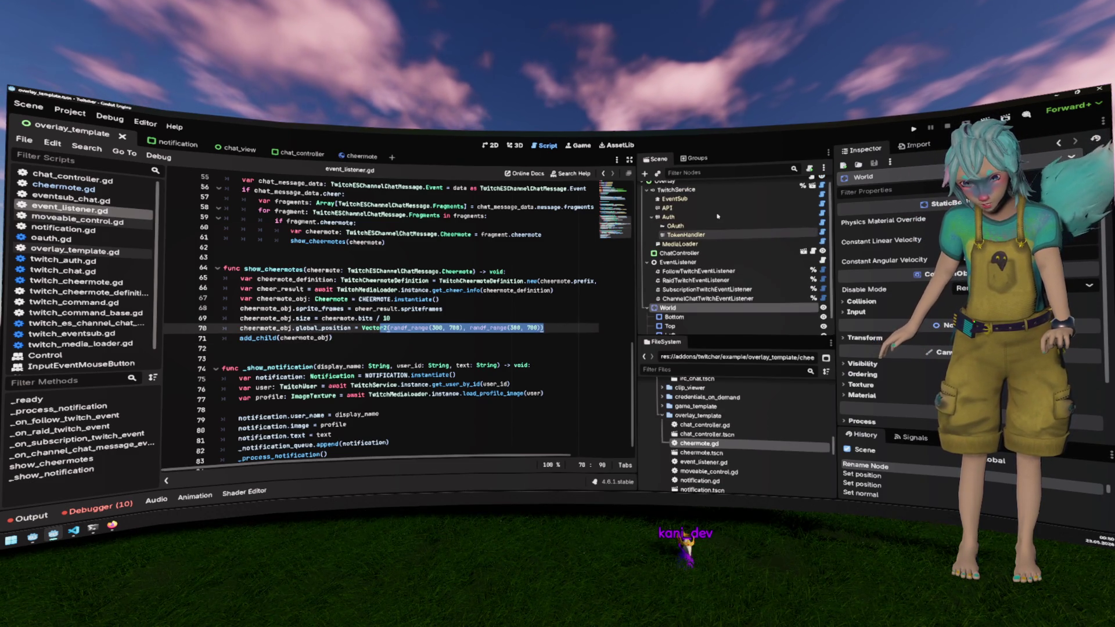
scroll(718, 216, up, 1)
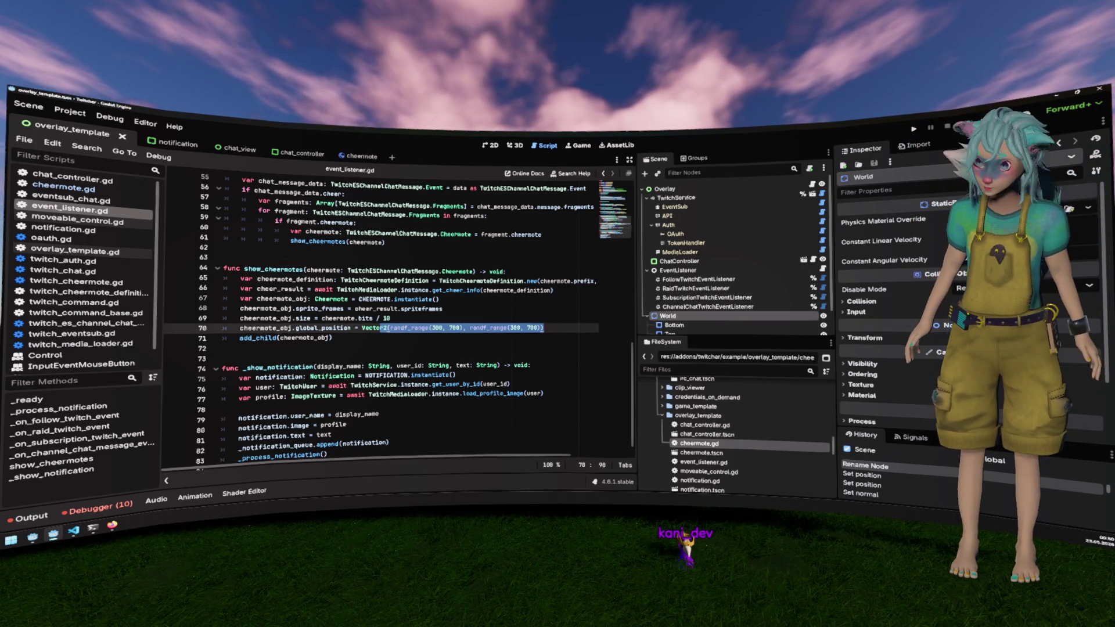
key(F5)
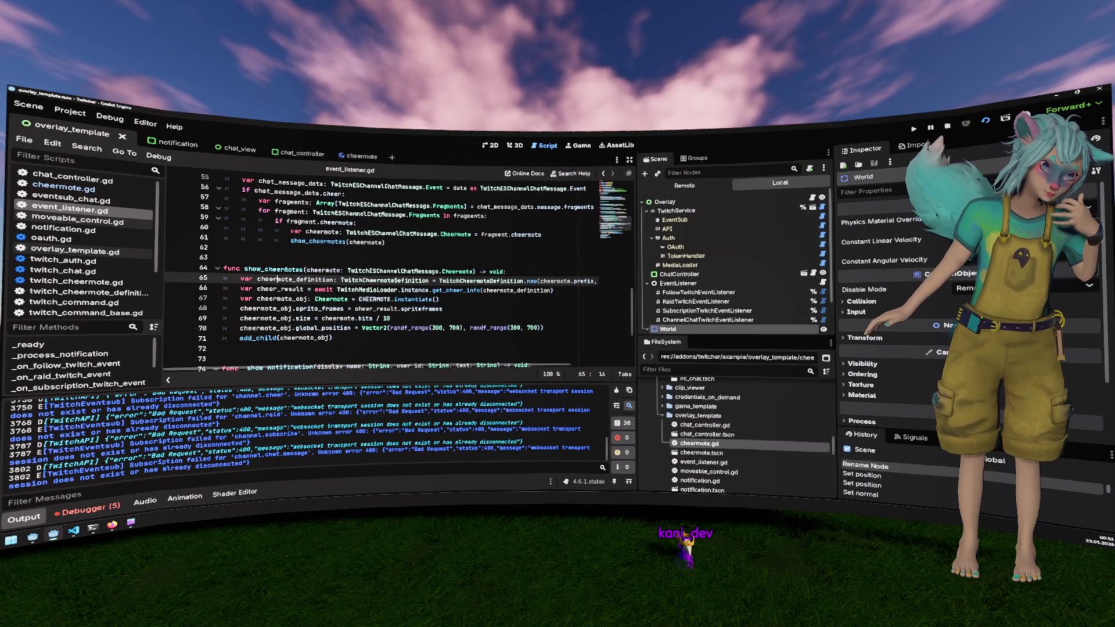
Check where show_cheermotes is used and the EventSub log, then bring the Twitch terminal forward.
double_click(273, 270)
mouse_move(397, 290)
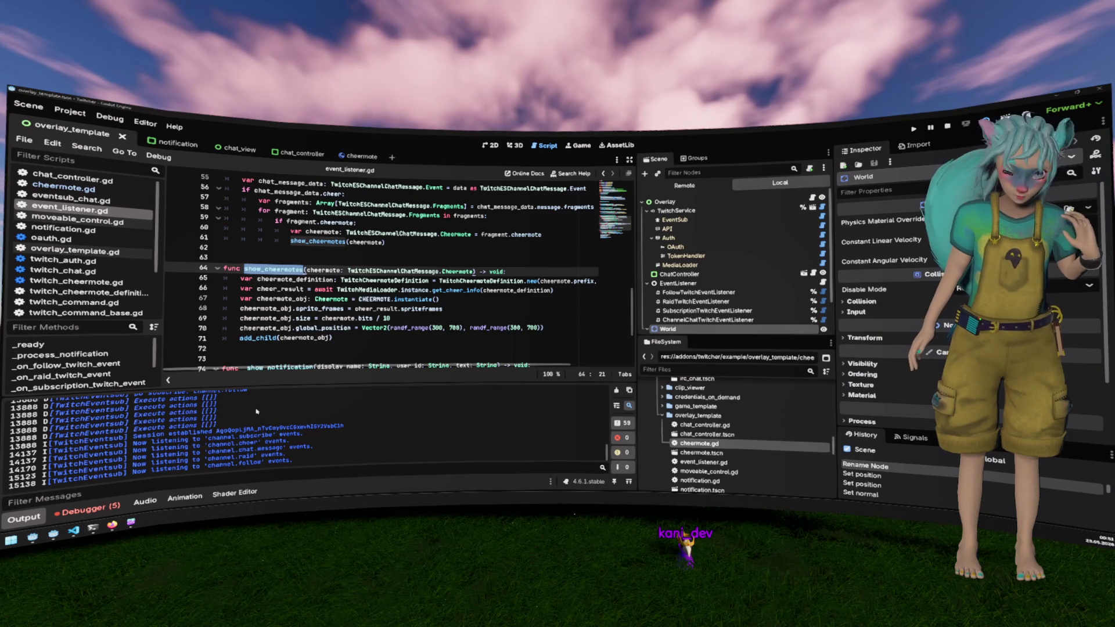
key(alt+Tab)
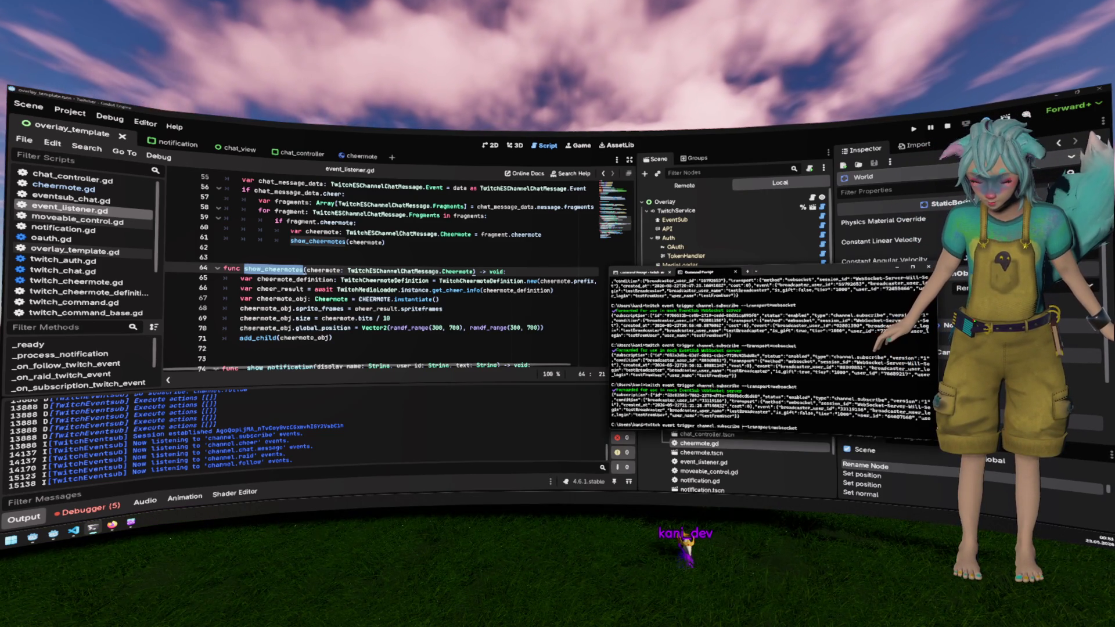
Run 'twitch event trigger channel.cheer --transport=websocket' and return to the Godot editor.
key(BackSpace)
key(BackSpace)
key(BackSpace)
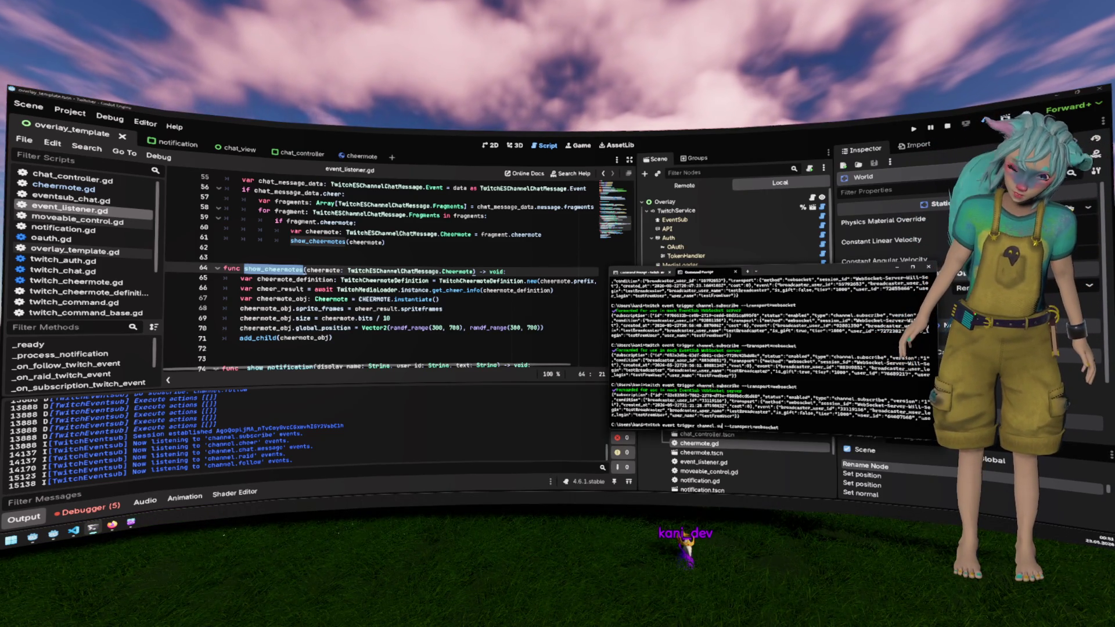
text(chee)
text(r)
key(Return)
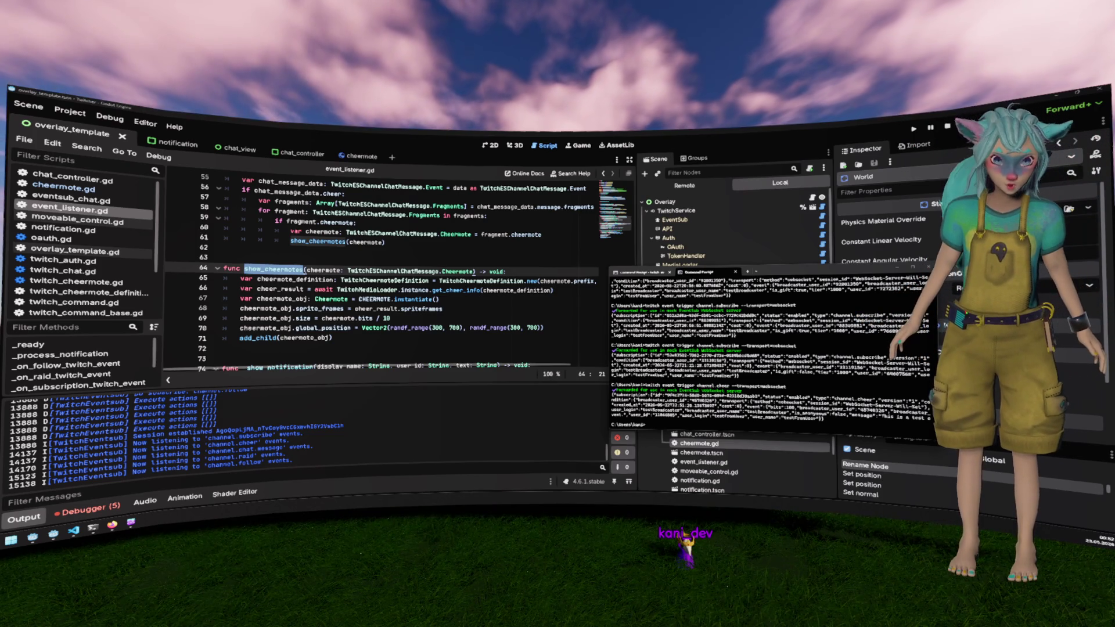
click(357, 280)
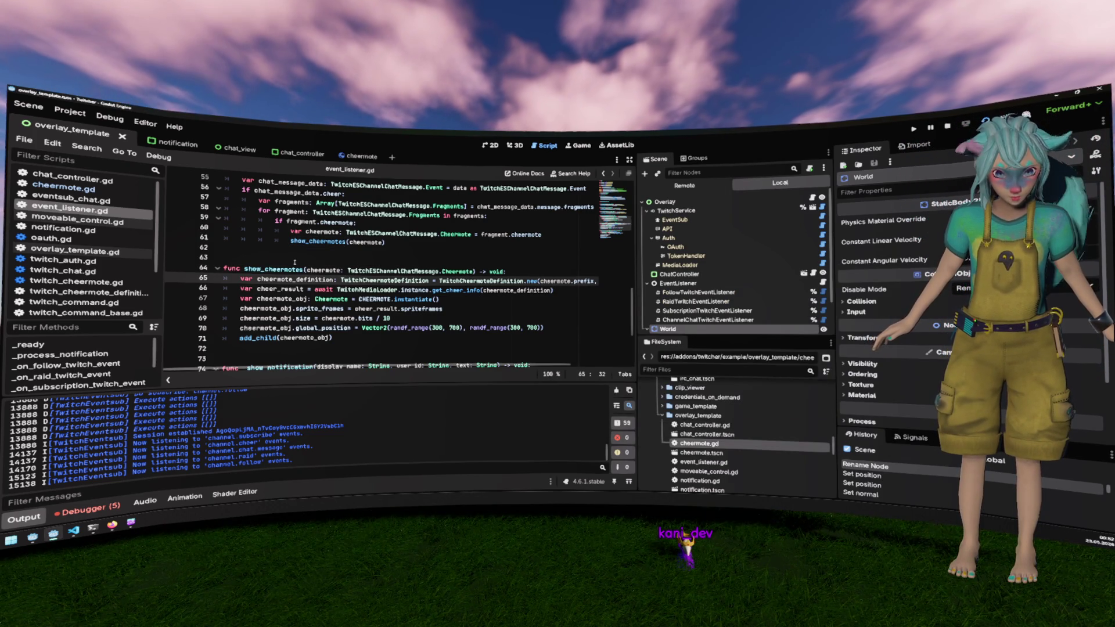
Add a show_cheermotes(cheermote) call at the end of the _ready function.
double_click(278, 269)
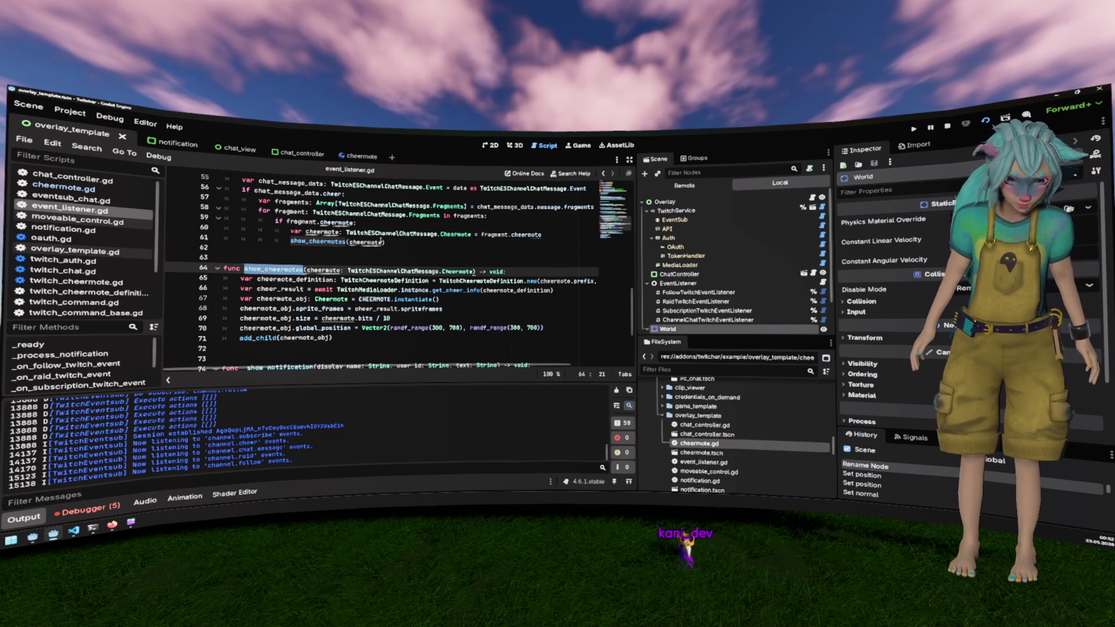
scroll(380, 241, up, 10)
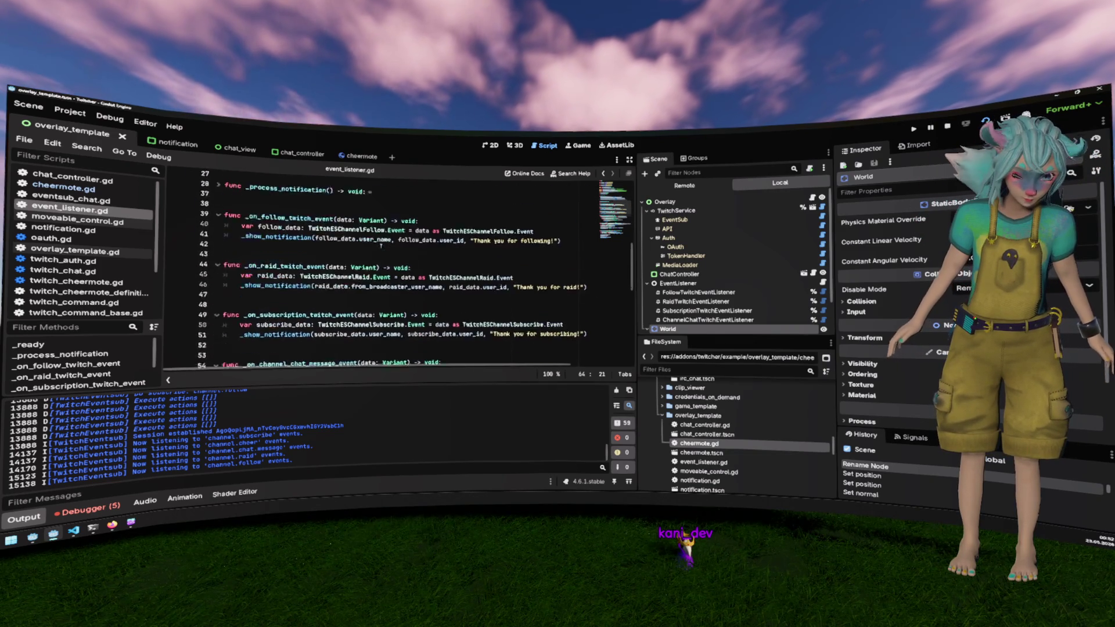
scroll(380, 243, up, 5)
click(587, 317)
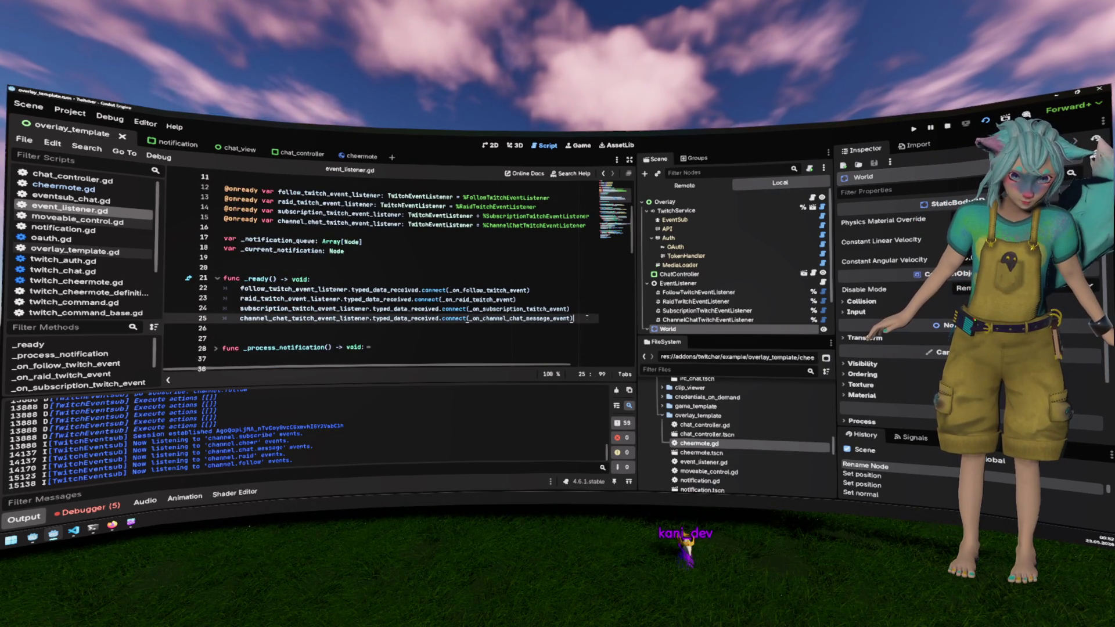
key(Return)
key(Return)
text(show_cheermotes()
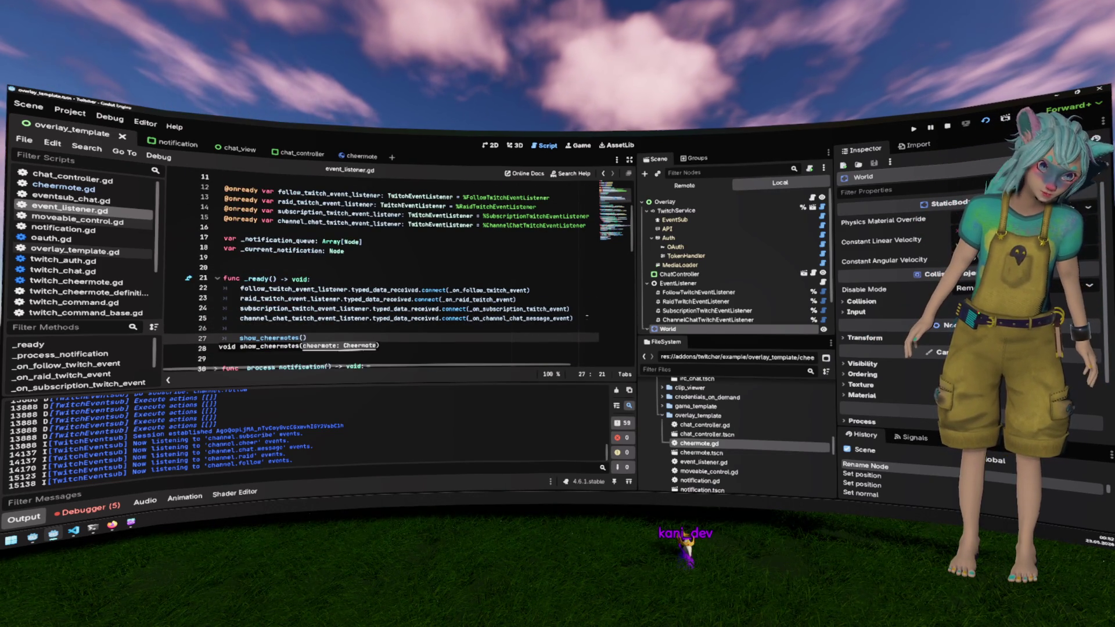
text(cheermote)
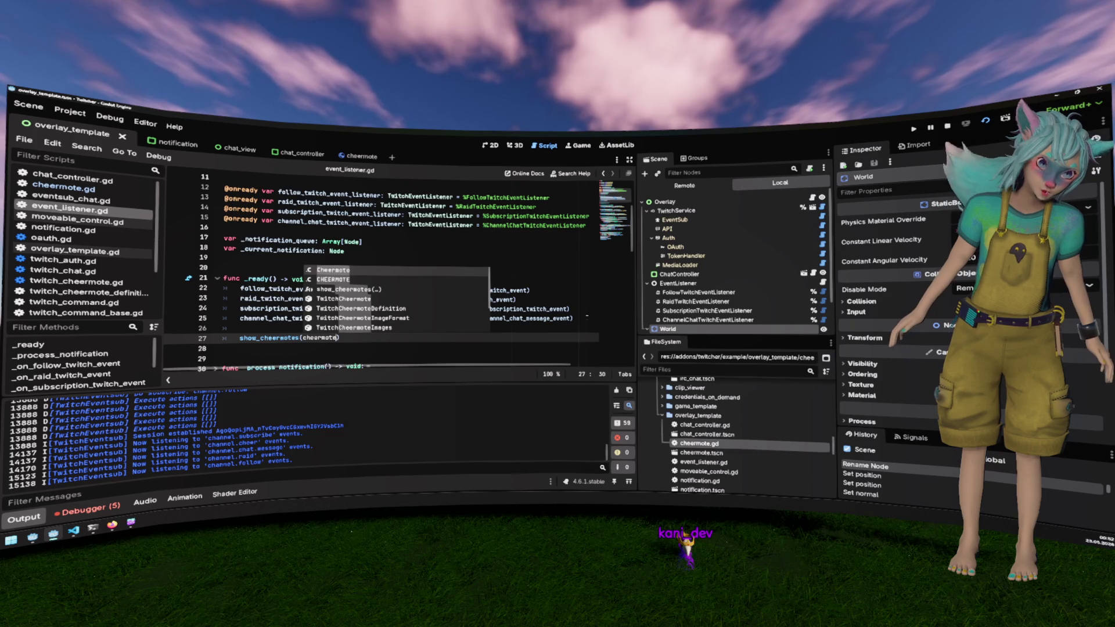
key(Escape)
text(te))
Declare var cheermote: Cheermote = Cheermote.new() above the show_cheermotes call.
key(ctrl+shift+Return)
text(var )
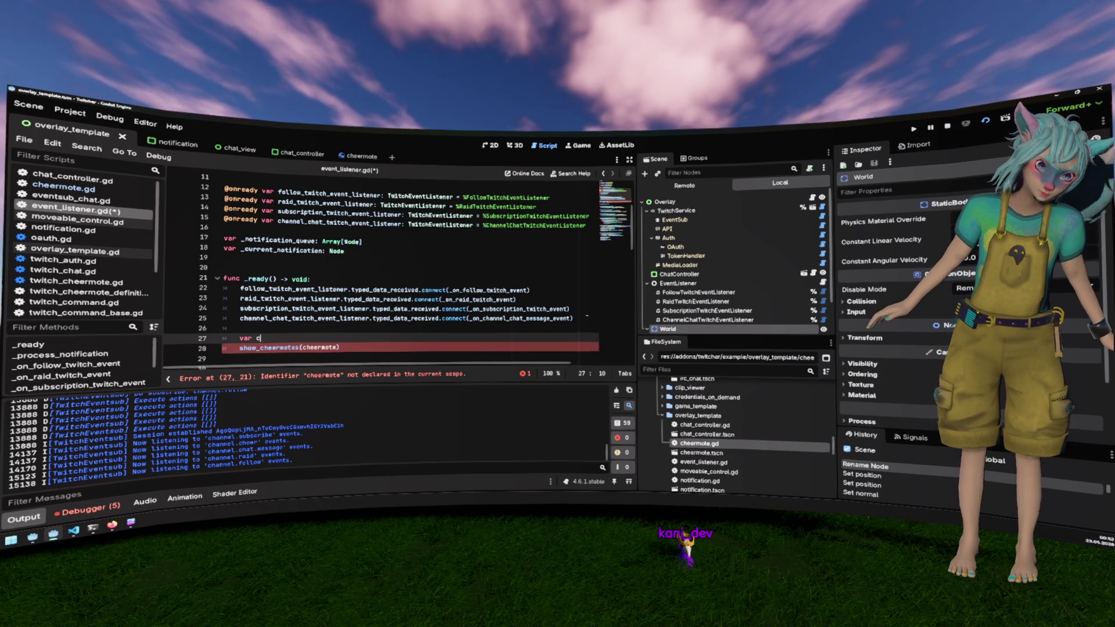
text(cheermote:)
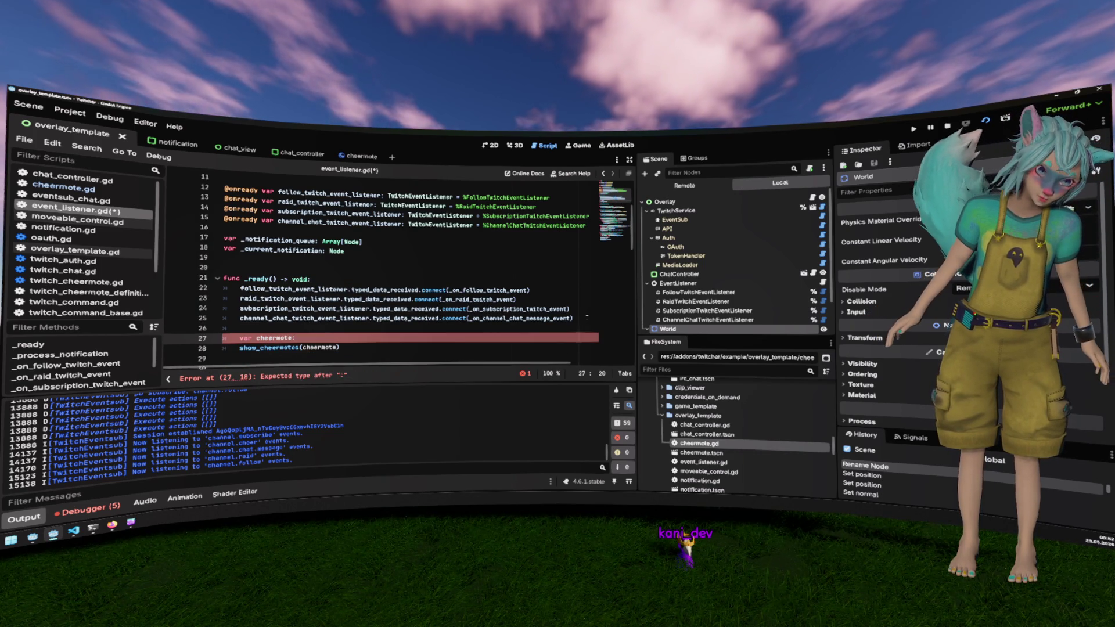
text( Cheermote = cheermote)
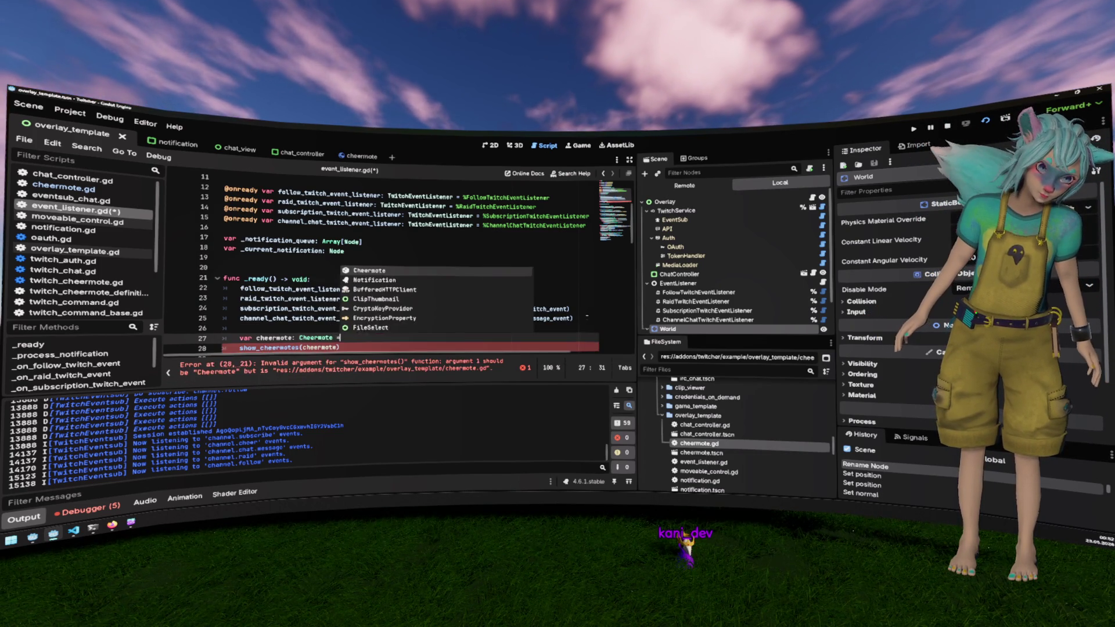
key(Down)
key(Down)
key(Down)
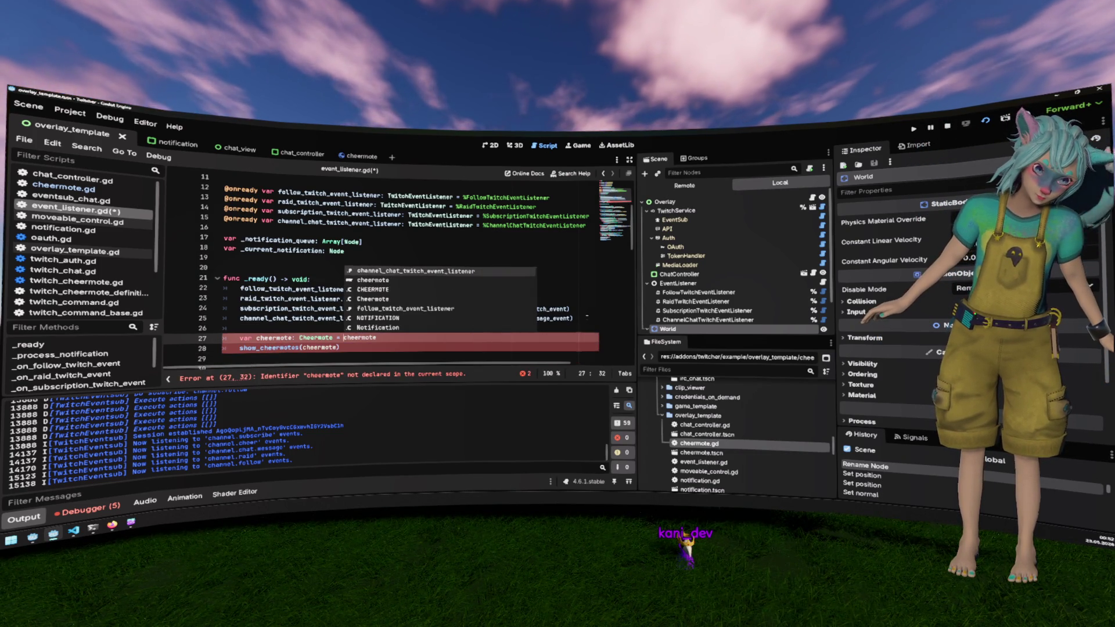
key(Return)
text(.new()
key(End)
key(Return)
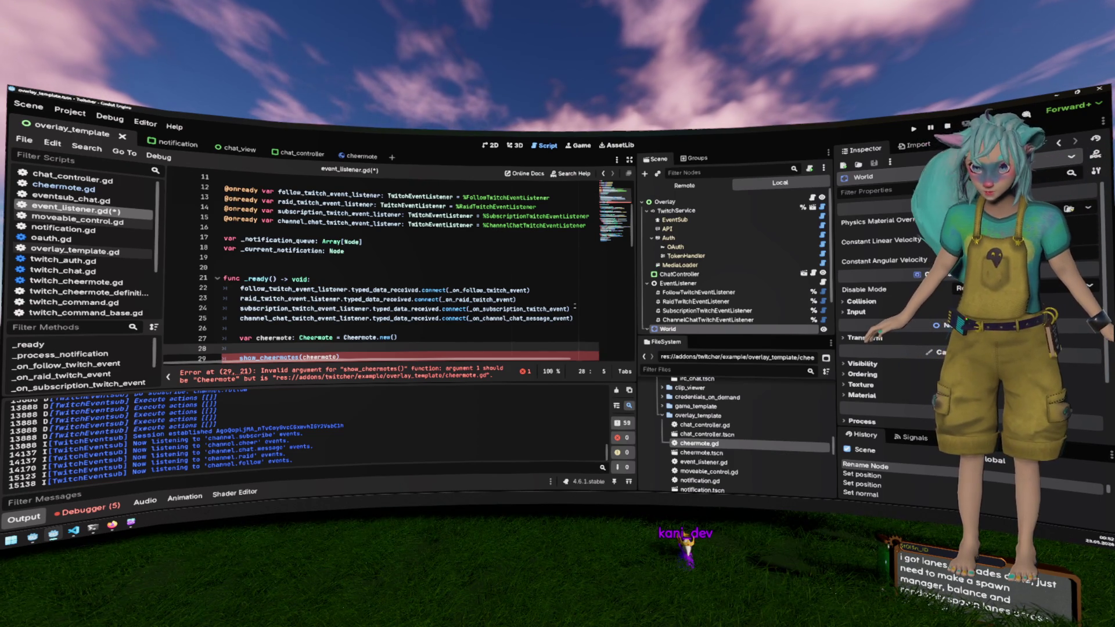
Change the declaration's type and constructor to TwitchESChannelChatMessage.Cheermote.
scroll(536, 268, down, 2)
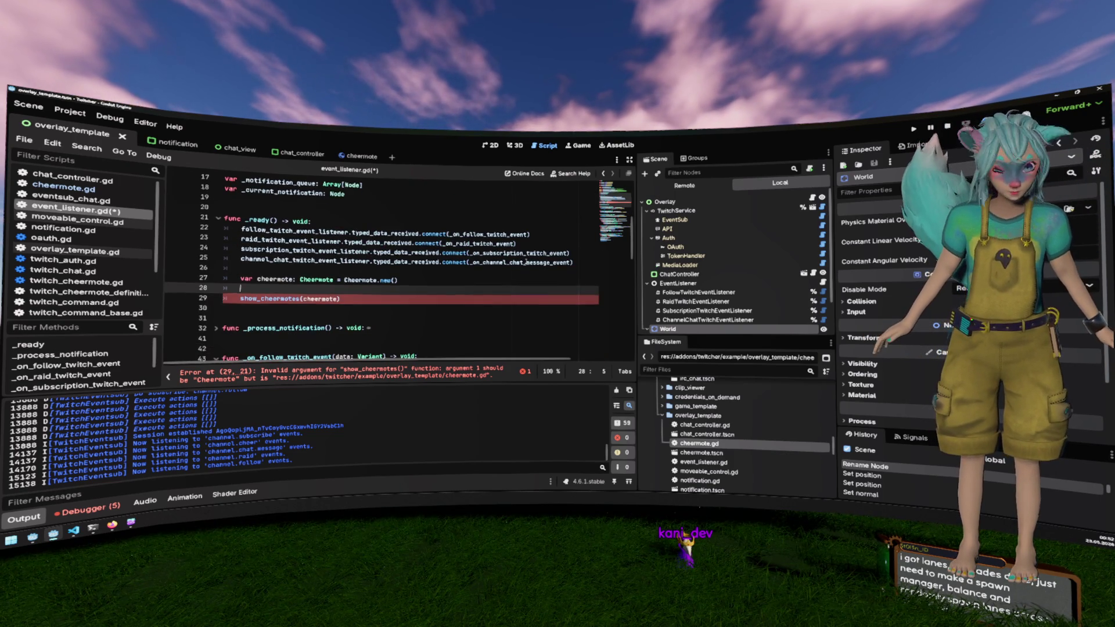
click(274, 277)
double_click(274, 279)
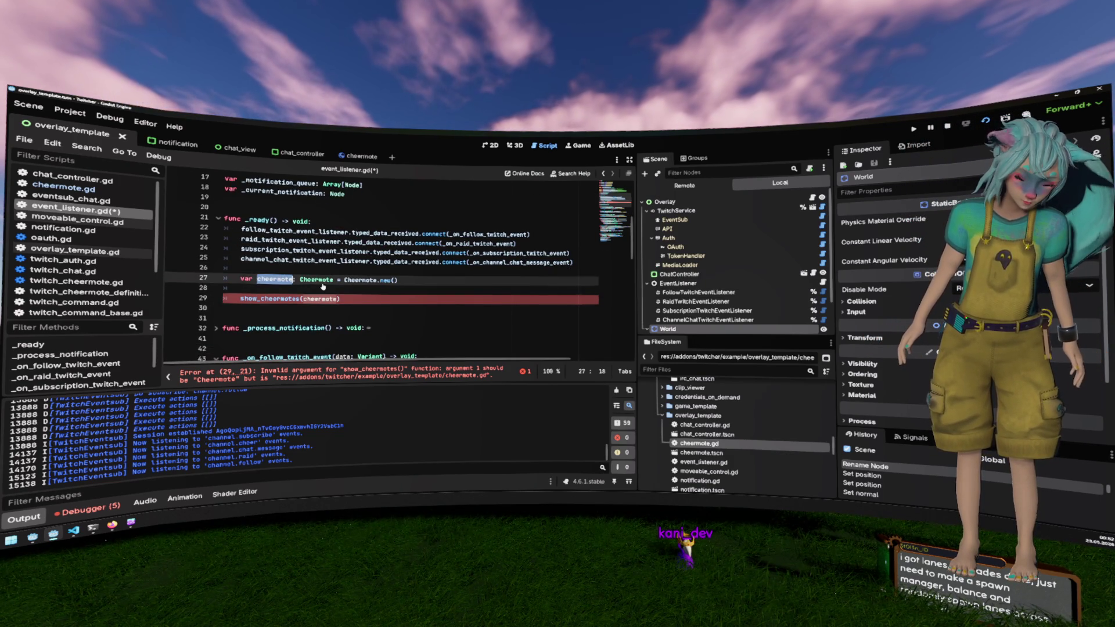
ctrl+click(276, 298)
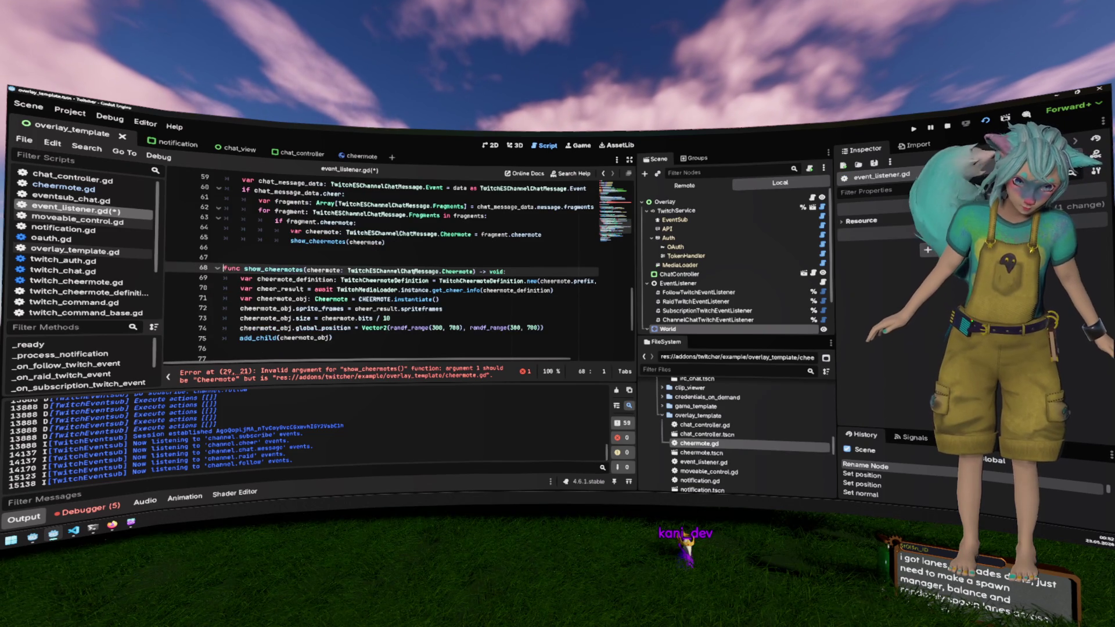
drag(347, 272, 472, 271)
key(ctrl+c)
key(alt+Left)
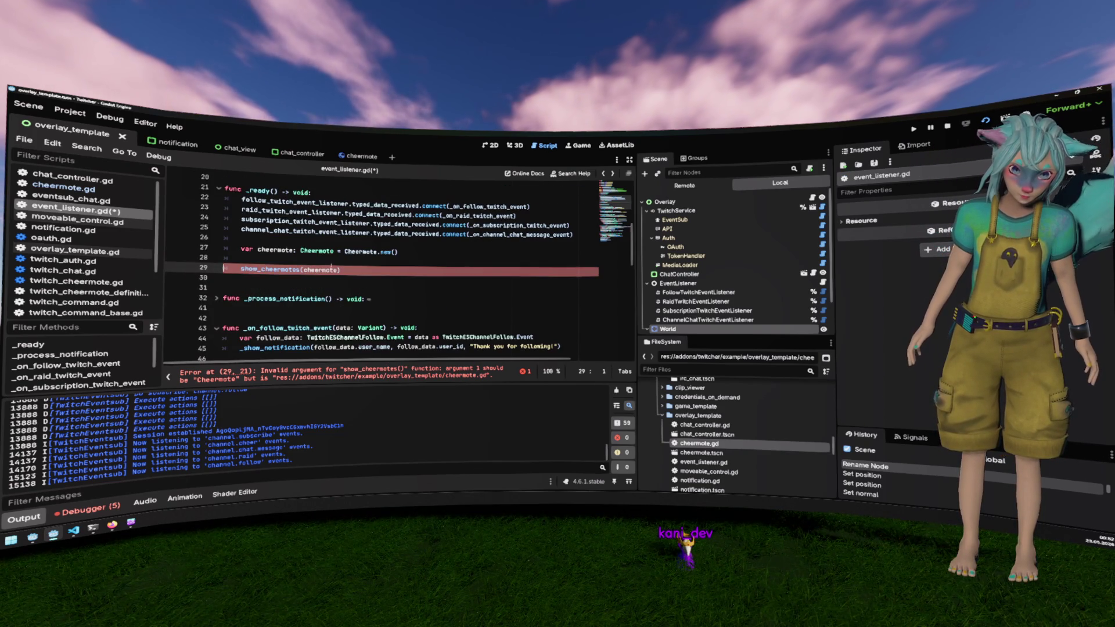
double_click(371, 251)
key(ctrl+v)
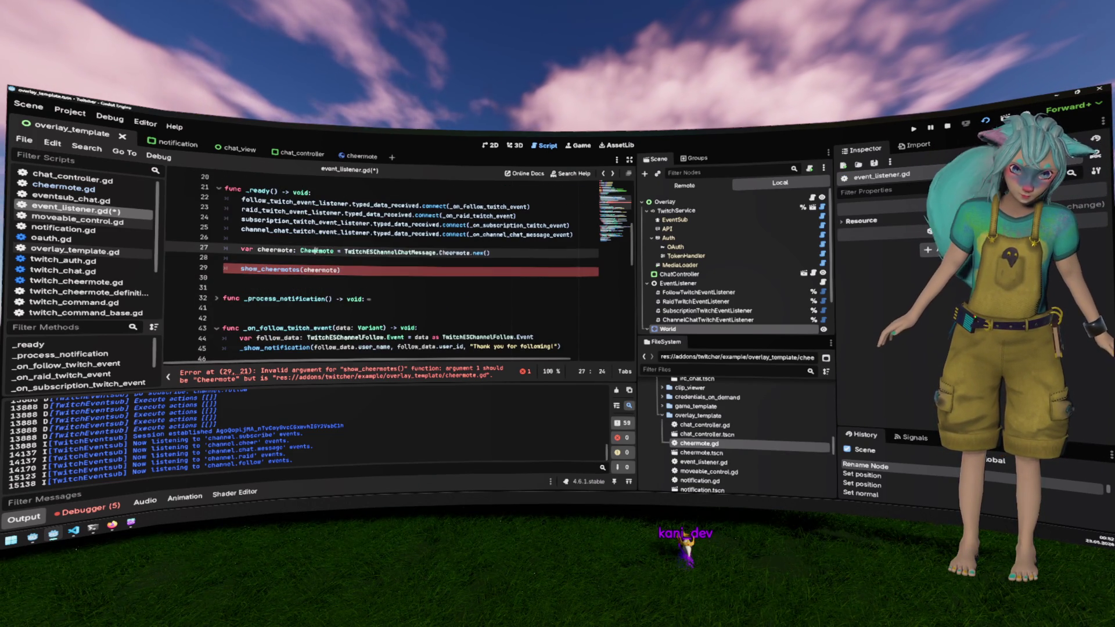
double_click(317, 251)
key(ctrl+v)
Set cheermote.bits = 100 and add cheermote.prefix = "" beneath it.
click(327, 259)
text(ch)
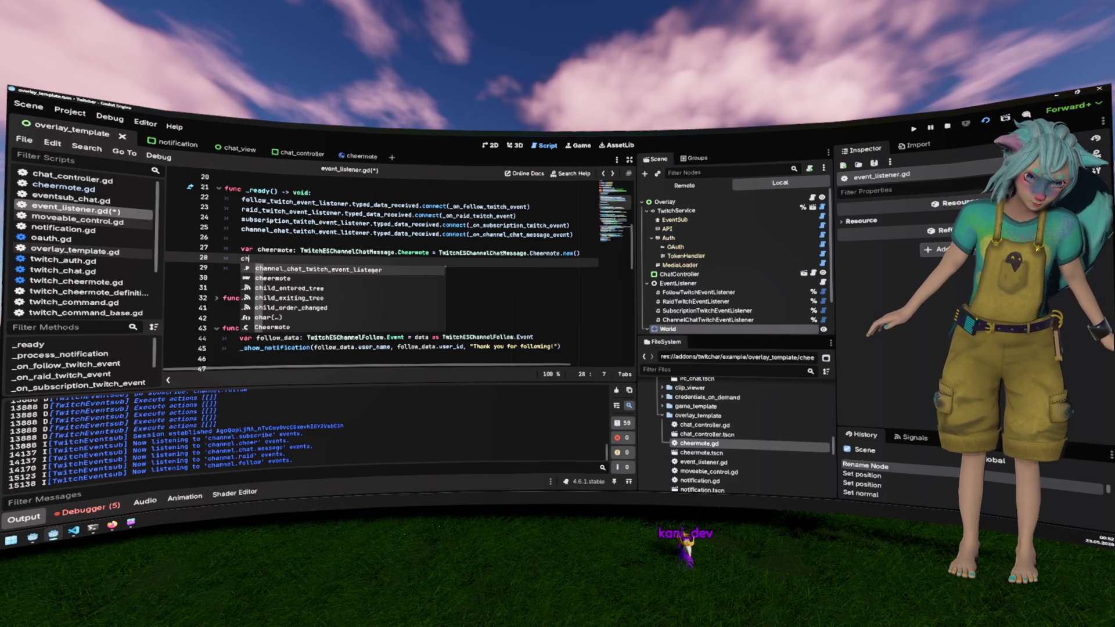
text(eermote.bits )
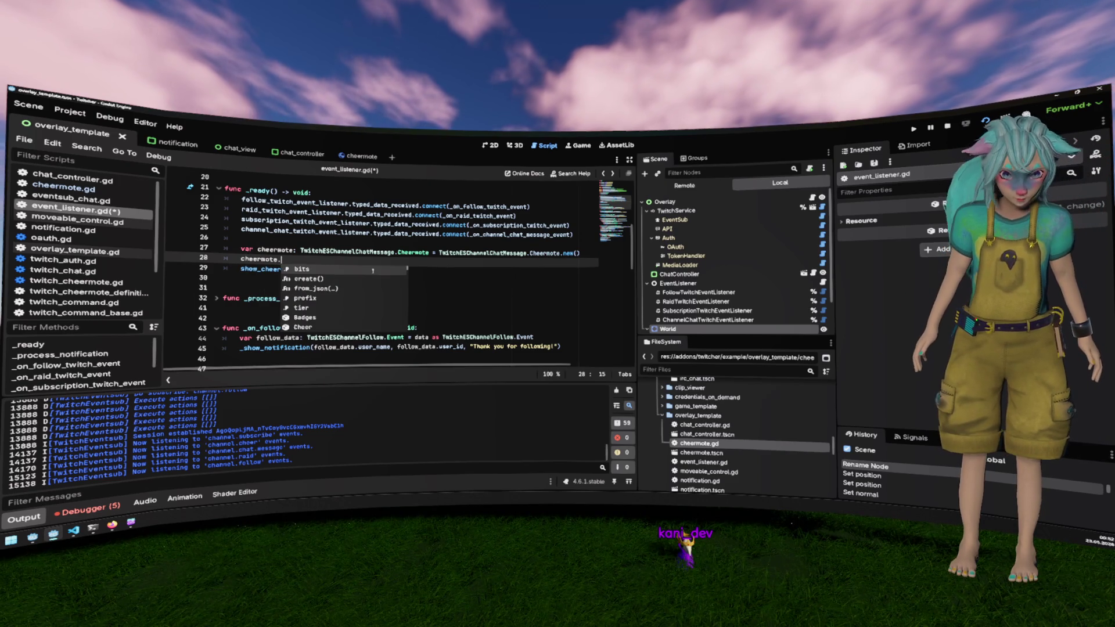
text(= 100)
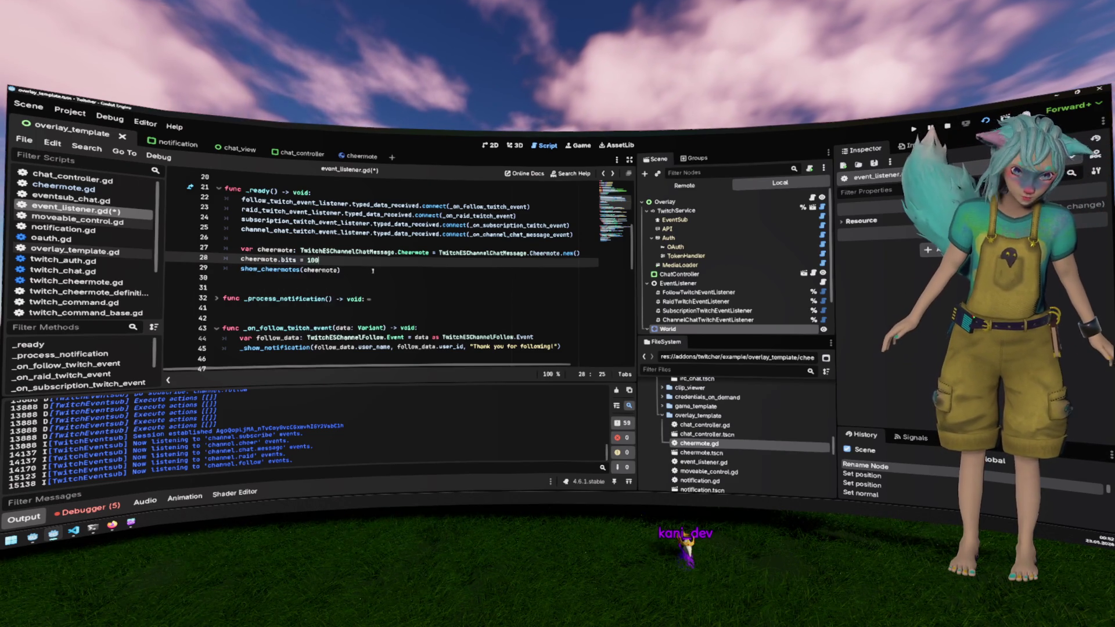
key(Return)
key(Up)
key(ctrl+shift+Right)
key(ctrl+shift+Right)
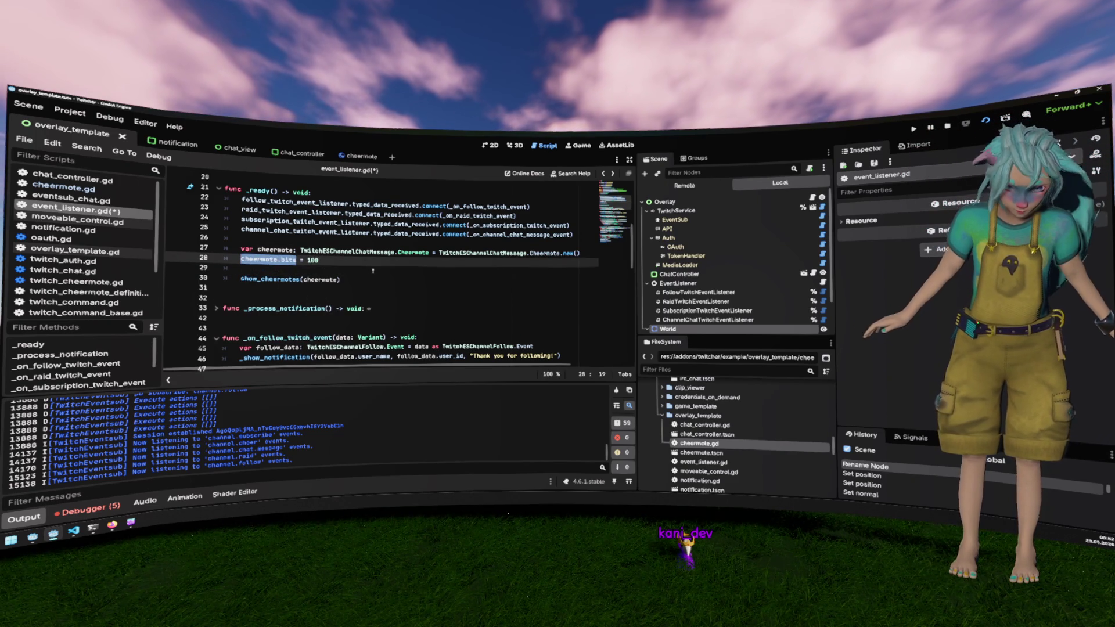
key(ctrl+c)
key(Down)
key(ctrl+v)
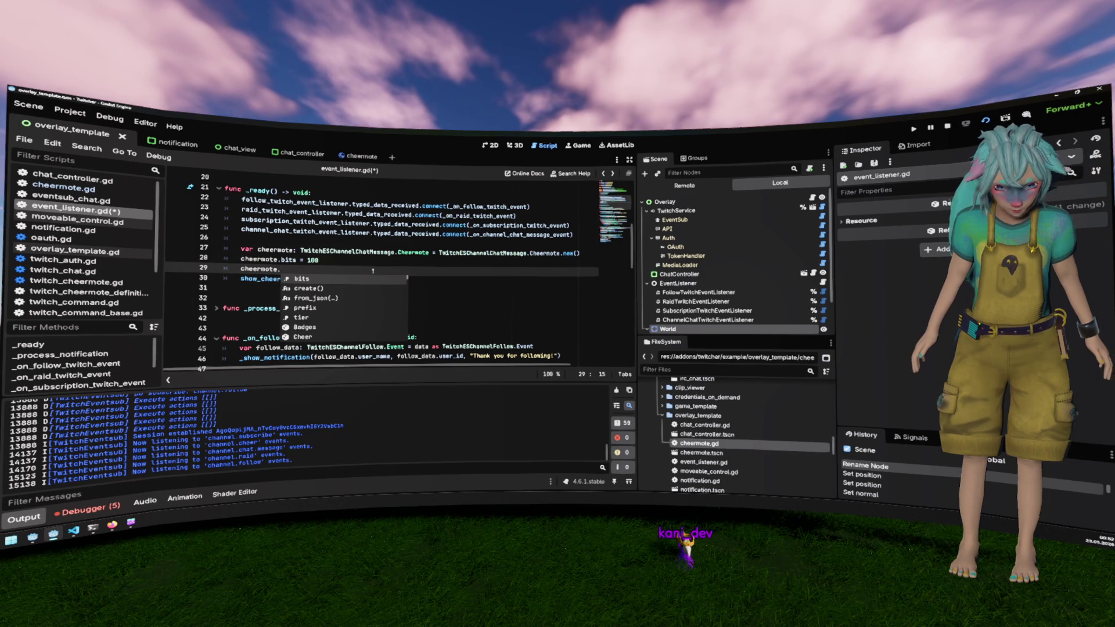
key(Down)
key(Down)
key(Down)
key(Return)
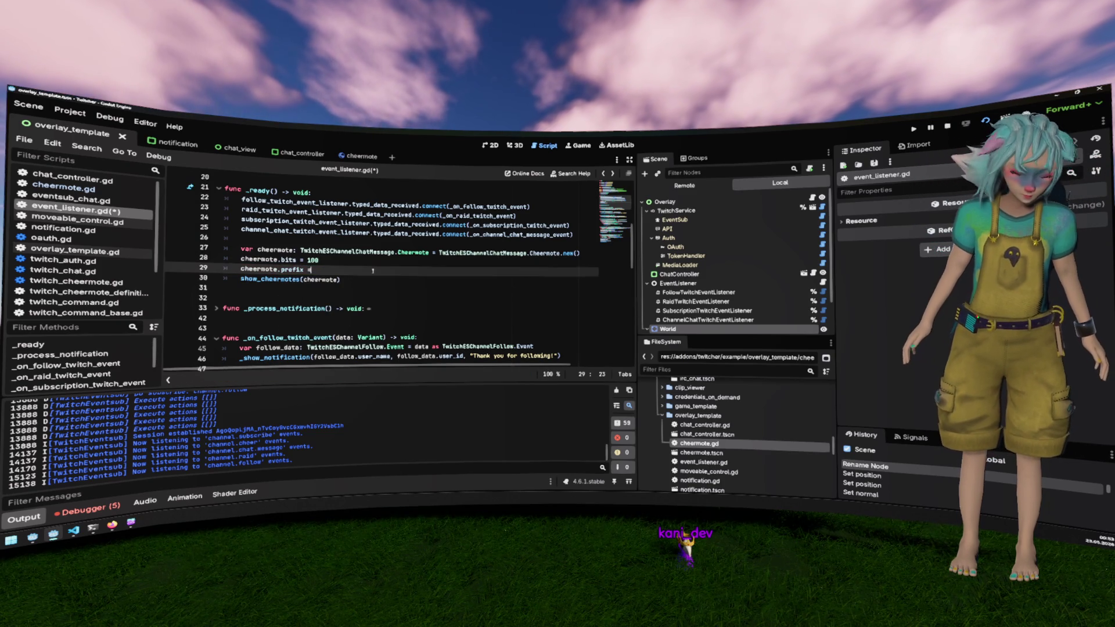
text(= ")
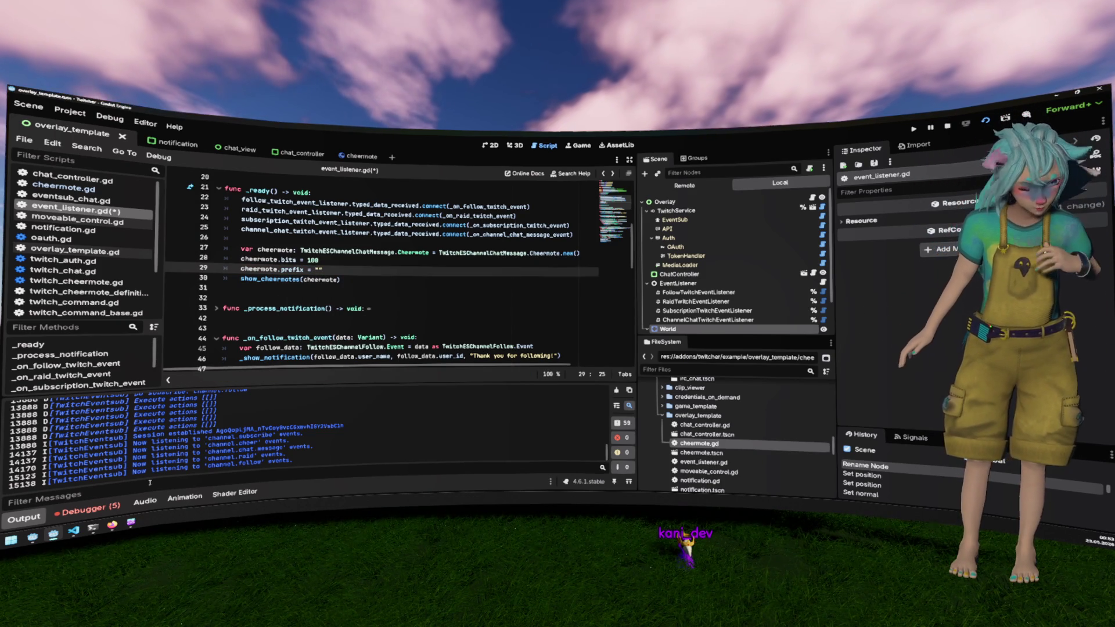
click(130, 522)
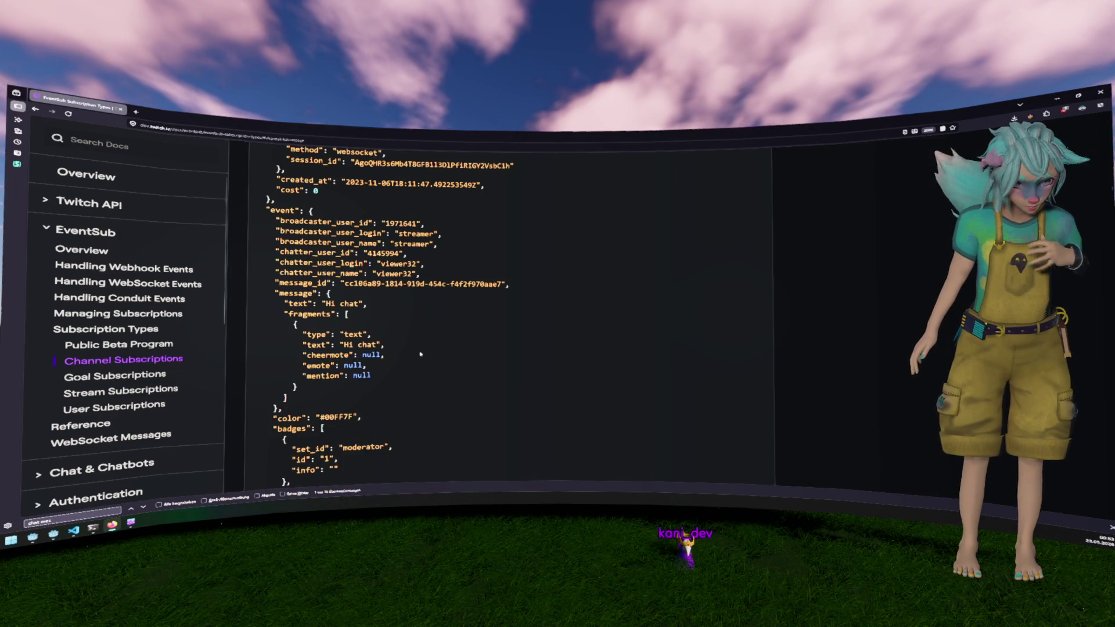
double_click(329, 356)
scroll(397, 360, down, 4)
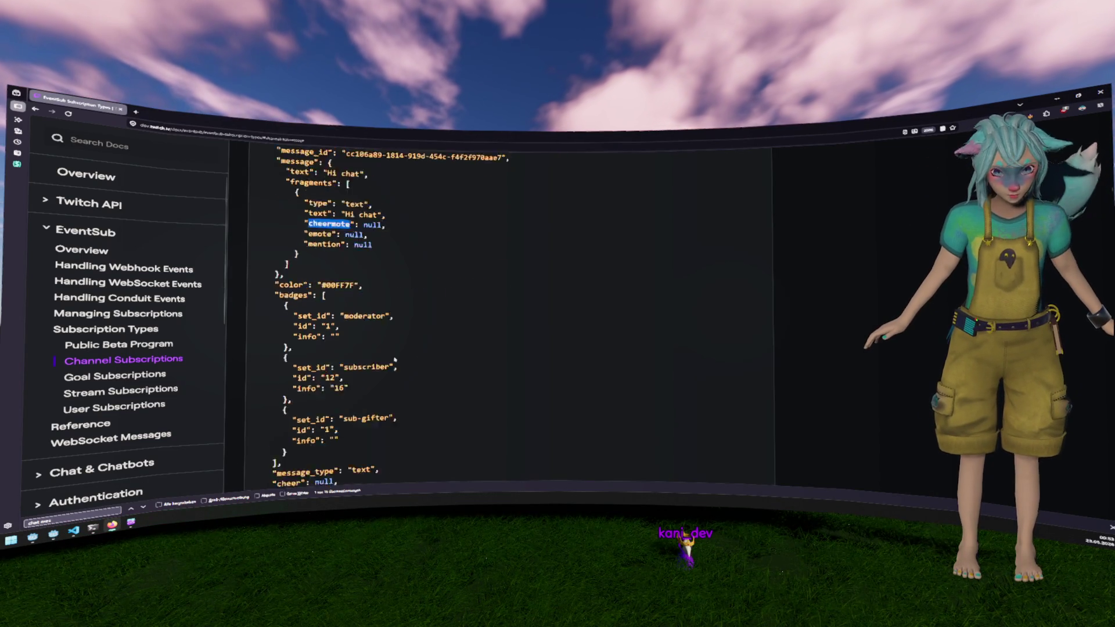
scroll(396, 360, up, 6)
key(ctrl+f)
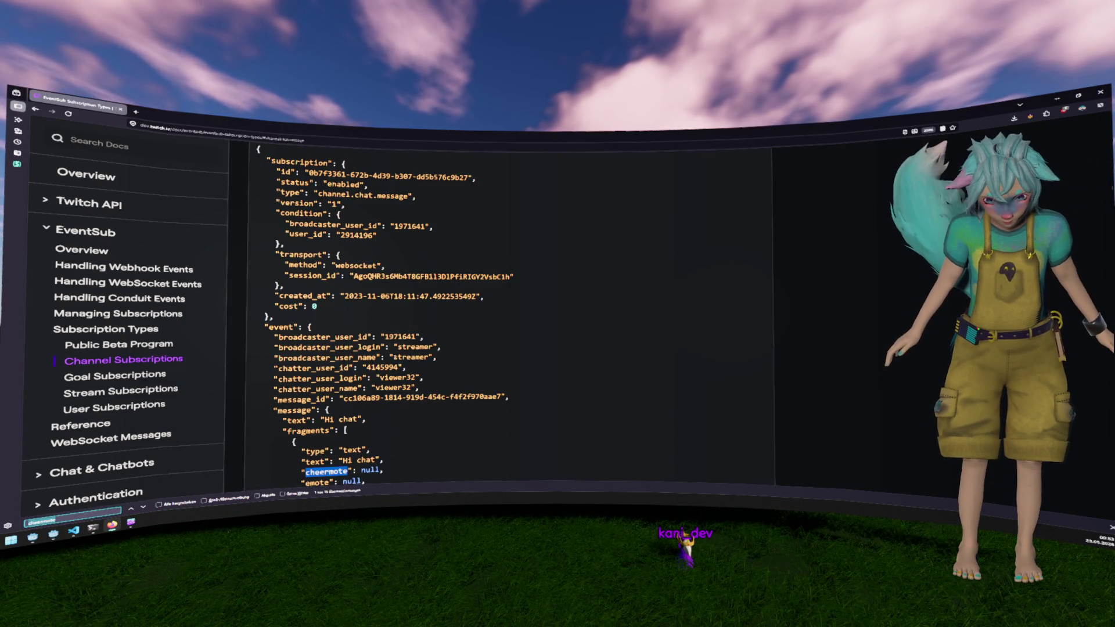
key(Return)
key(Return)
key(Return)
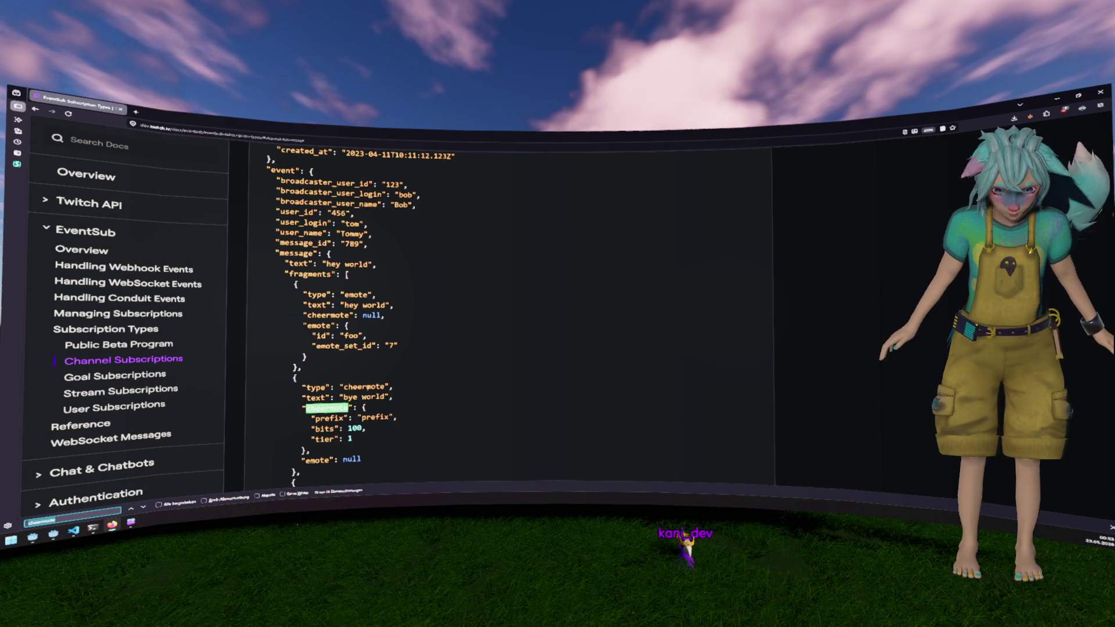
scroll(346, 398, down, 2)
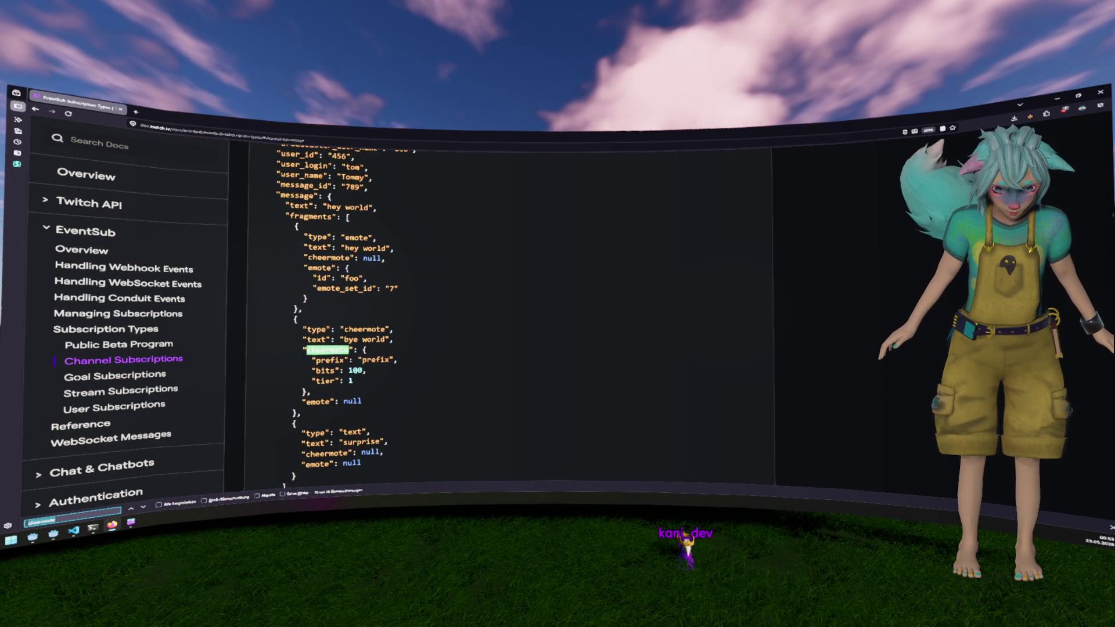
double_click(376, 360)
mouse_move(354, 380)
mouse_down()
mouse_move(279, 360)
mouse_move(284, 352)
mouse_up()
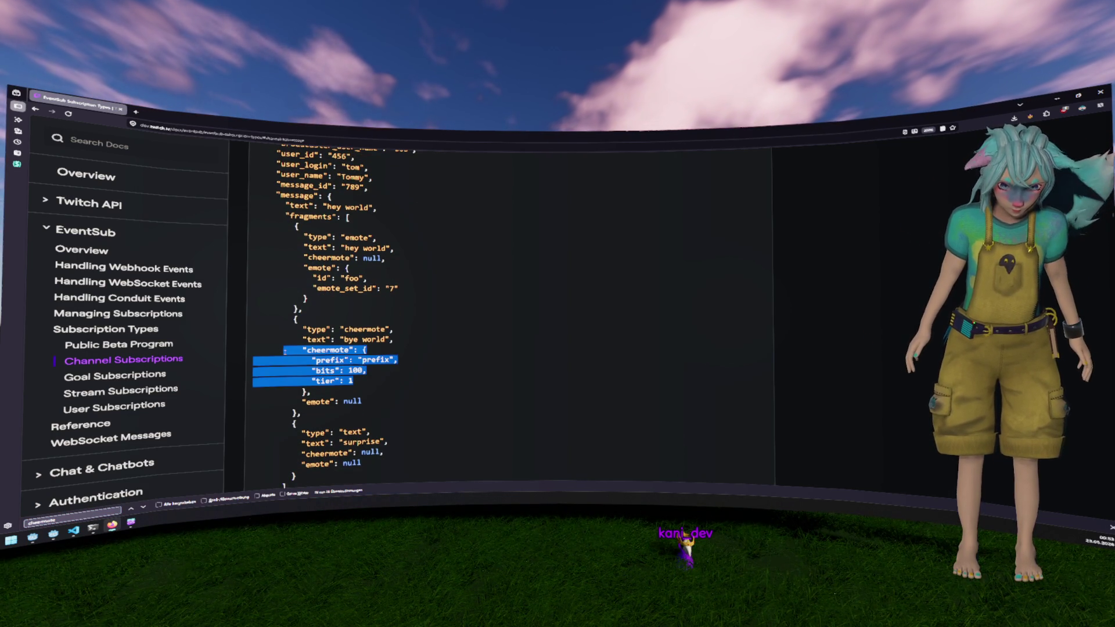
double_click(328, 350)
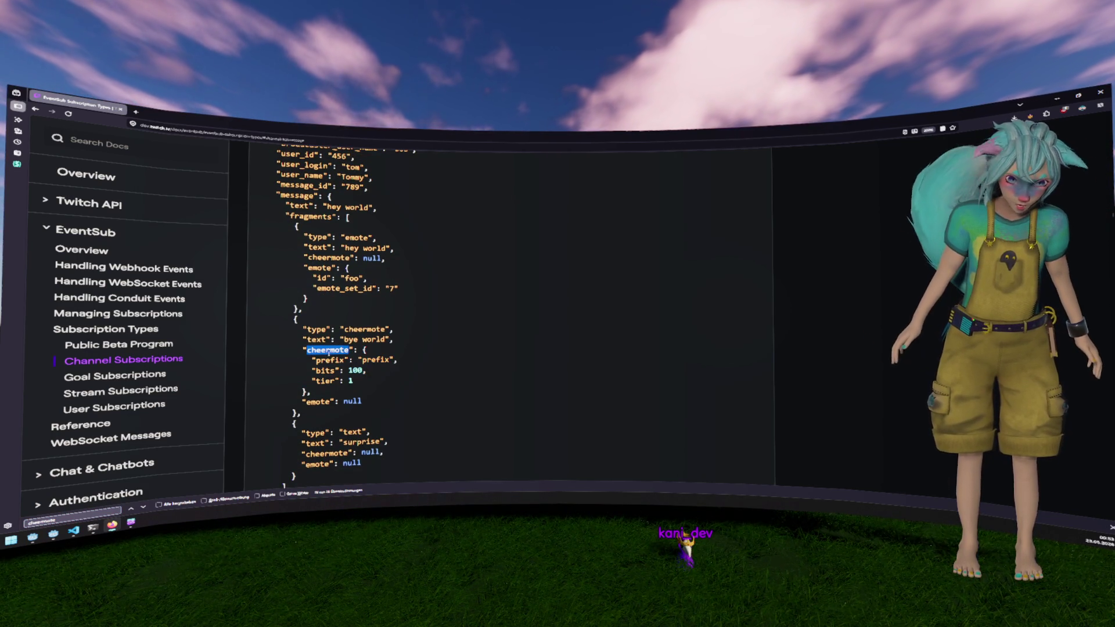
click(463, 361)
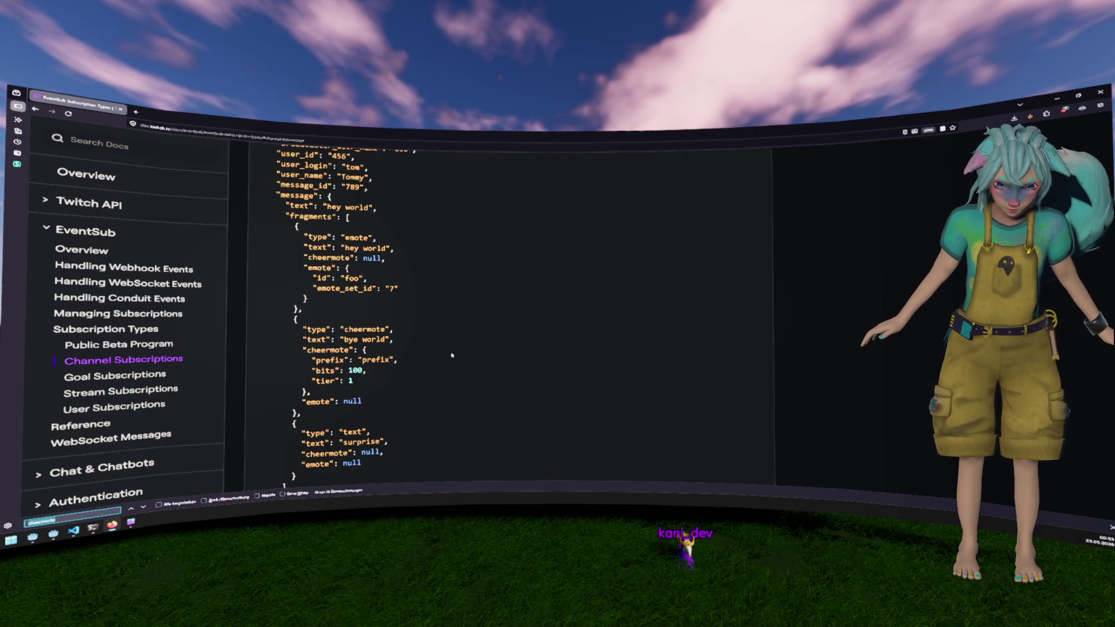
key(F3)
key(F3)
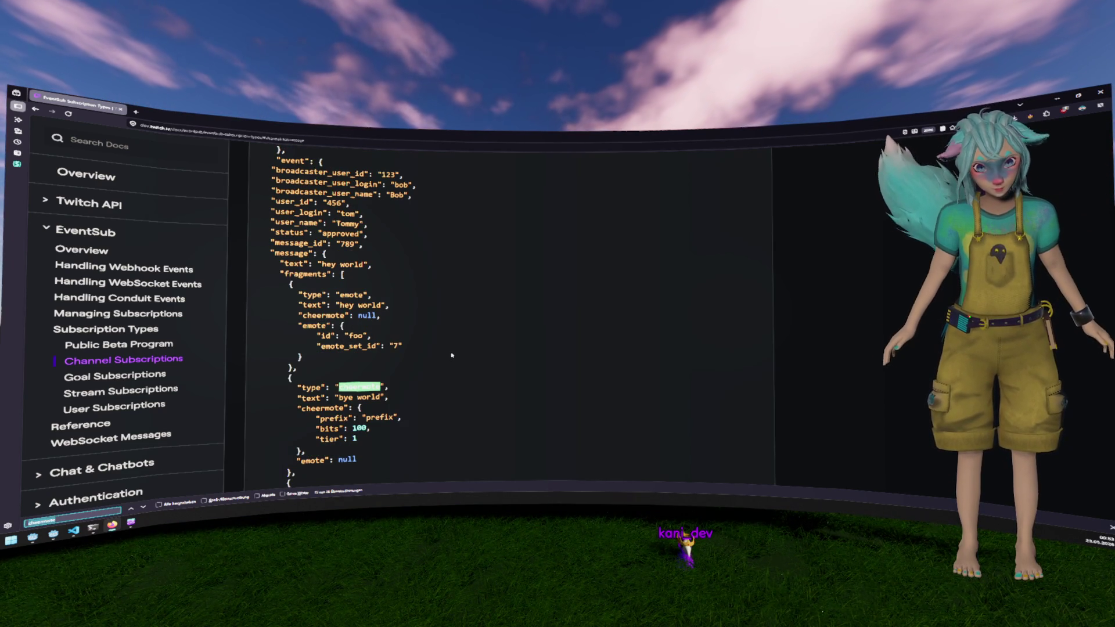
key(F3)
key(F3)
key(F3)
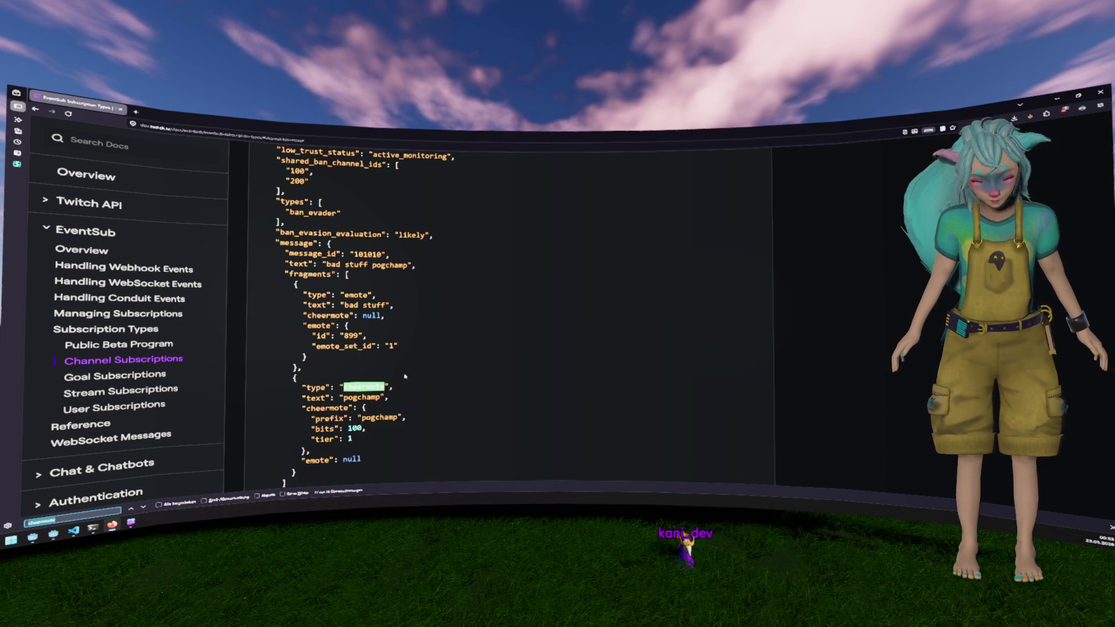
key(F3)
key(alt+Tab)
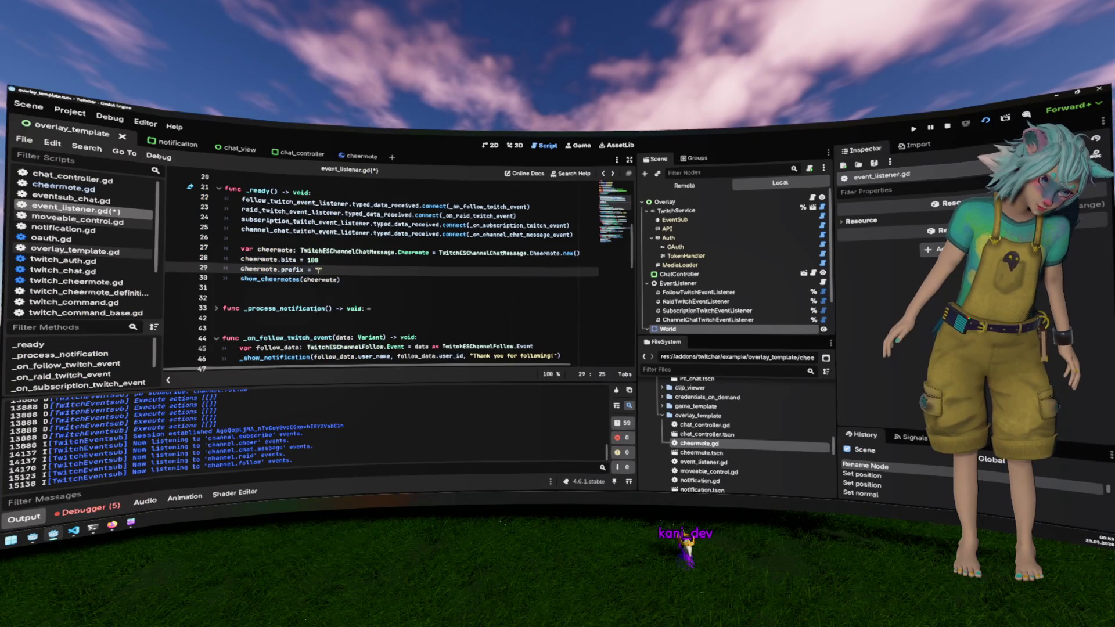
Give the test cheermote prefix "pogchamp" and tier 1, save event_listener.gd, and run it.
key(Return)
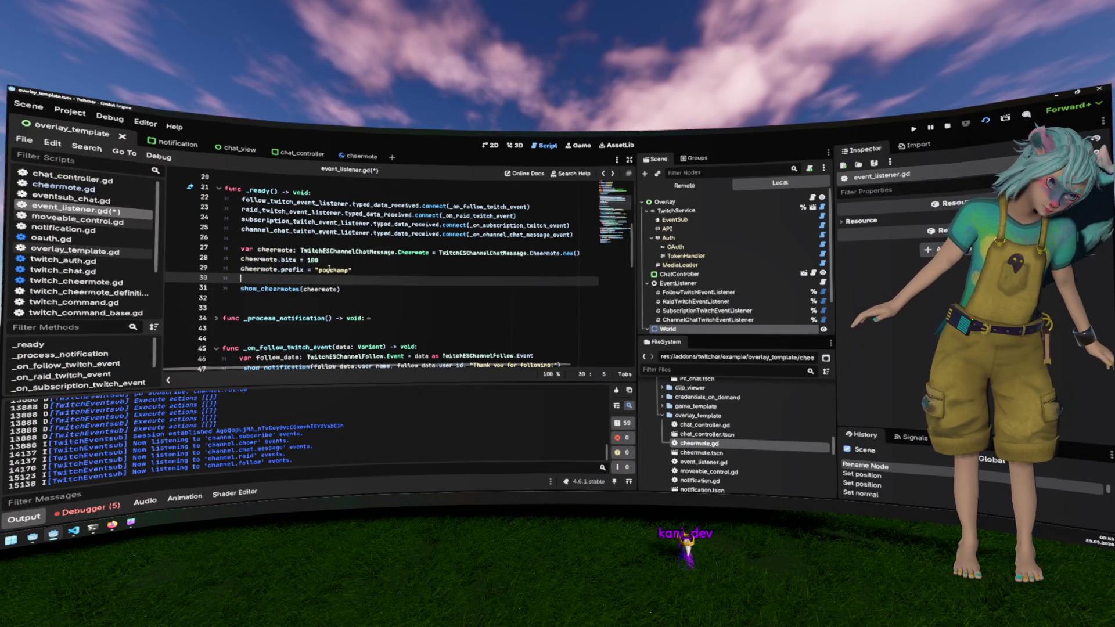
text(eermote.)
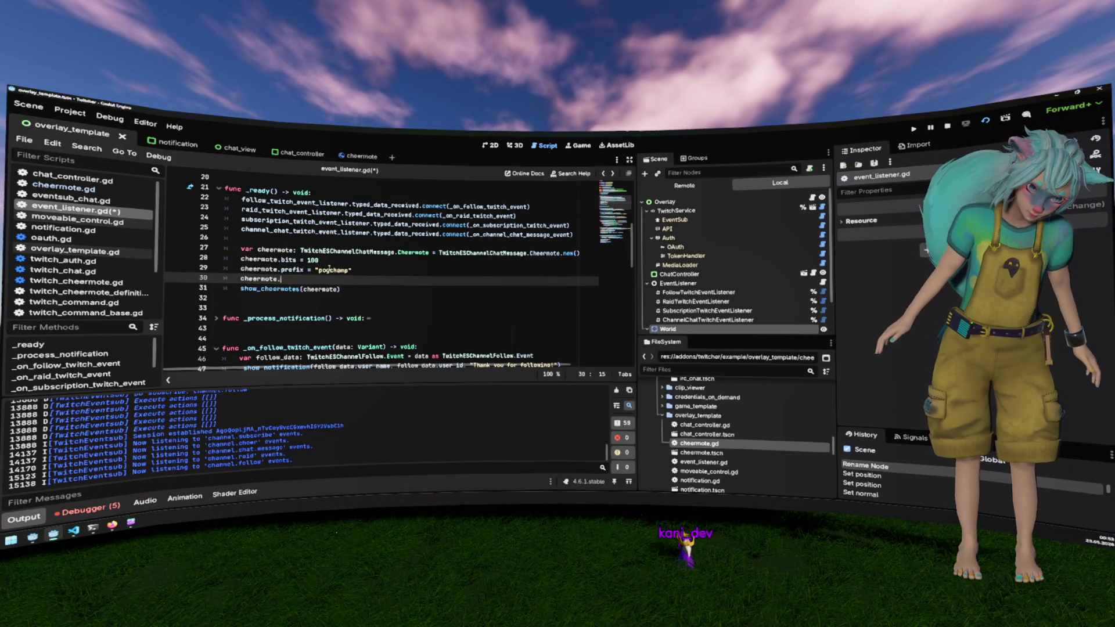
key(Down)
key(Down)
key(Down)
key(Return)
text(= 1)
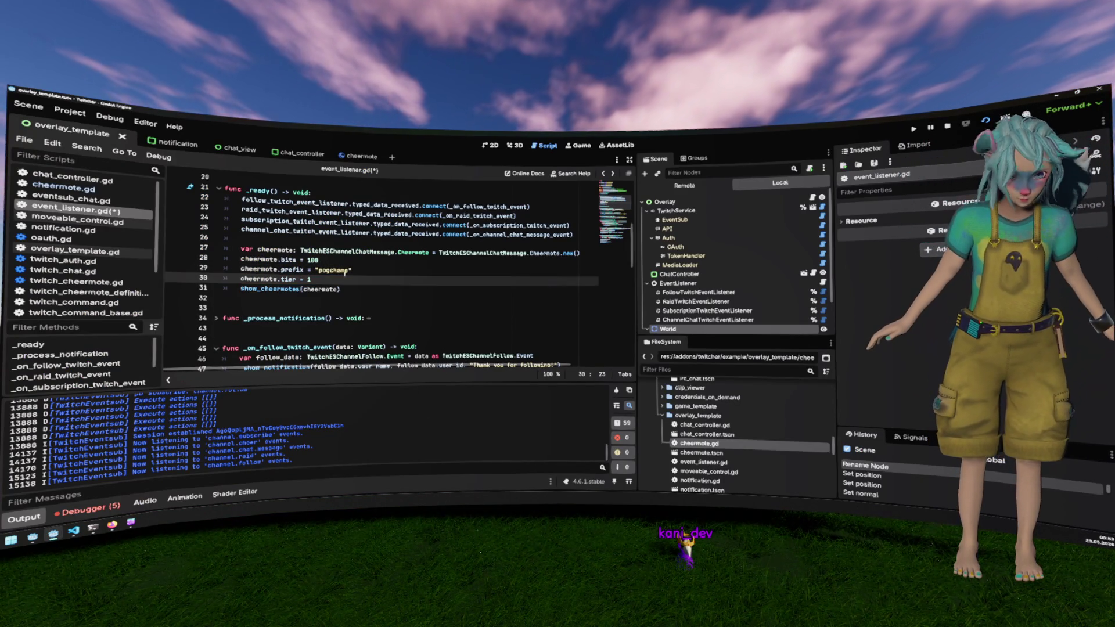
key(ctrl+s)
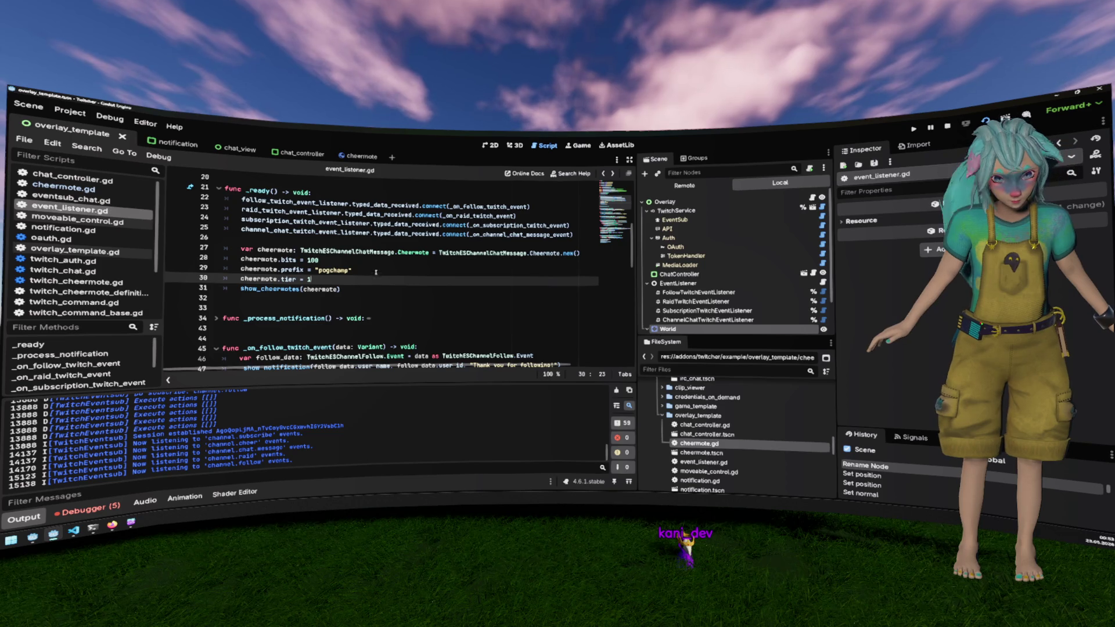
key(F5)
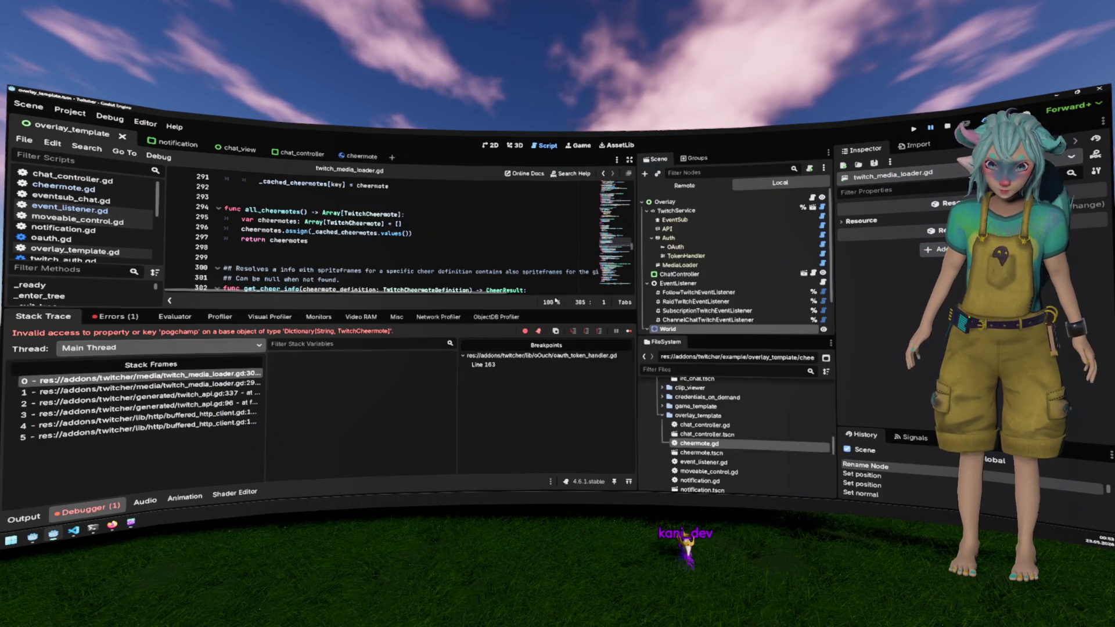
Trace the 'pogchamp' error to _cached_cheermotes and expand its 33 entries, including cheer and cheerwhal.
click(184, 373)
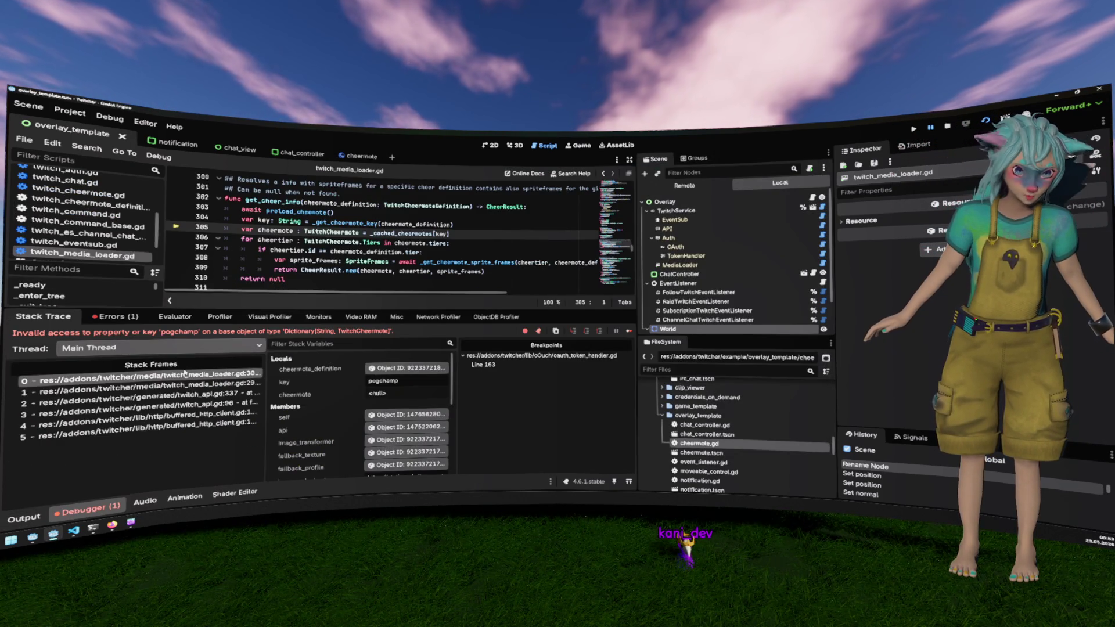
mouse_move(350, 275)
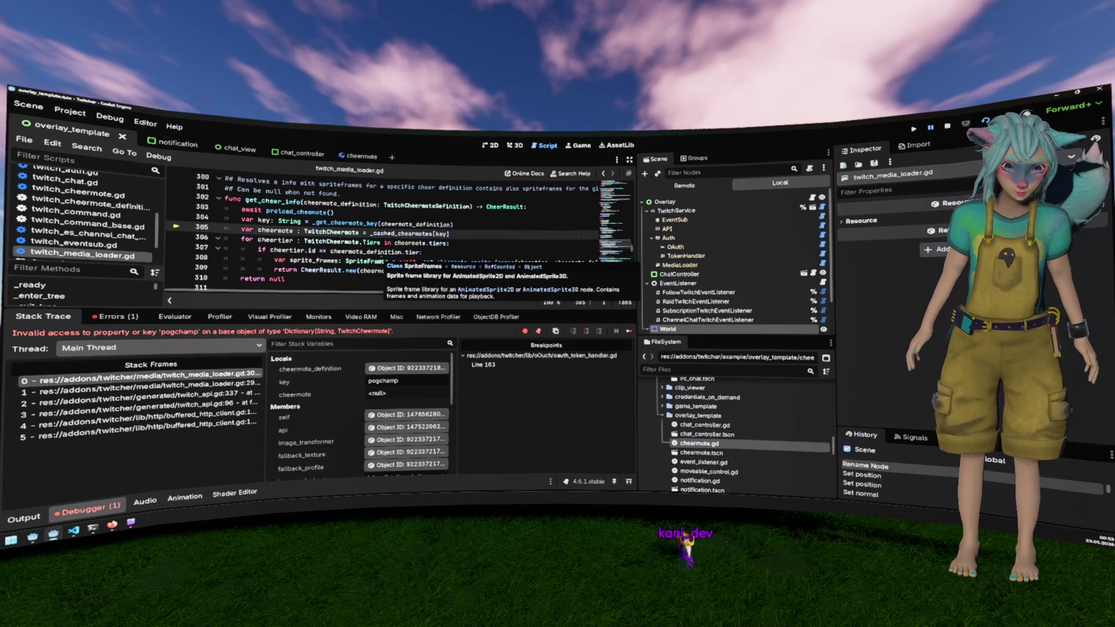
mouse_move(396, 233)
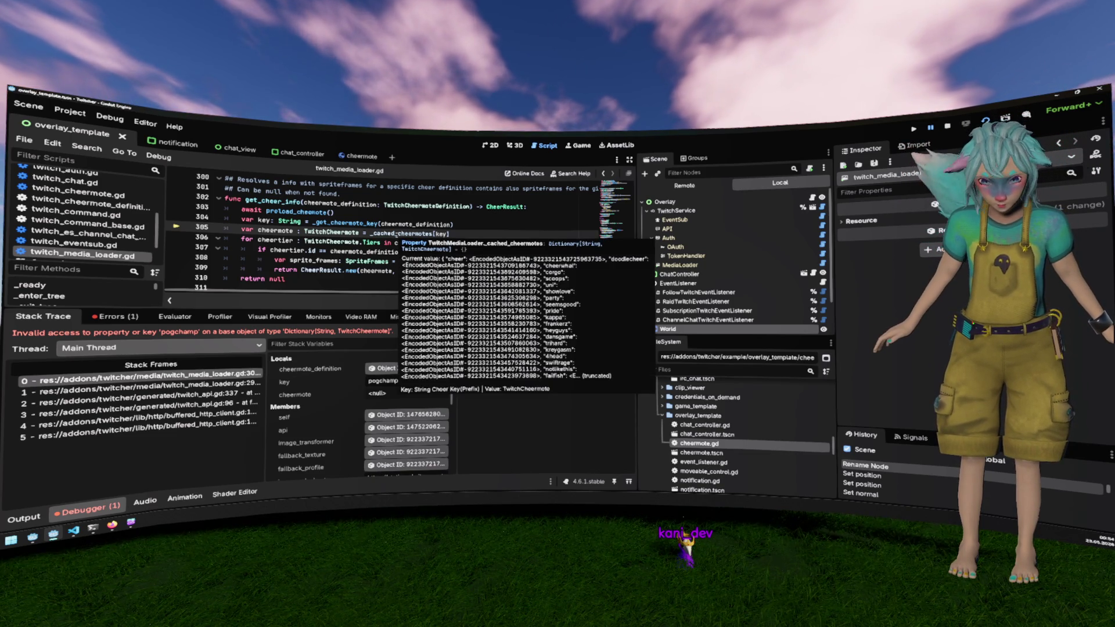
double_click(401, 234)
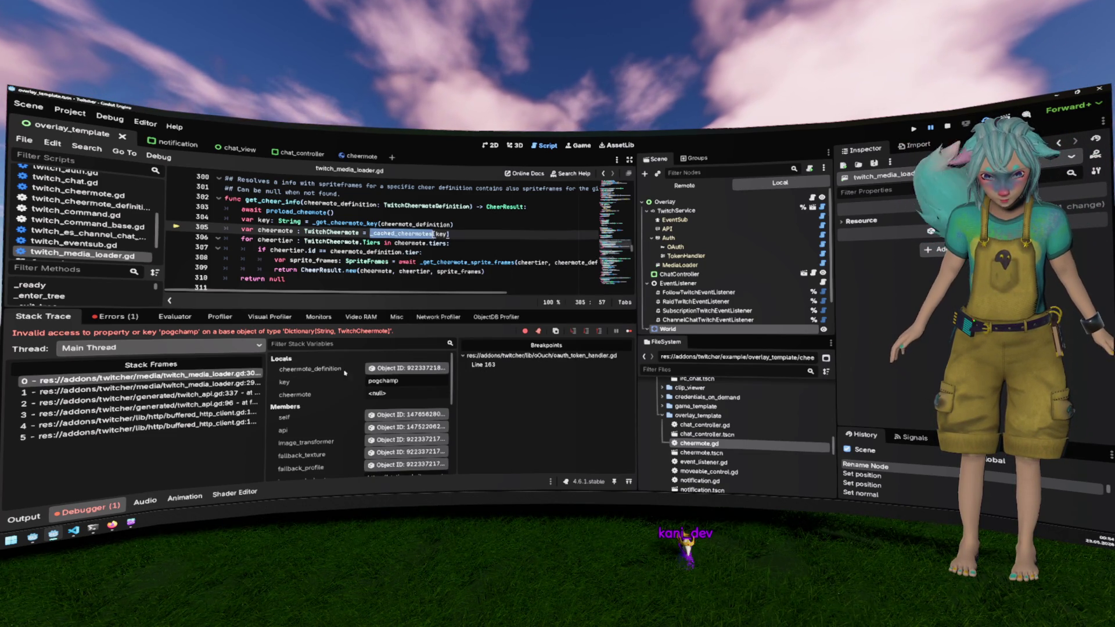
scroll(378, 370, down, 5)
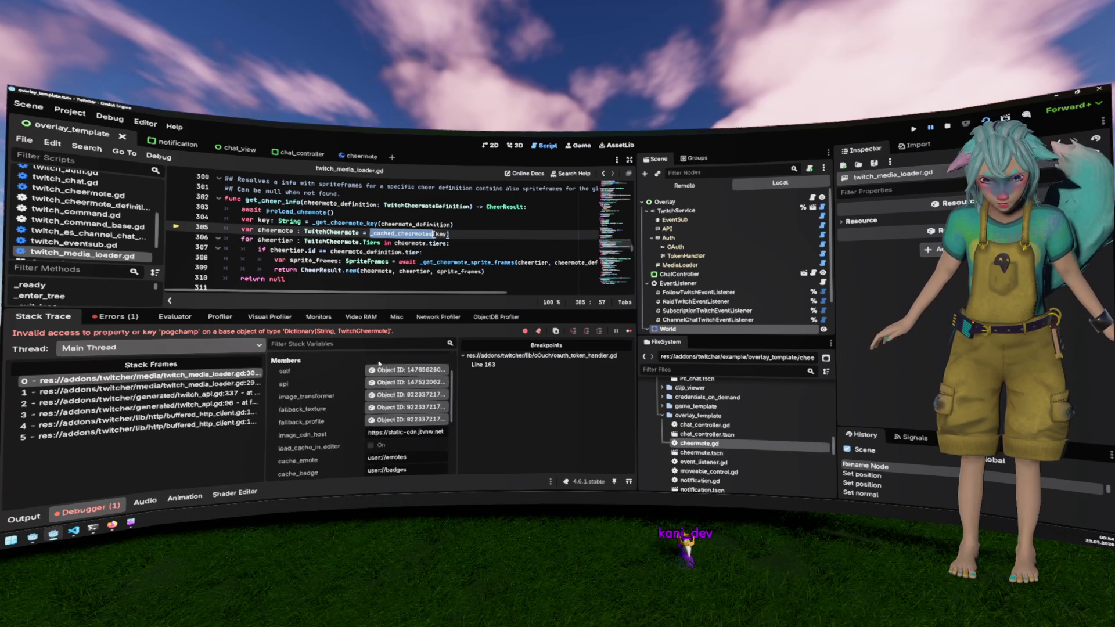
scroll(375, 372, down, 3)
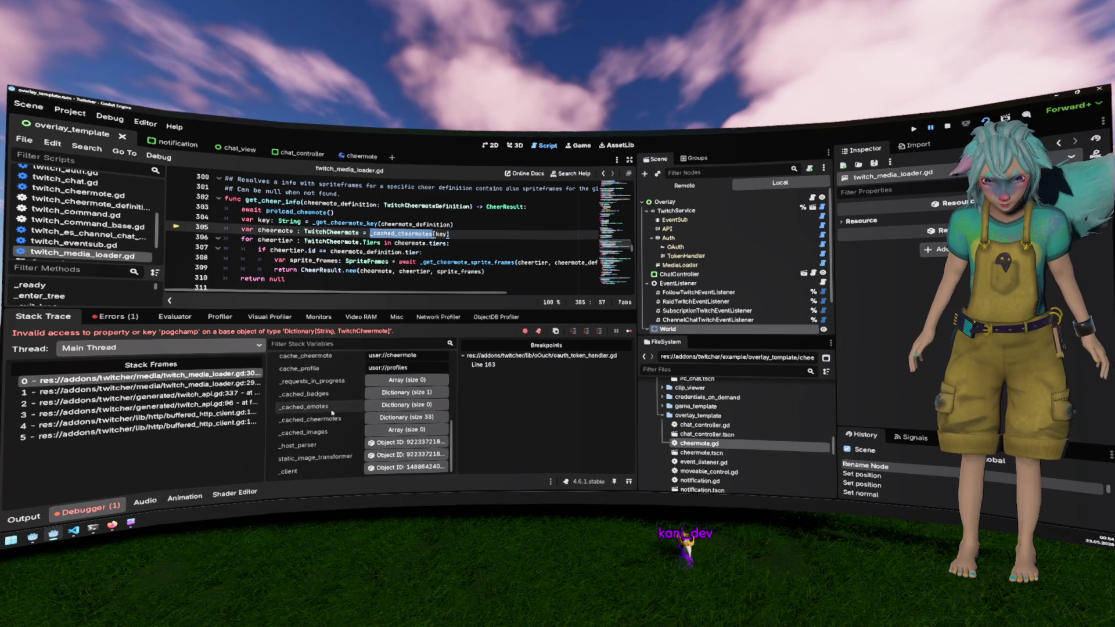
click(405, 418)
scroll(356, 394, down, 5)
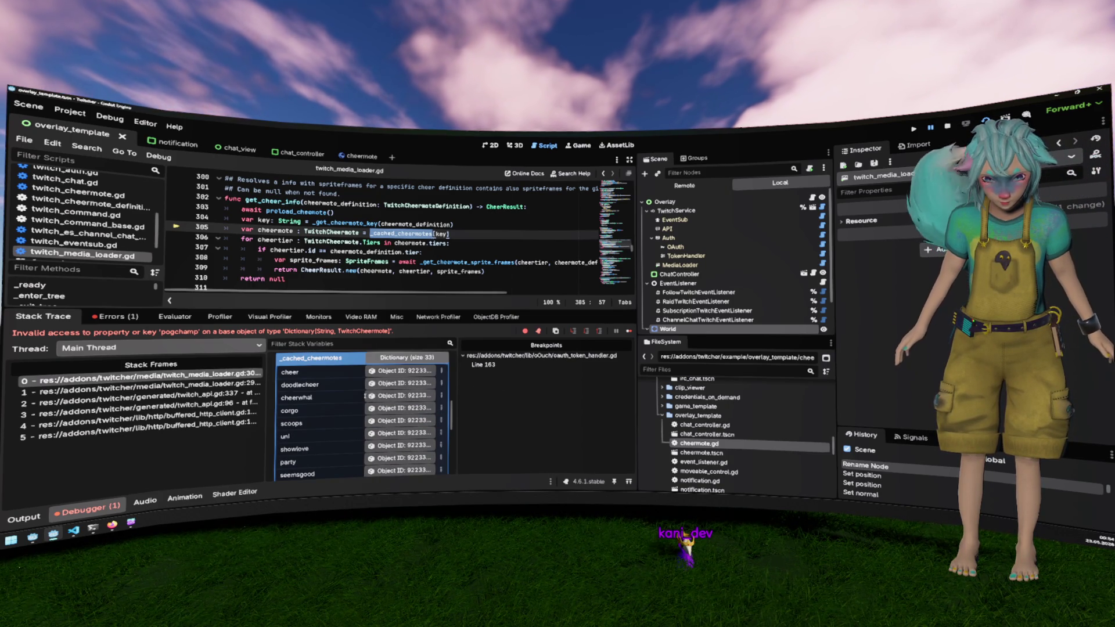
scroll(325, 383, up, 5)
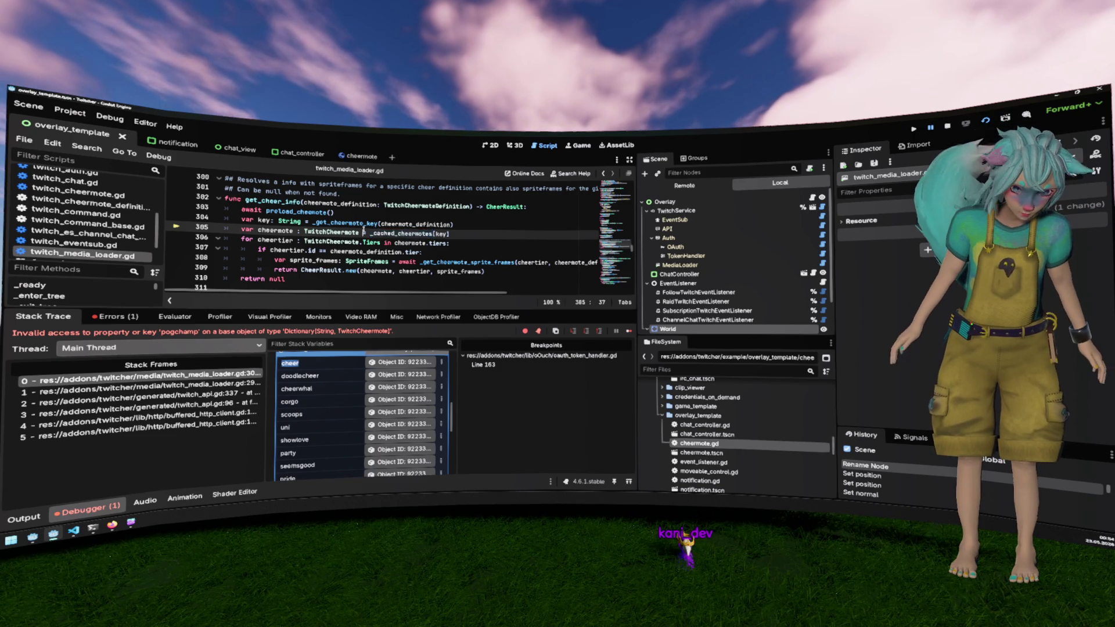
key(alt+Left)
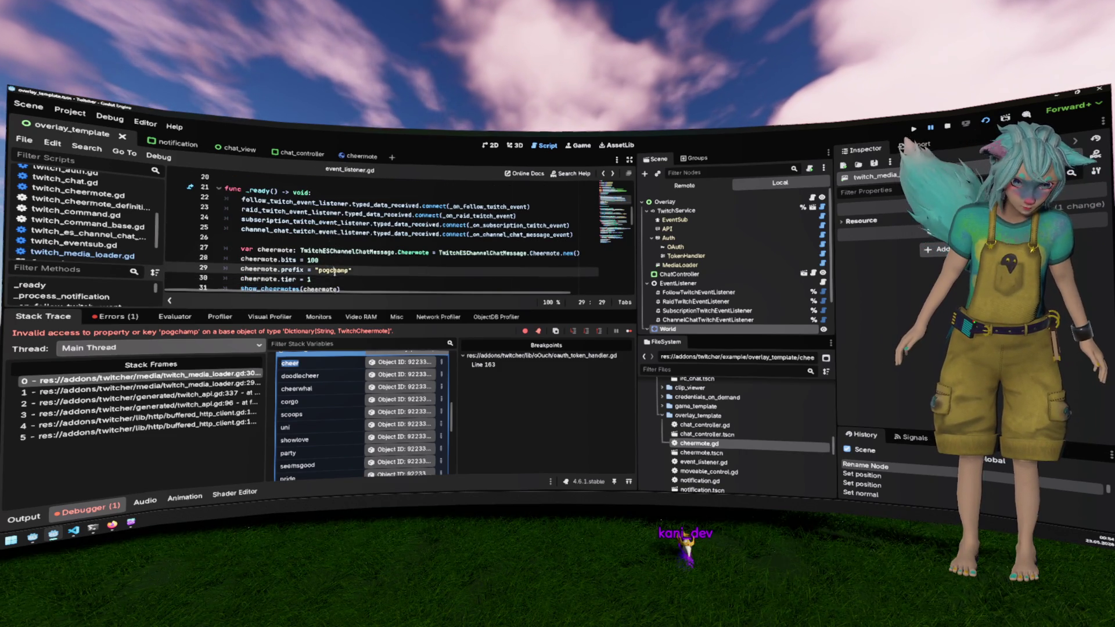
Change the test prefix to "cheer" and rerun the current scene.
key(ctrl+z)
key(ctrl+z)
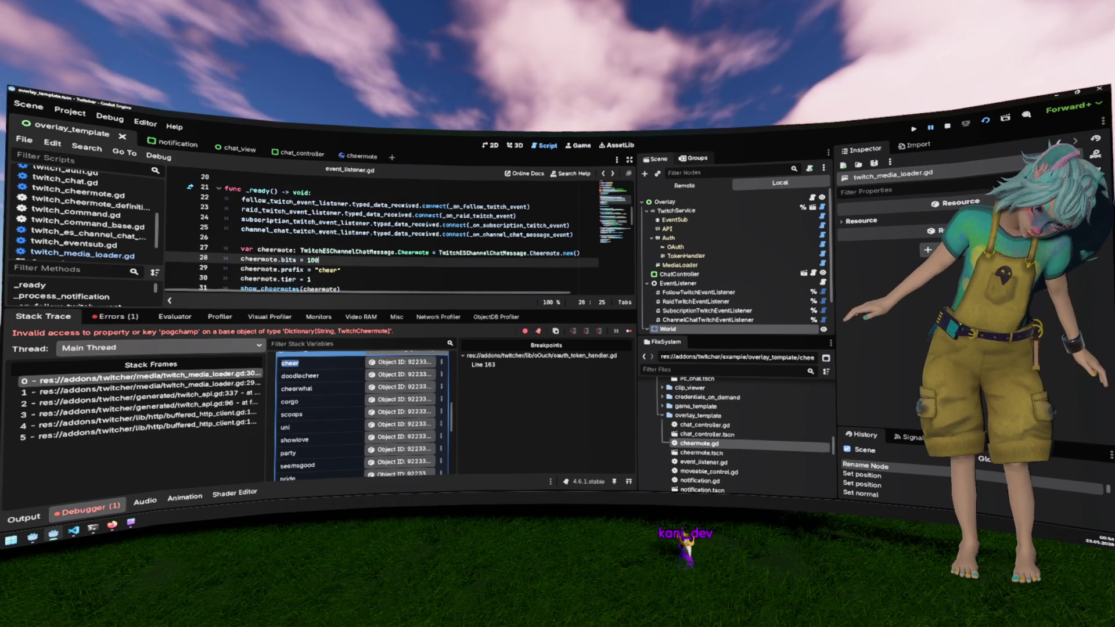
click(966, 124)
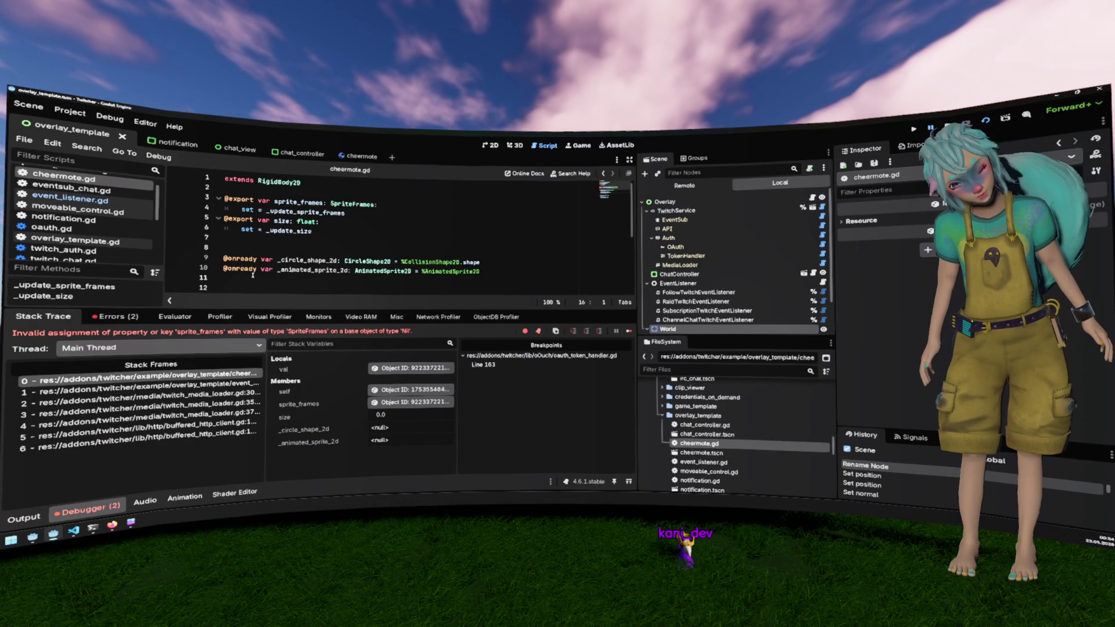
Inspect %AnimatedSprite2D in the cheermote scene, then the calling show_cheermotes code in event_listener.gd.
scroll(393, 251, down, 1)
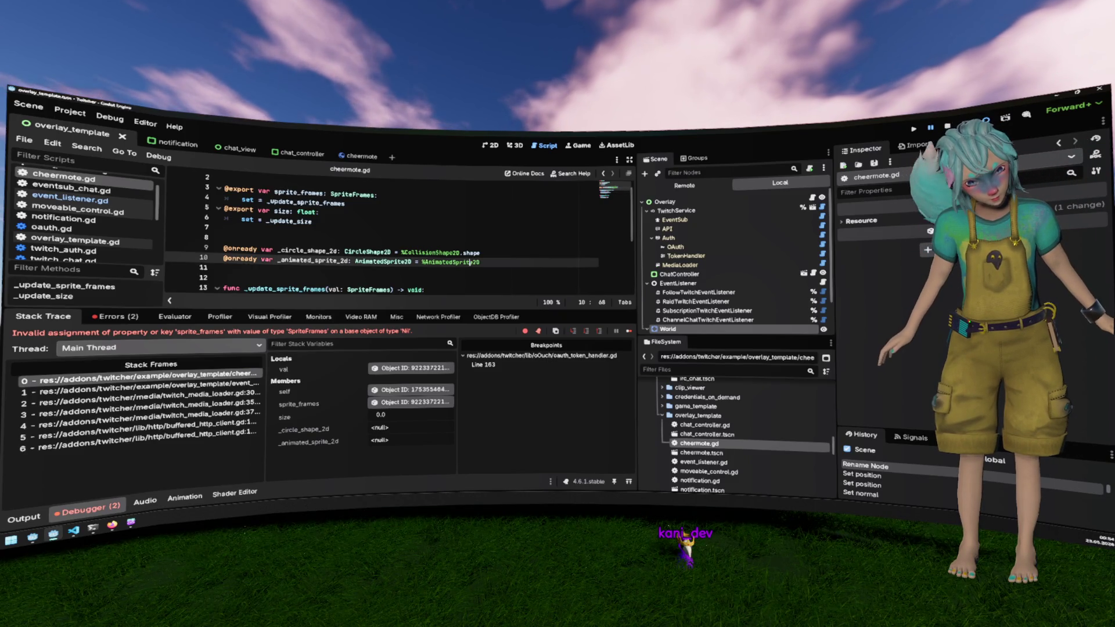
double_click(441, 262)
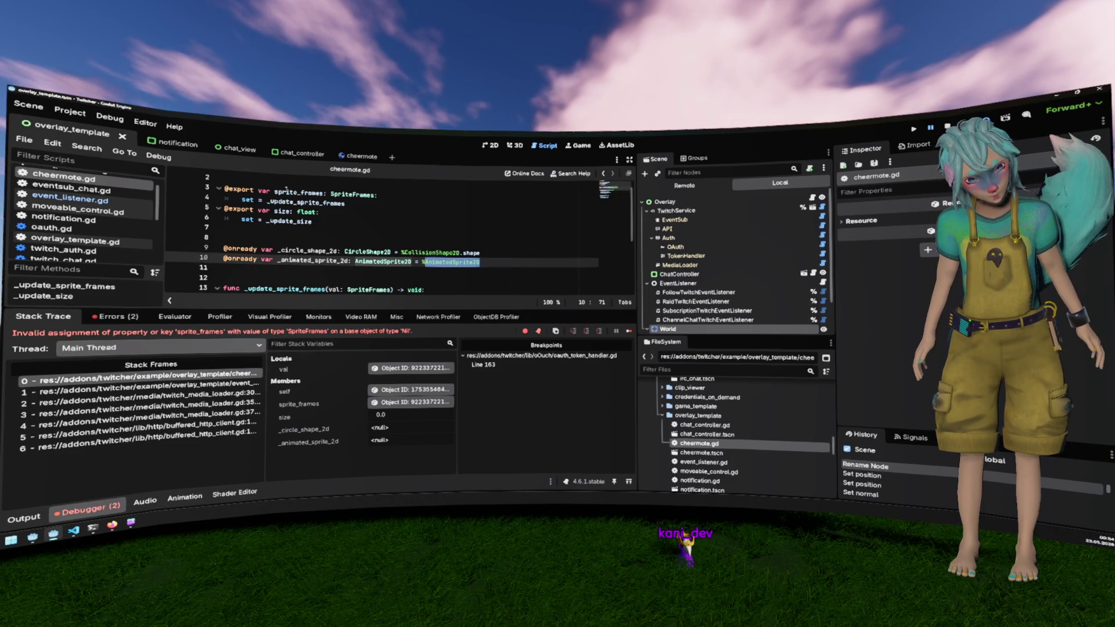
click(355, 156)
click(686, 219)
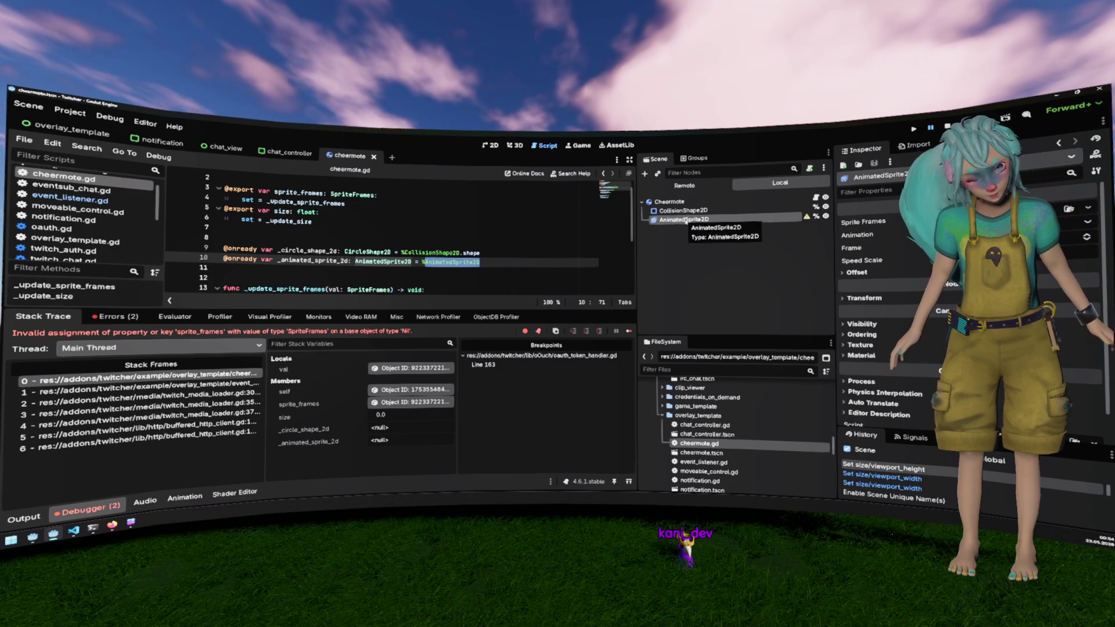
click(248, 384)
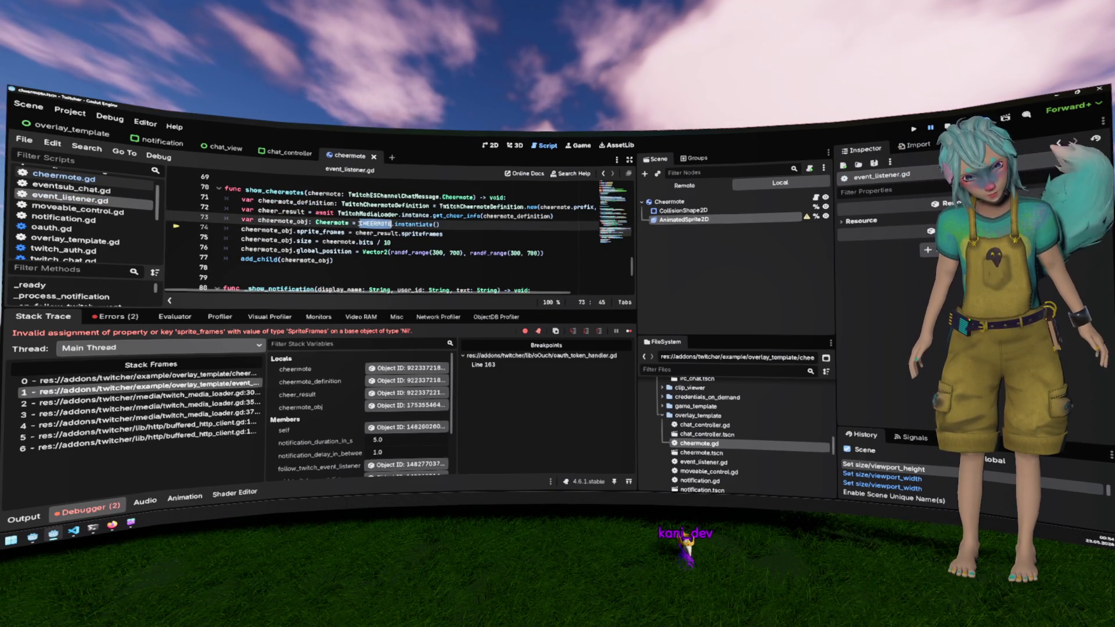
Follow sprite_frames to its _update_sprite_frames setter and the _animated_sprite_2d declaration in cheermote.gd.
click(326, 232)
ctrl+click(326, 232)
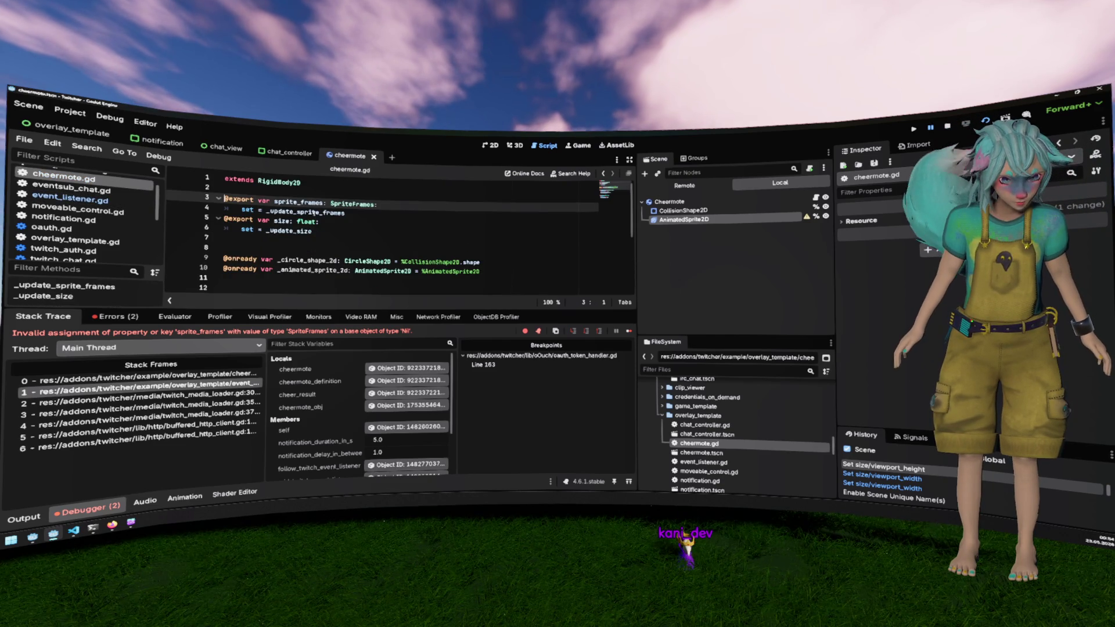
ctrl+click(333, 215)
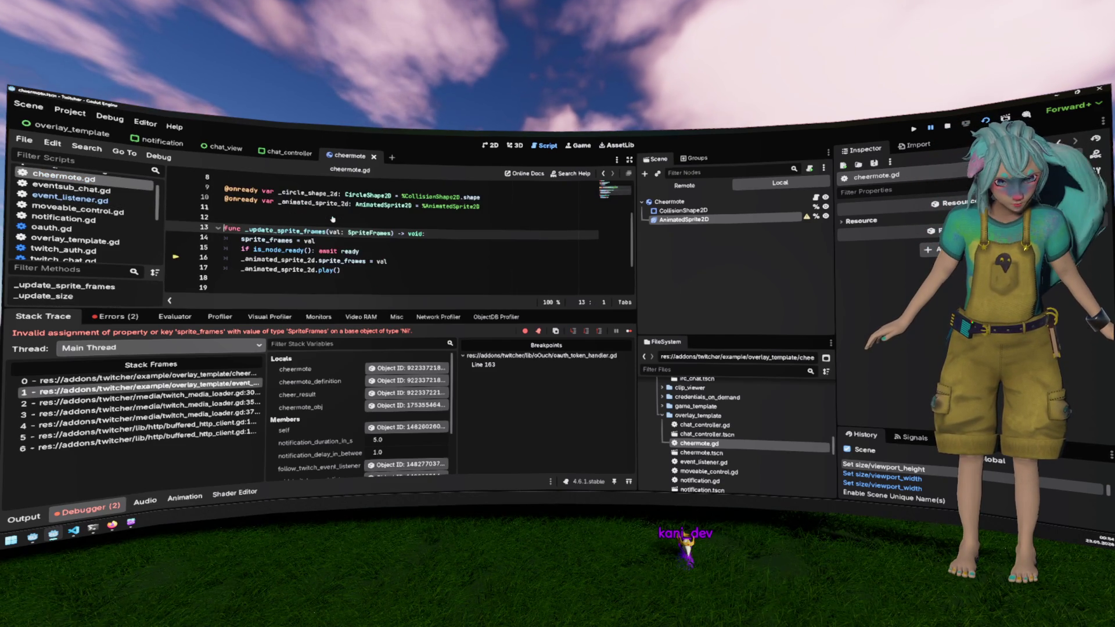
drag(256, 250, 347, 250)
click(308, 261)
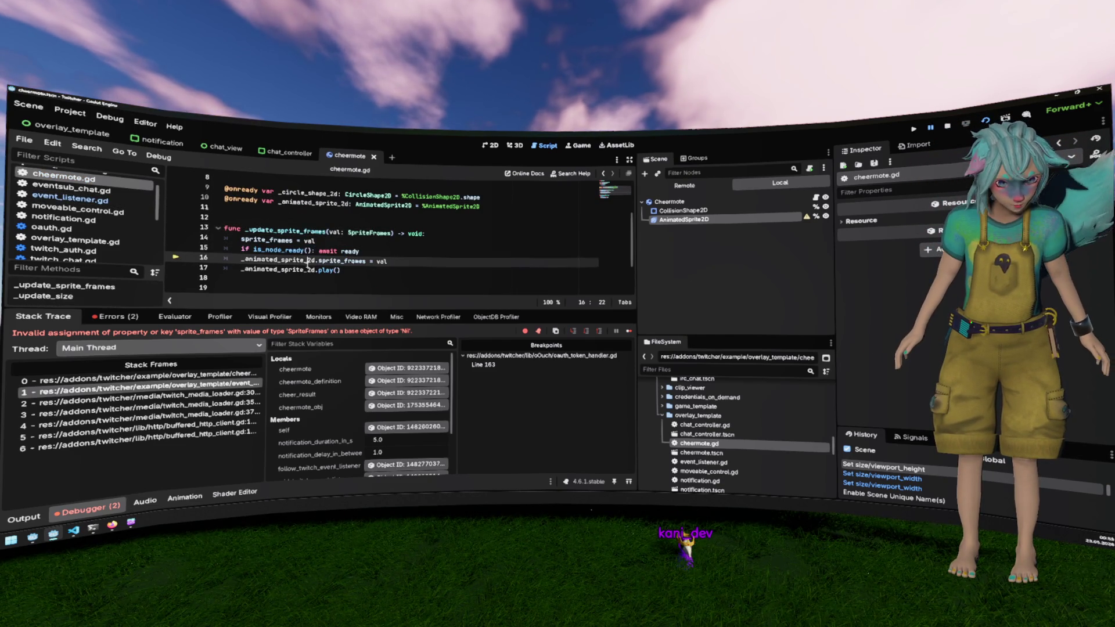
ctrl+click(300, 261)
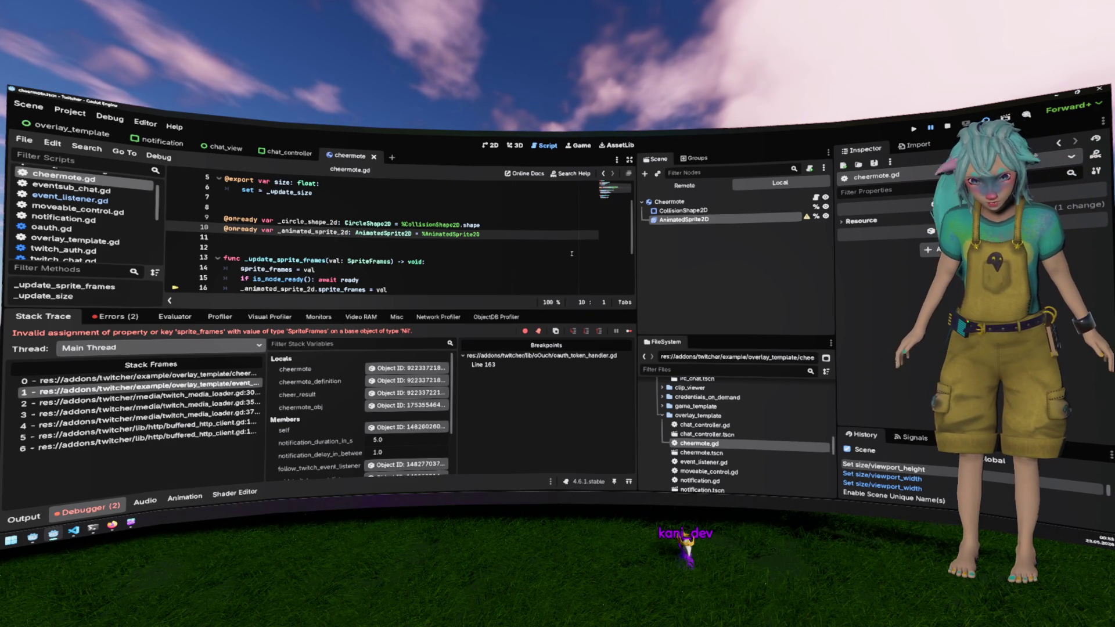
scroll(480, 286, down, 3)
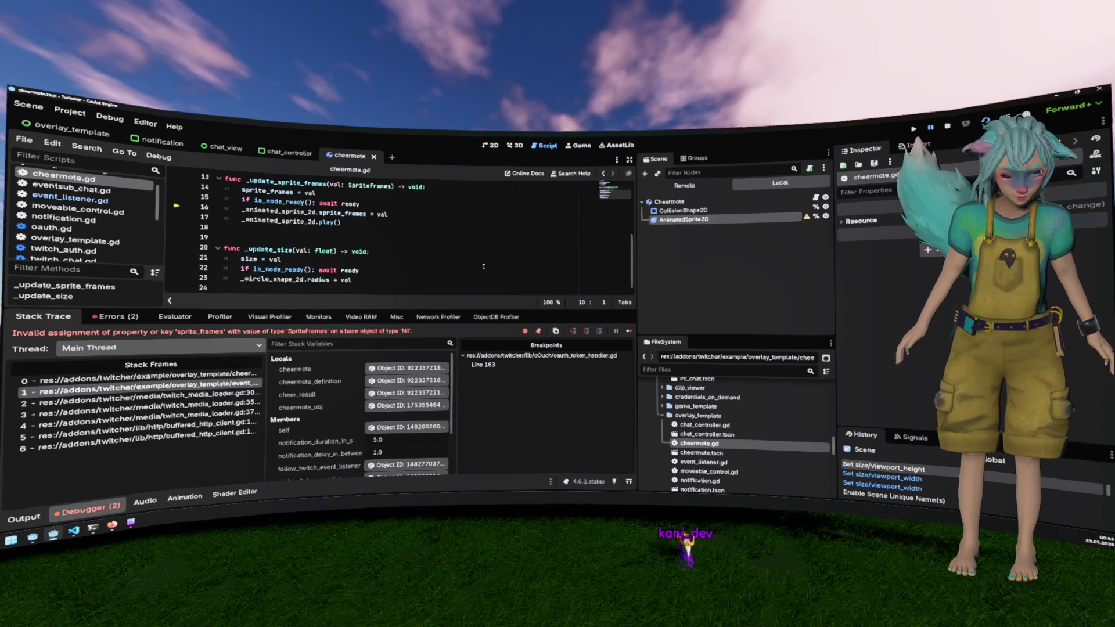
scroll(470, 255, up, 1)
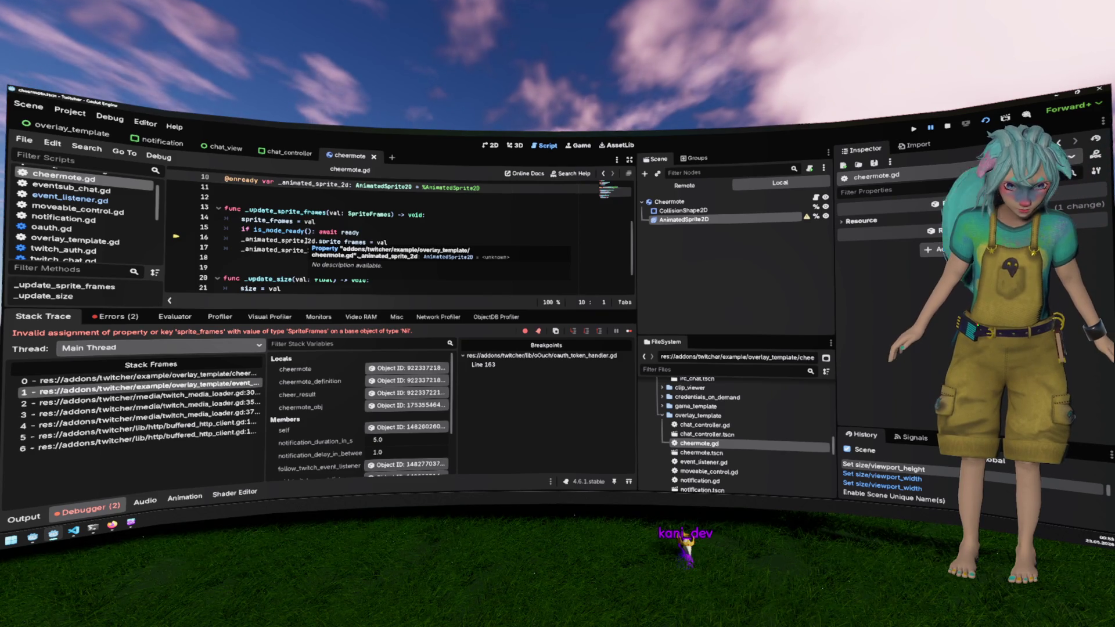
double_click(302, 241)
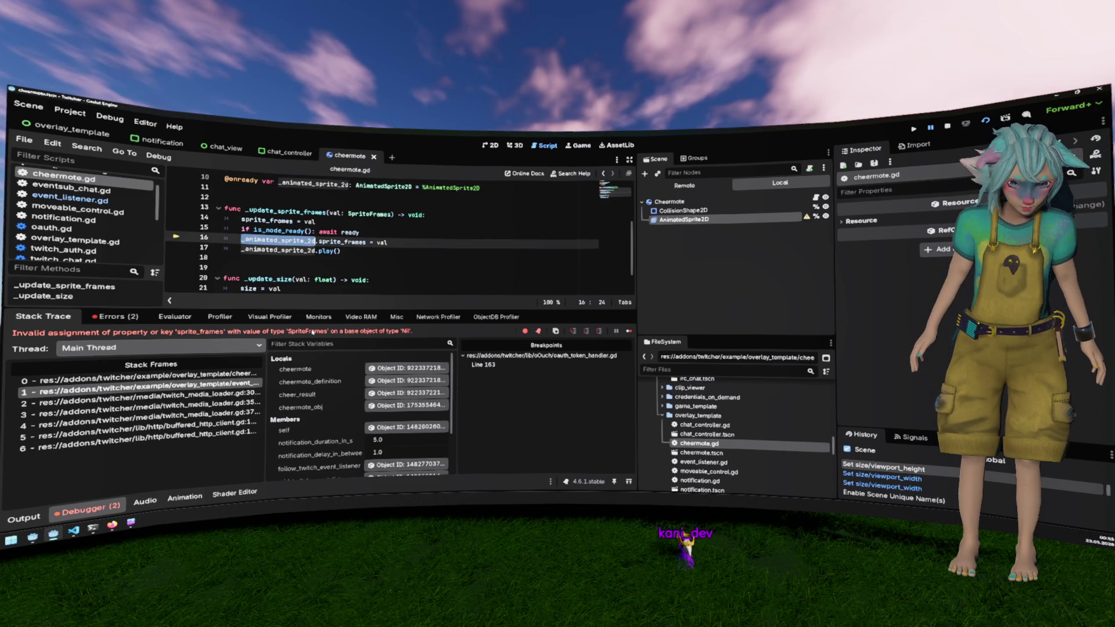
click(219, 376)
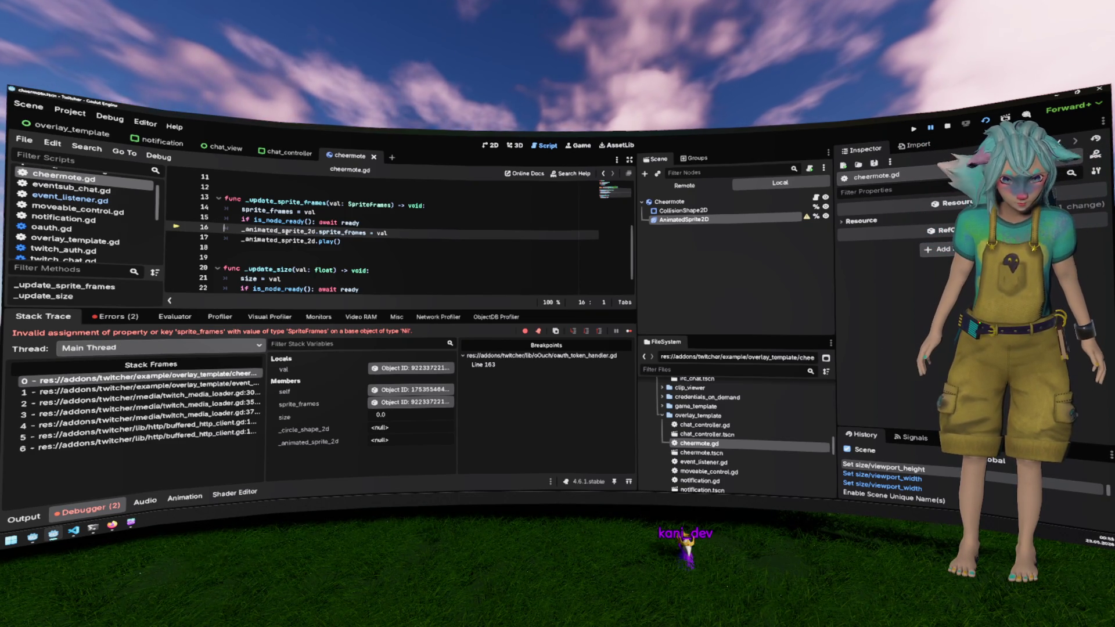
Compare the failing line 16 with event_listener.gd's size assignment on line 75.
double_click(287, 232)
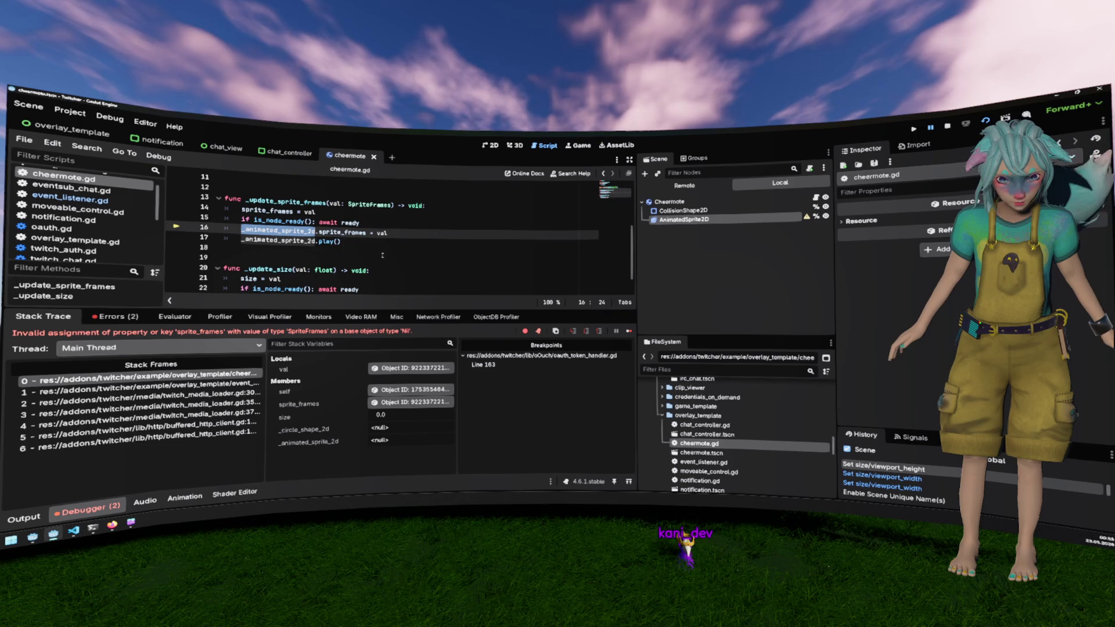
scroll(382, 256, up, 2)
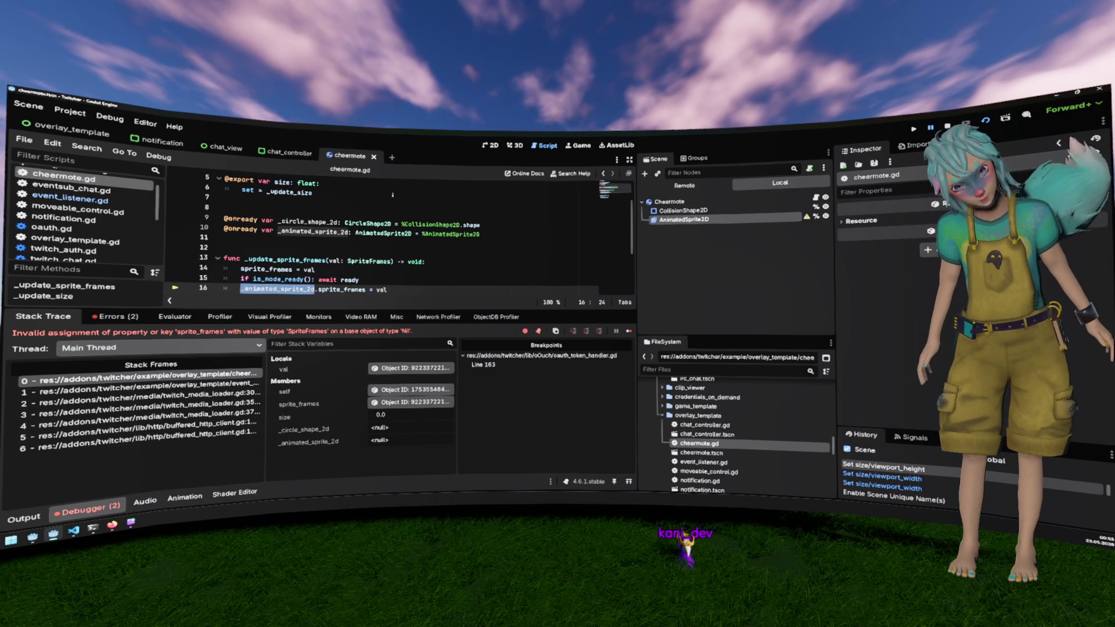
click(232, 379)
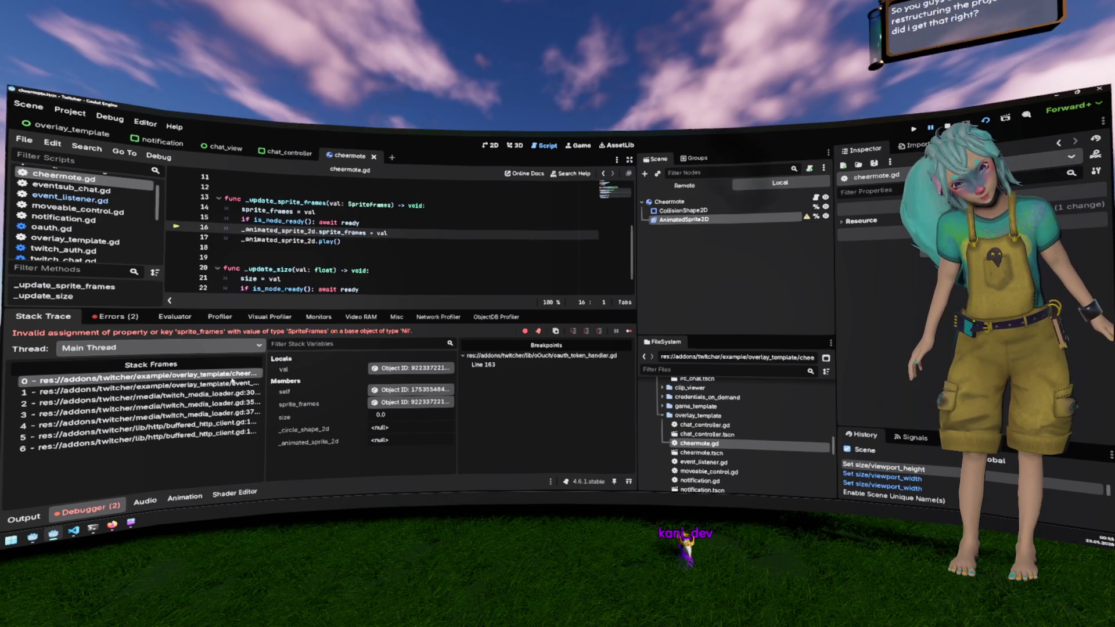
click(232, 383)
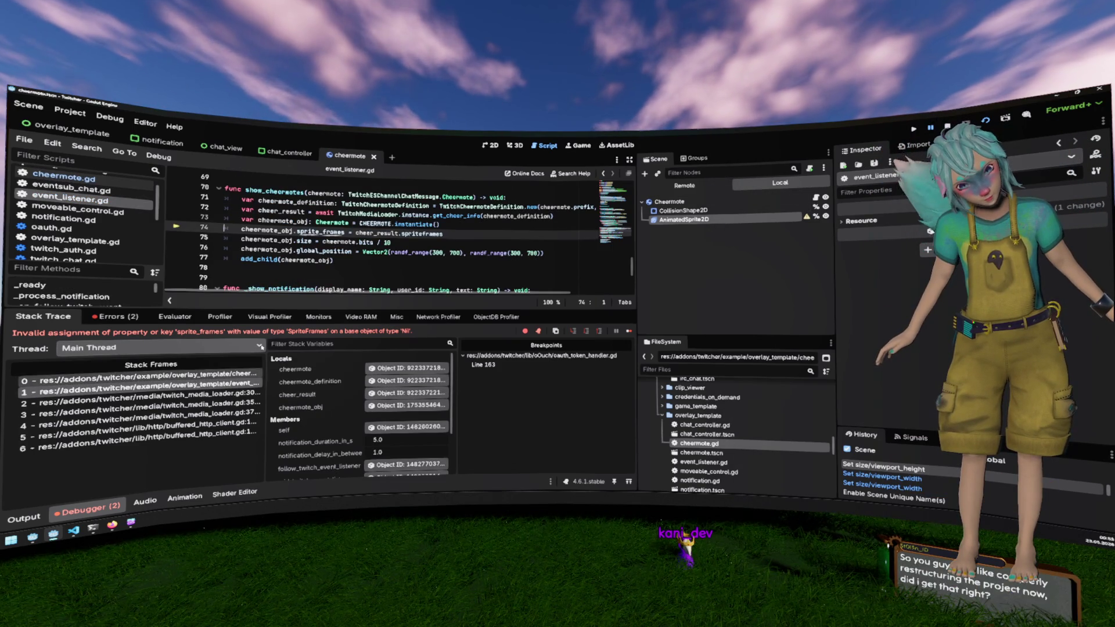
click(413, 241)
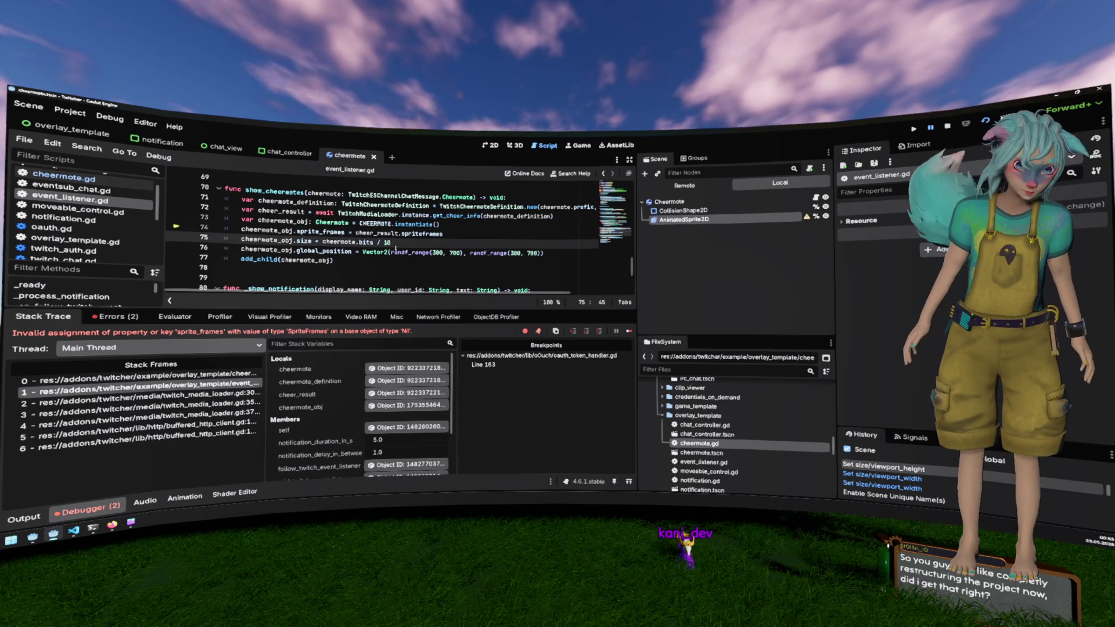
ctrl+click(340, 231)
scroll(381, 252, down, 4)
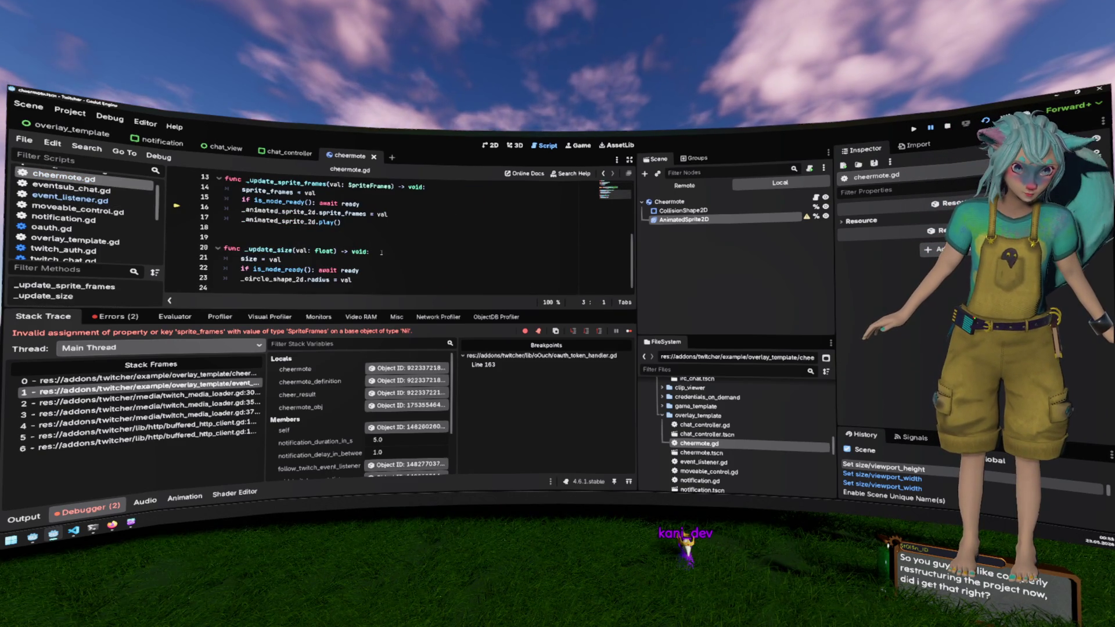
Insert 'not' after 'if' on lines 15 and 22 of the cheermote setters and save the script.
click(244, 199)
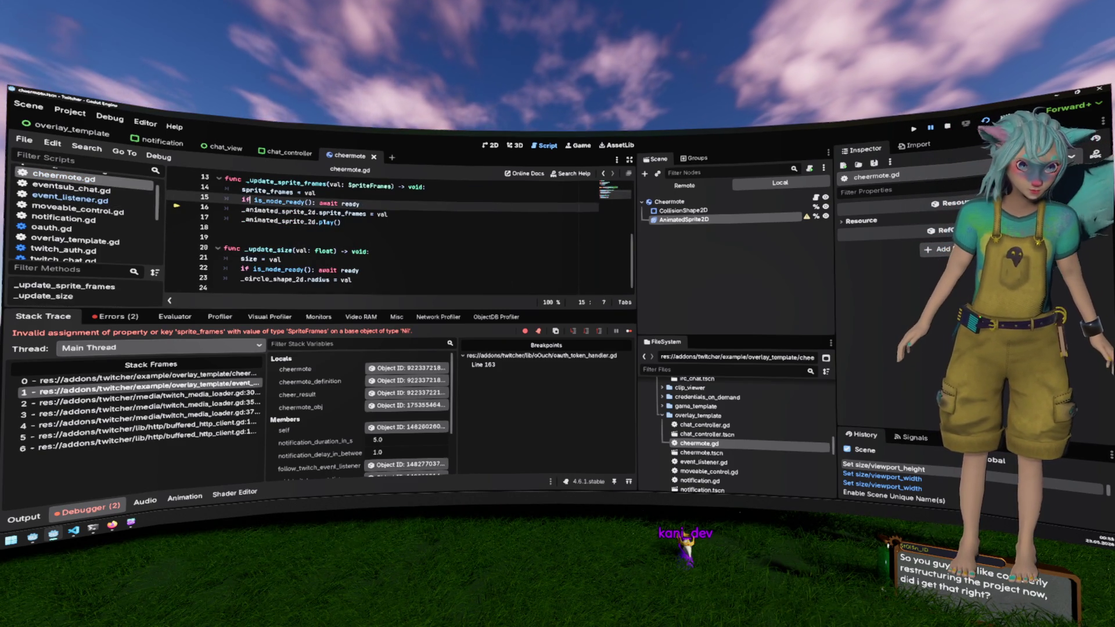
text(not)
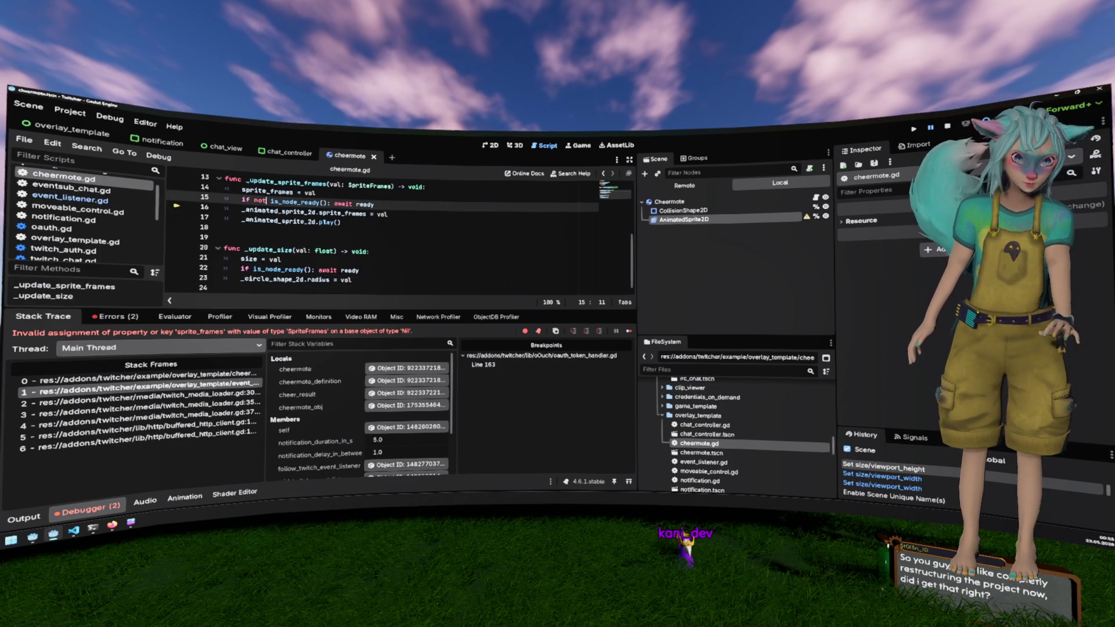
key(ctrl+shift+Left)
click(247, 269)
text(not)
click(527, 210)
key(ctrl+s)
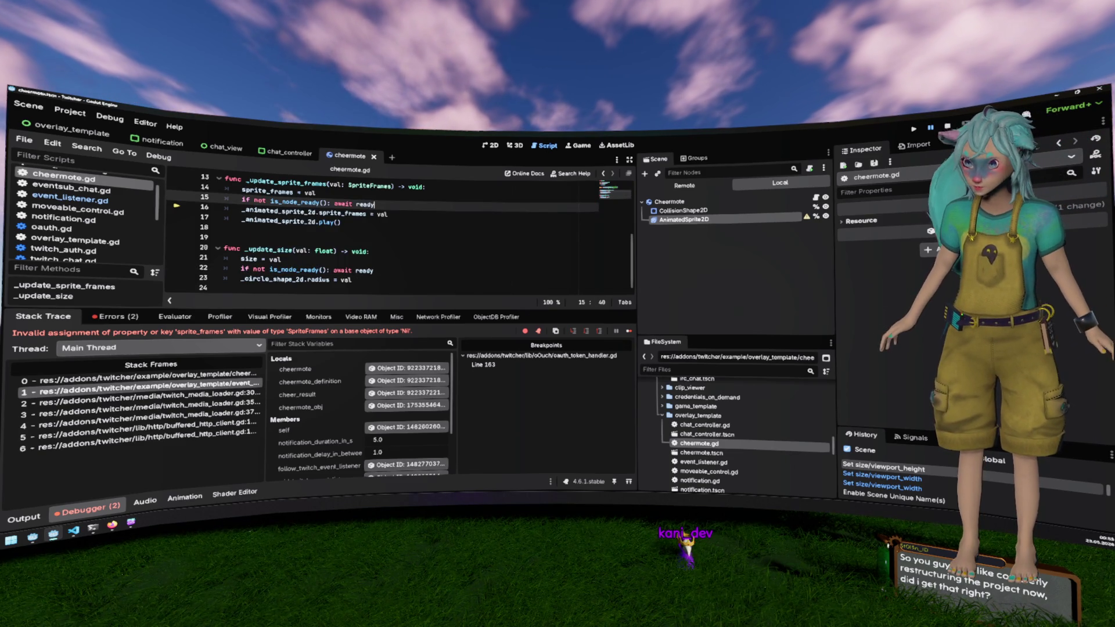
Test-run the project with F5, stop it, and select the root Cheermote node.
key(F5)
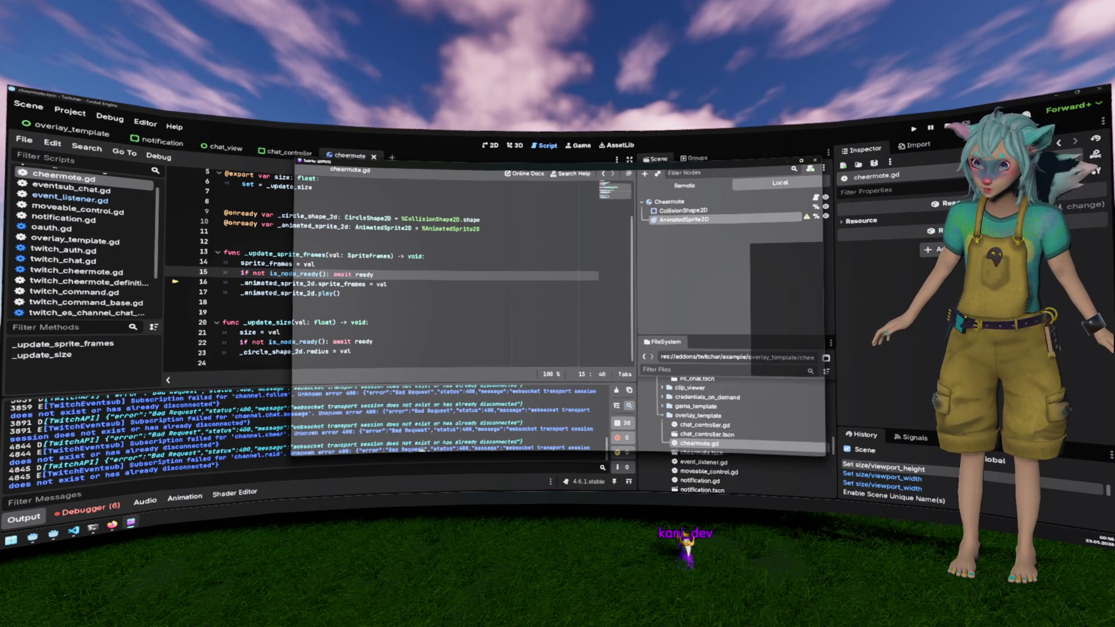
click(816, 160)
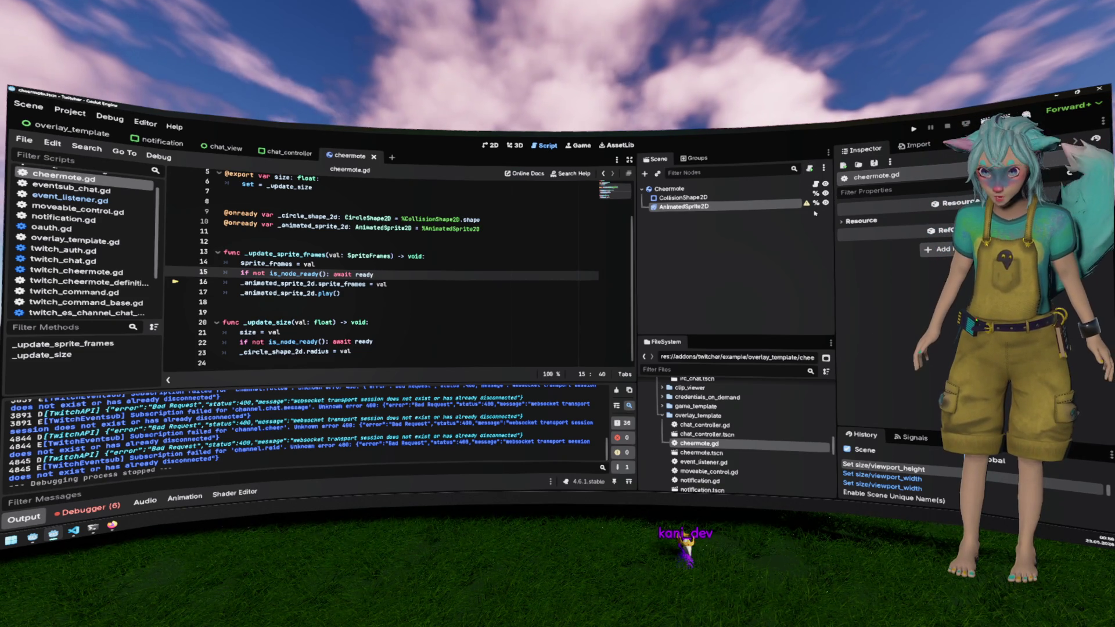
click(530, 229)
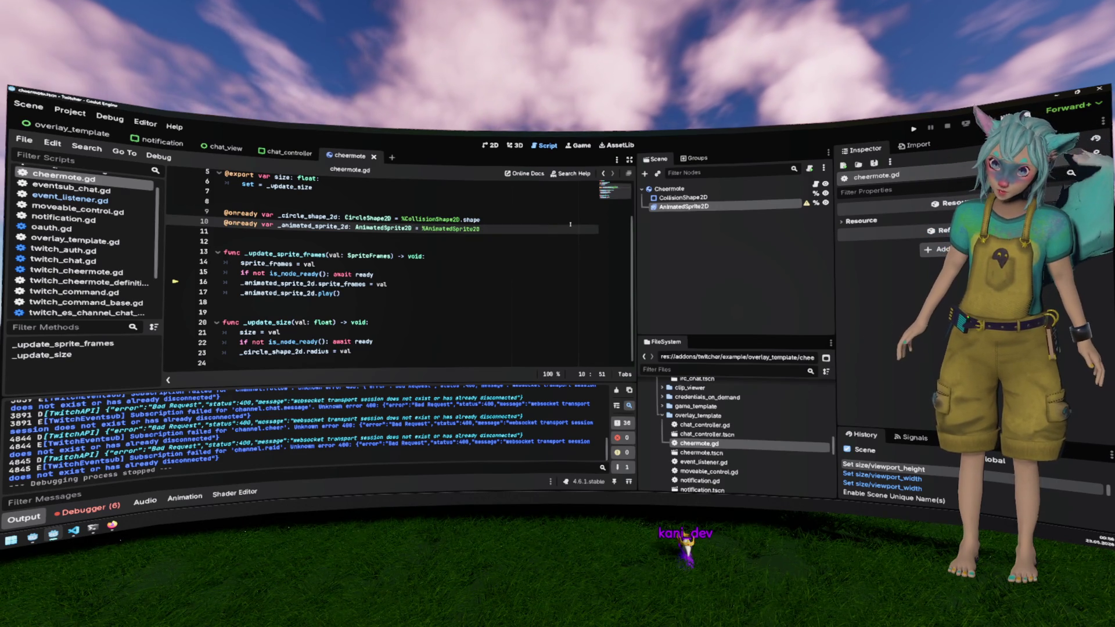
click(728, 195)
click(728, 189)
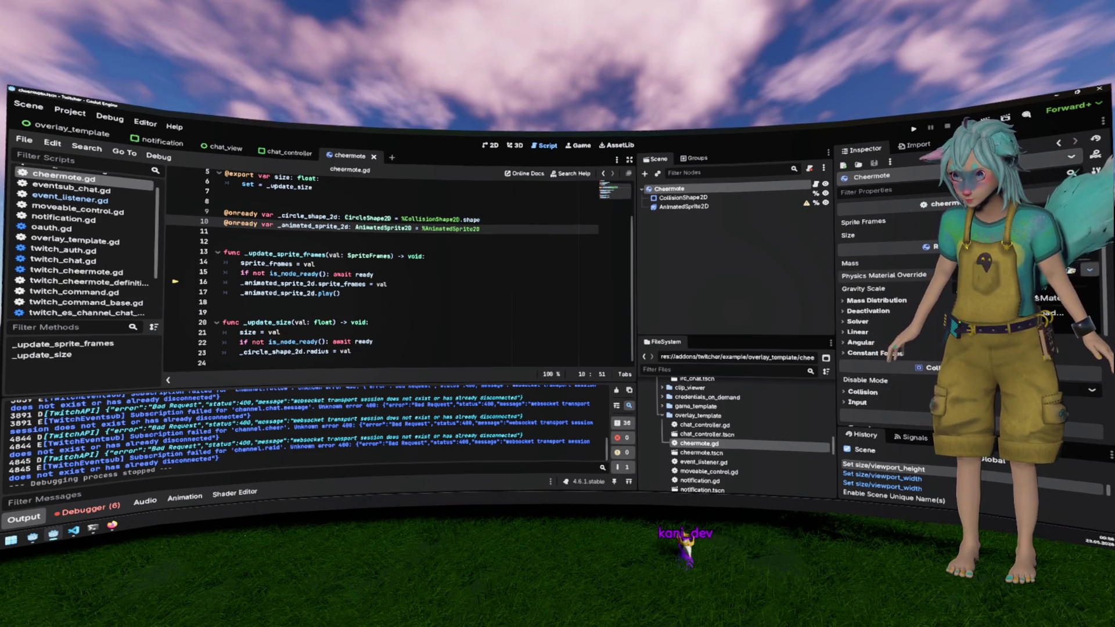
Give the Cheermote root a New PhysicsMaterial override, toggle Bounce, adjust Friction, and save the scene.
click(875, 286)
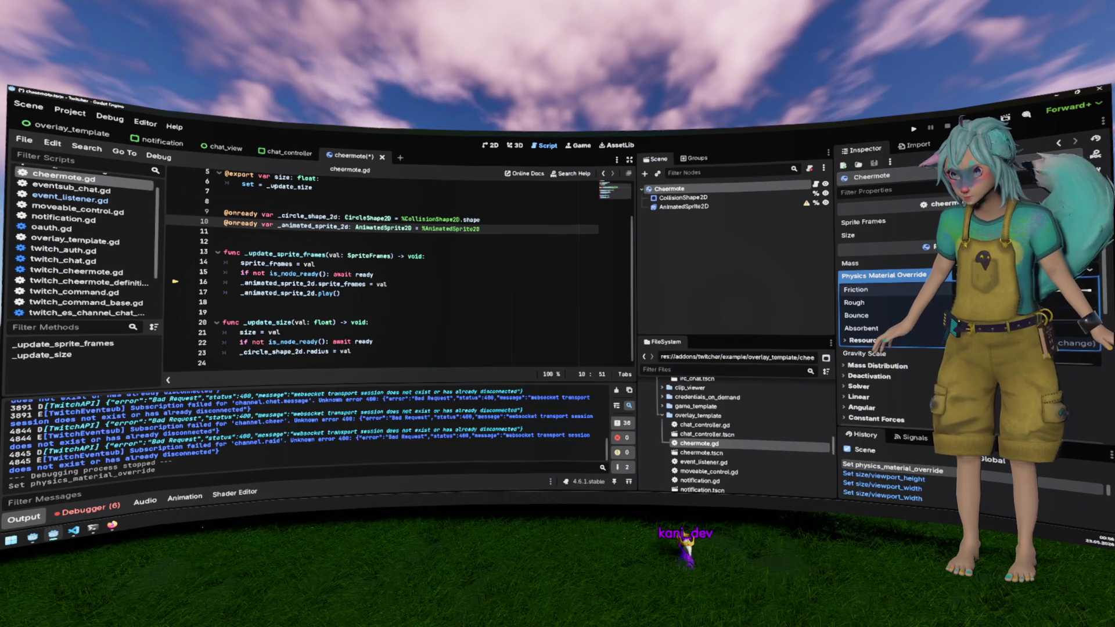
click(943, 315)
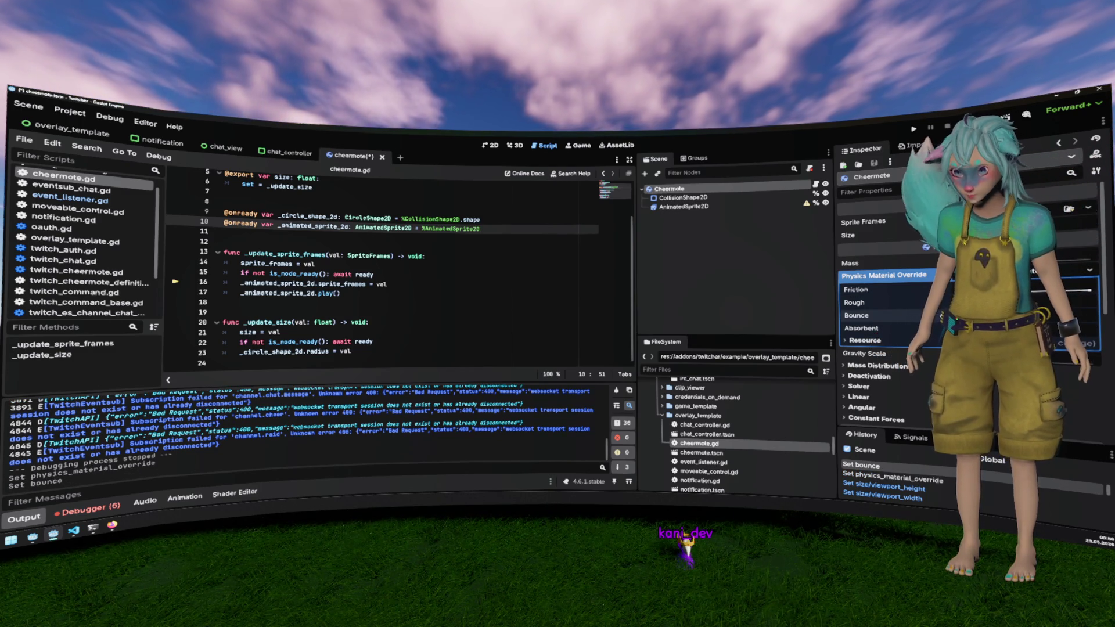
click(943, 315)
key(ctrl+s)
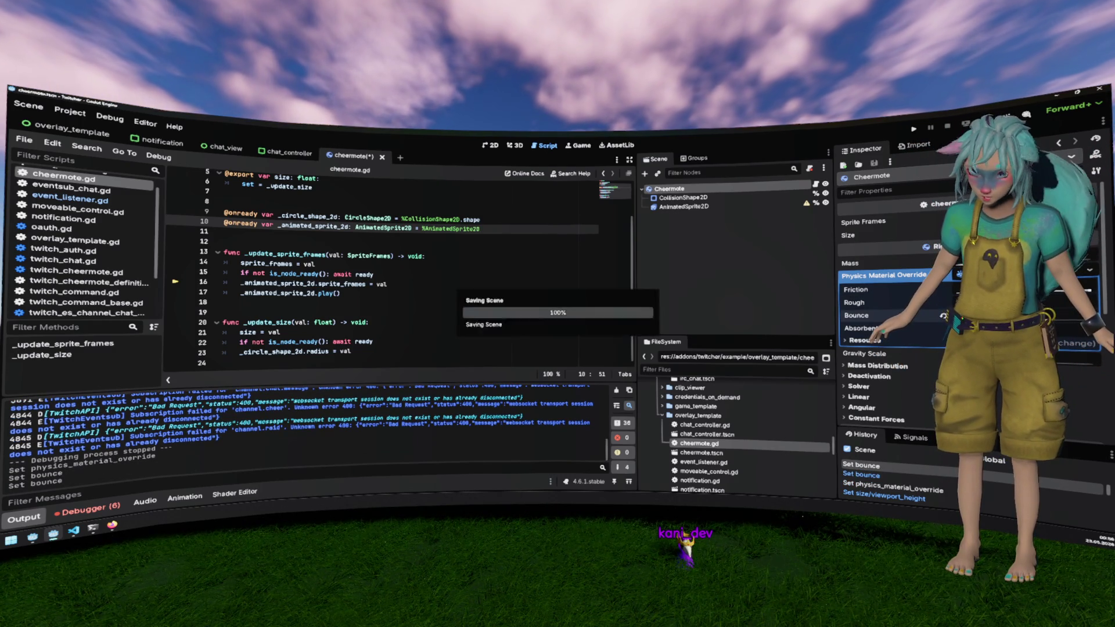
click(957, 291)
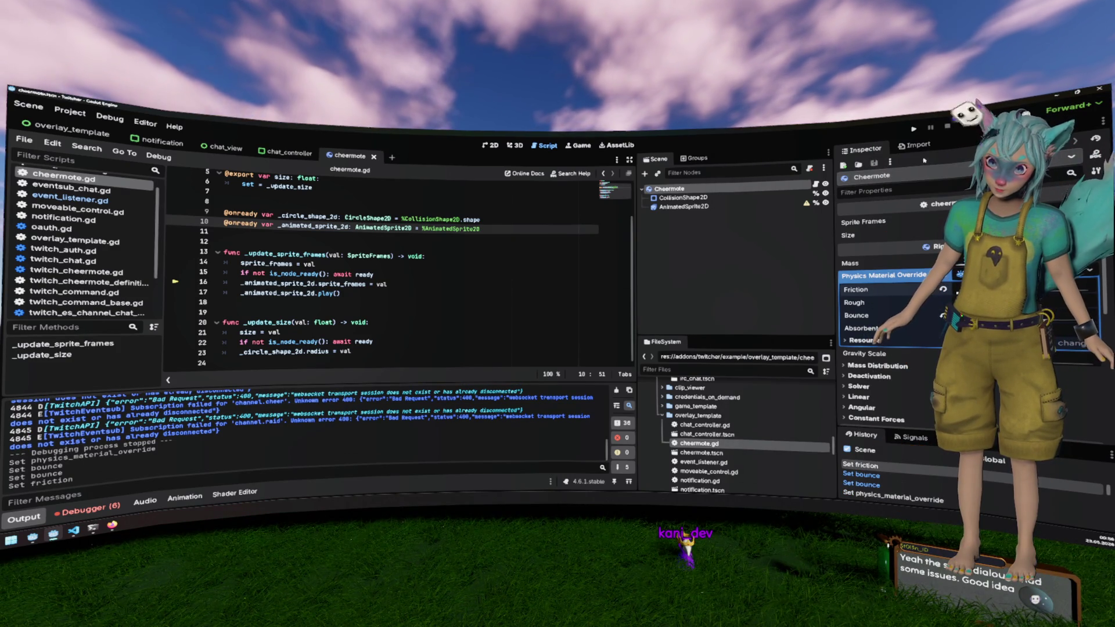
click(70, 110)
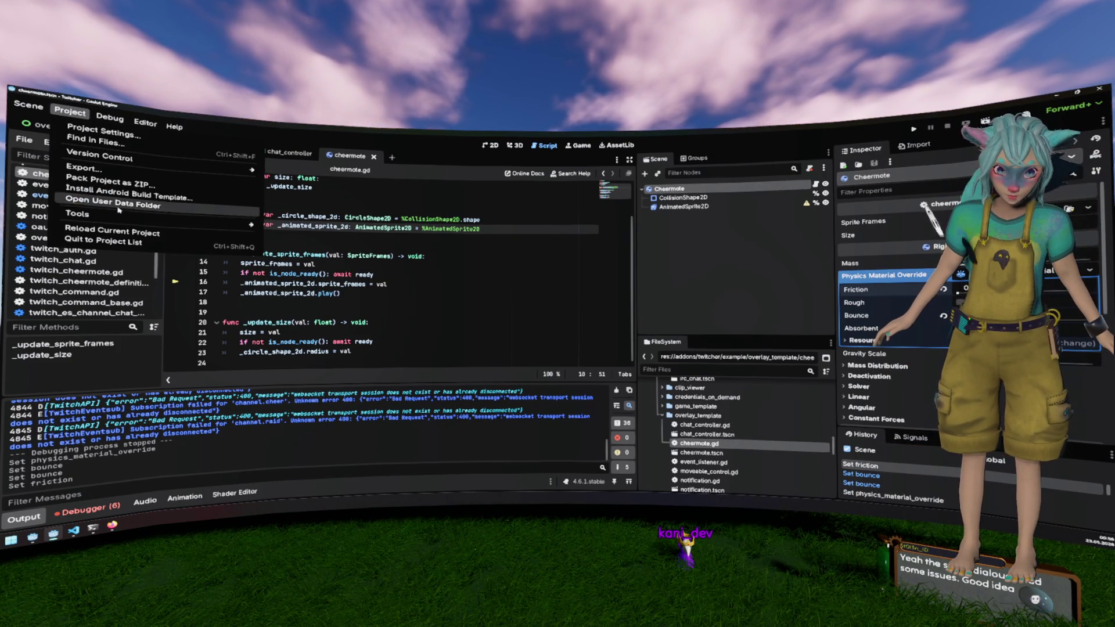
Open the Twitcher Setup wizard from Project > Tools and choose the Overlay setup.
mouse_move(145, 221)
mouse_move(349, 255)
click(442, 256)
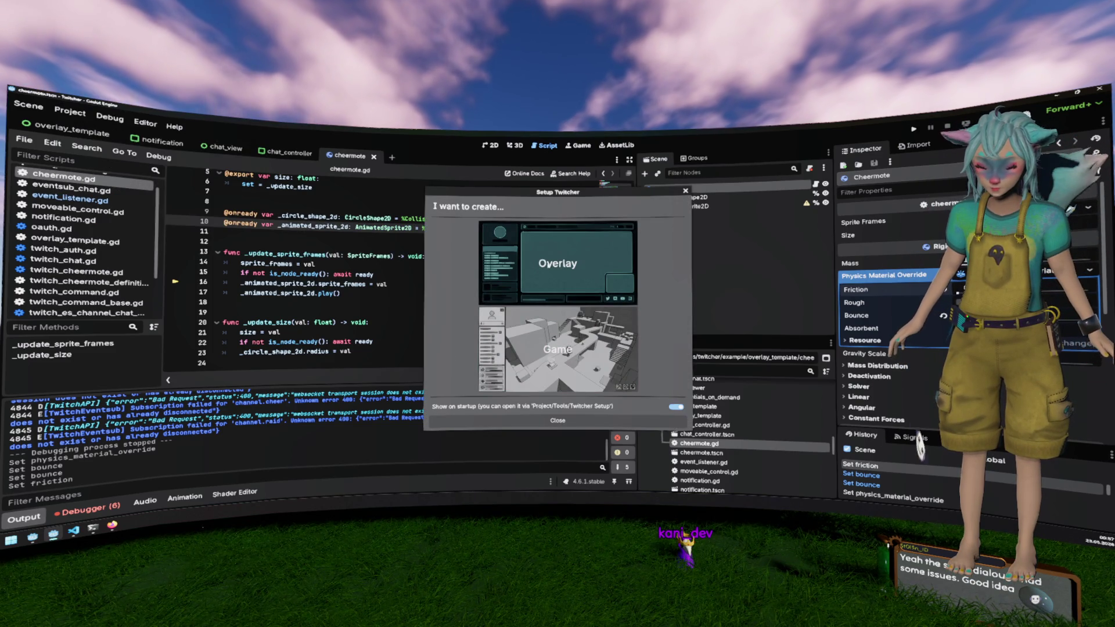
click(578, 244)
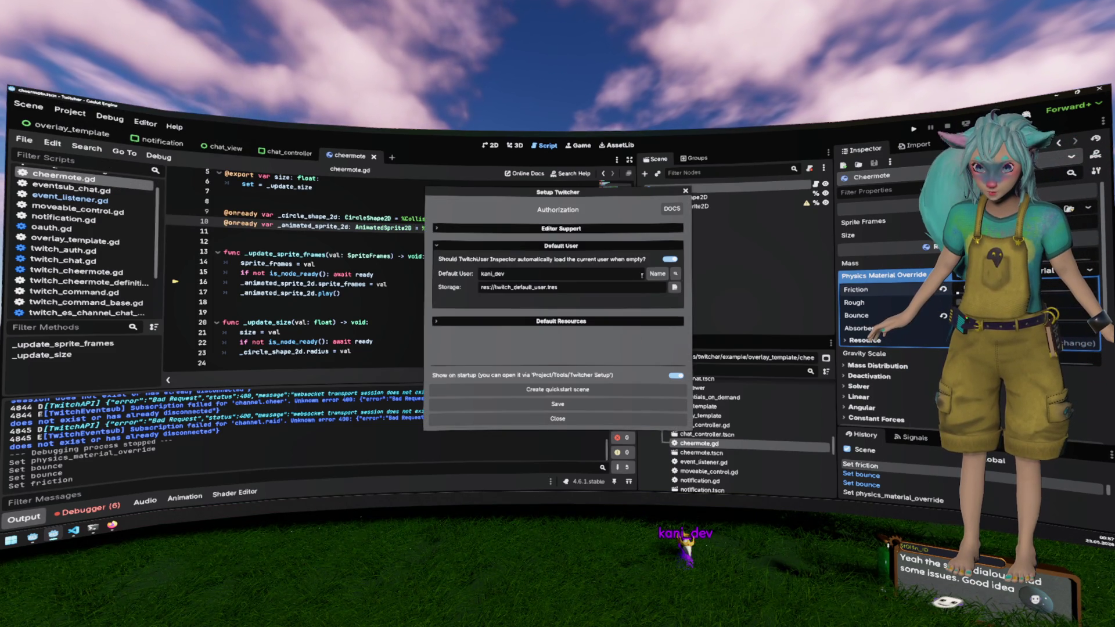
Review the Editor Support, Default User and Default Resources sections, then close and return to overlay_template.
click(581, 229)
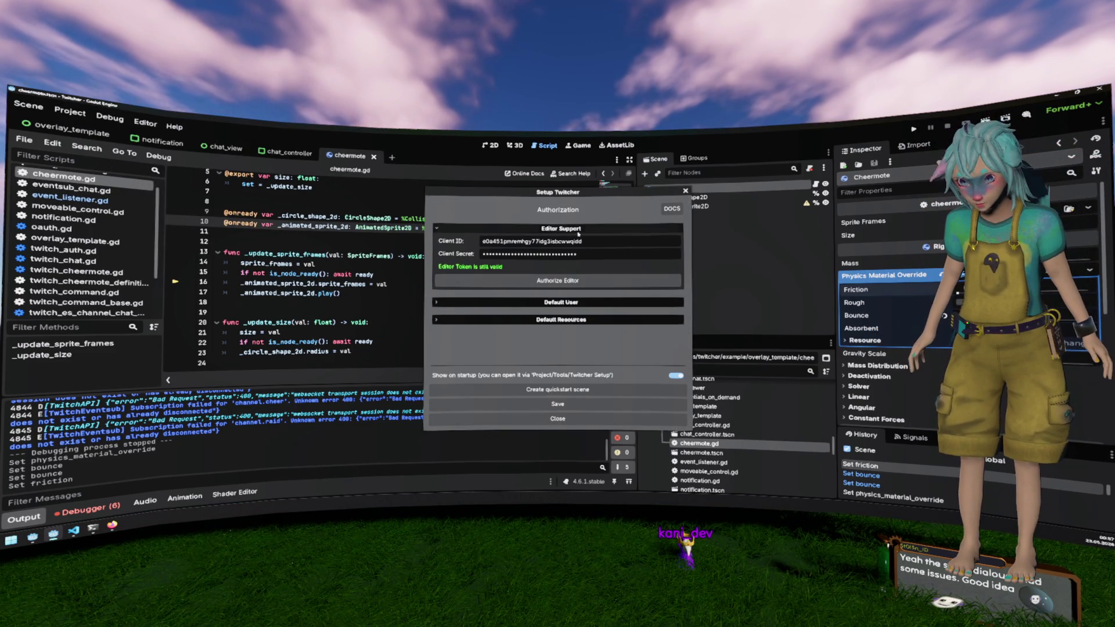
click(561, 302)
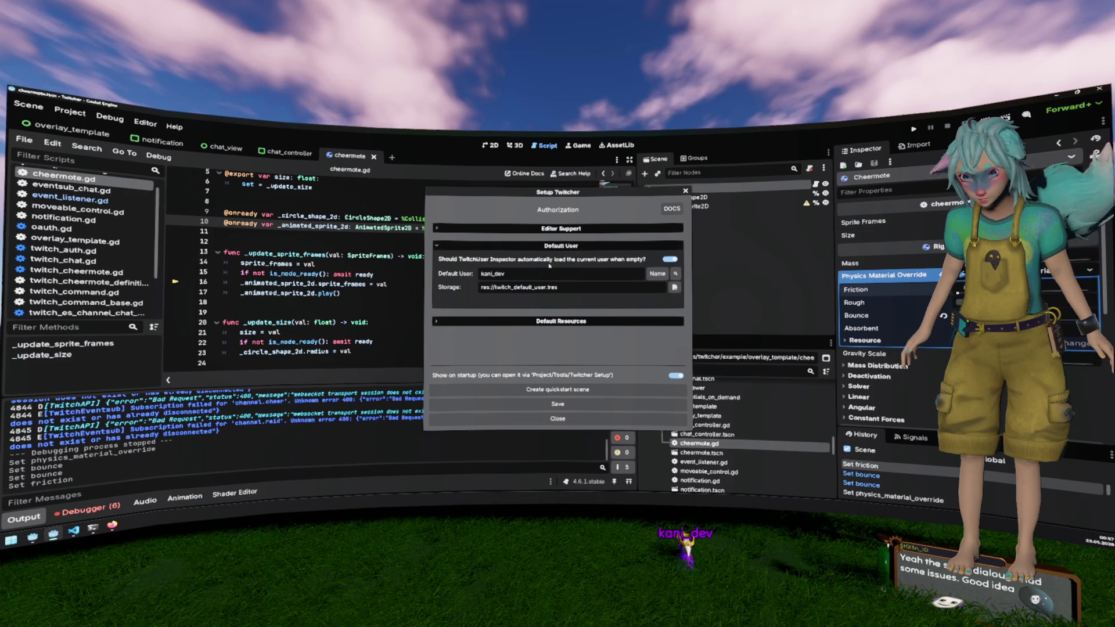
click(616, 321)
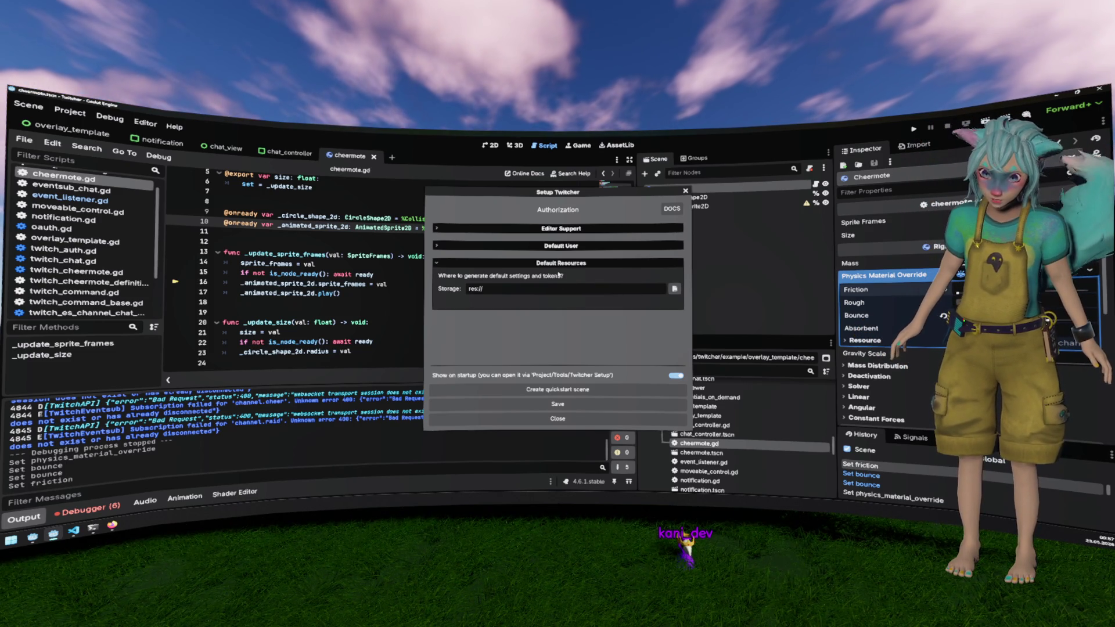
click(558, 246)
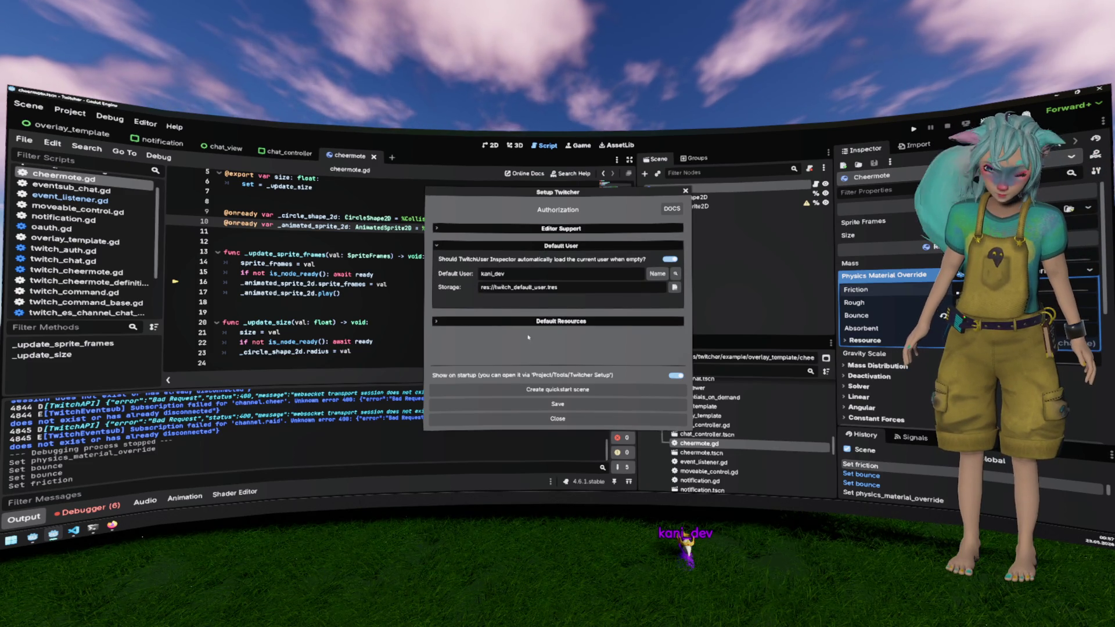
click(588, 391)
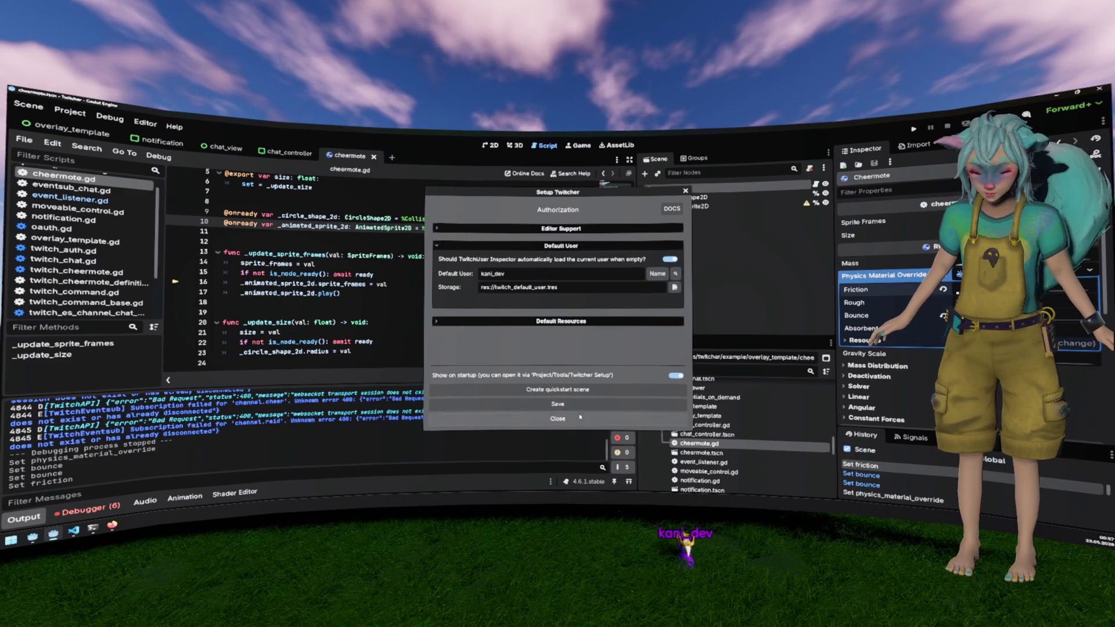
click(91, 137)
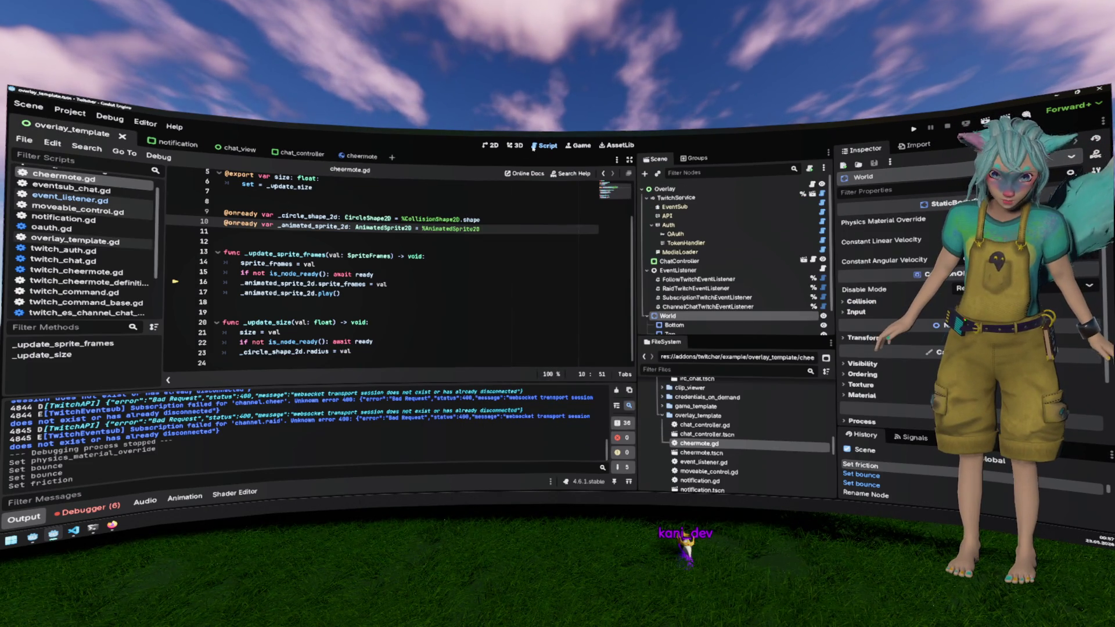
Switch to the 2D view of the overlay scene and reopen the Twitcher Setup wizard.
click(491, 145)
drag(485, 290, 446, 264)
scroll(725, 274, down, 1)
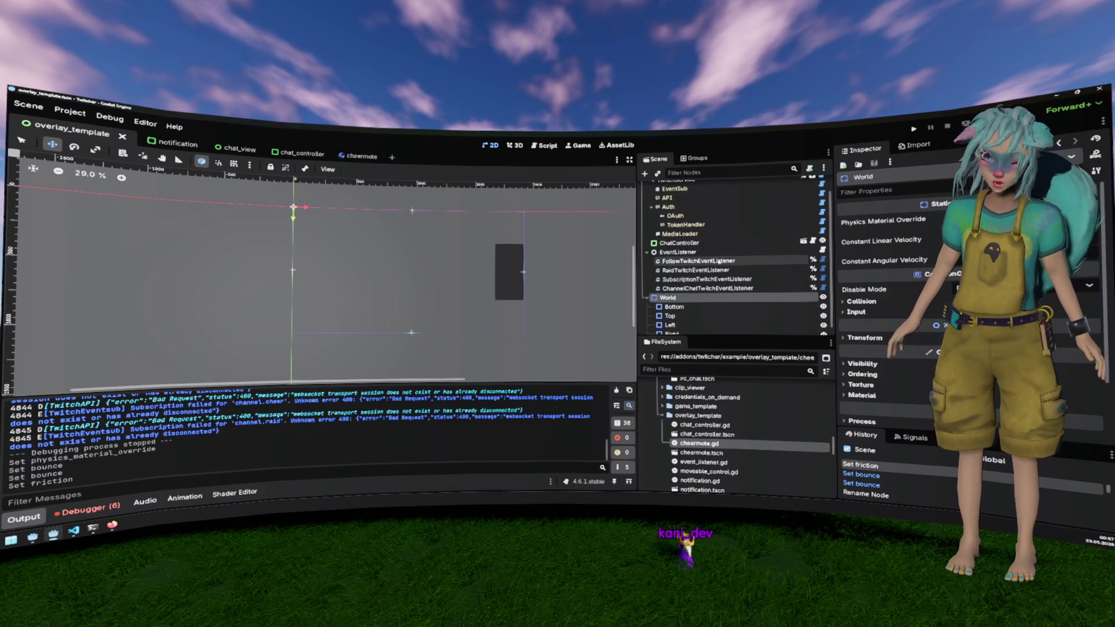
scroll(733, 261, down, 1)
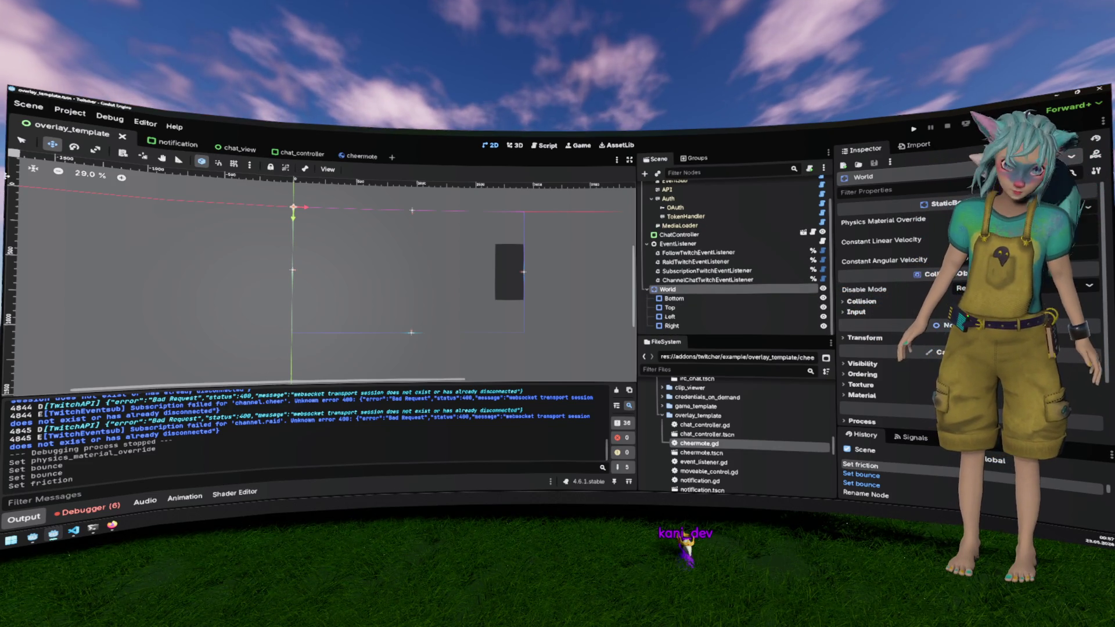
click(70, 111)
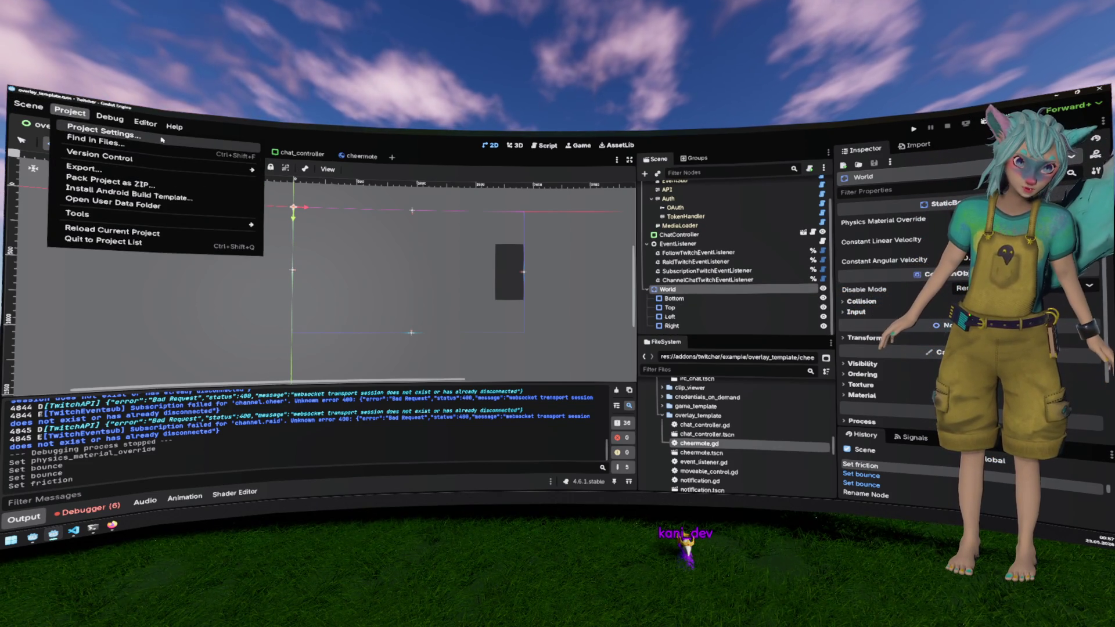
mouse_move(232, 220)
mouse_move(349, 255)
click(442, 253)
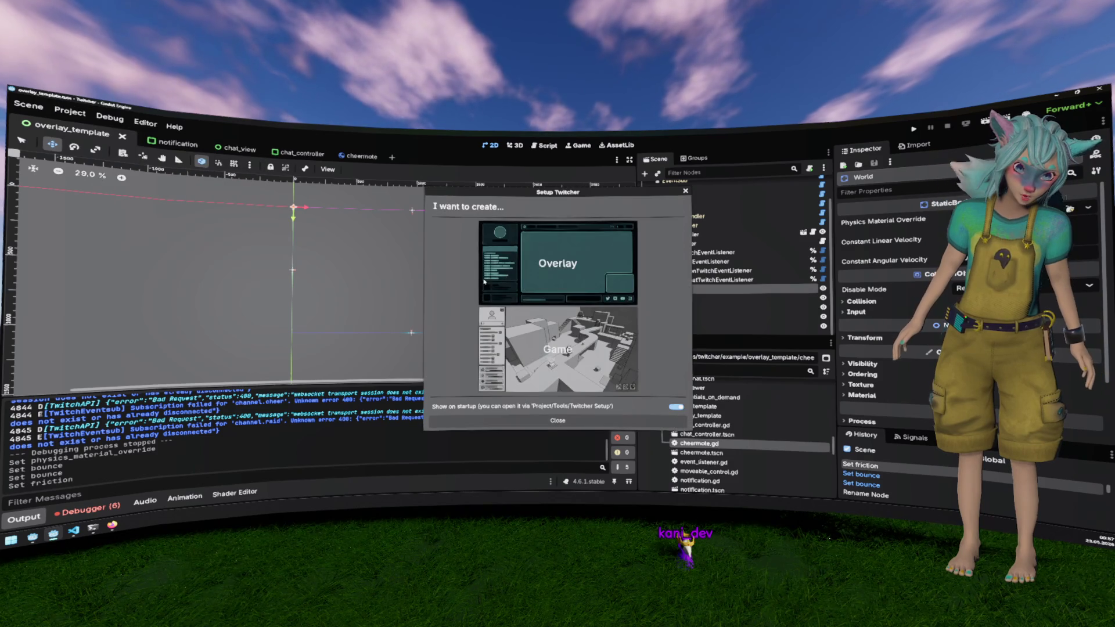
Choose Game with Device Code Flow, check Default Resource, and create the quickstart scene.
click(562, 295)
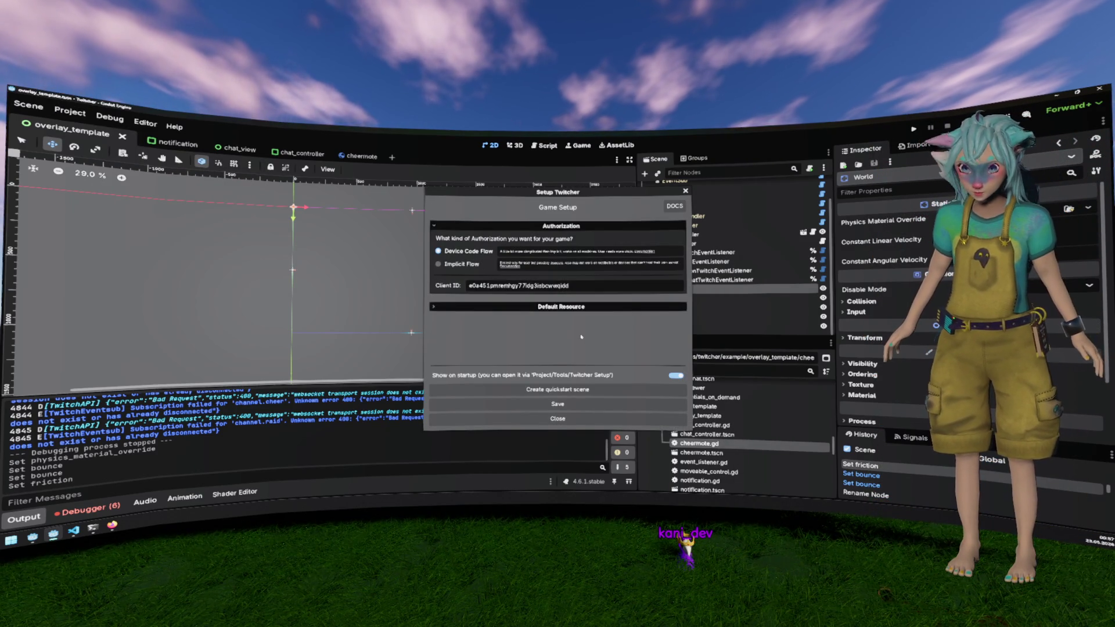
click(586, 308)
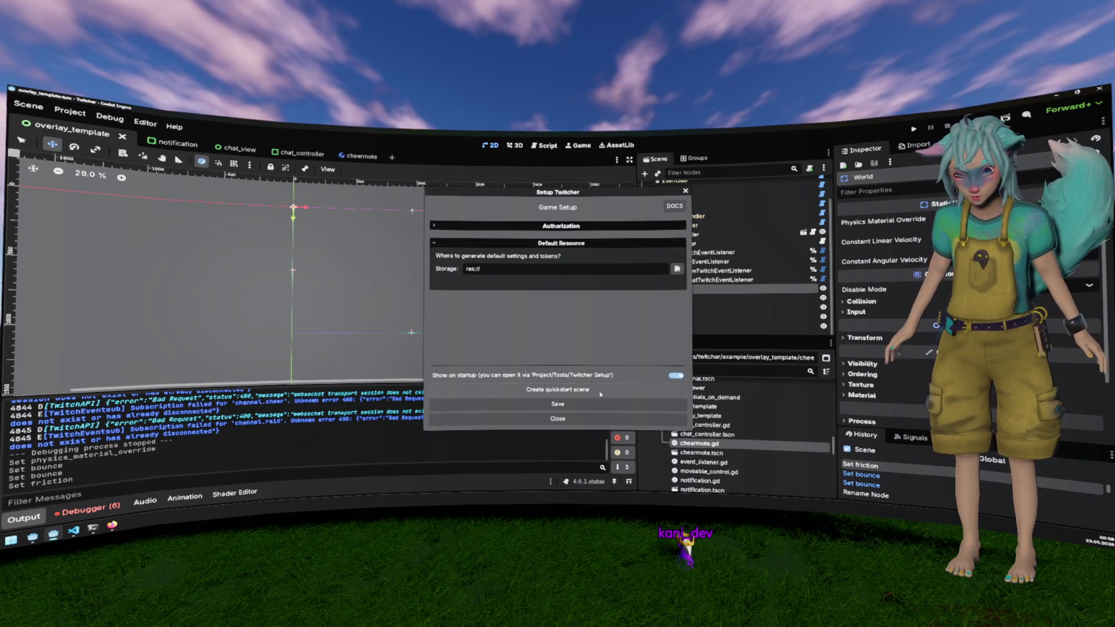
click(600, 395)
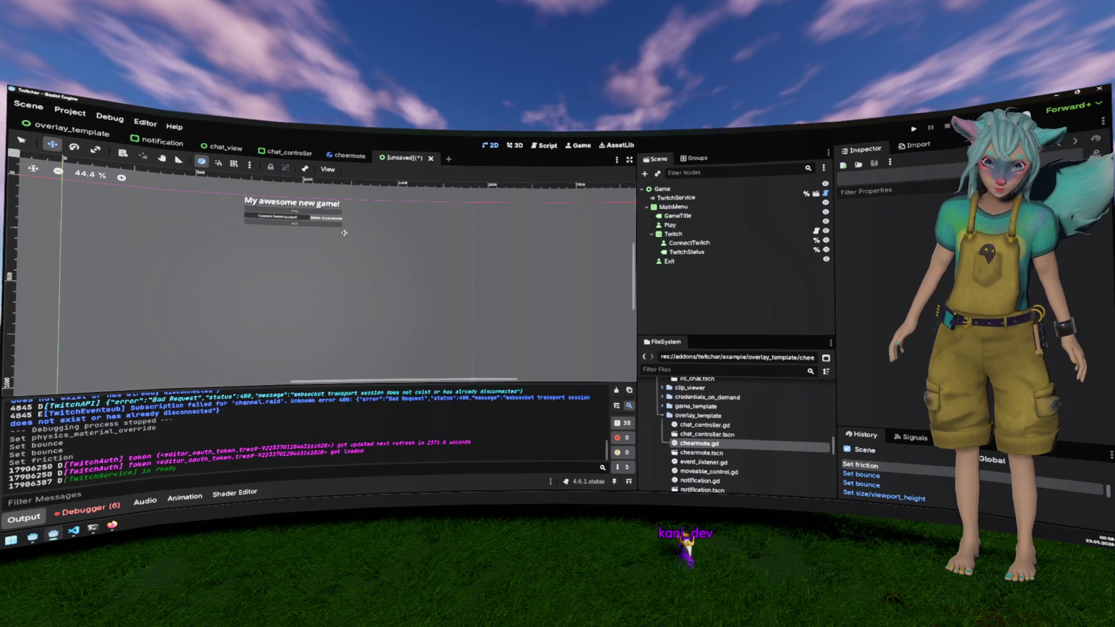
Inspect the generated ConnectTwitch, TwitchStatus and Twitch nodes in the quickstart scene.
scroll(416, 260, up, 5)
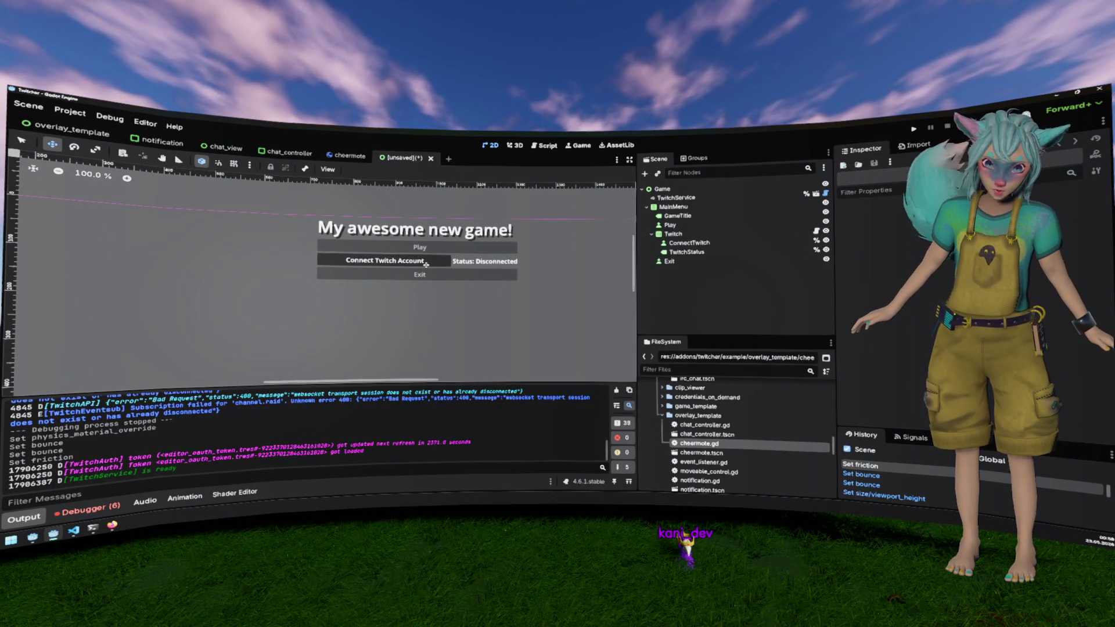
scroll(494, 250, right, 3)
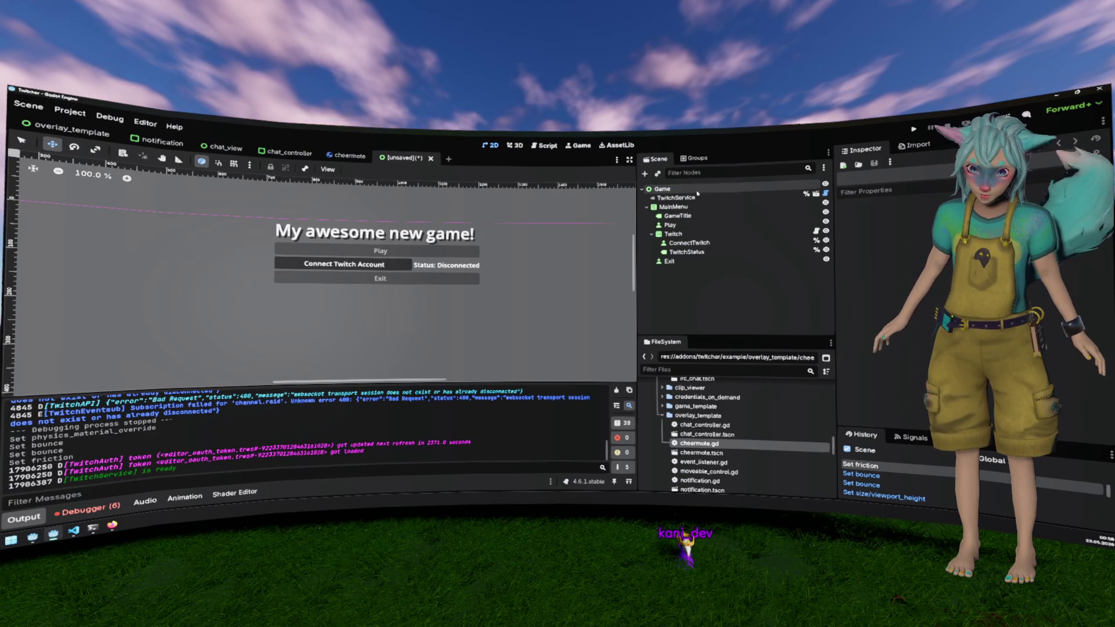
click(689, 243)
click(687, 252)
click(674, 233)
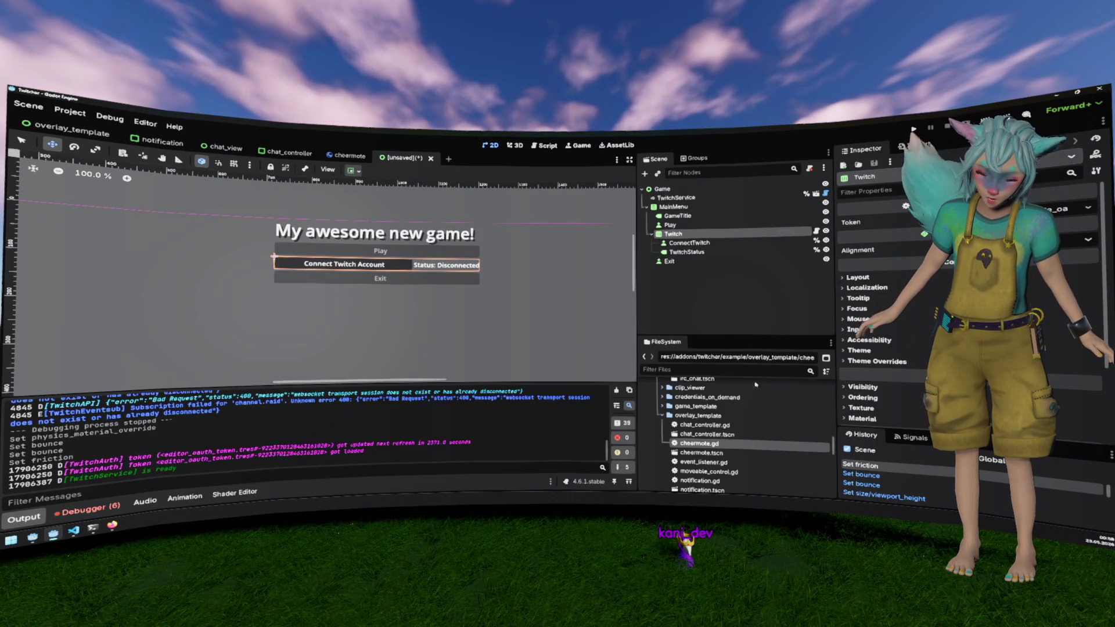
Open game_template/device_code_request.tscn to review its Authorize to Twitch panel, close it, and open Project Settings.
double_click(695, 406)
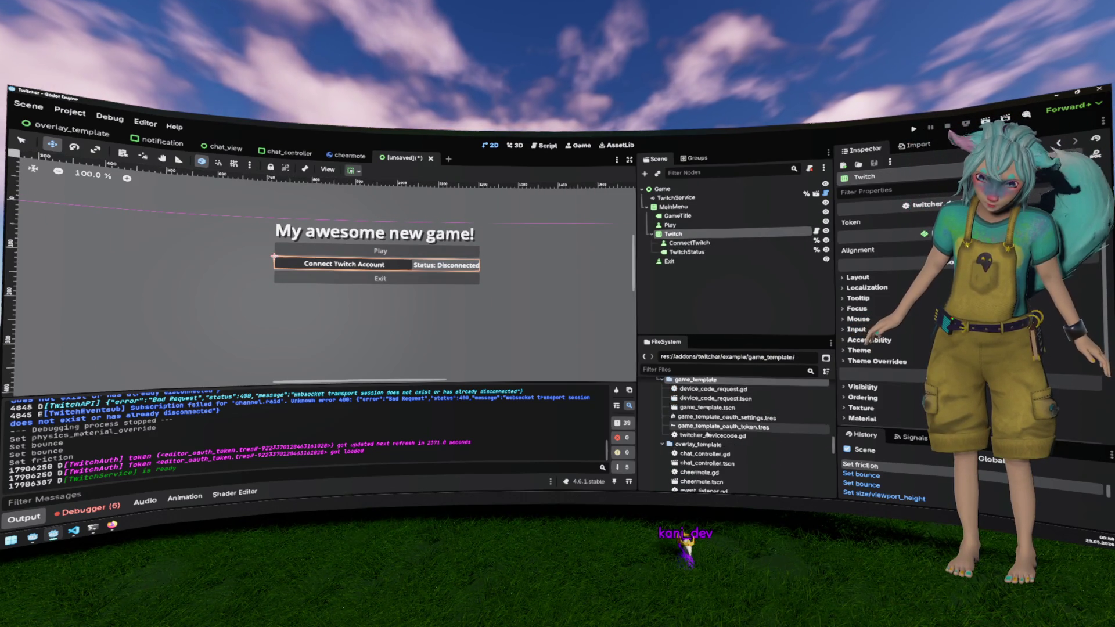
double_click(715, 398)
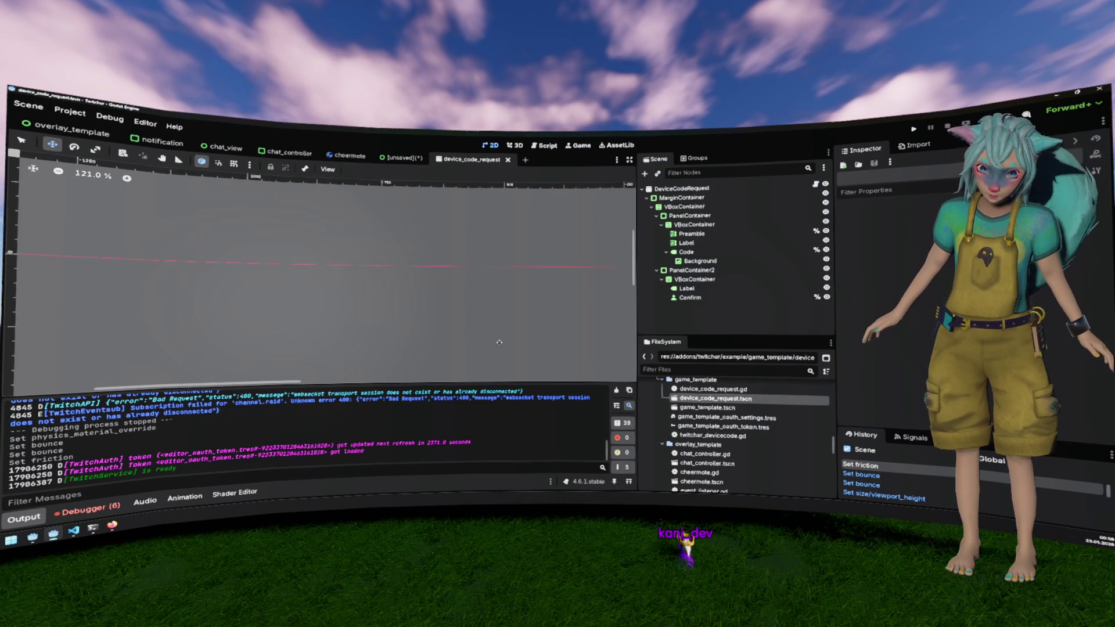
scroll(391, 296, down, 5)
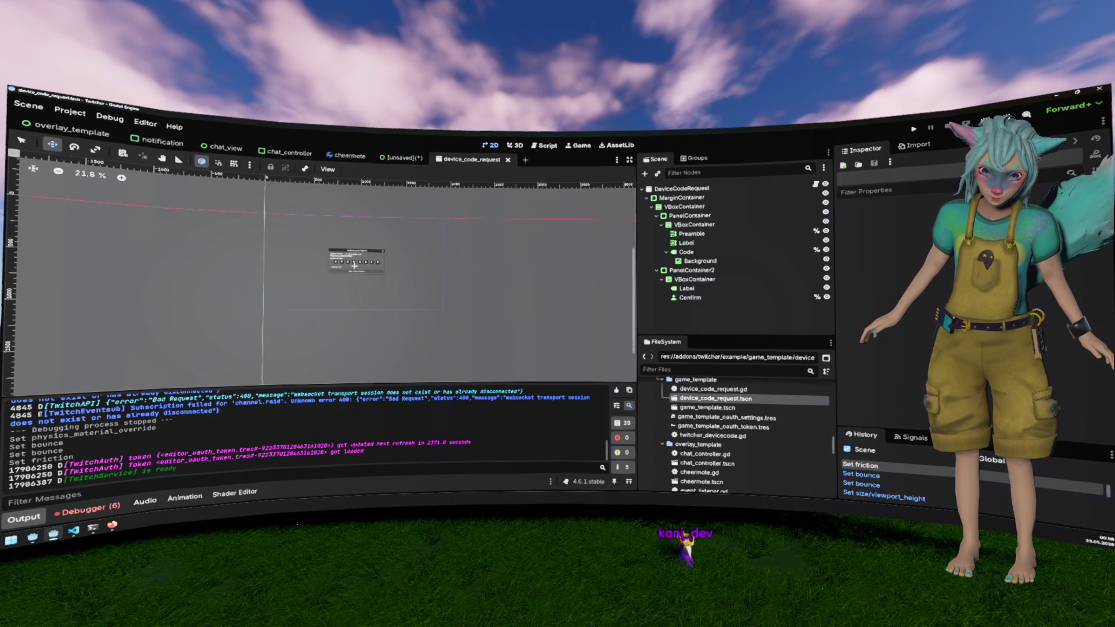
scroll(347, 260, up, 8)
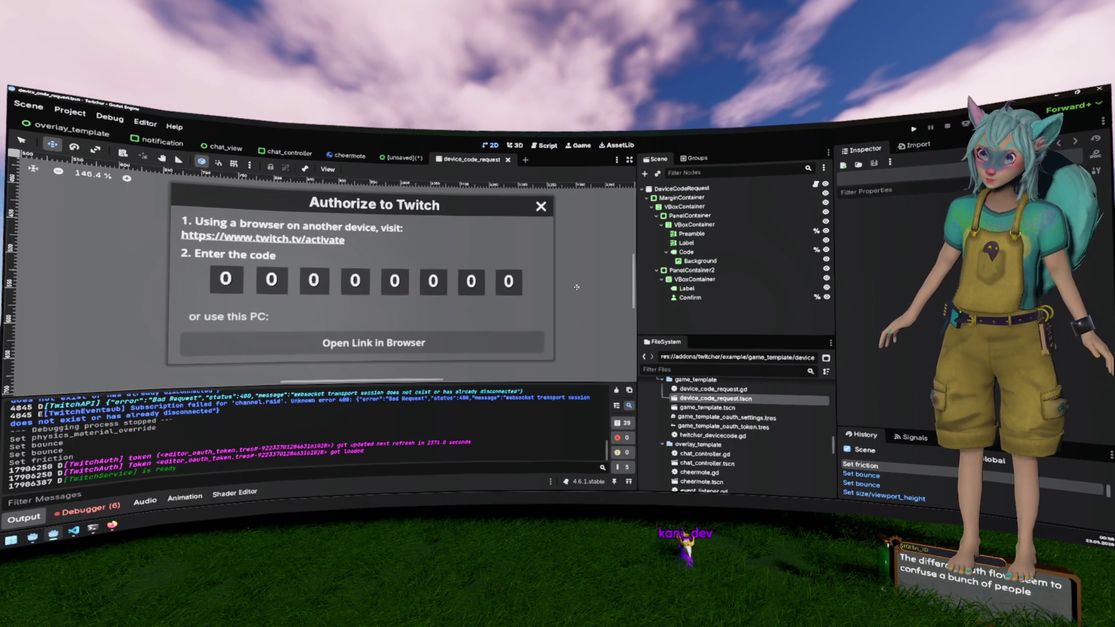
middle_click(458, 162)
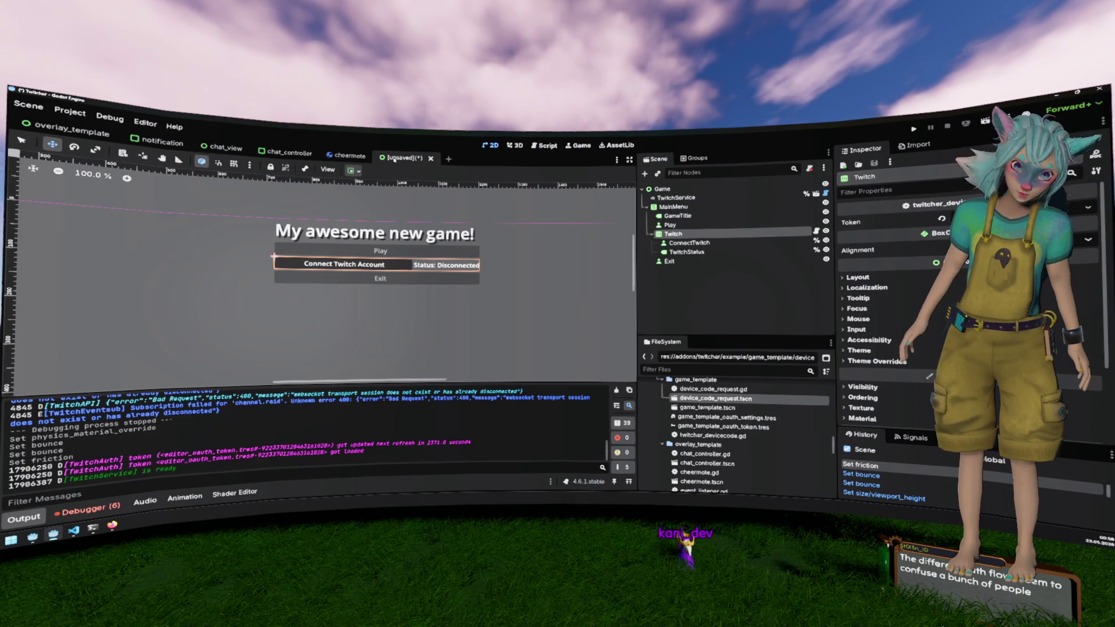
click(70, 111)
click(87, 126)
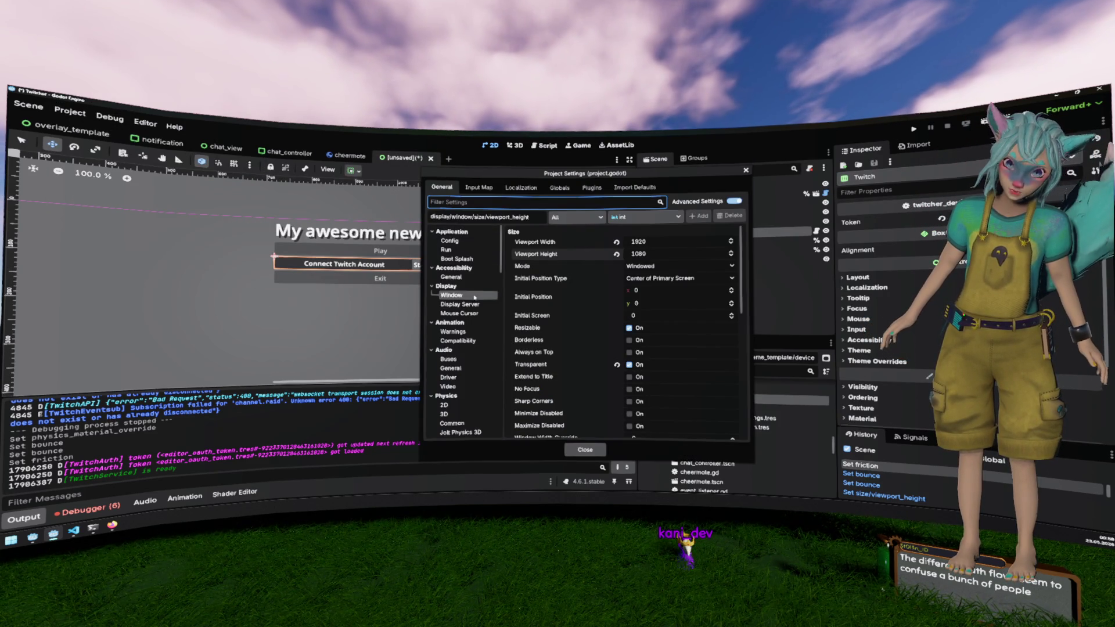
Close Project Settings and reopen the Twitcher Setup wizard on Game Setup with Device Code Flow.
key(Escape)
click(69, 111)
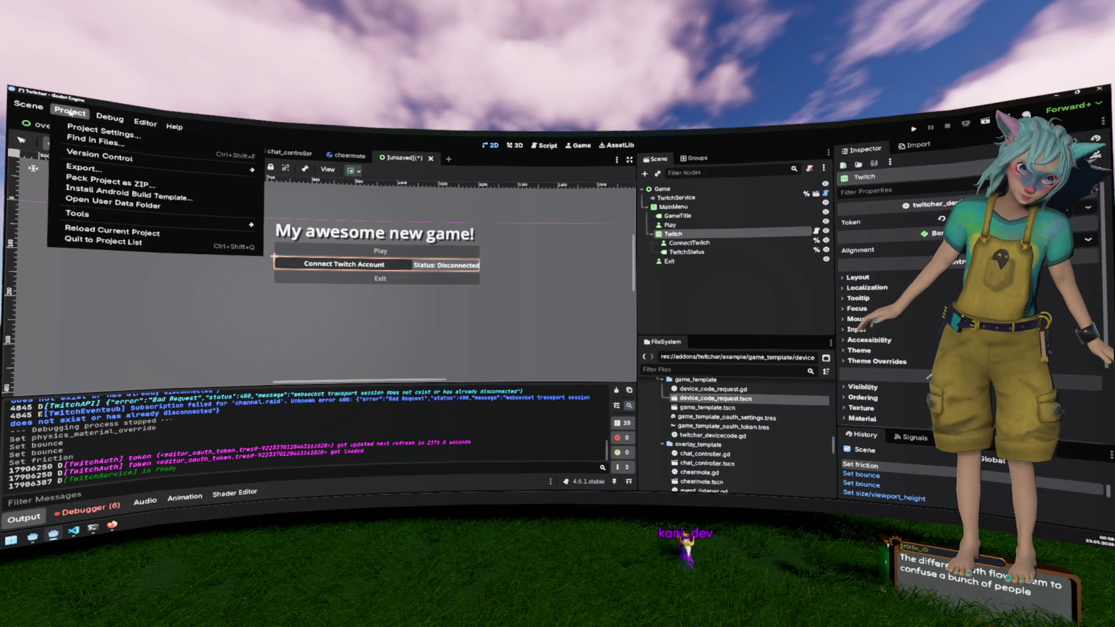
mouse_move(174, 218)
mouse_move(290, 255)
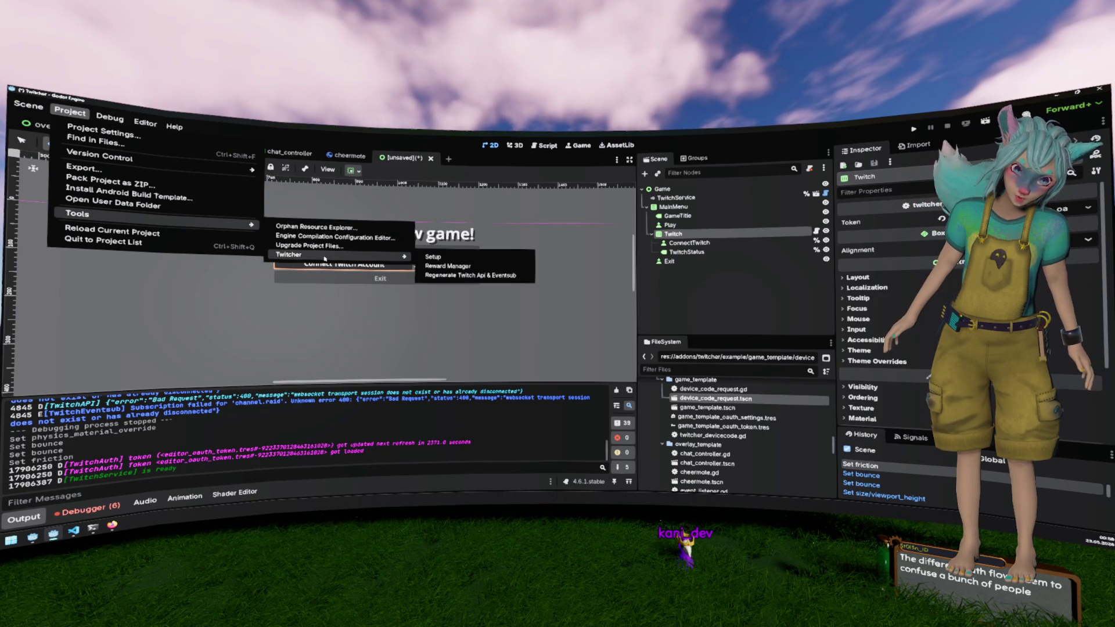
click(459, 260)
click(546, 319)
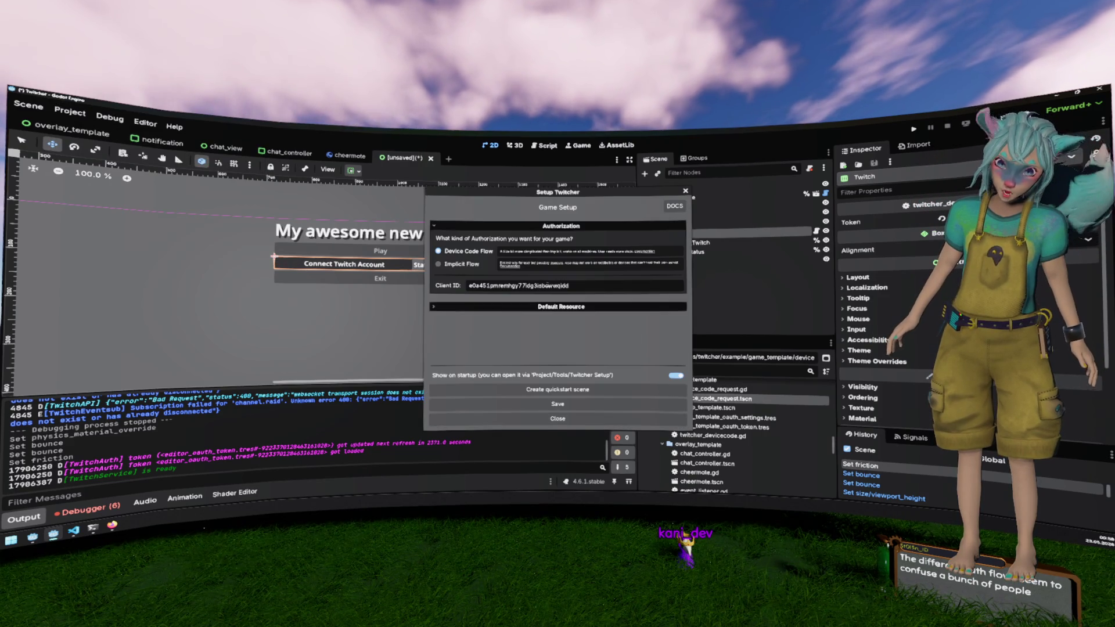
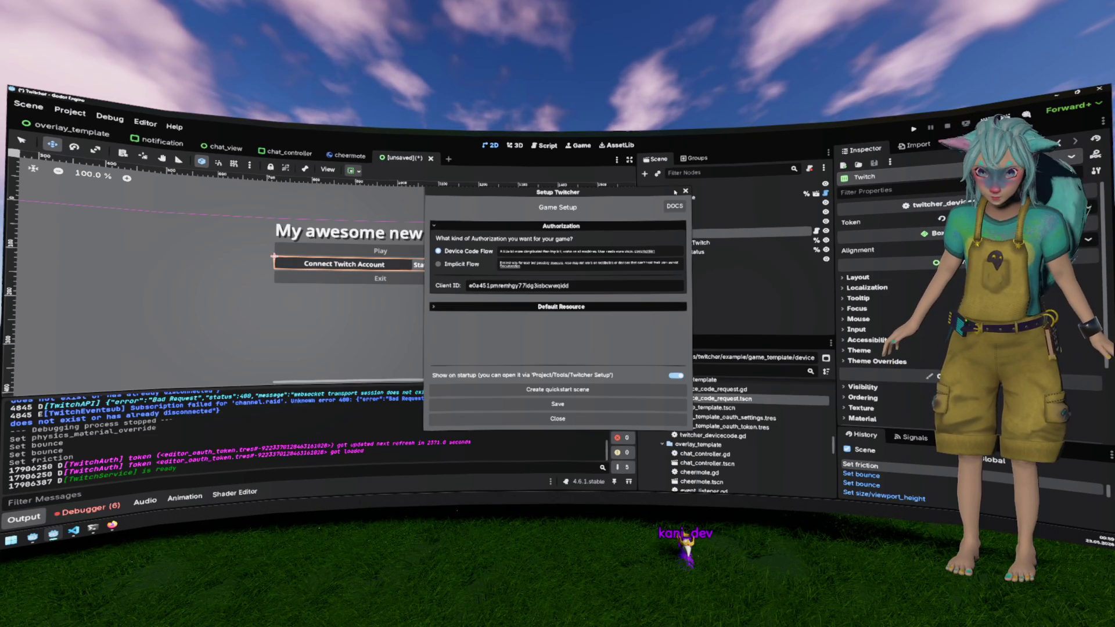
Close the Setup Twitcher dialog and discard the unsaved game template scene without saving.
click(686, 191)
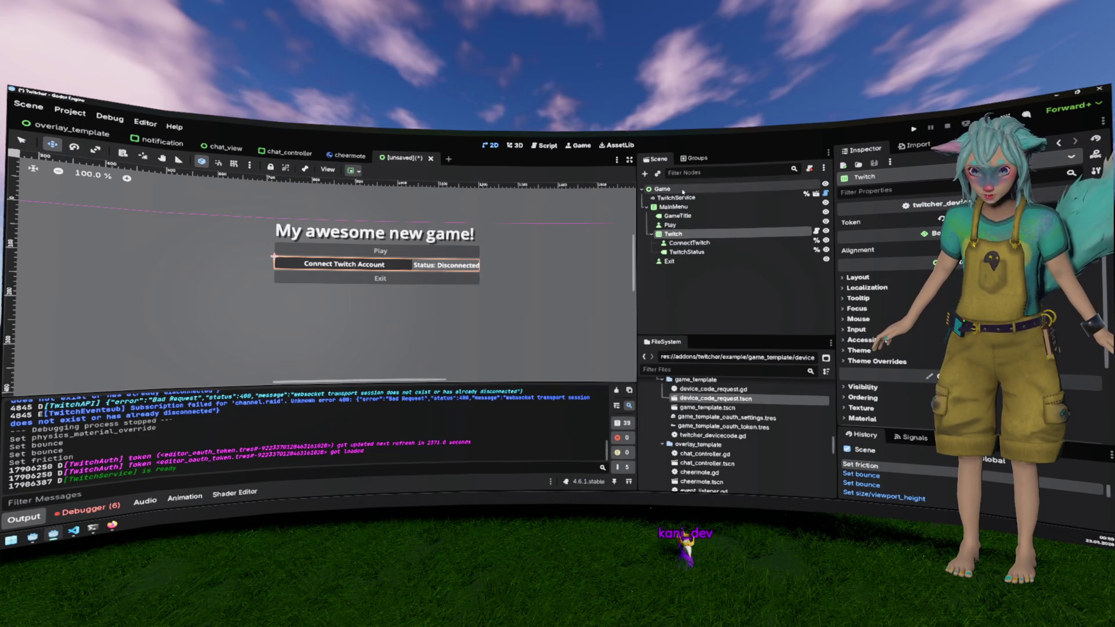
click(430, 158)
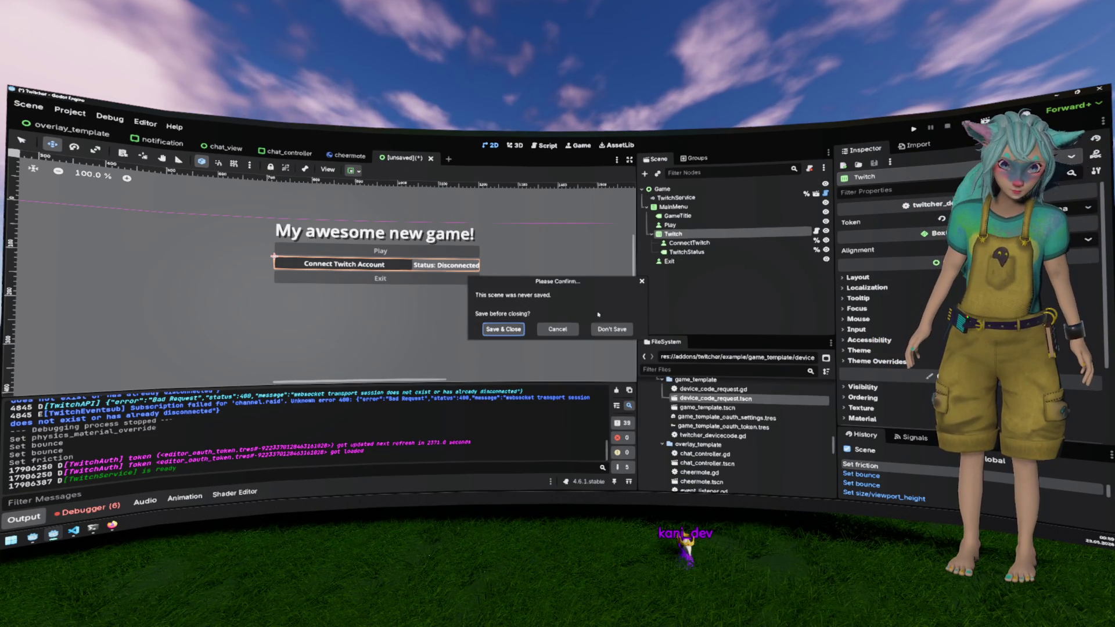
click(612, 329)
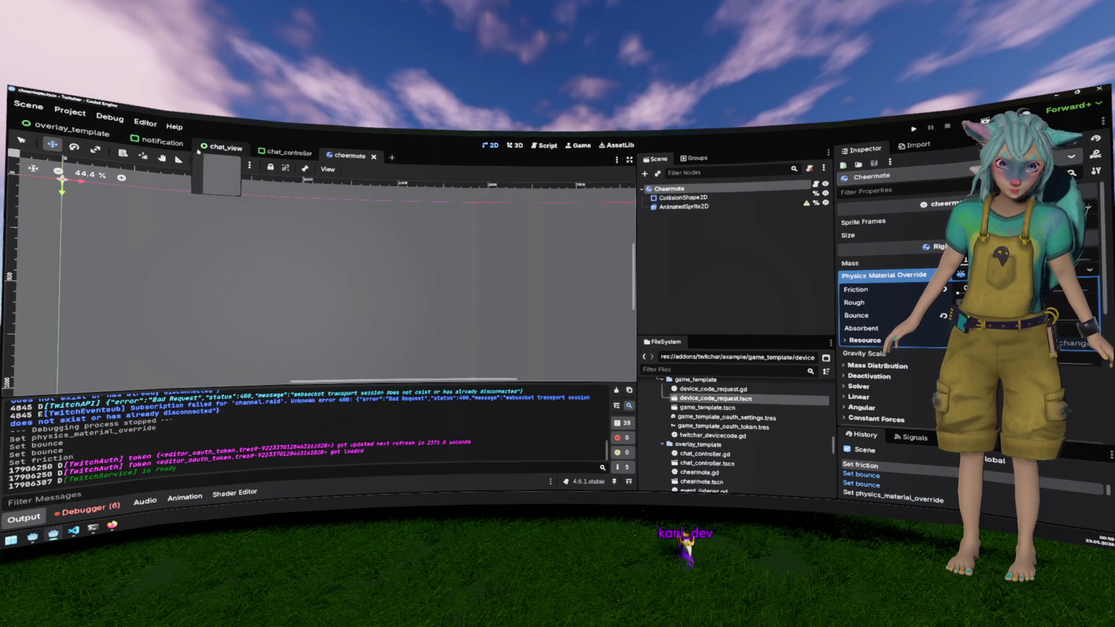
Open cheermote.gd from the Cheermote node, save it unchanged, and return to overlay_template.
click(825, 183)
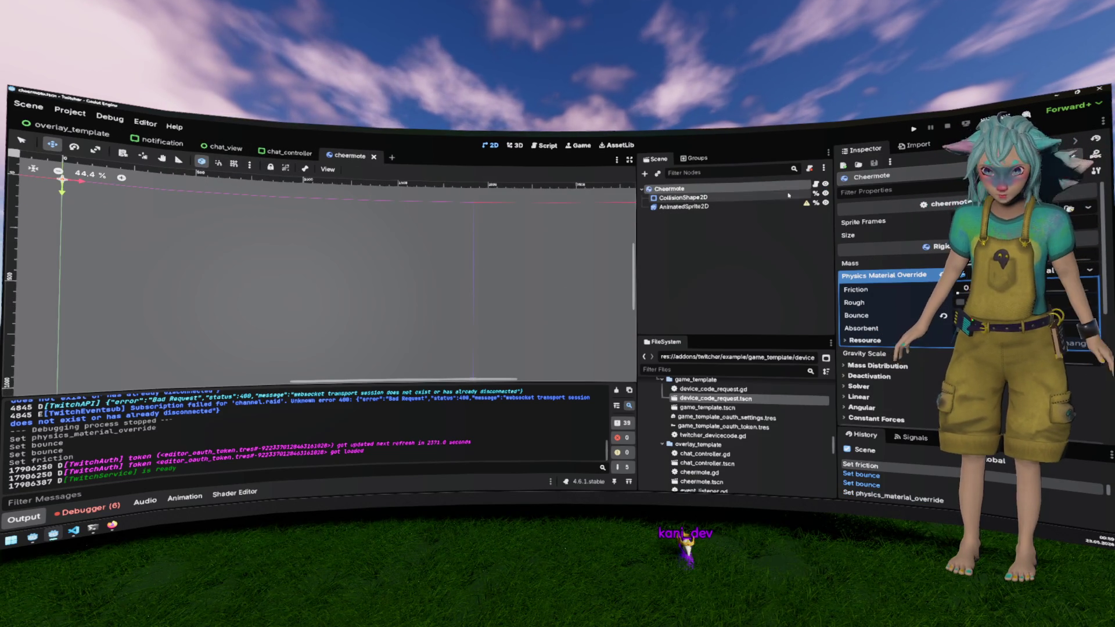
click(825, 184)
click(816, 183)
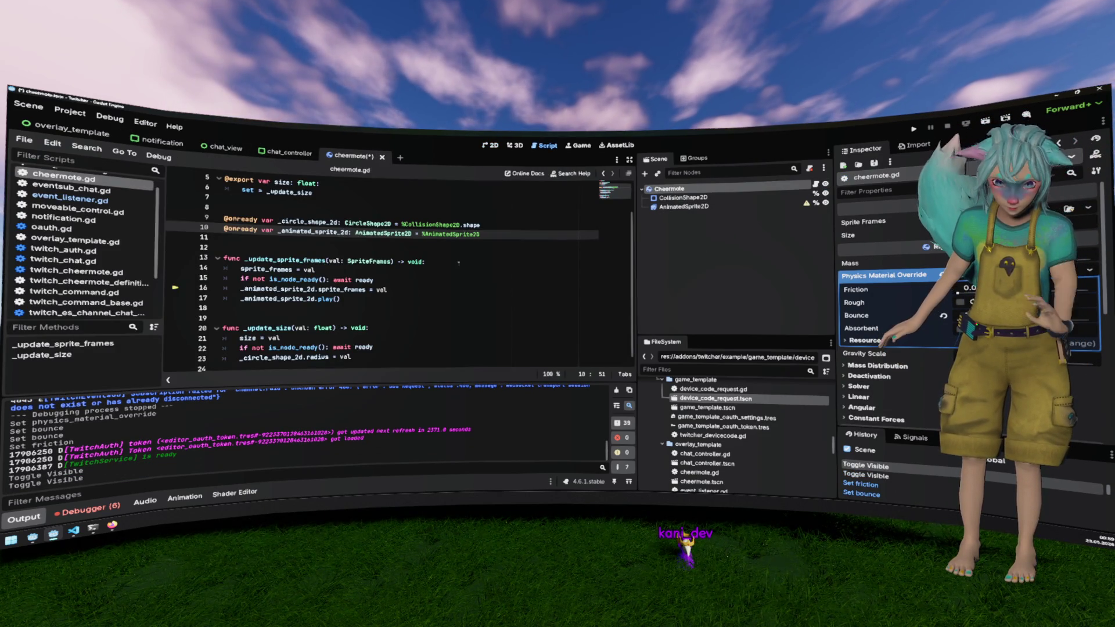
key(Down)
key(Down)
key(Down)
key(Return)
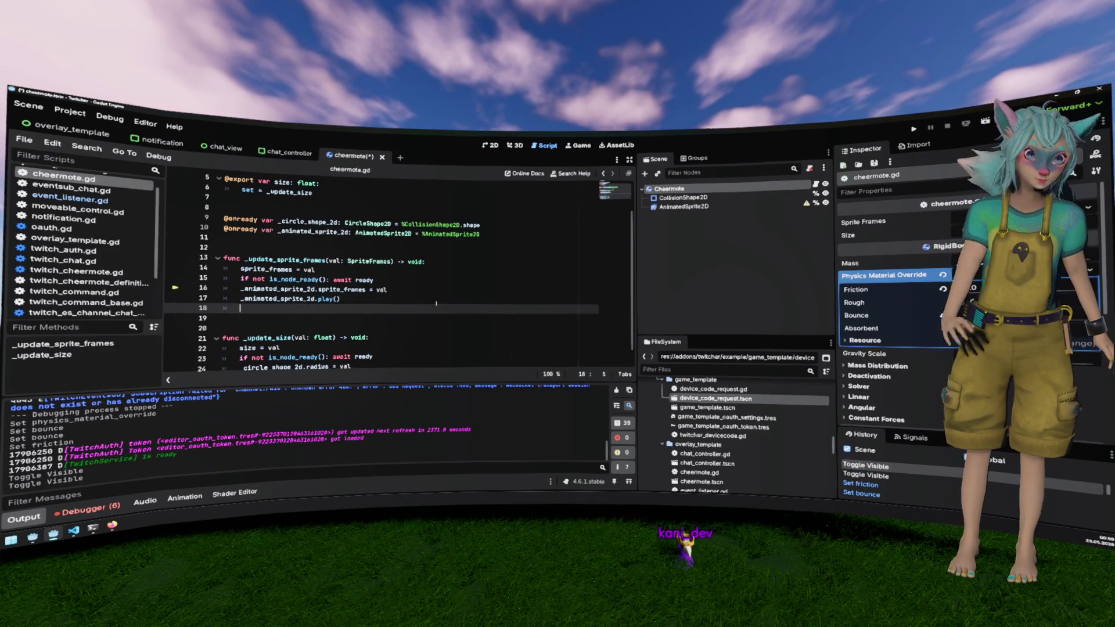
key(BackSpace)
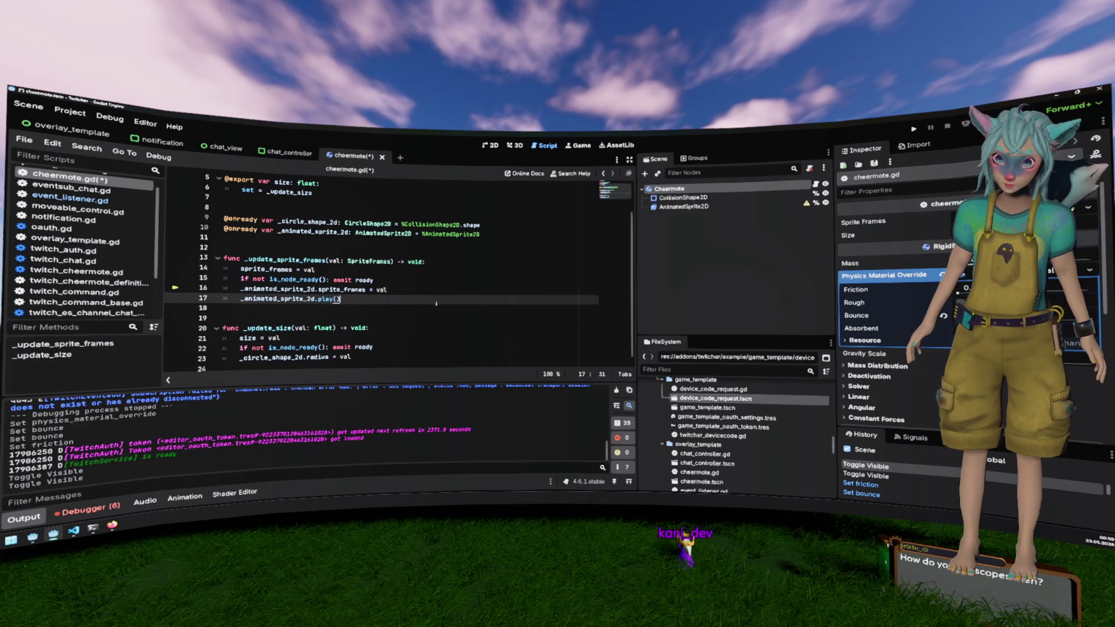
key(ctrl+s)
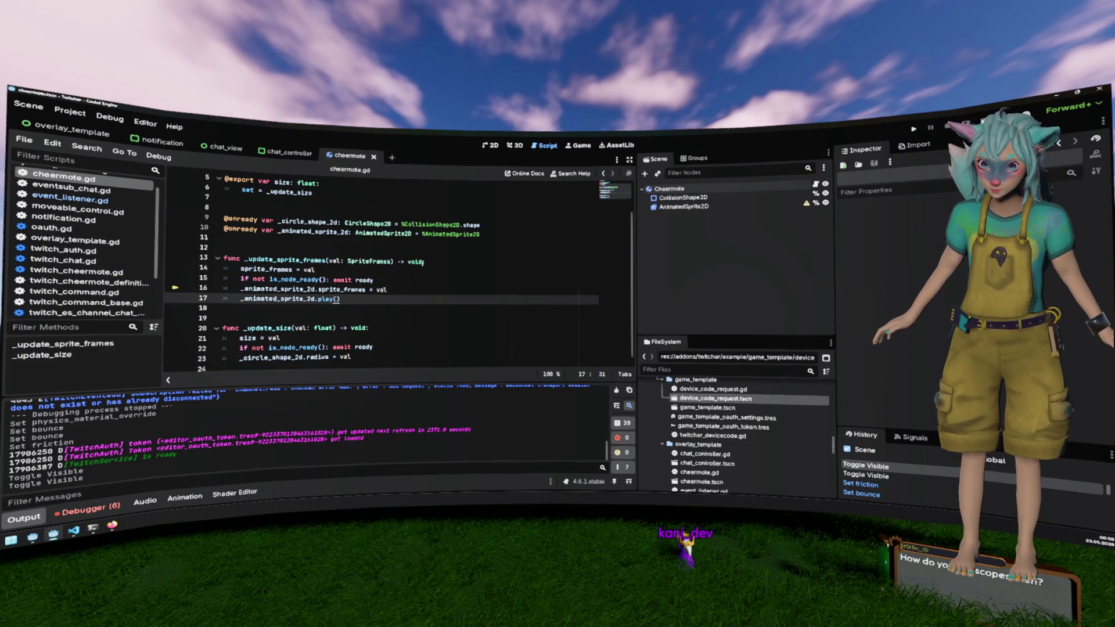
click(69, 132)
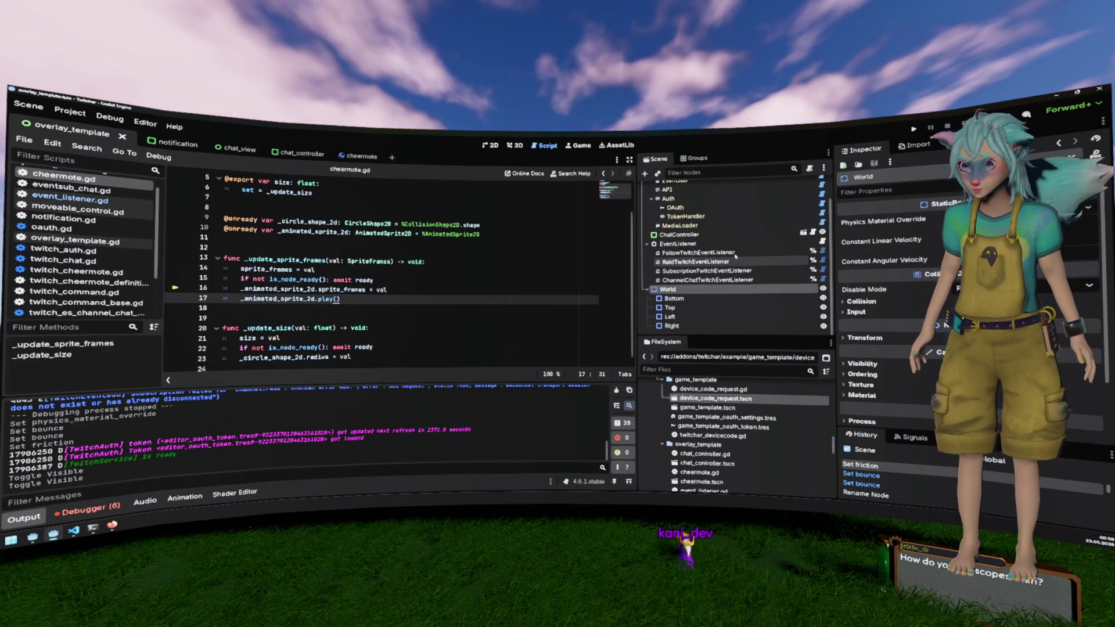
Inspect the TwitchService node's OAuth Scopes list in the Inspector, then collapse it.
scroll(700, 236, up, 2)
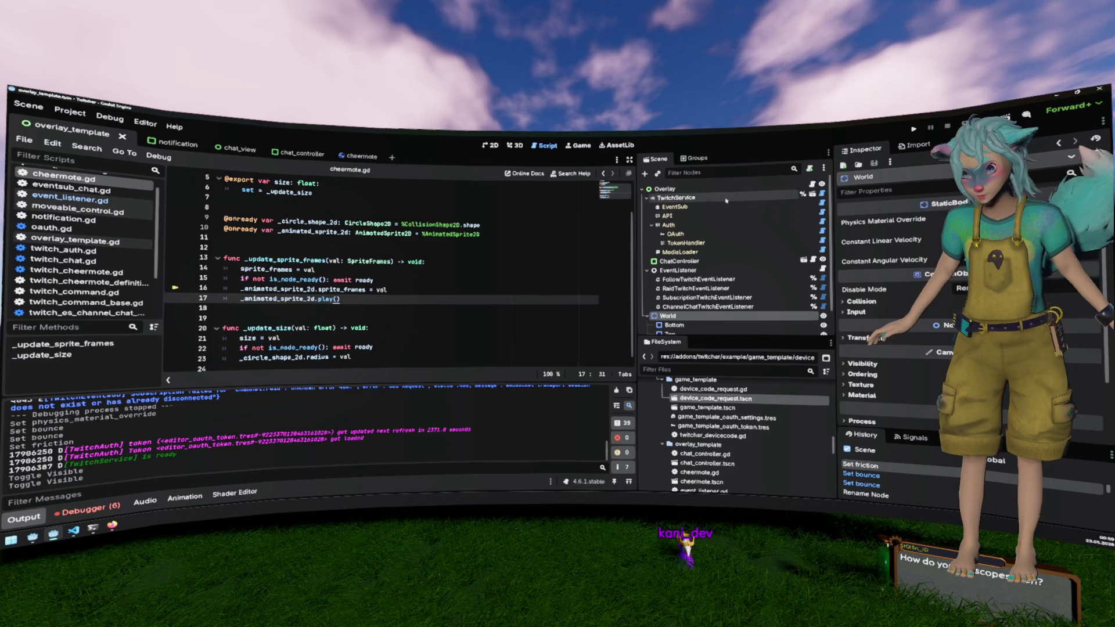
click(677, 198)
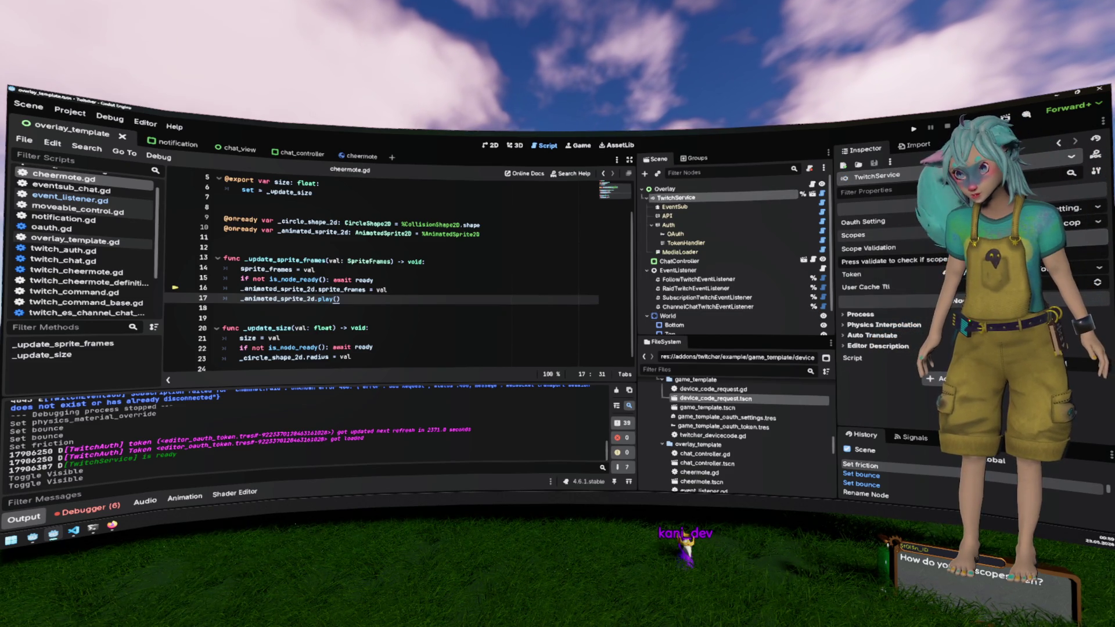
click(853, 234)
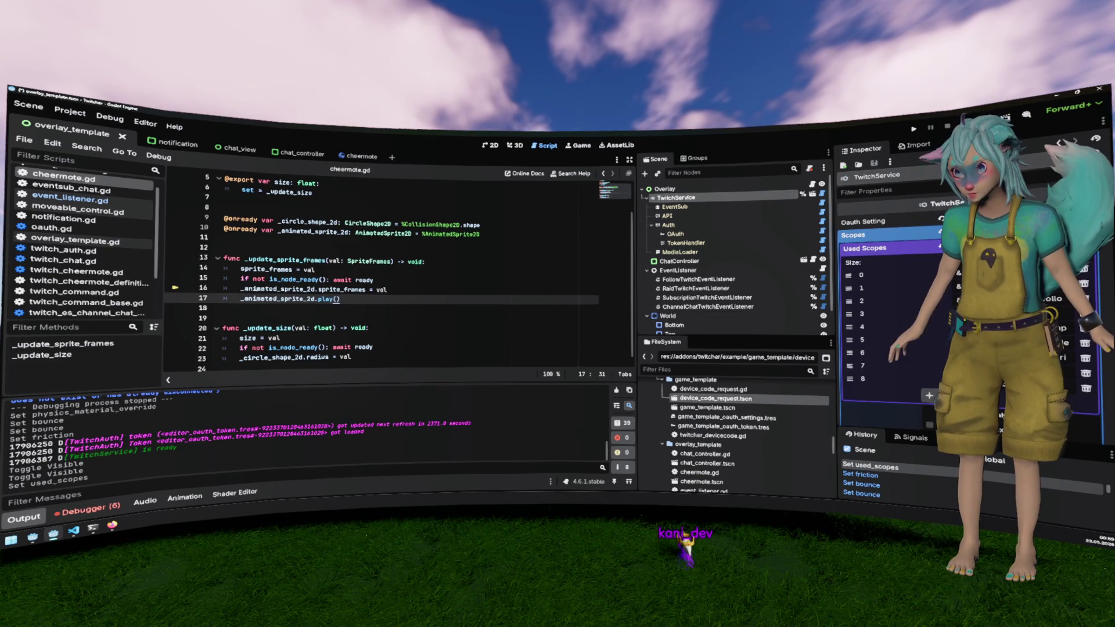
scroll(905, 288, down, 2)
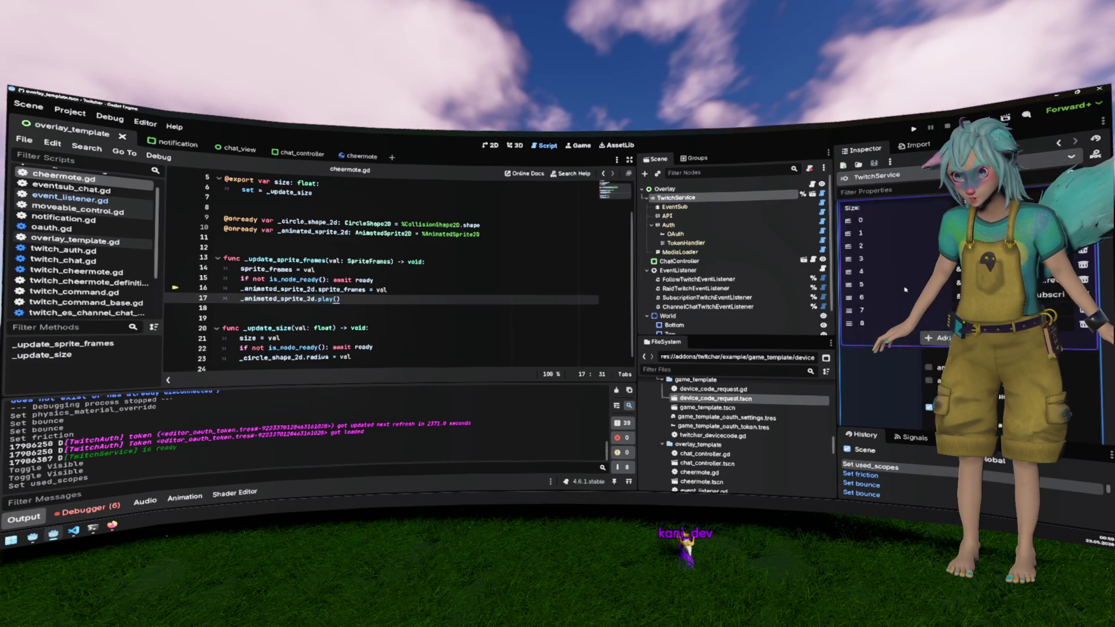
scroll(905, 288, up, 2)
click(854, 235)
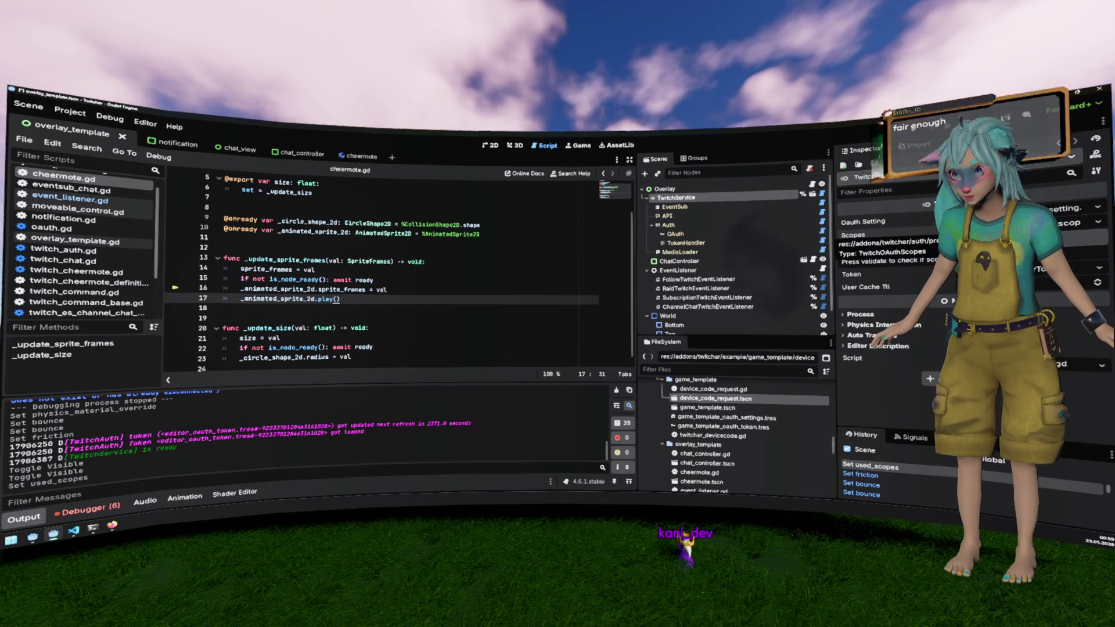
Review the cheermote script's ready check and val lines, then select the EventListener node.
click(500, 275)
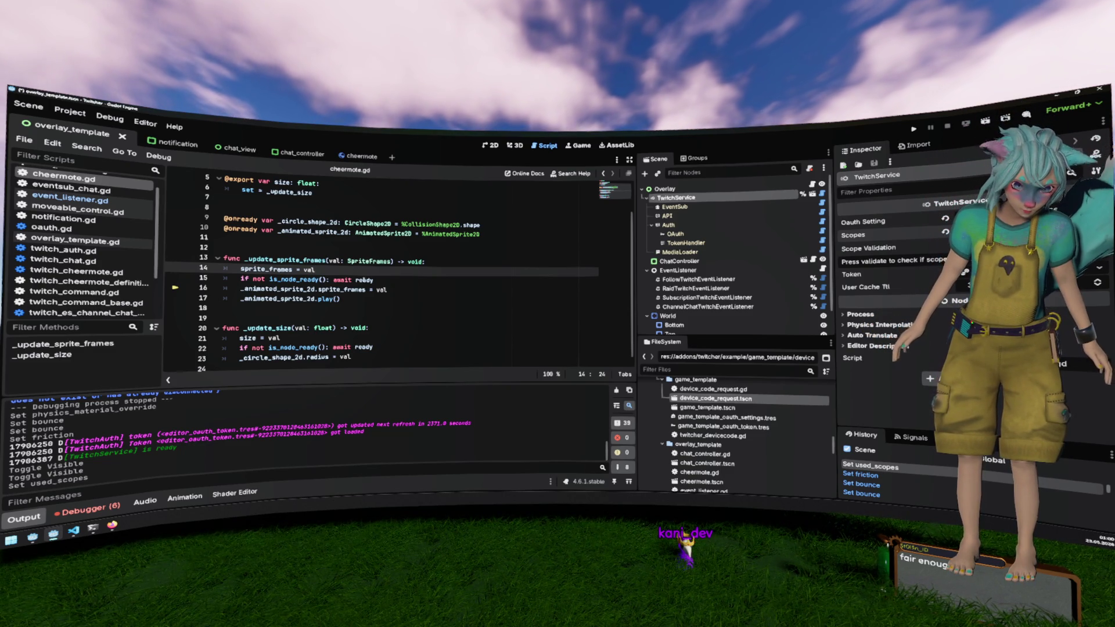
click(364, 280)
click(385, 289)
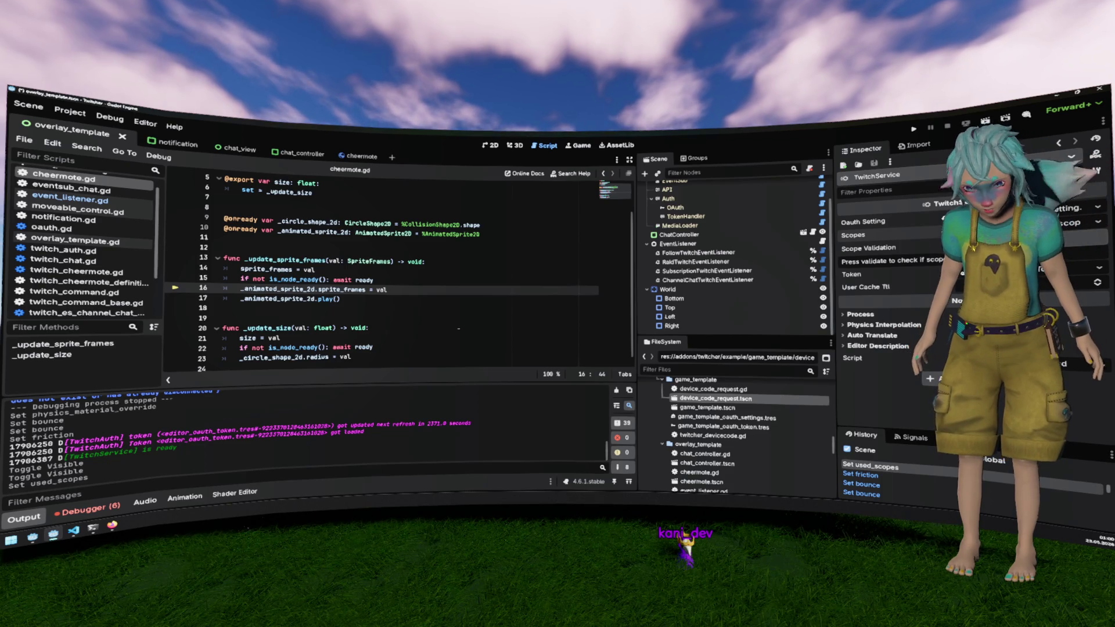
scroll(439, 303, up, 2)
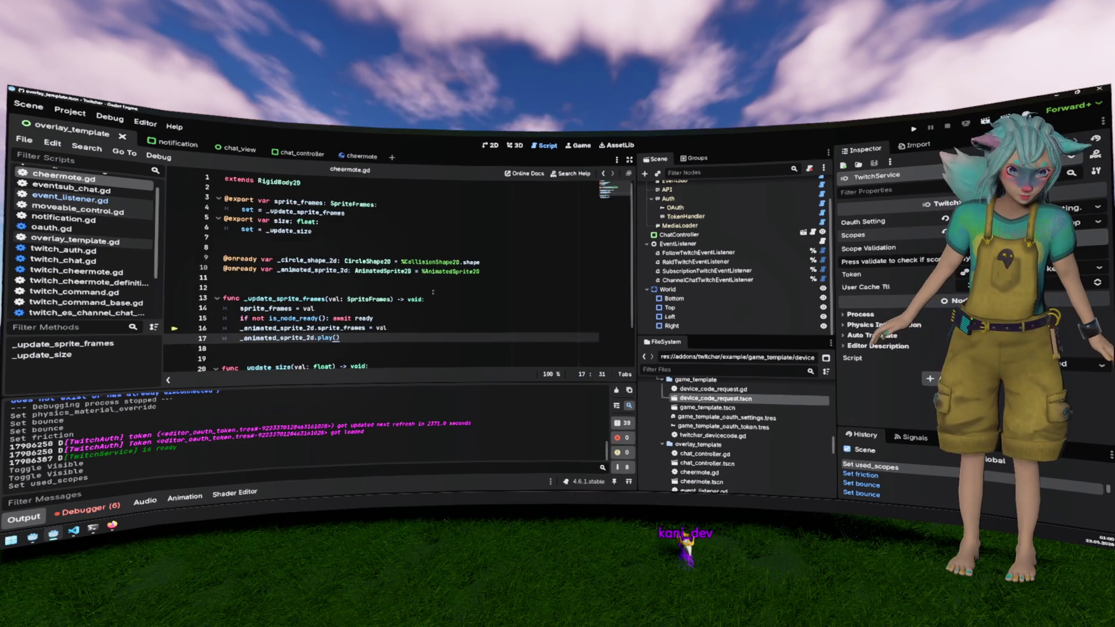
click(244, 278)
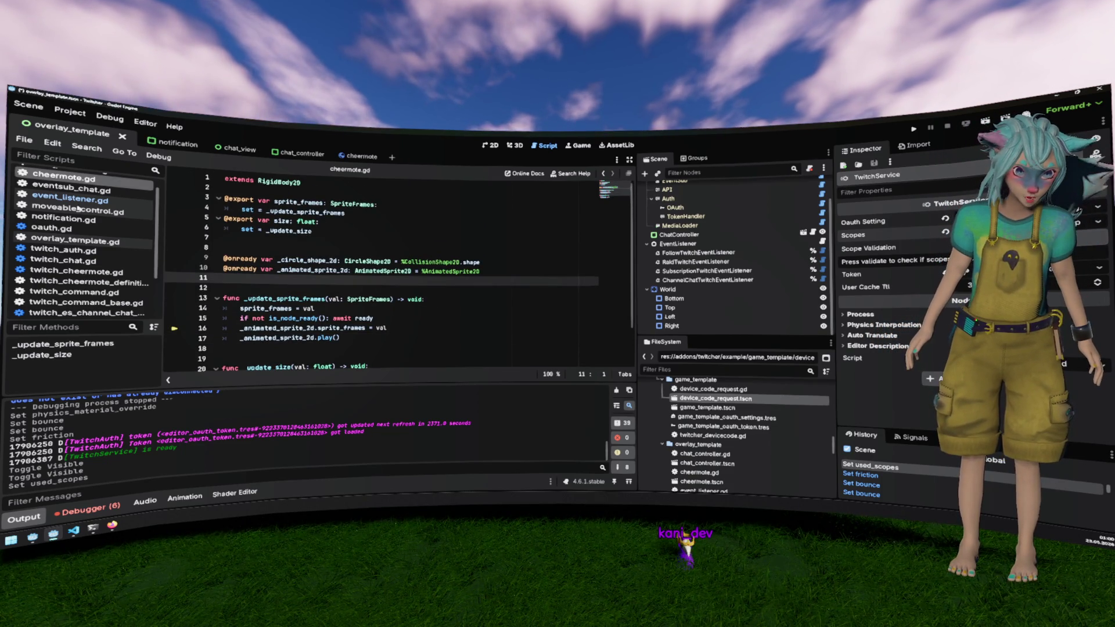
click(726, 244)
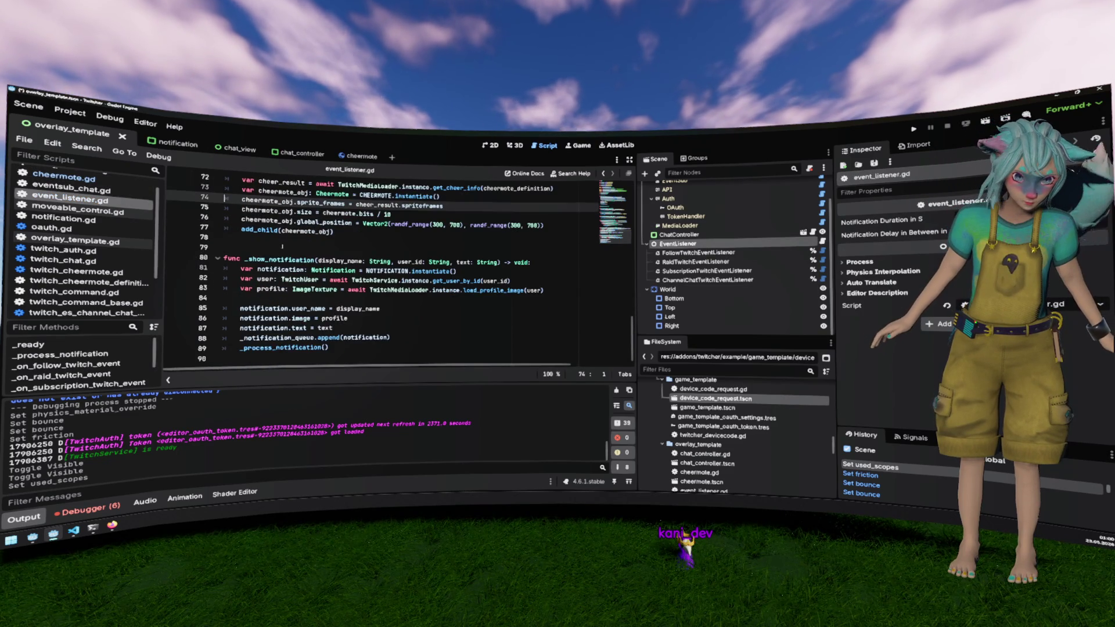
Add a cheermote_obj.apply_force call on a new line below add_child.
scroll(282, 246, up, 1)
click(297, 251)
key(End)
key(Return)
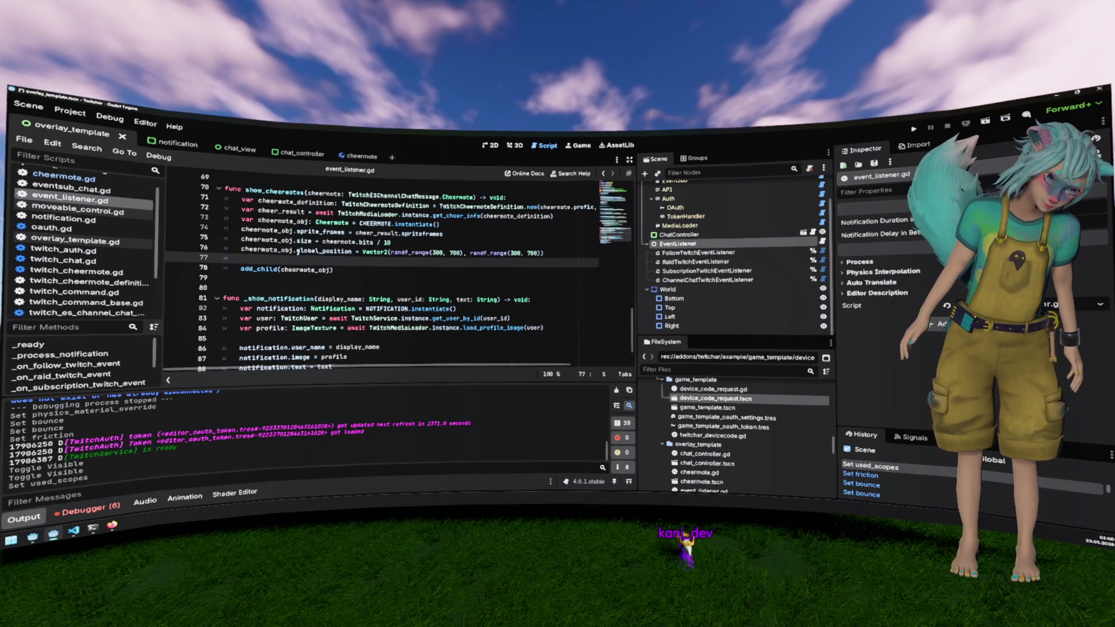
key(BackSpace)
key(BackSpace)
key(Down)
key(Return)
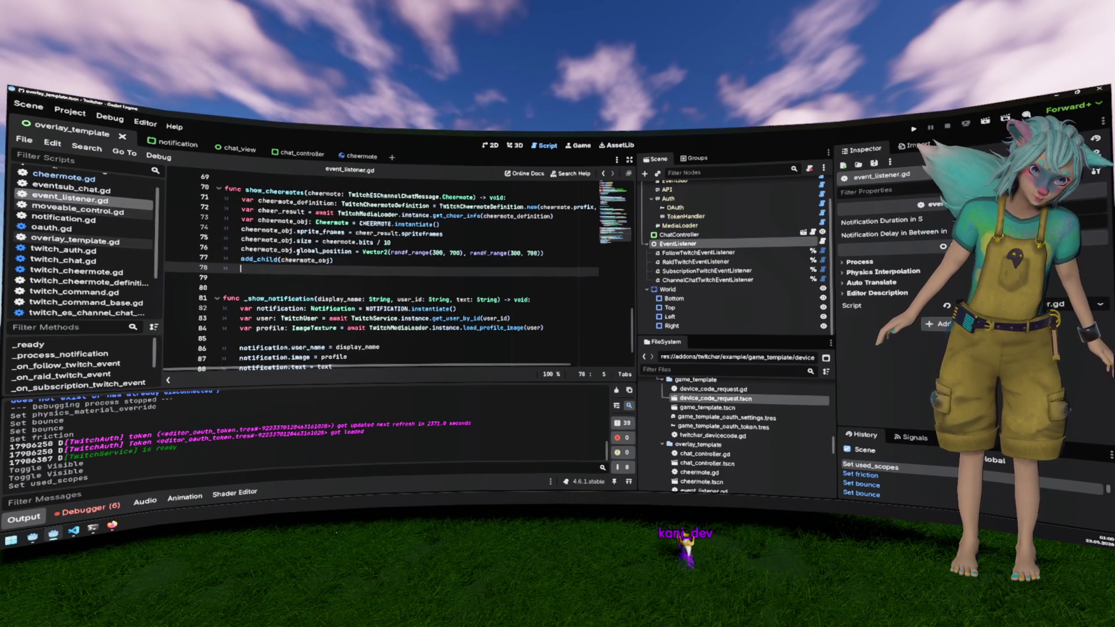
text(cheermote_obj.app)
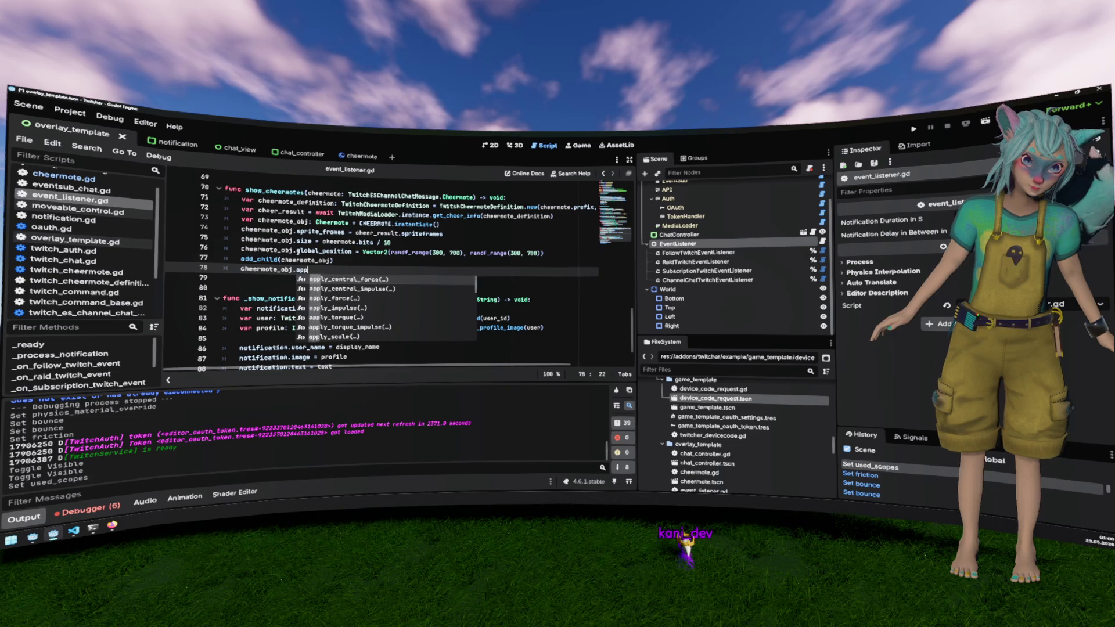
key(Down)
key(Down)
key(Return)
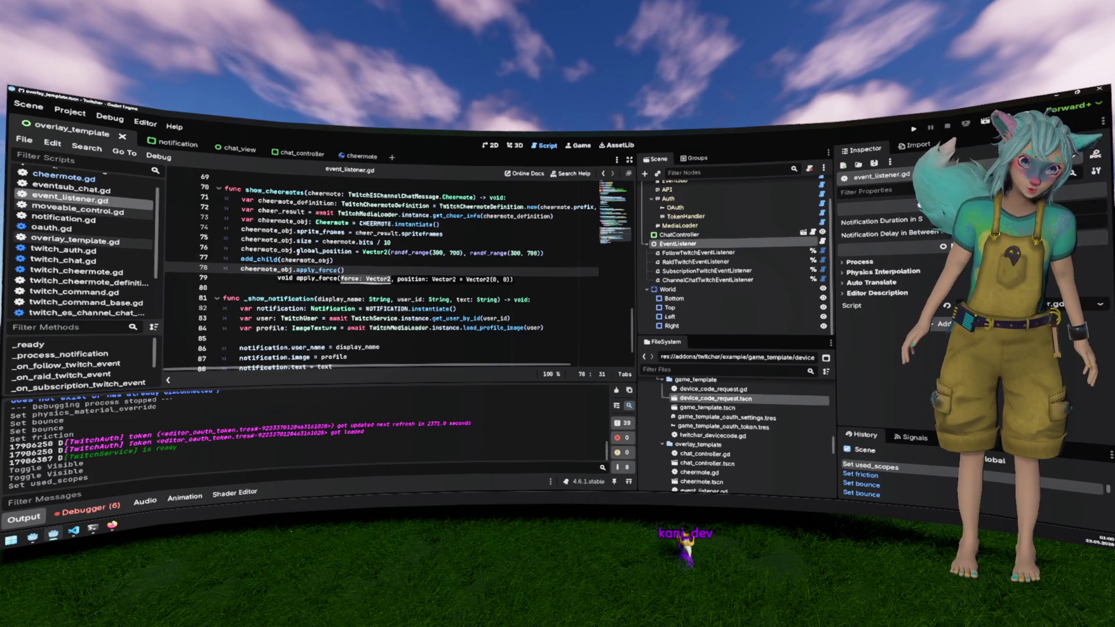
Paste the randf_range(300, 700) call from global_position as apply_force's argument.
key(Escape)
key(Up)
key(Up)
key(ctrl+Right)
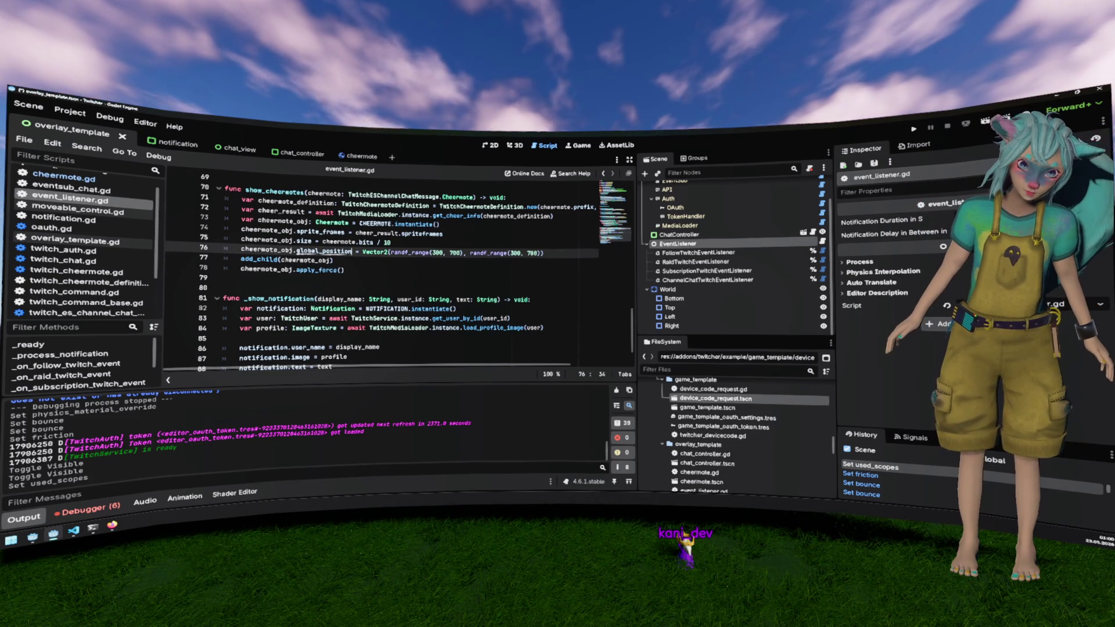
key(ctrl+Right)
key(ctrl+Right)
key(ctrl+Right)
key(ctrl+shift+Right)
key(ctrl+shift+Right)
key(ctrl+shift+Right)
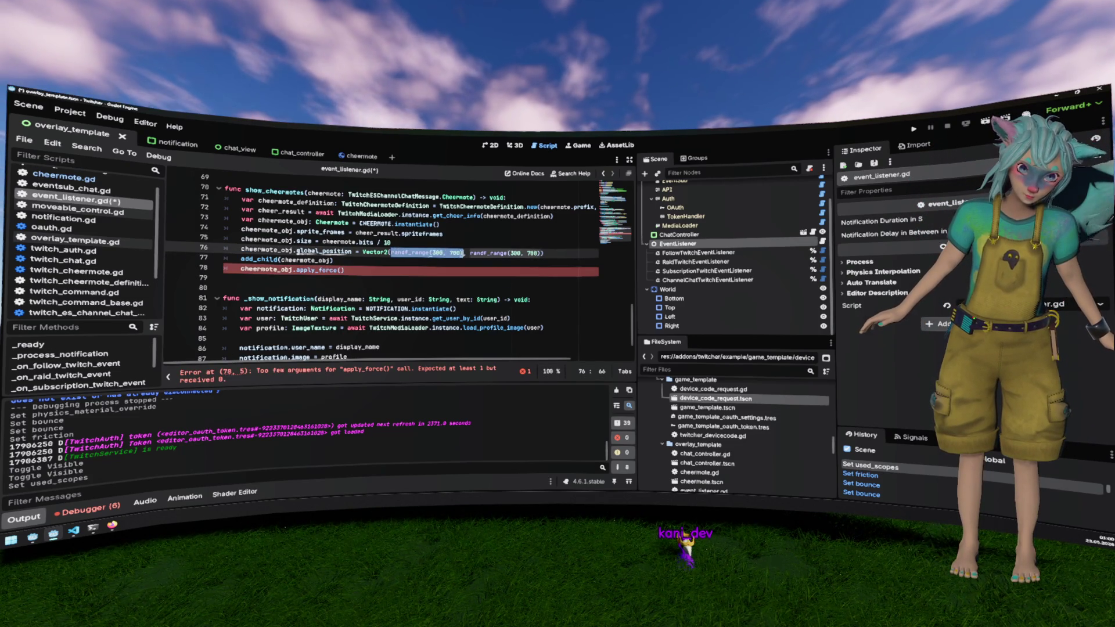
key(ctrl+c)
key(Down)
key(Down)
key(Left)
key(ctrl+v)
Replace the pasted randf_range with a Vector2 constructor for the force.
key(ctrl+Left)
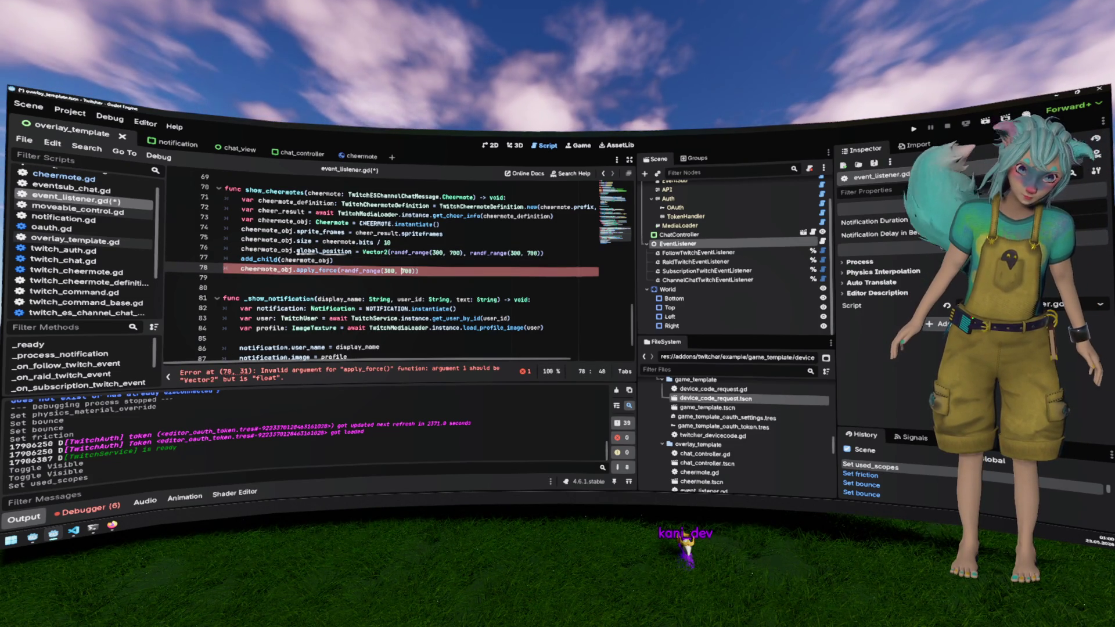
key(ctrl+Left)
key(ctrl+shift+Right)
key(ctrl+Left)
key(ctrl+Left)
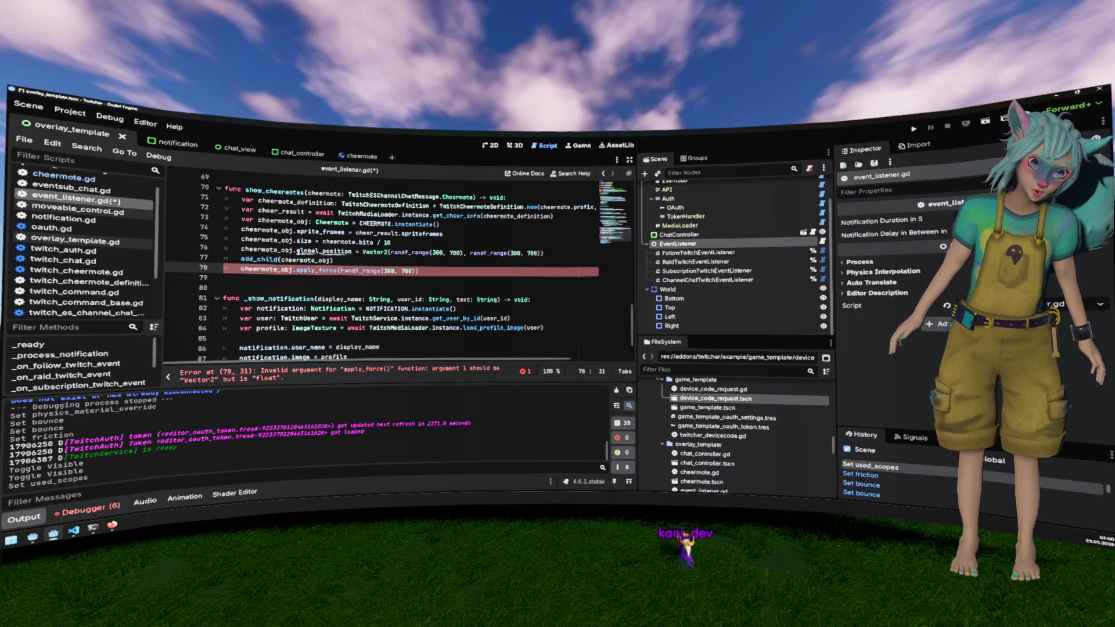
key(ctrl+shift+Right)
text(Vector2)
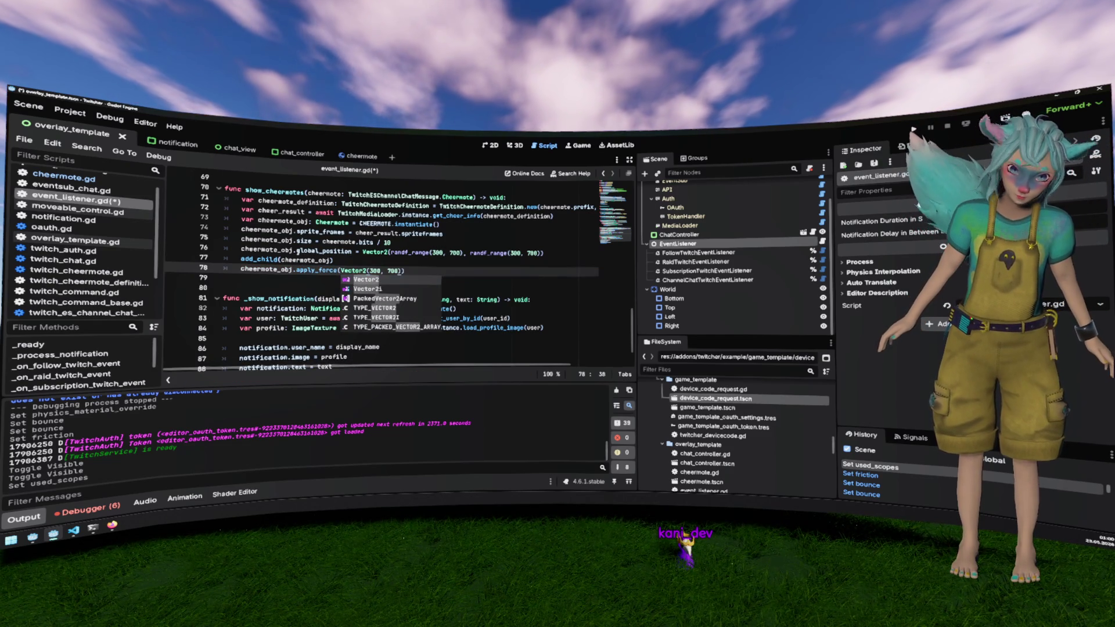
key(Escape)
Fill the Vector2 with two randf_range calls and change their bounds to -1 and 1.
key(Up)
key(Up)
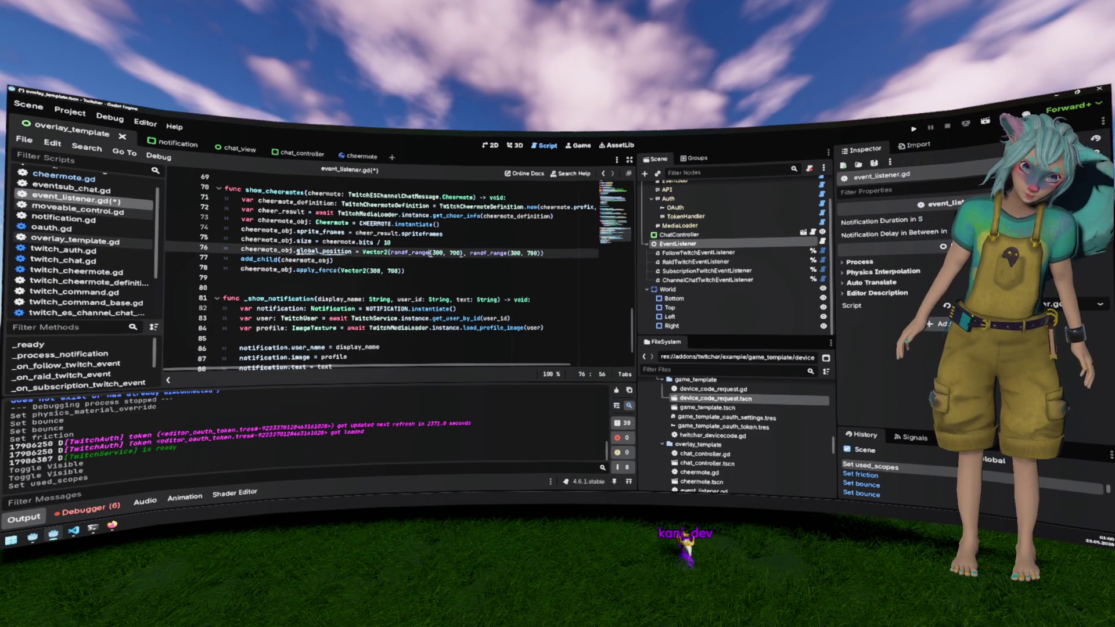
key(ctrl+shift+Right)
key(ctrl+shift+Right)
key(ctrl+shift+Right)
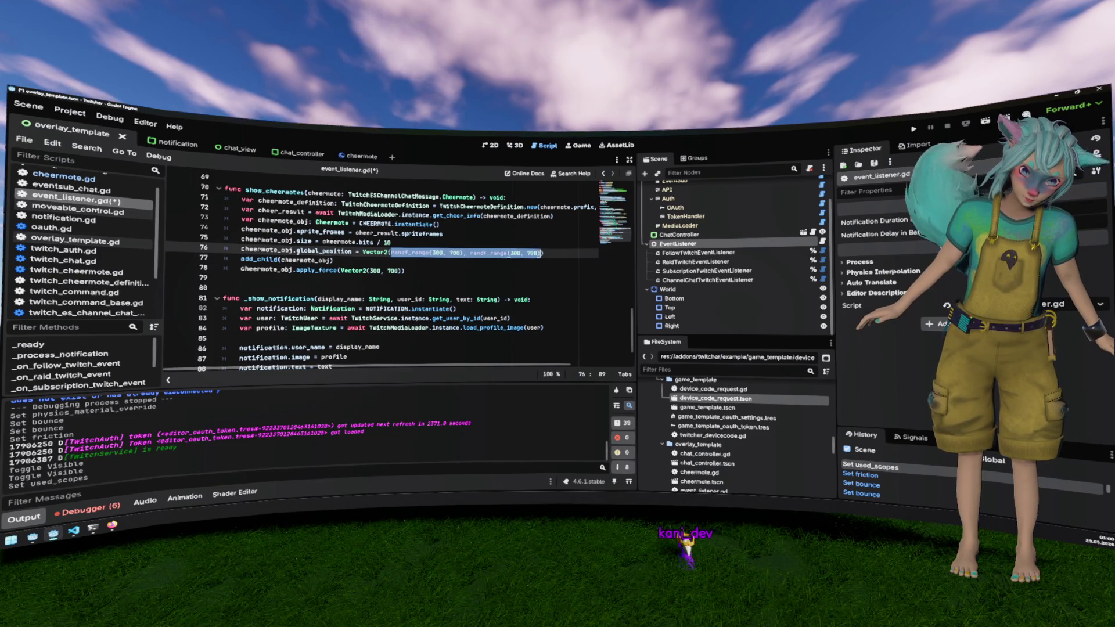
key(Down)
key(Down)
key(ctrl+shift+Left)
key(ctrl+shift+Left)
key(ctrl+shift+Left)
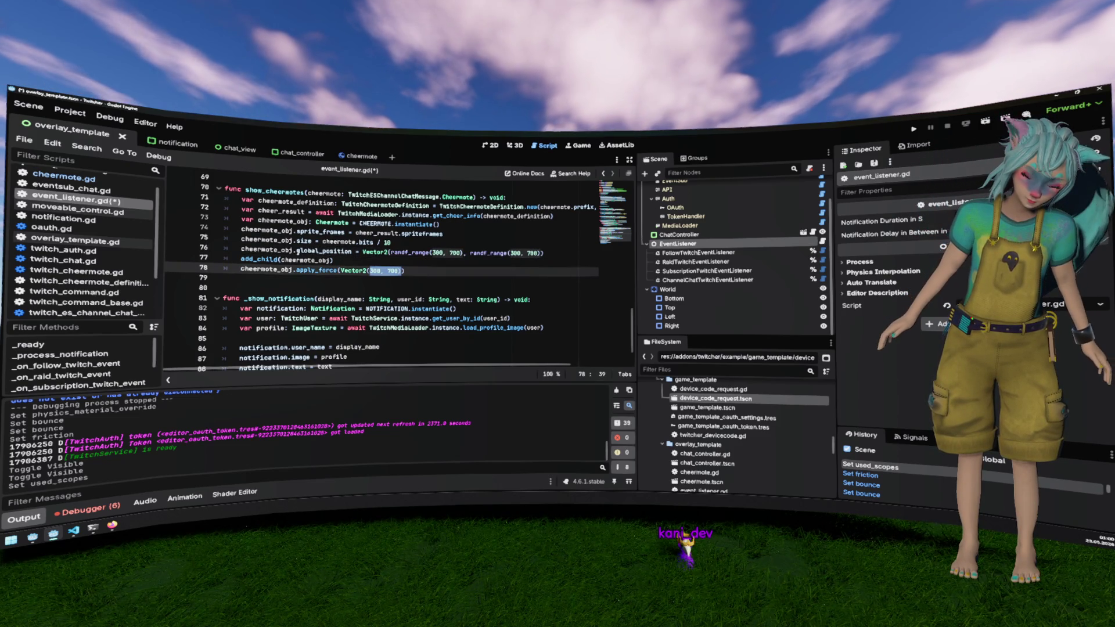
key(ctrl+v)
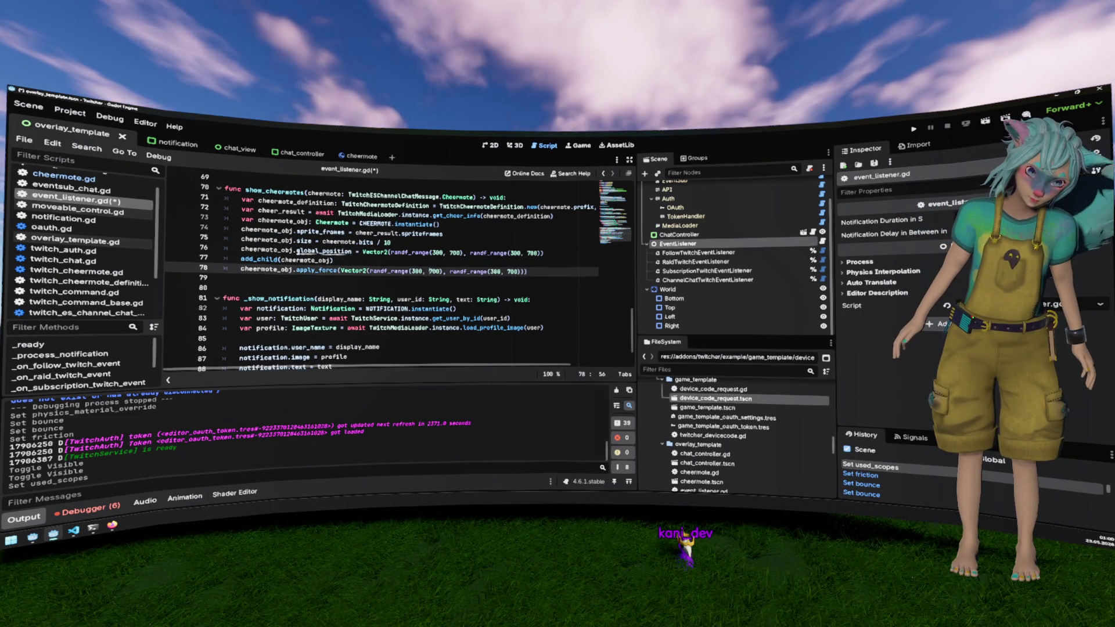
key(ctrl+shift+Right)
text(-1)
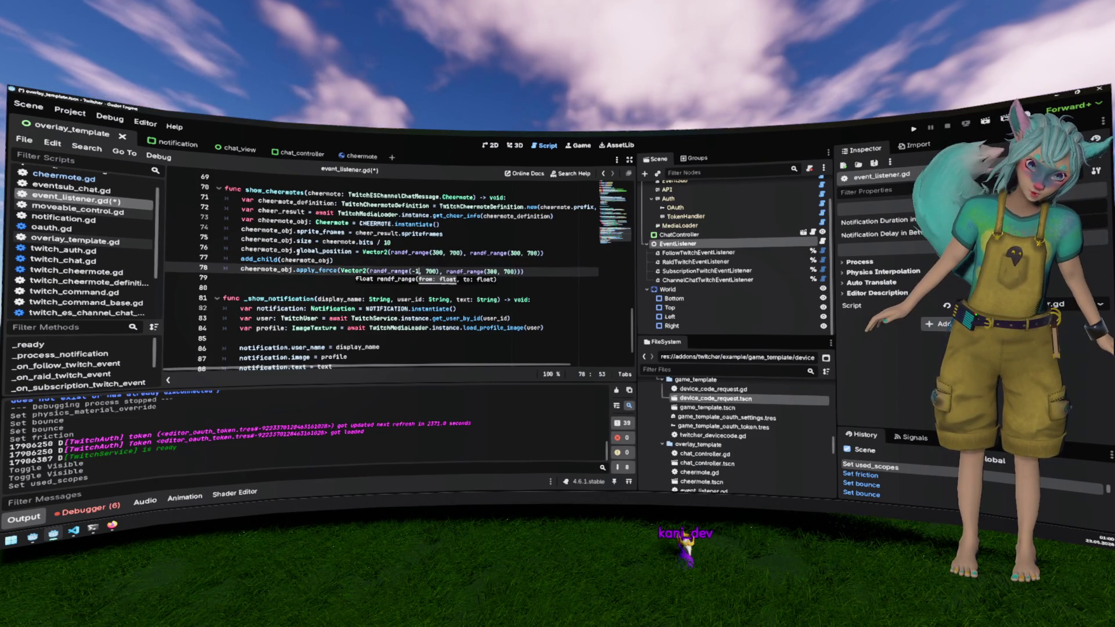
key(ctrl+shift+Right)
text(1)
key(ctrl+Right)
key(ctrl+Right)
key(ctrl+shift+Right)
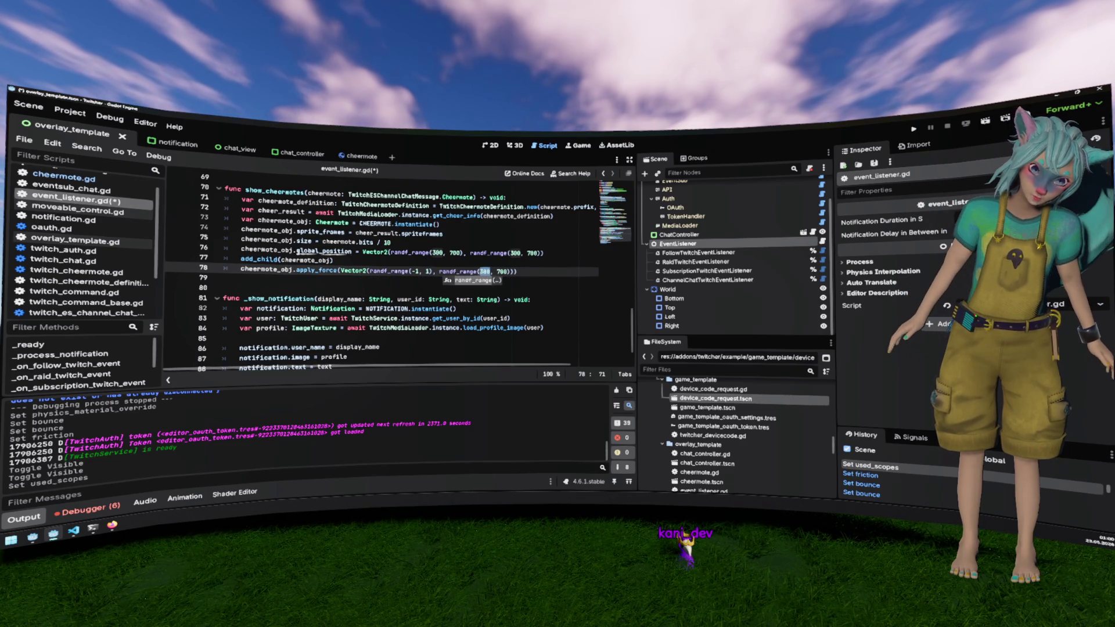
text(-1)
key(ctrl+Right)
key(ctrl+shift+Right)
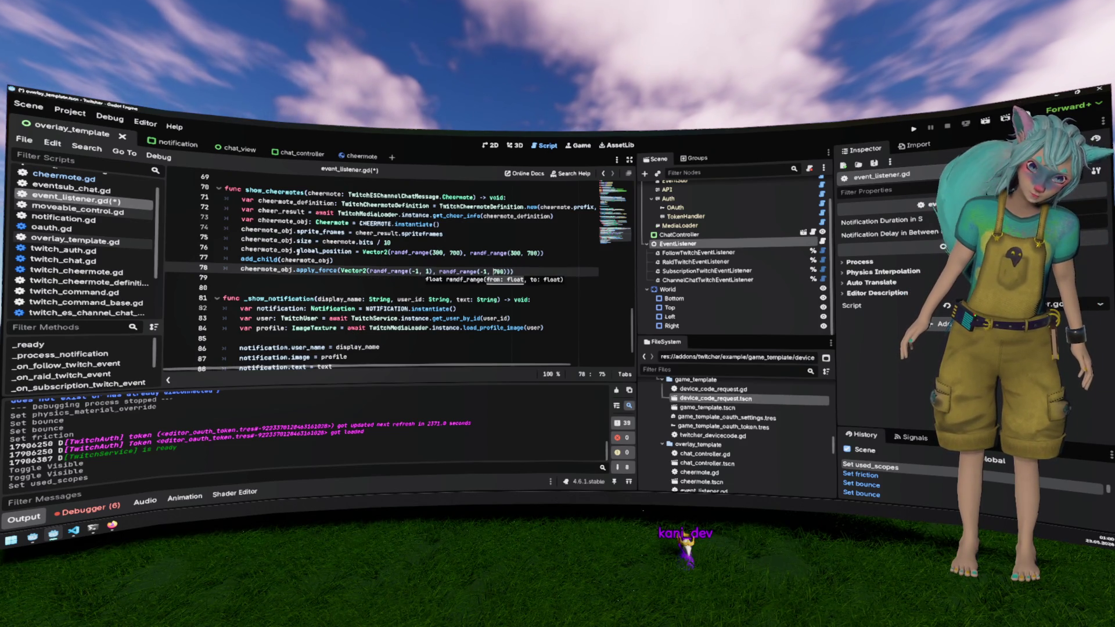
Multiply the second force component by randf_range(1, 10) and save.
text(1), )
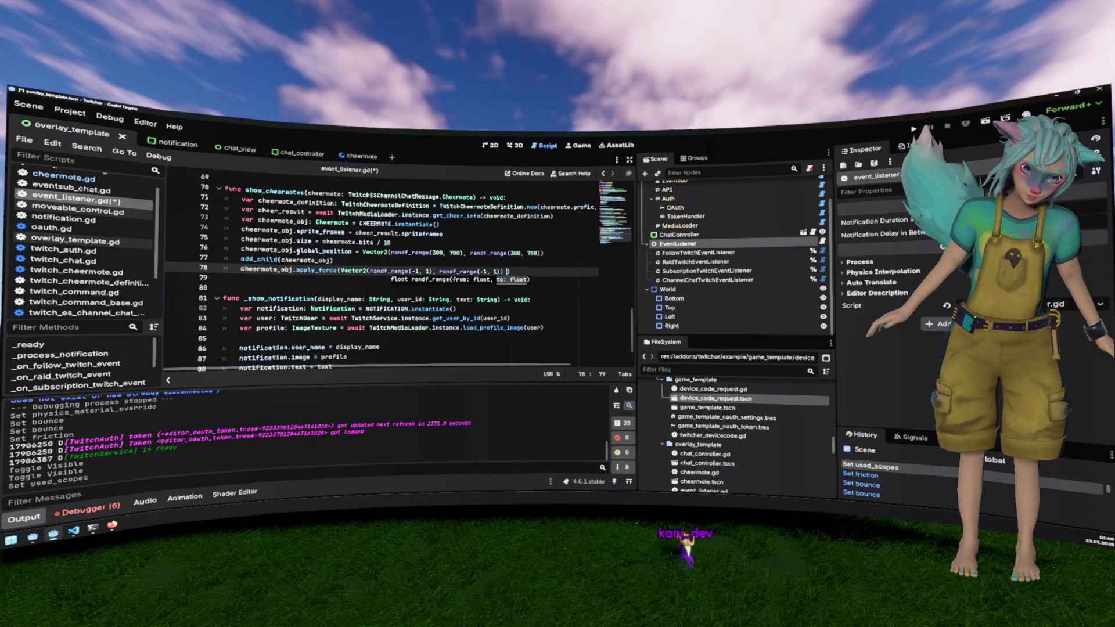
text(rand)
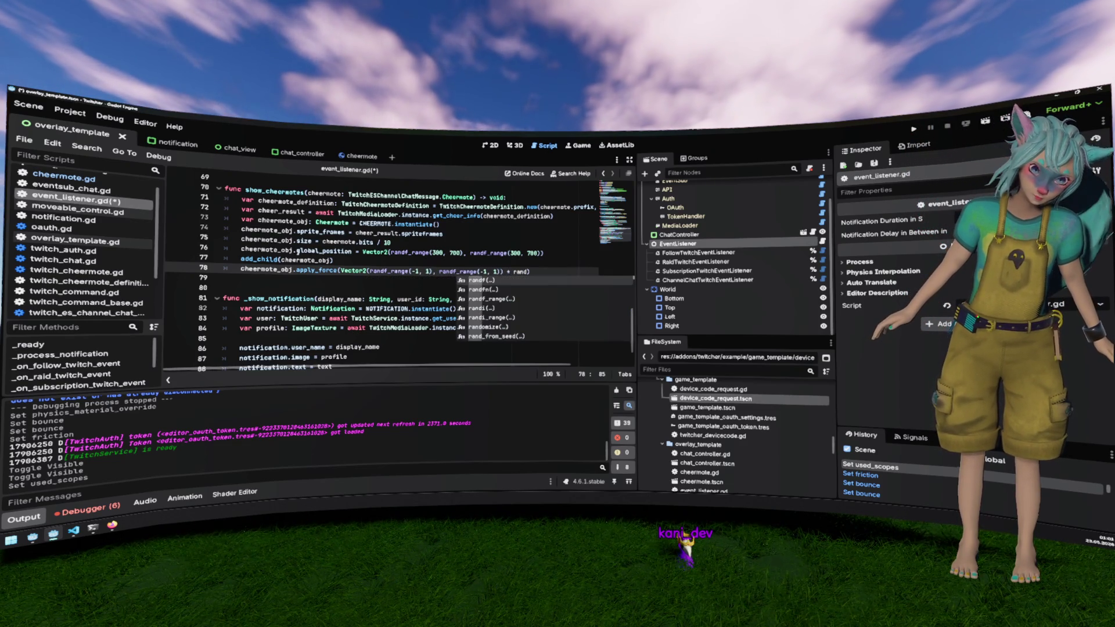
key(Down)
key(Return)
text(1, )
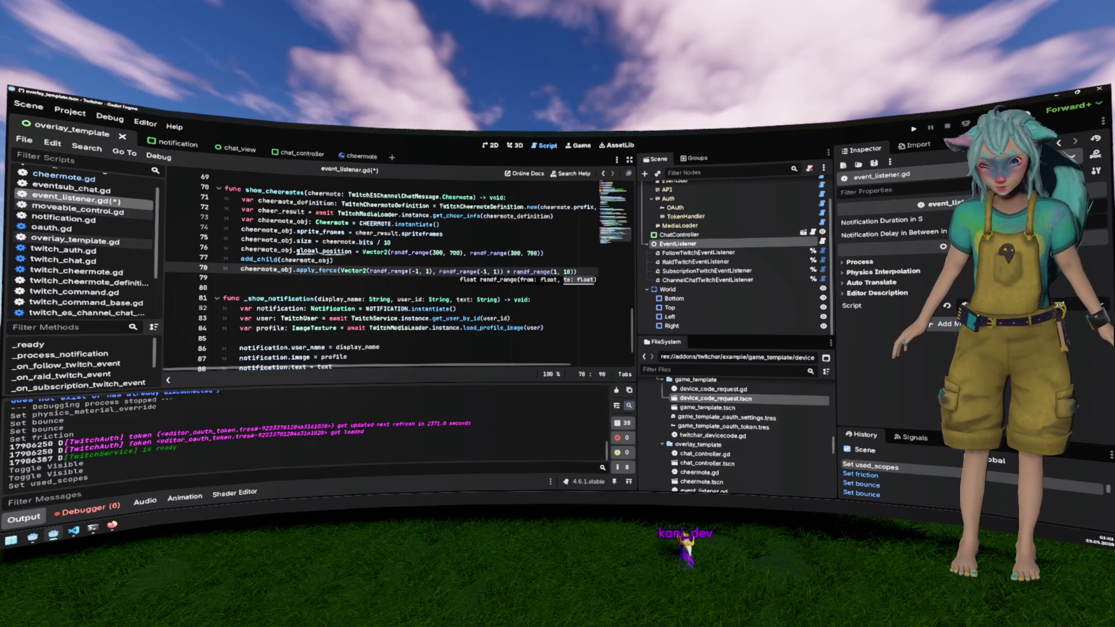
text(10)
key(ctrl+s)
Apply the same randf_range(1, 10) multiplier to the first direction component.
click(261, 210)
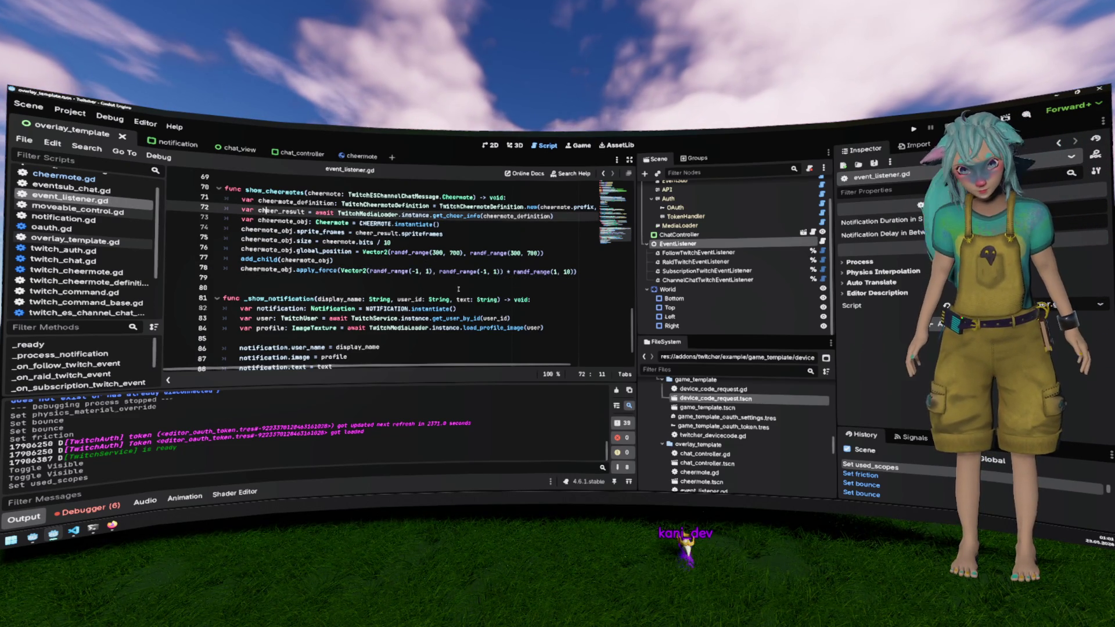
drag(504, 271, 575, 271)
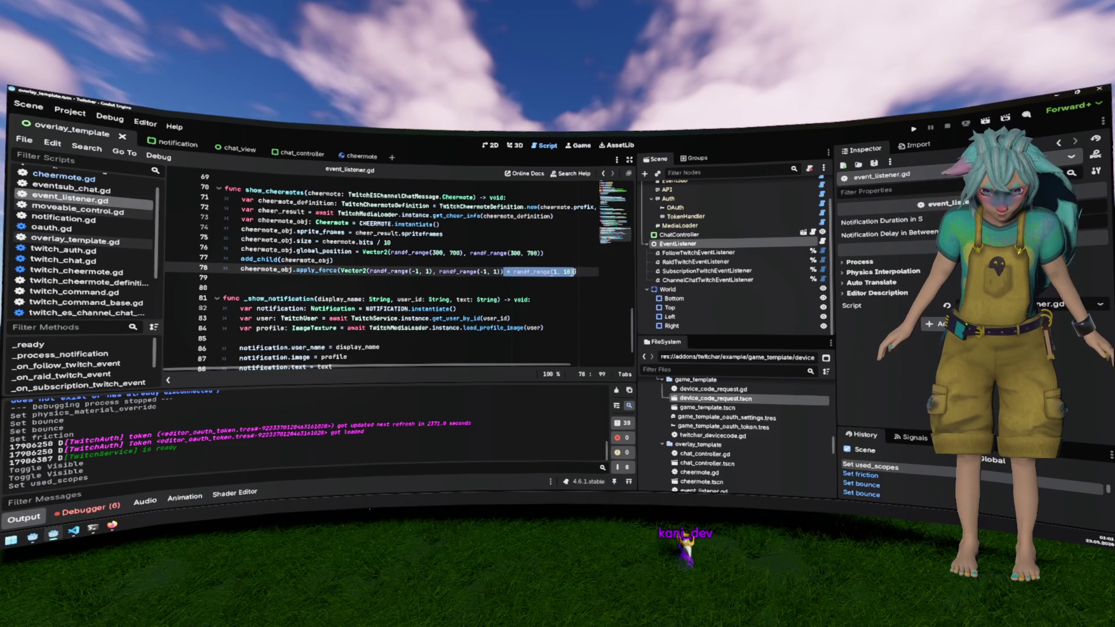
key(ctrl+c)
click(431, 271)
key(ctrl+v)
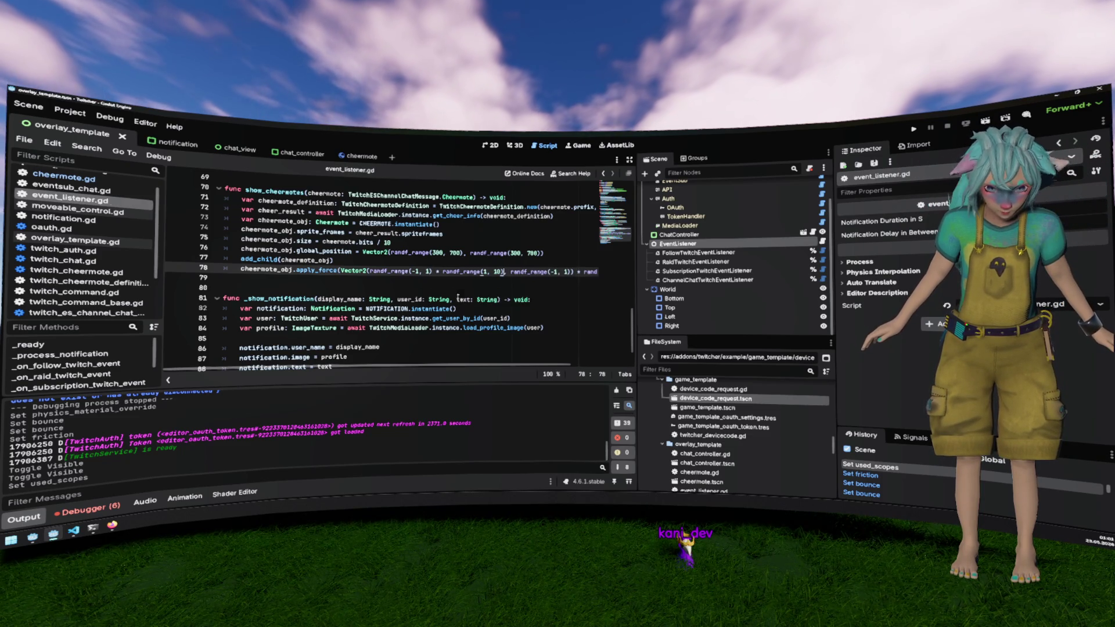
Break the long force line with a \ continuation, indent the arguments, and save.
click(459, 299)
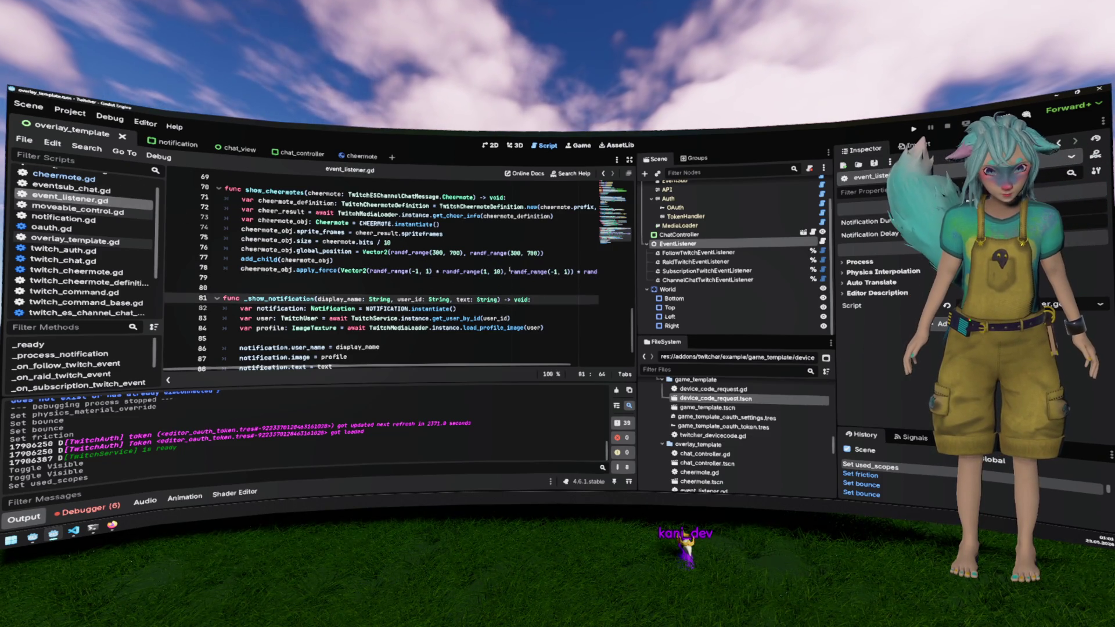
click(511, 272)
key(Return)
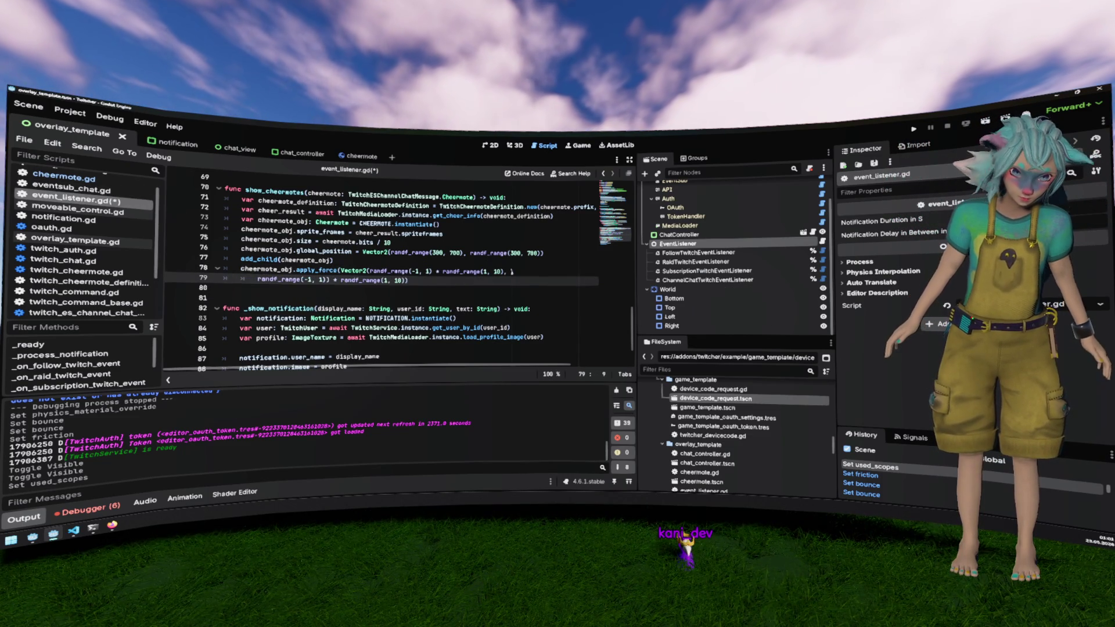
click(368, 271)
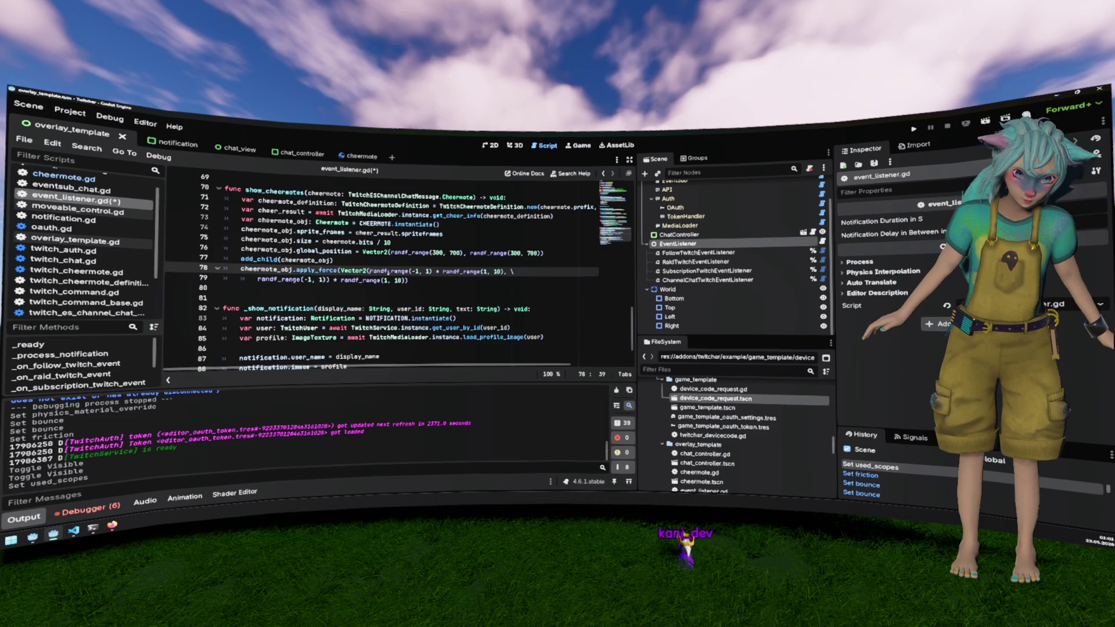
text(\)
key(Return)
key(Tab)
click(387, 272)
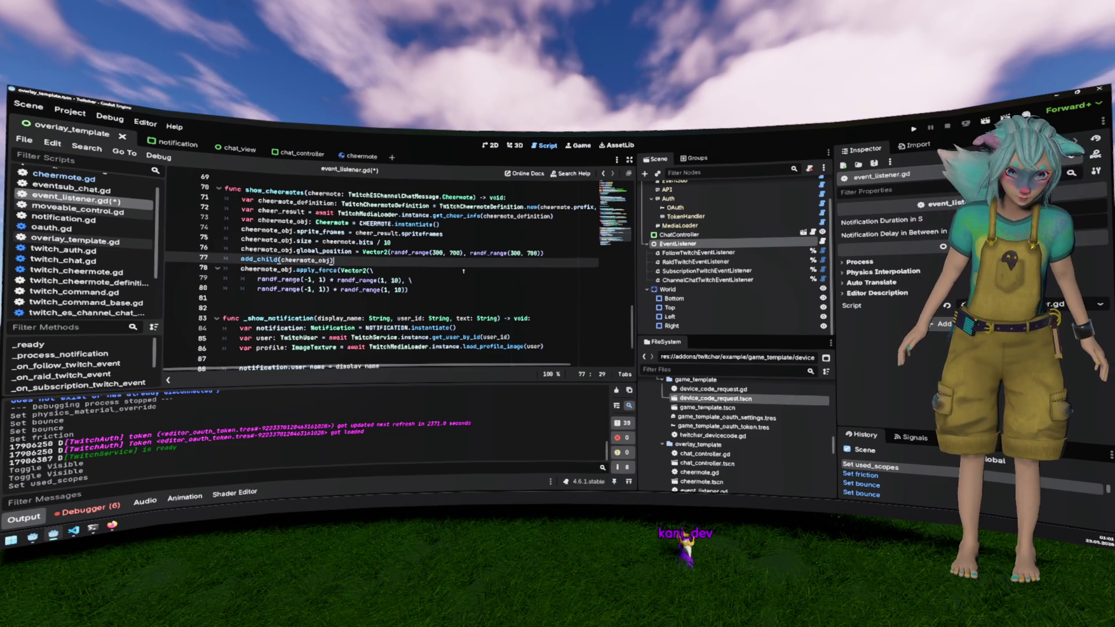
key(ctrl+s)
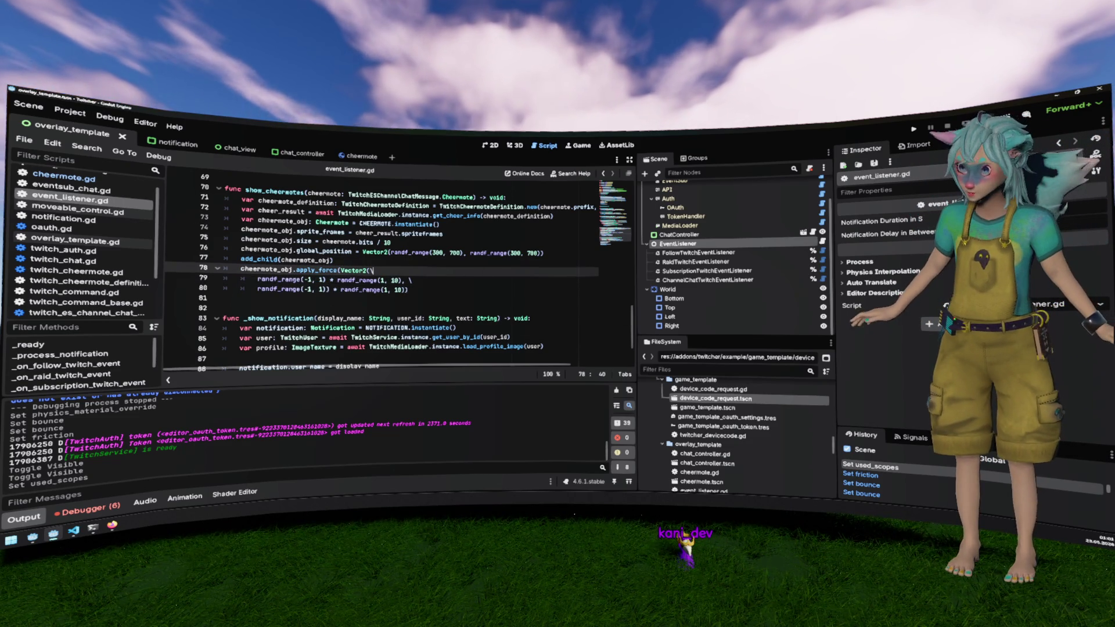
Run the overlay with F5, dismiss the login success browser tab, and stop the game.
key(F5)
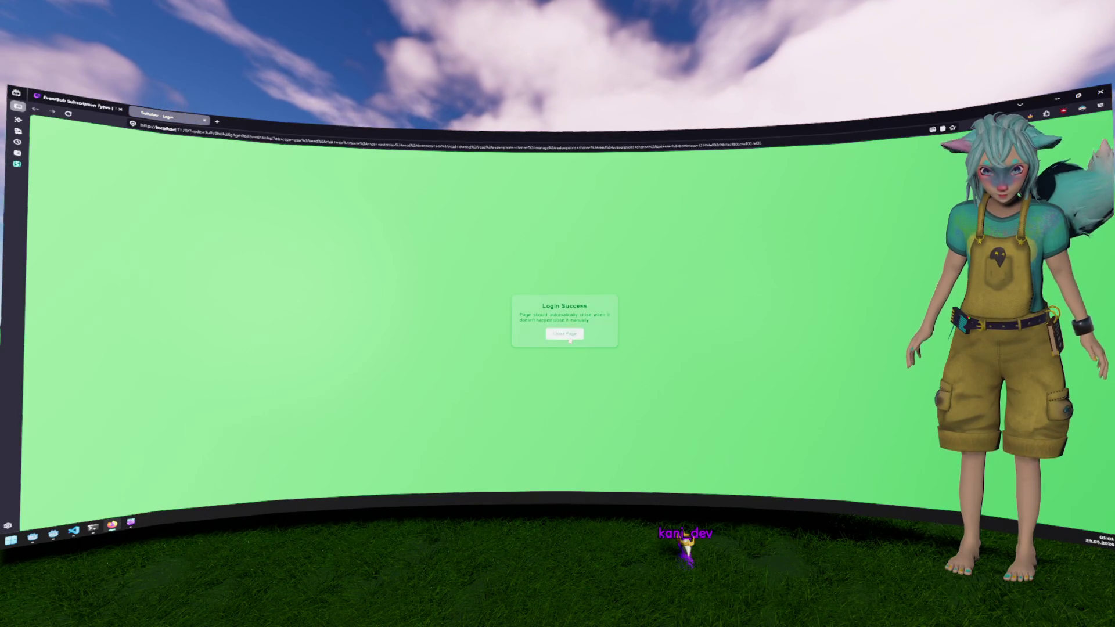
click(570, 340)
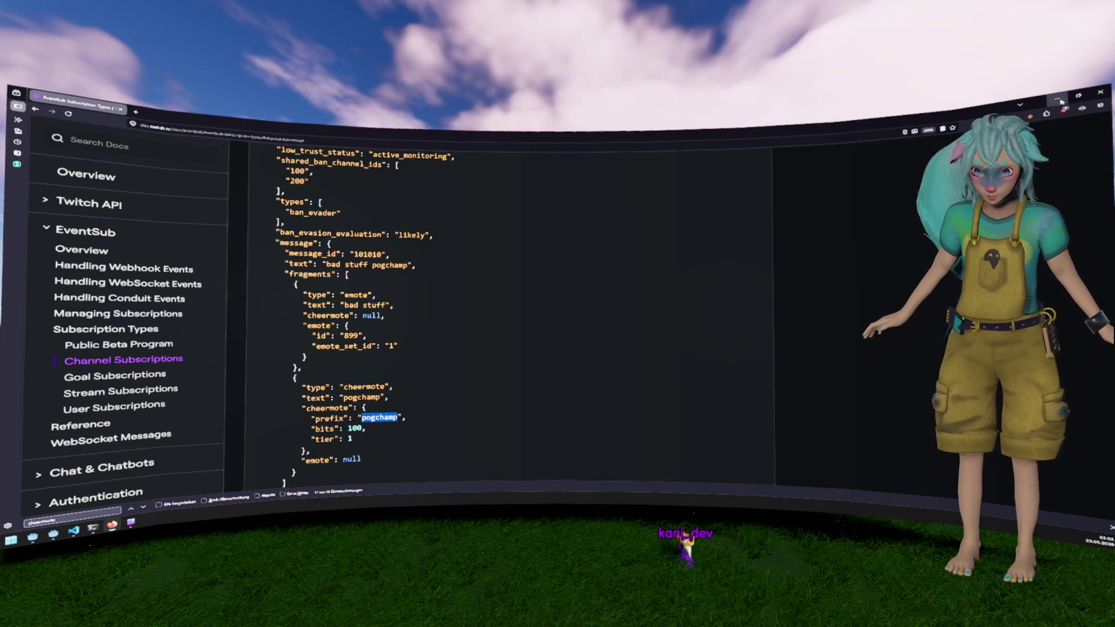
click(1058, 99)
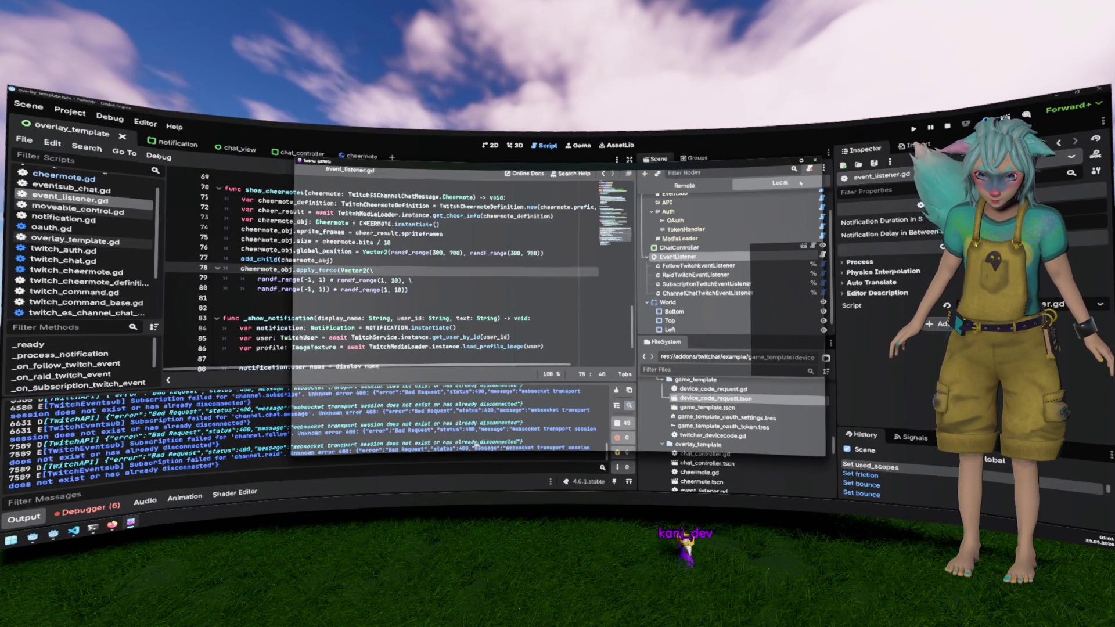
click(815, 161)
Run the overlay again, stop it, and add a blank line after add_child.
key(F5)
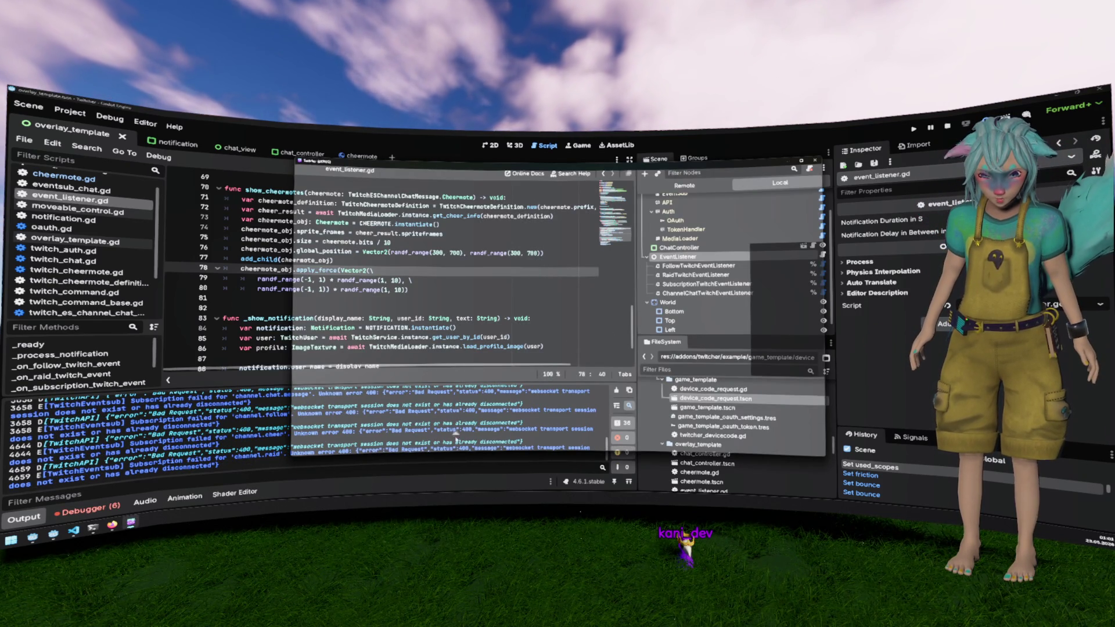
click(815, 161)
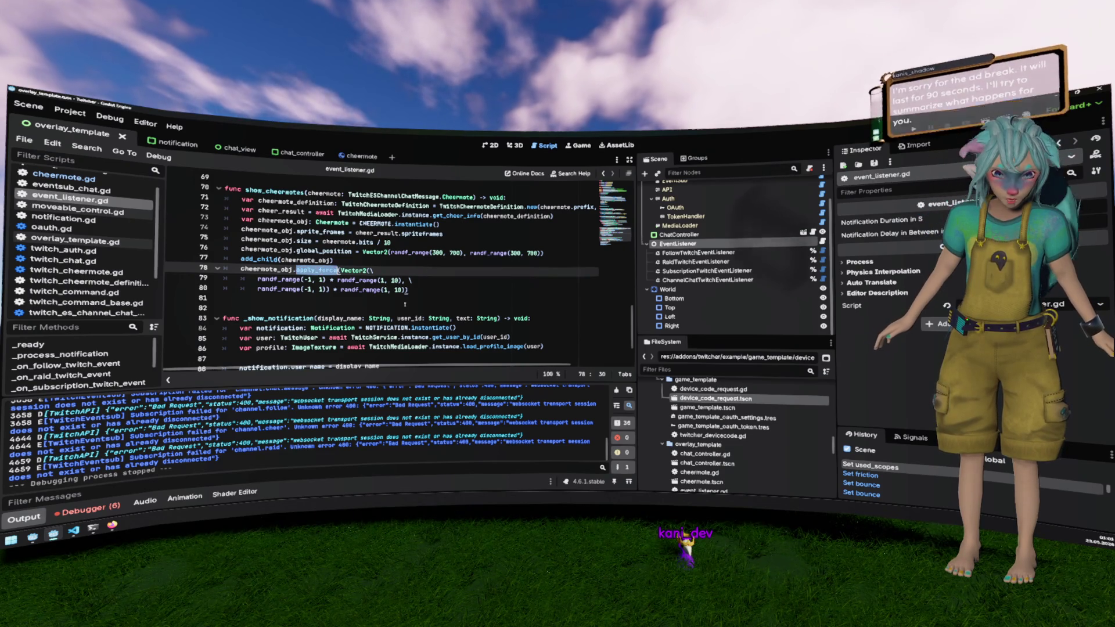
click(394, 262)
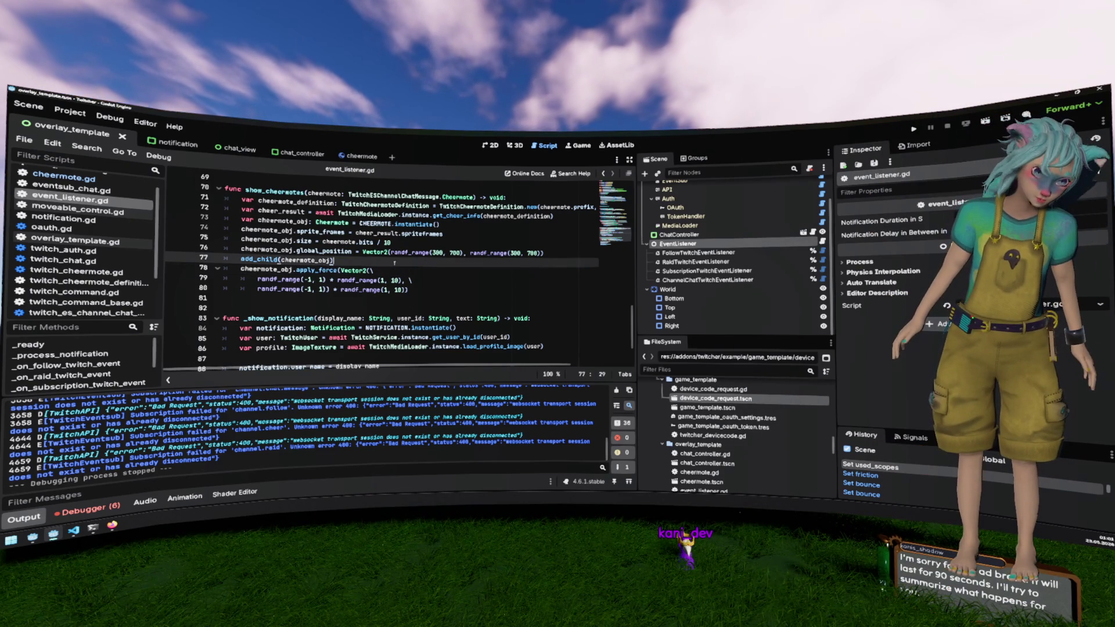
key(Return)
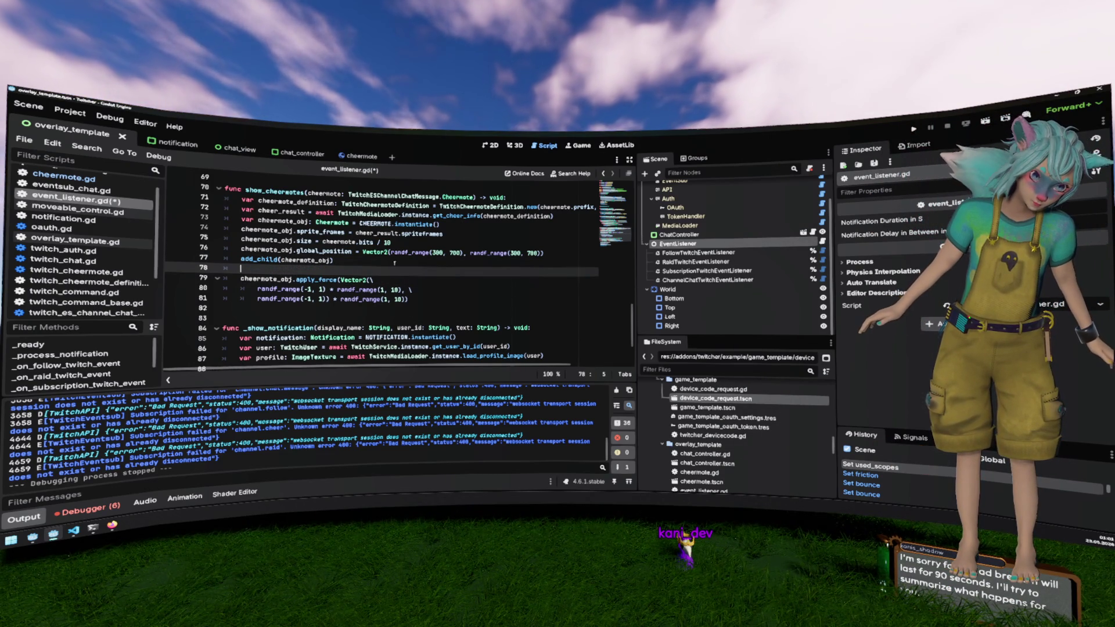
Change both strength ranges to randf_range(50, 100), save, and test-run the overlay.
click(399, 290)
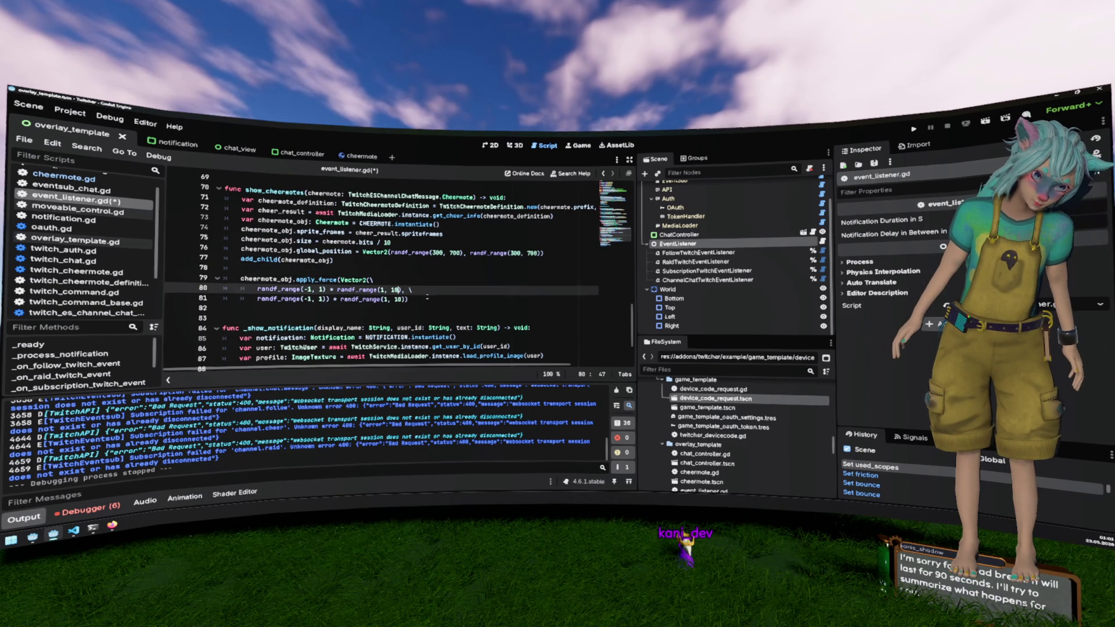
text(00)
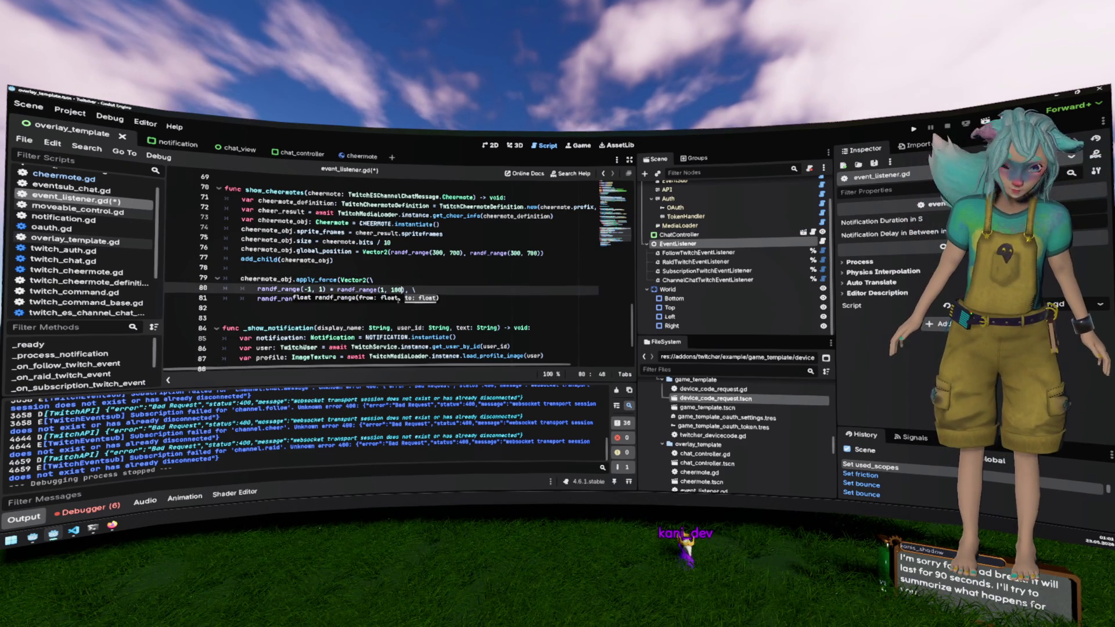
key(BackSpace)
key(Down)
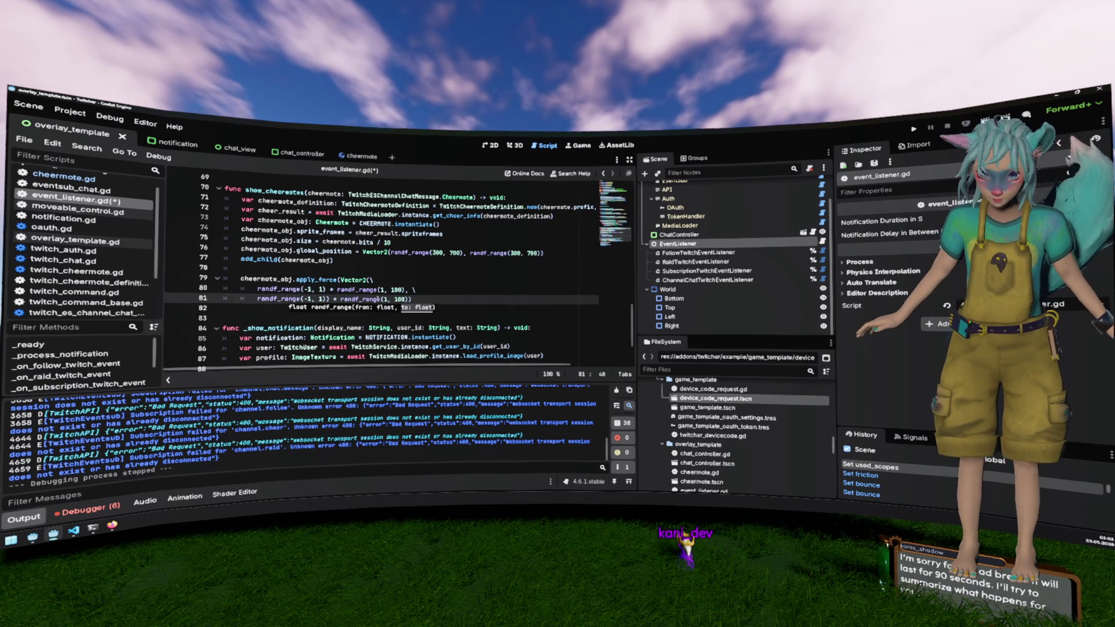
click(381, 290)
text(50)
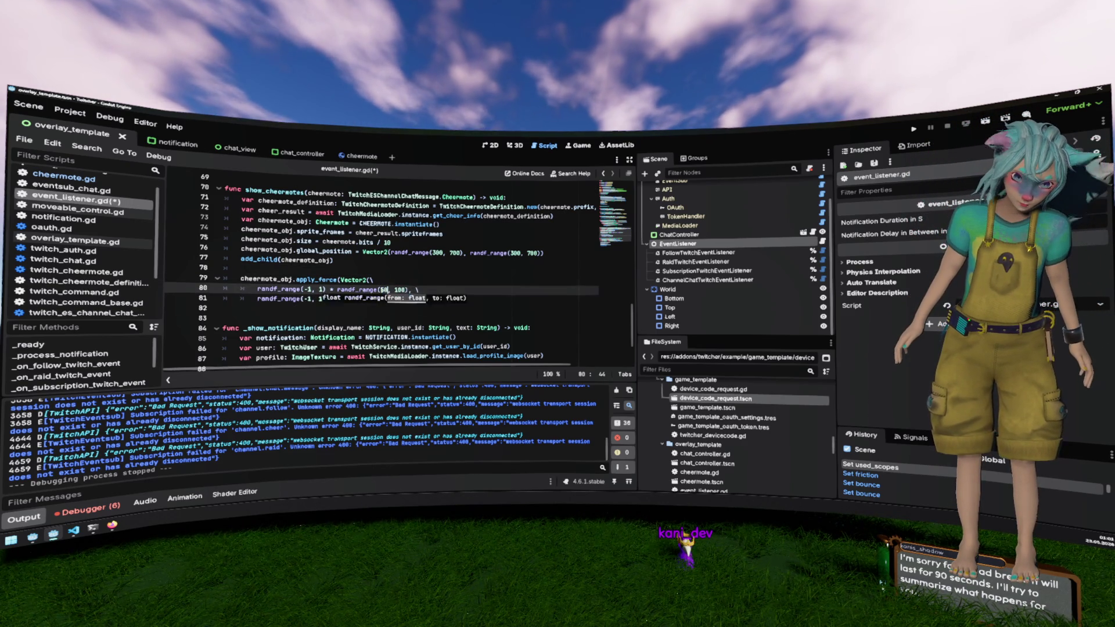
double_click(383, 299)
text(50)
key(ctrl+s)
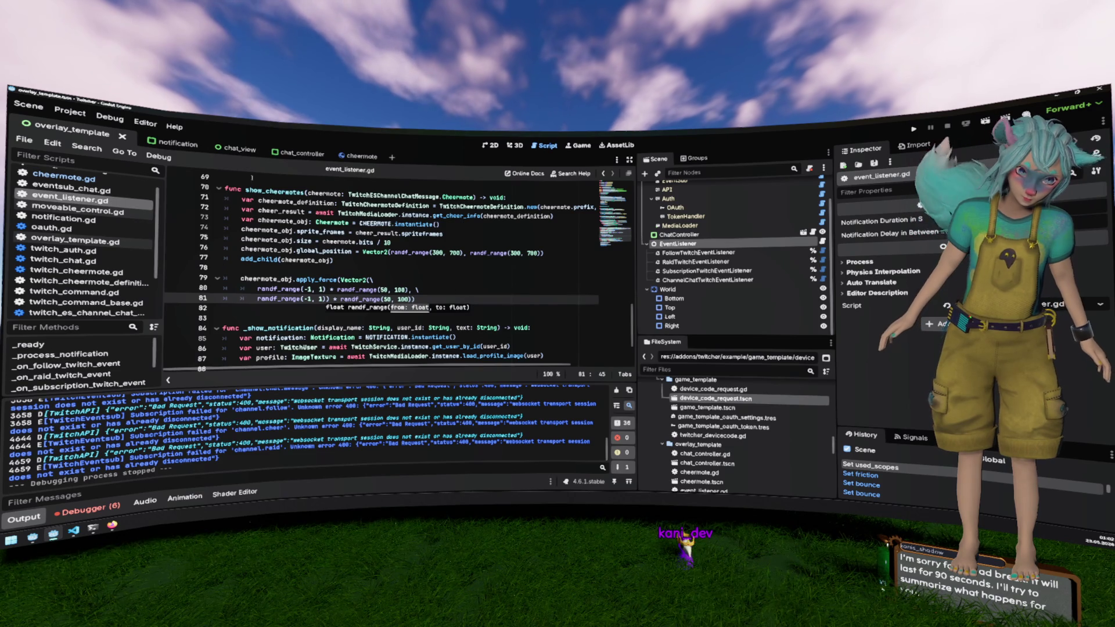
key(F5)
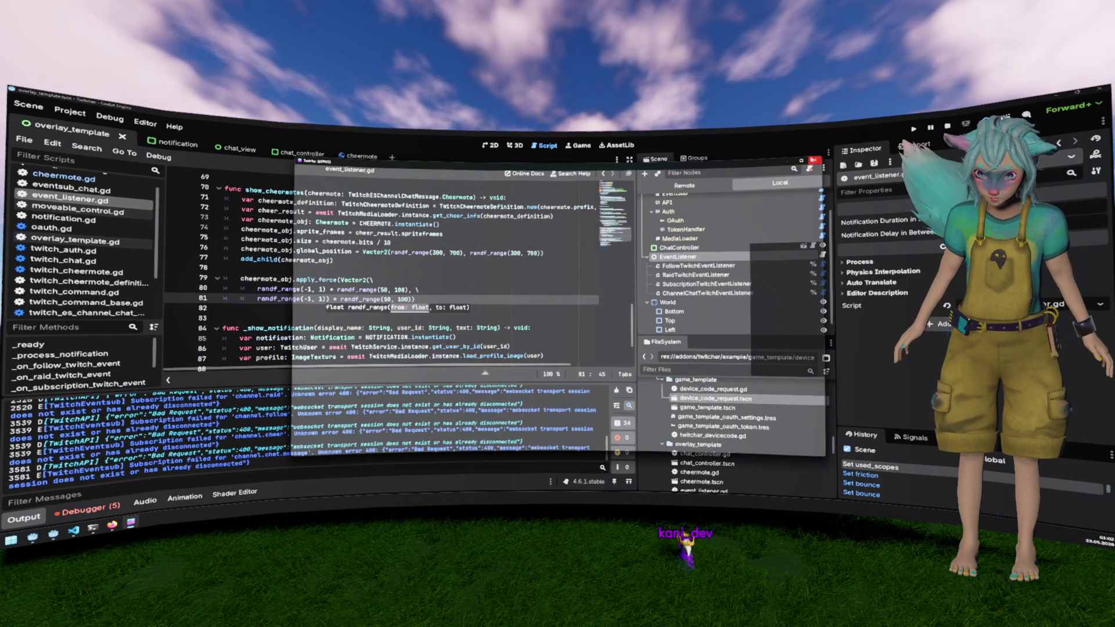
click(814, 160)
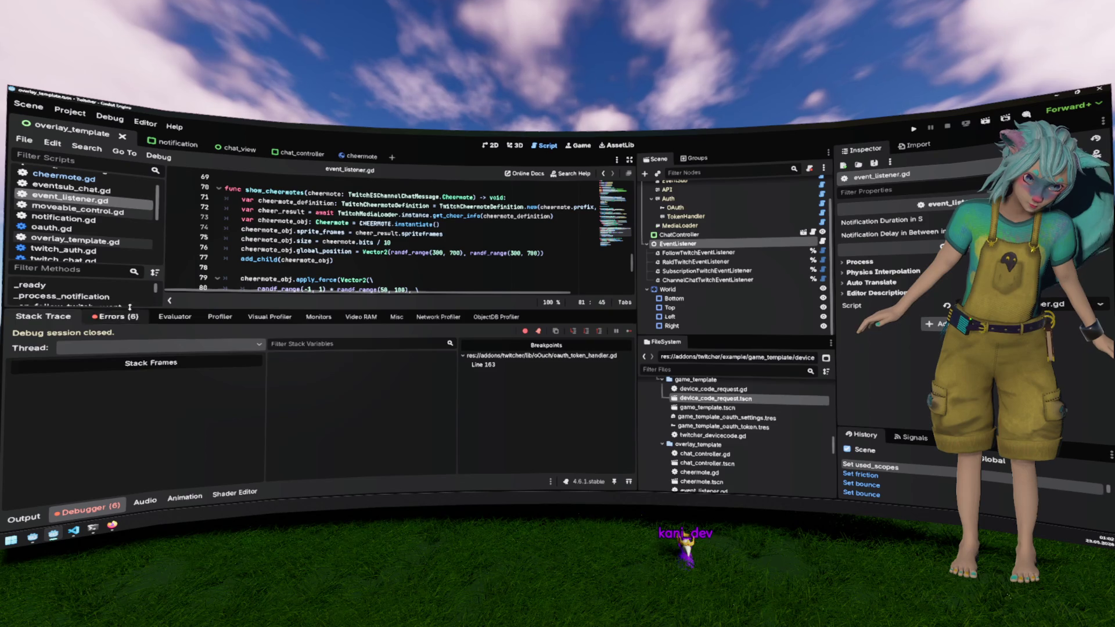
Jump from the first Errors entry to twitch_image_transformer.gd line 33 and inspect output_path.
click(132, 315)
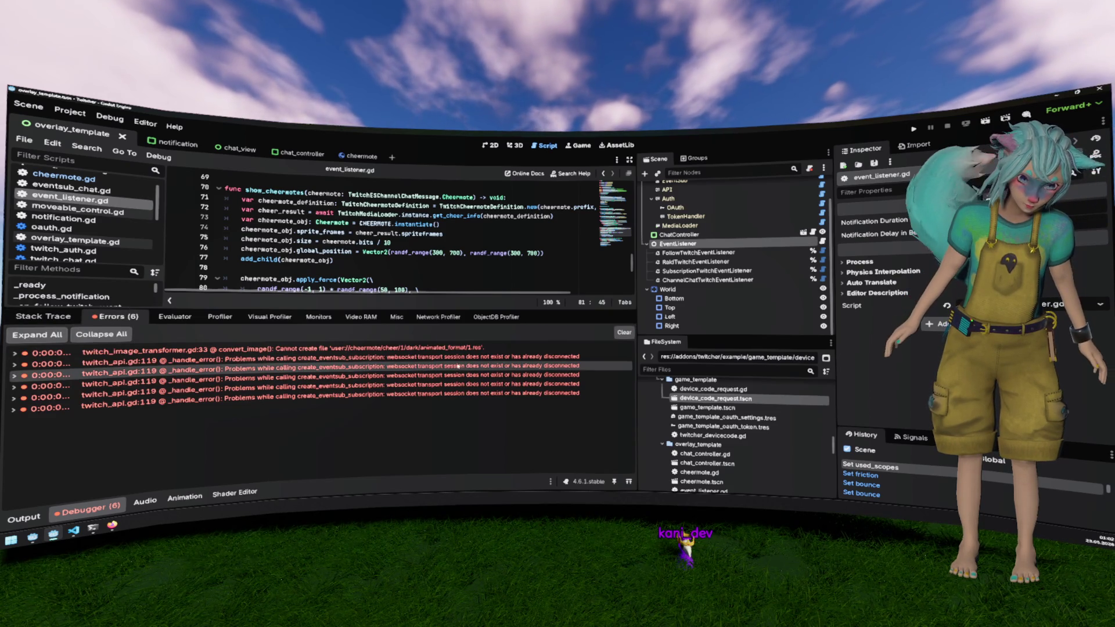
mouse_move(453, 351)
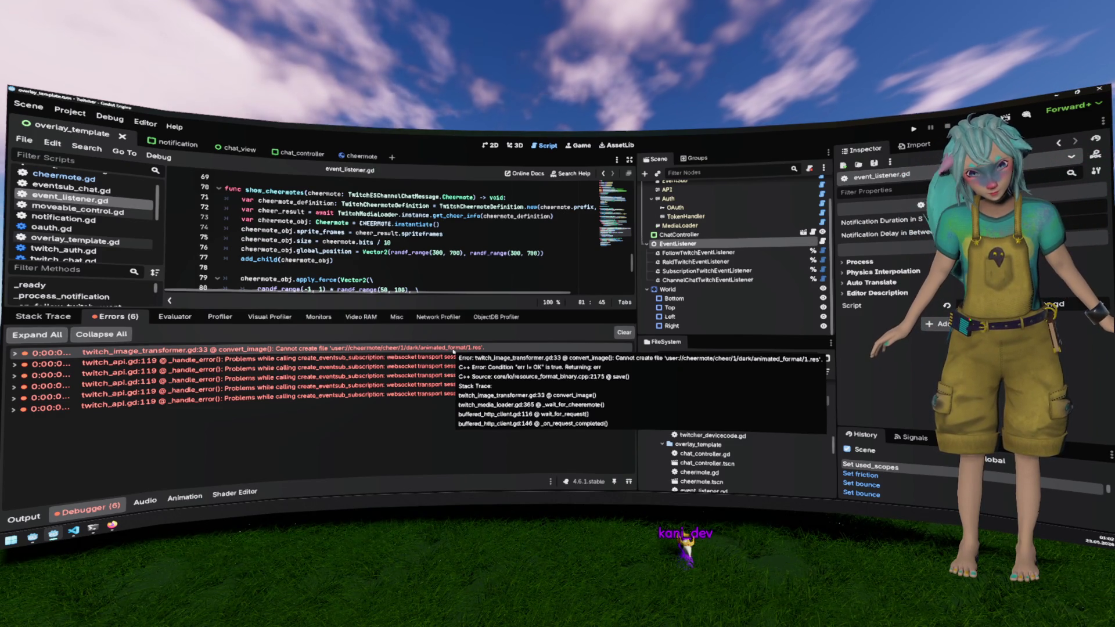
double_click(453, 350)
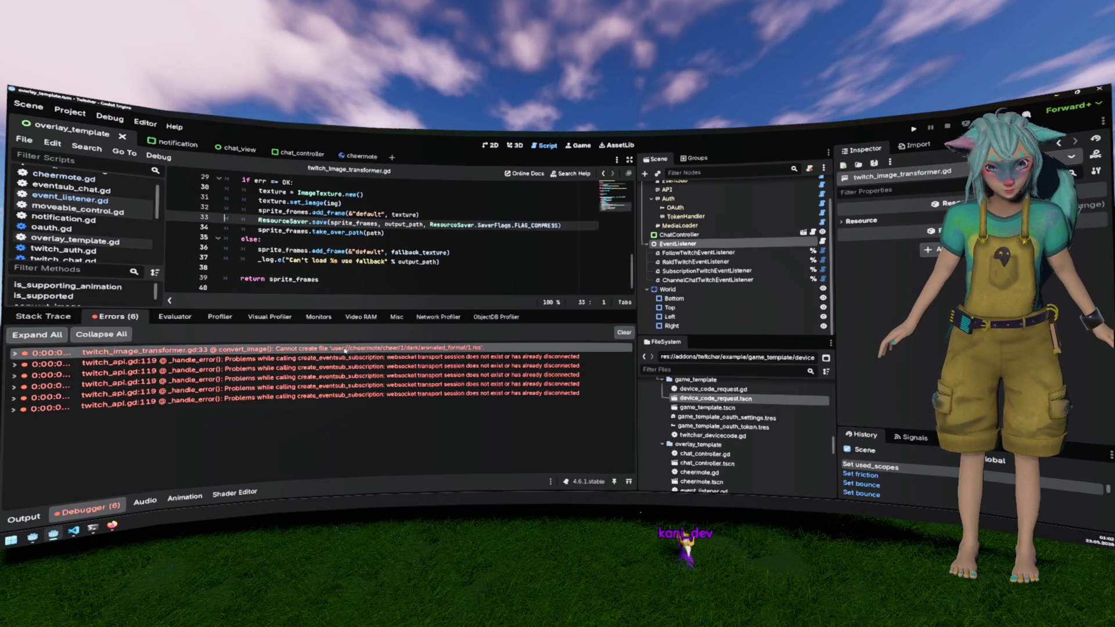
mouse_move(394, 350)
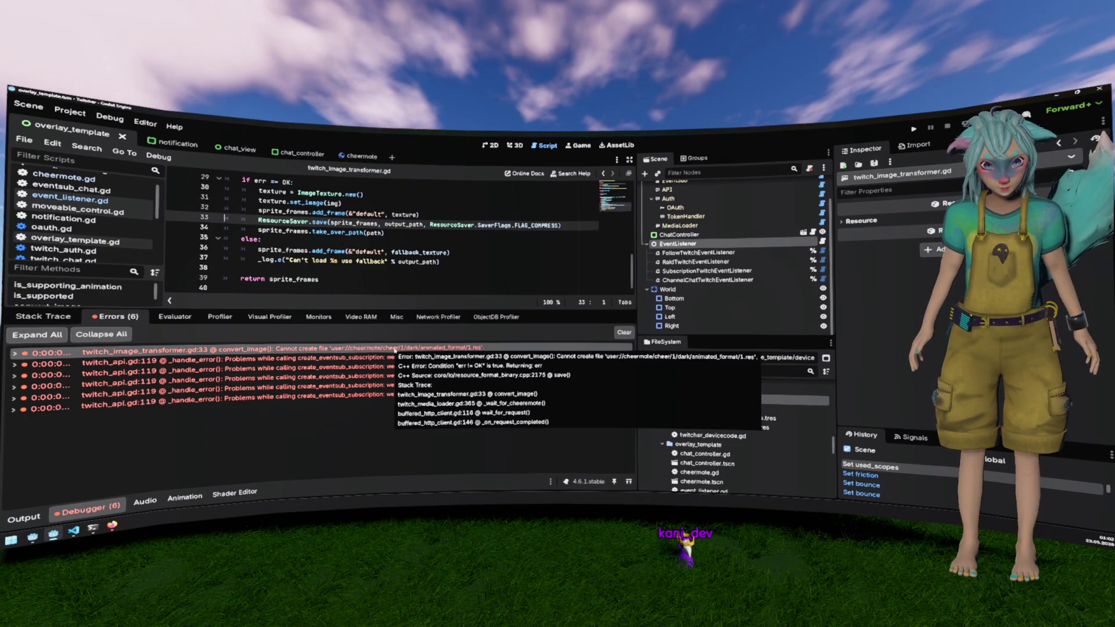
scroll(439, 281, up, 2)
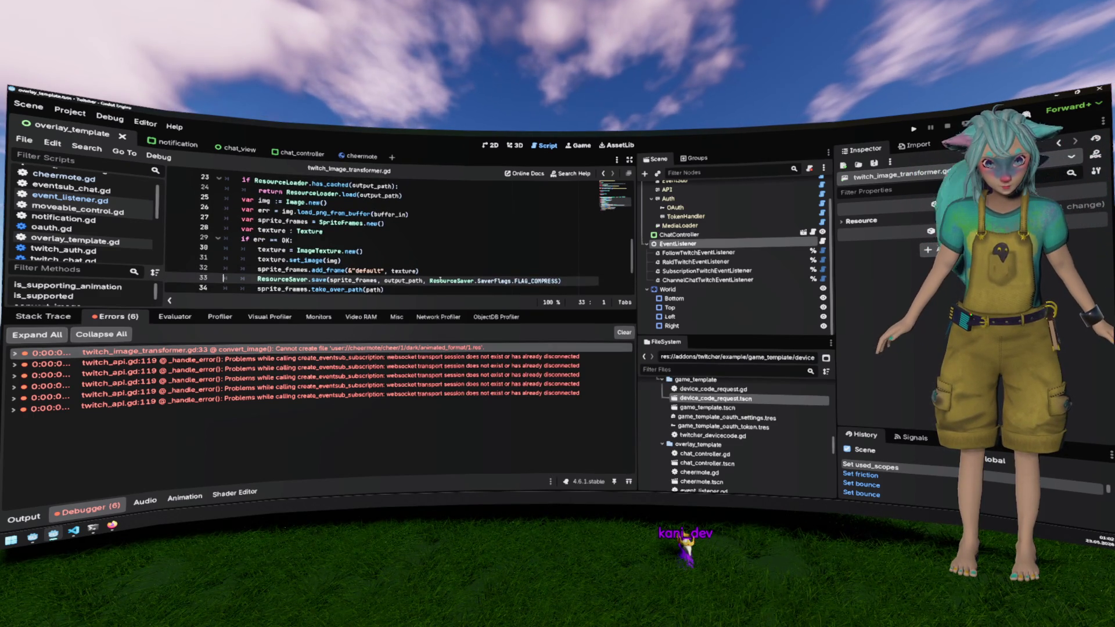
scroll(440, 280, down, 5)
scroll(440, 281, up, 5)
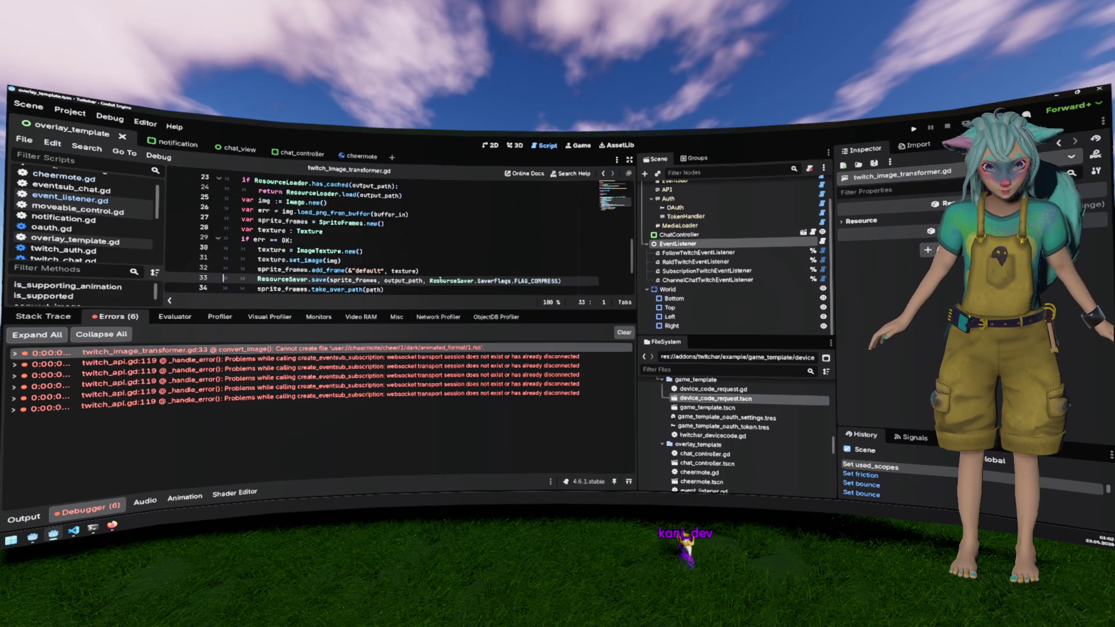
double_click(403, 280)
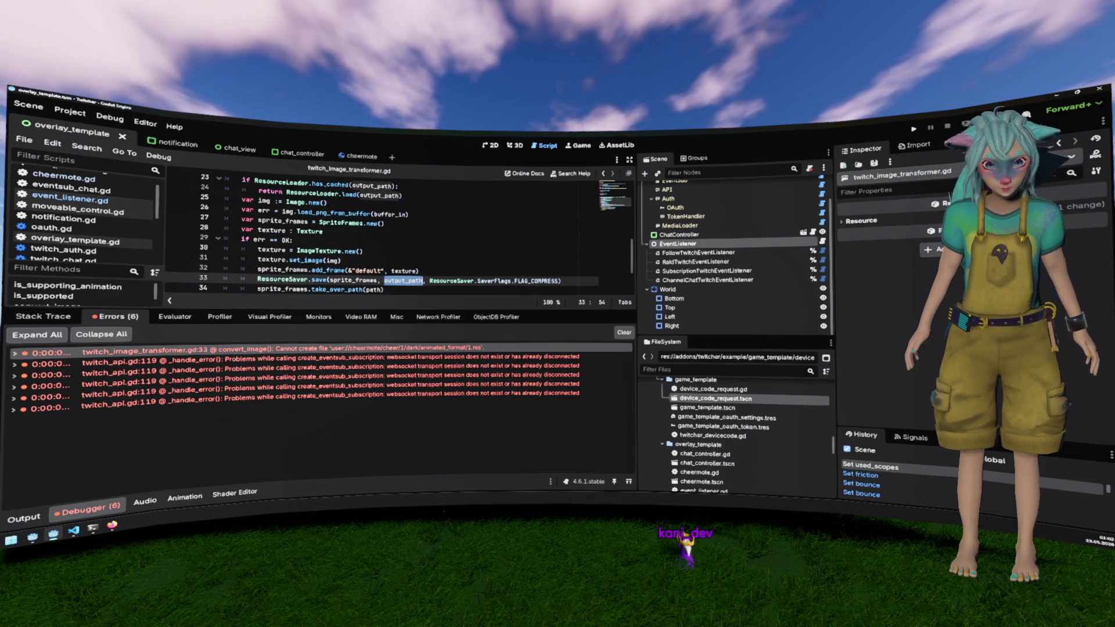
Insert a DirAccess.make_dir_recursive_absolute call on a new line above the save call.
click(455, 272)
key(Return)
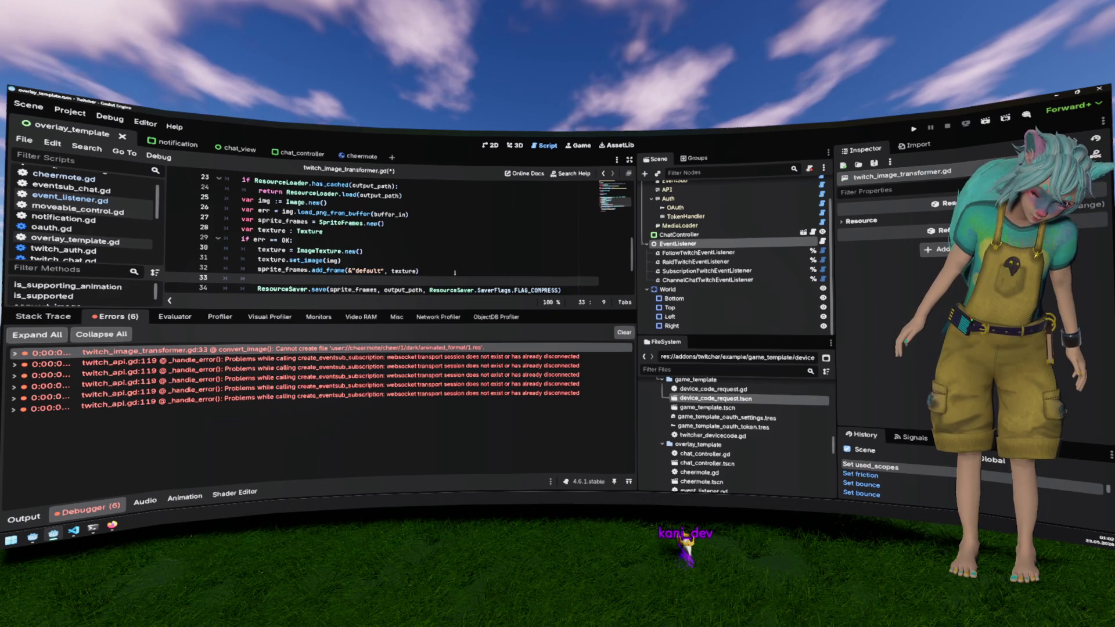
text(DirAccess.)
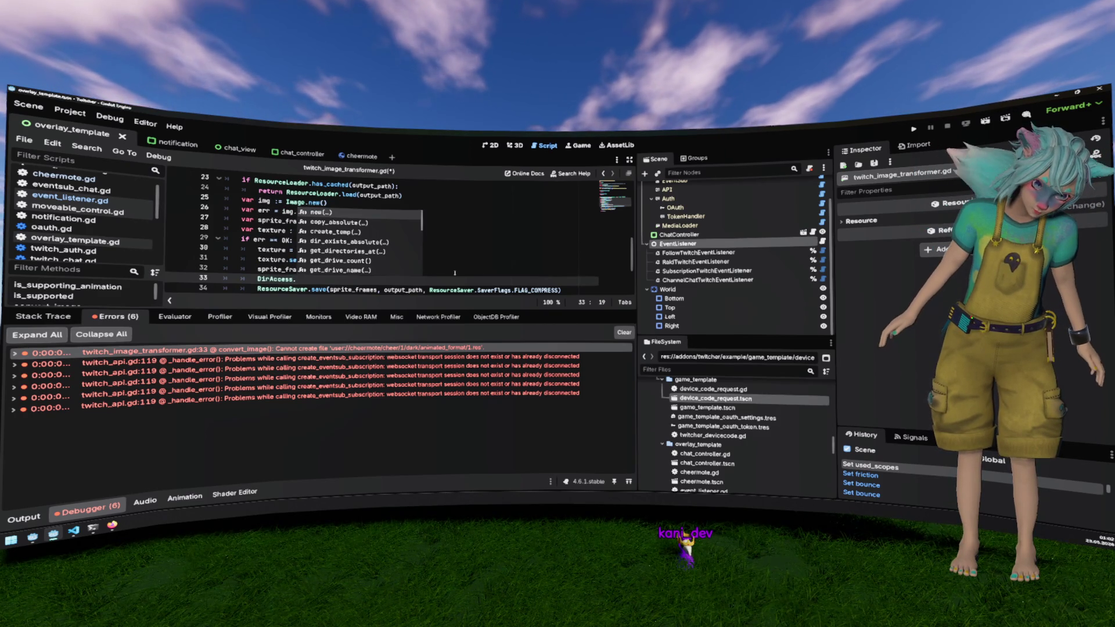
key(Down)
key(Down)
key(Down)
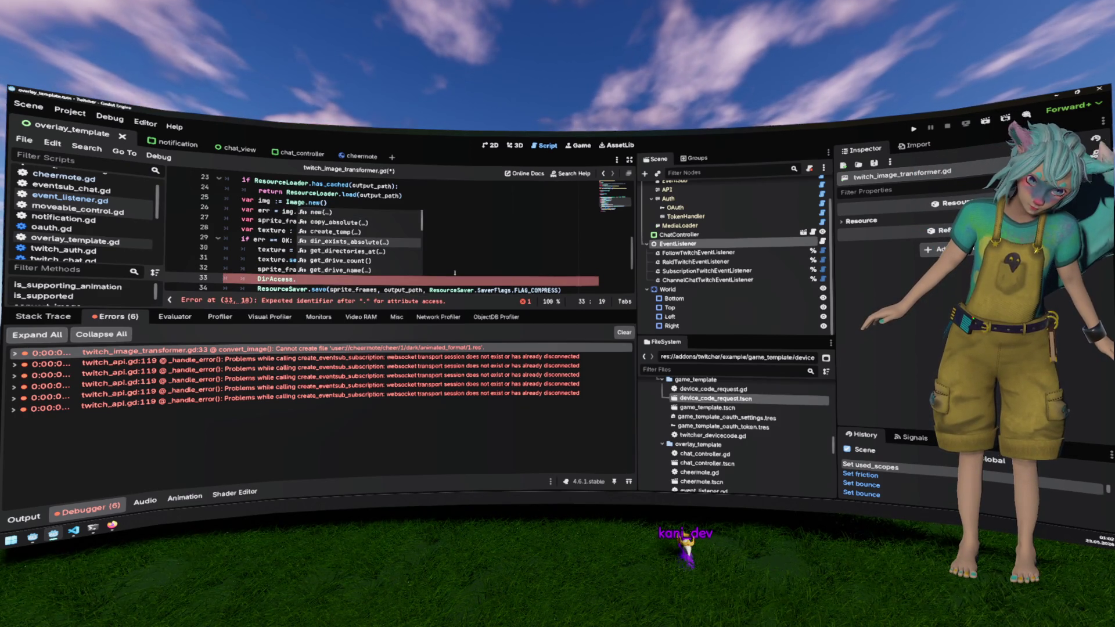
key(Down)
key(Down)
key(Down)
key(Down)
key(Down)
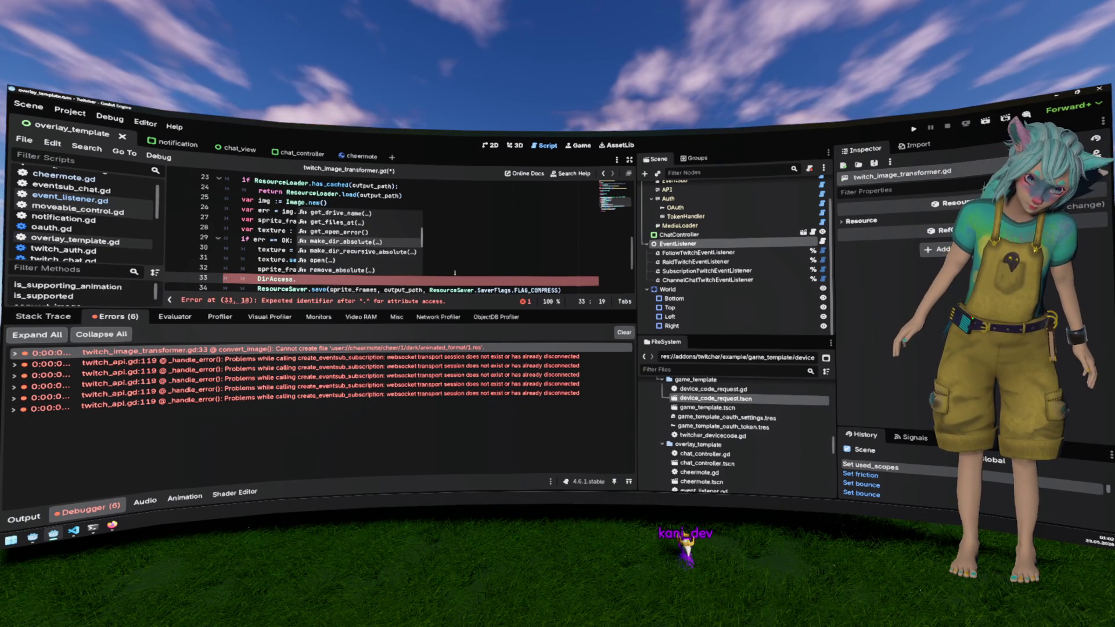
key(Return)
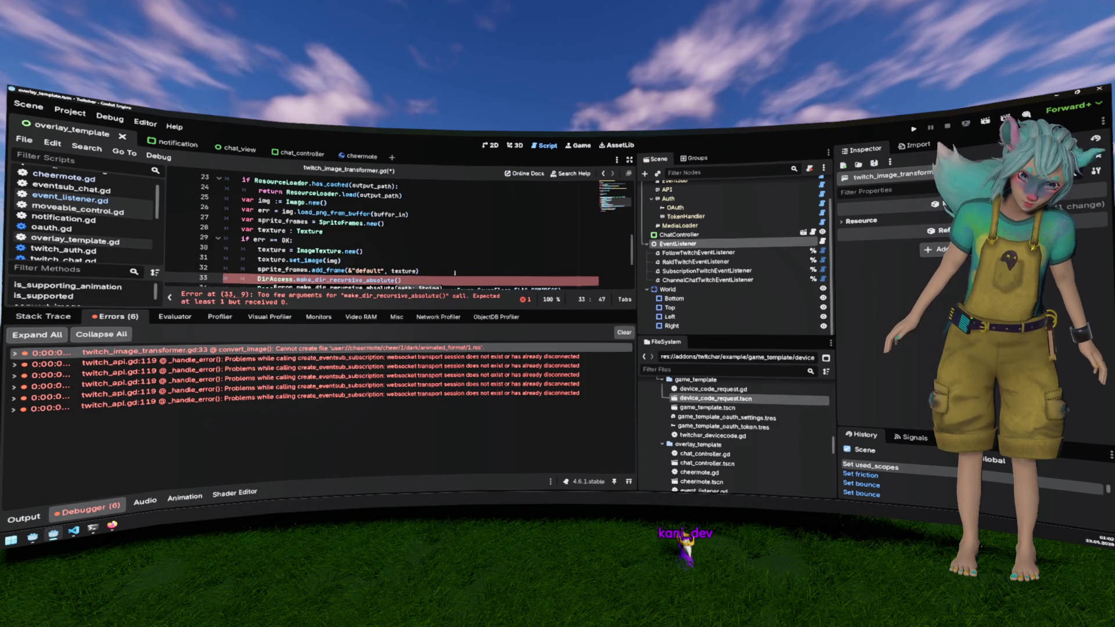
Pass ProjectSettings.globalize_path as the make-directory argument, fixing the mis-completed name.
key(Return)
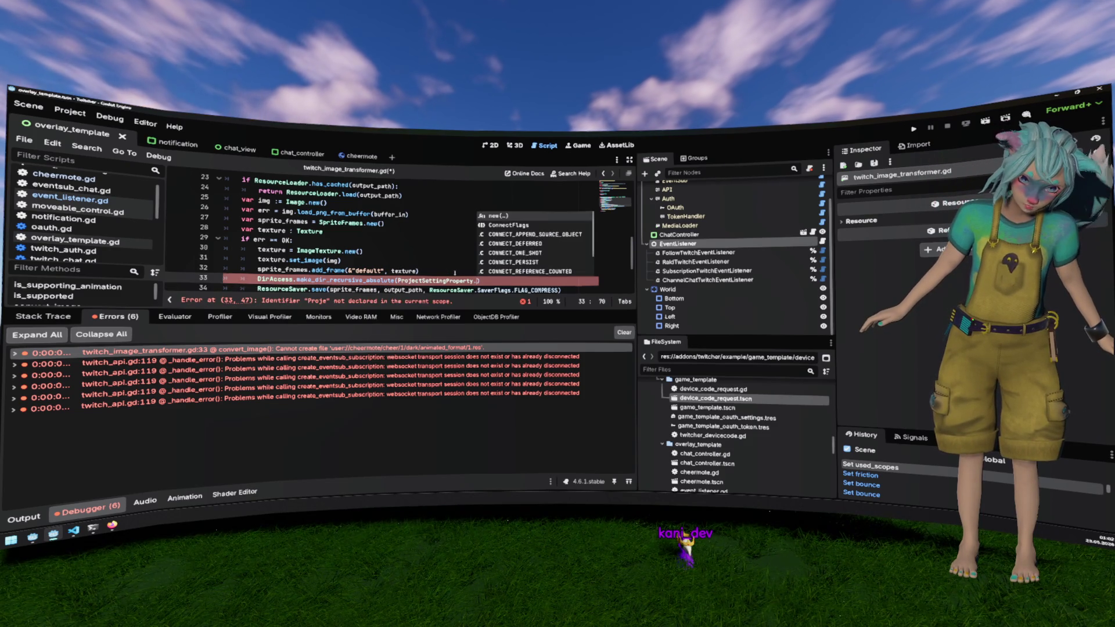
text(.)
key(Right)
key(Right)
key(Right)
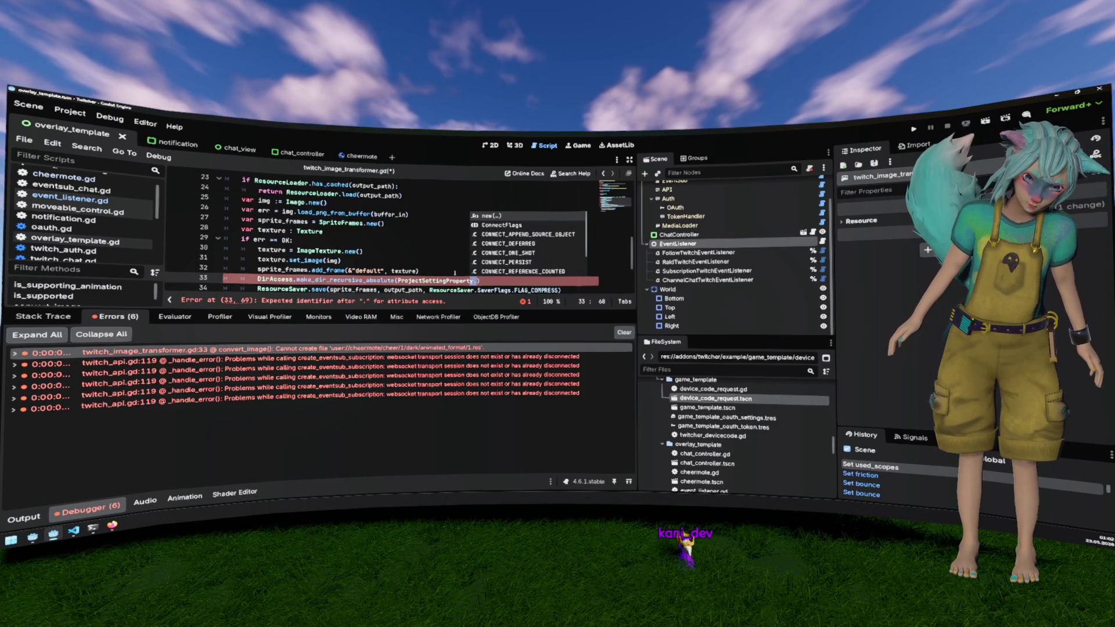
key(BackSpace)
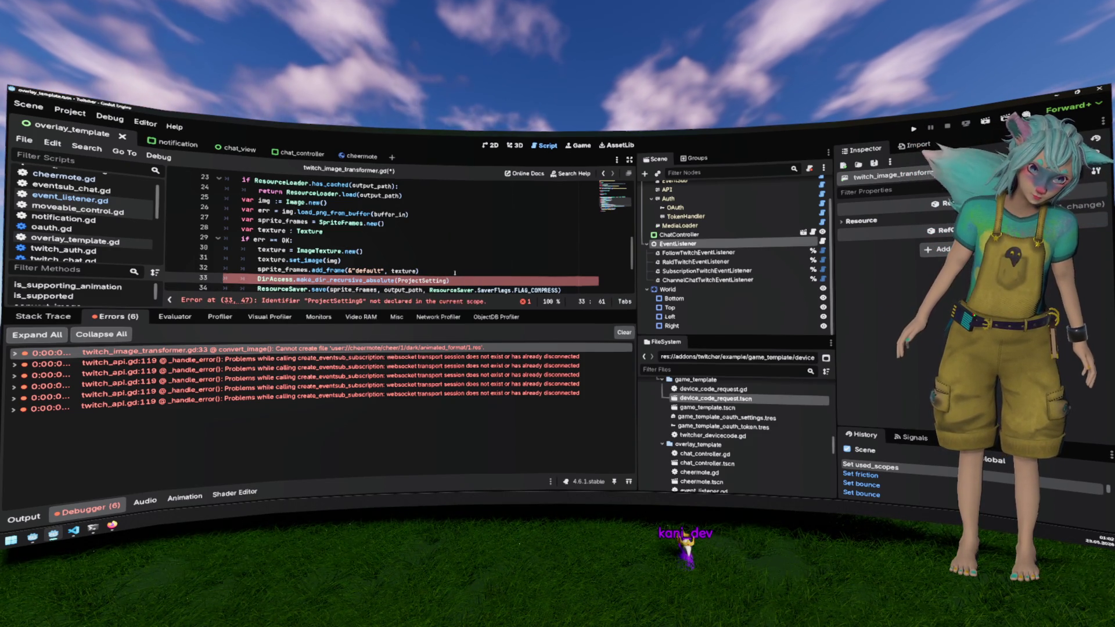
text(gl)
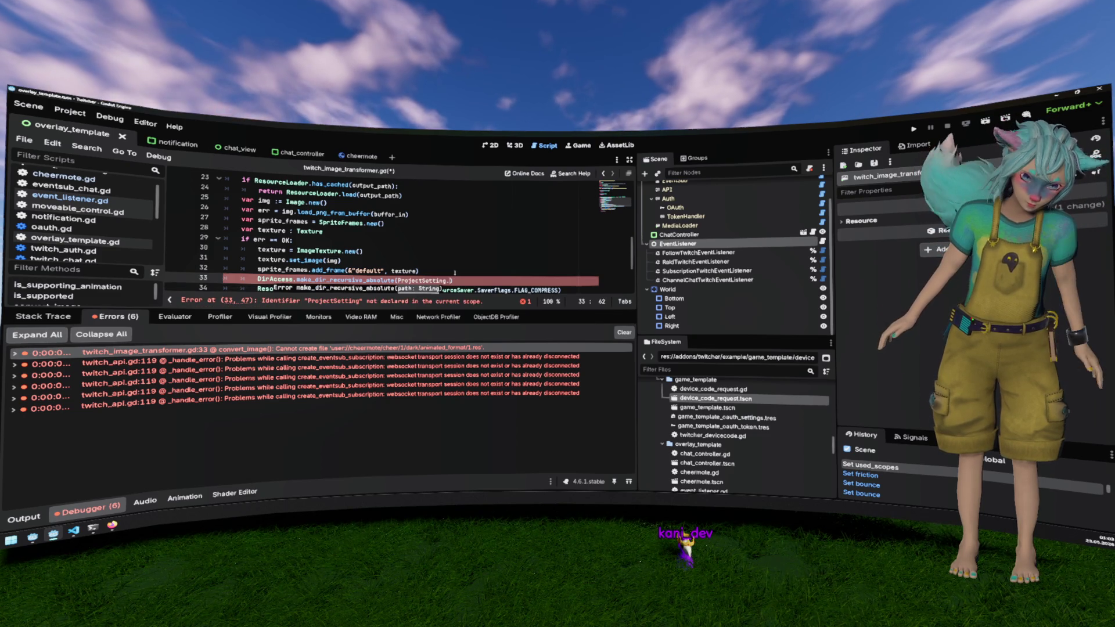
key(Left)
text(s)
key(Right)
text(glo)
key(Return)
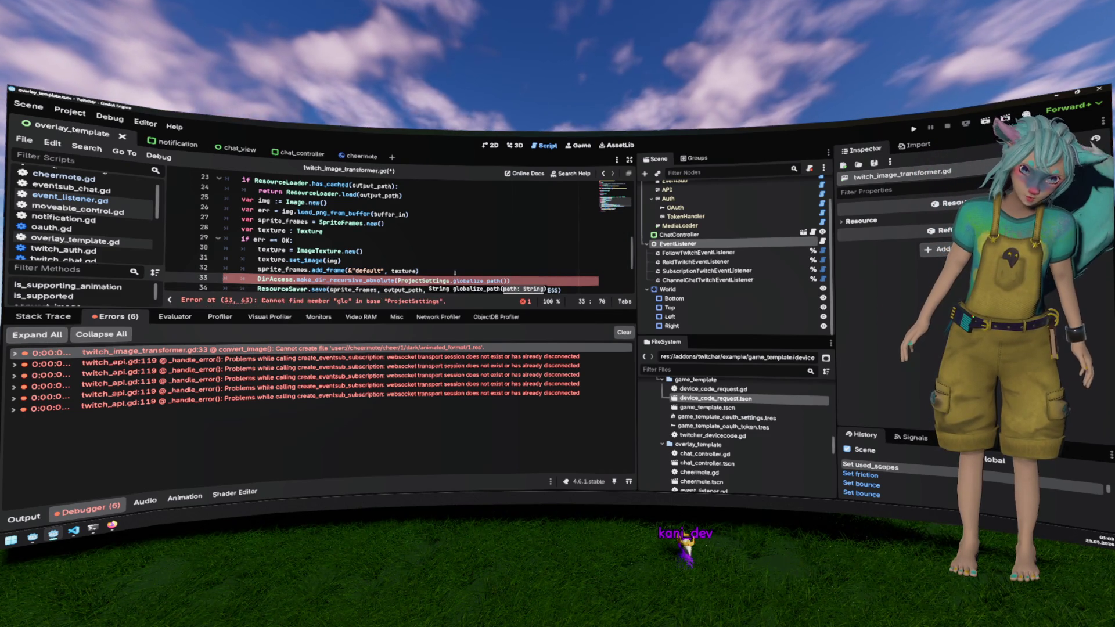
Complete the argument with output_path and .get_base_dir(), then save twitch_image_transformer.gd.
text(output_path)
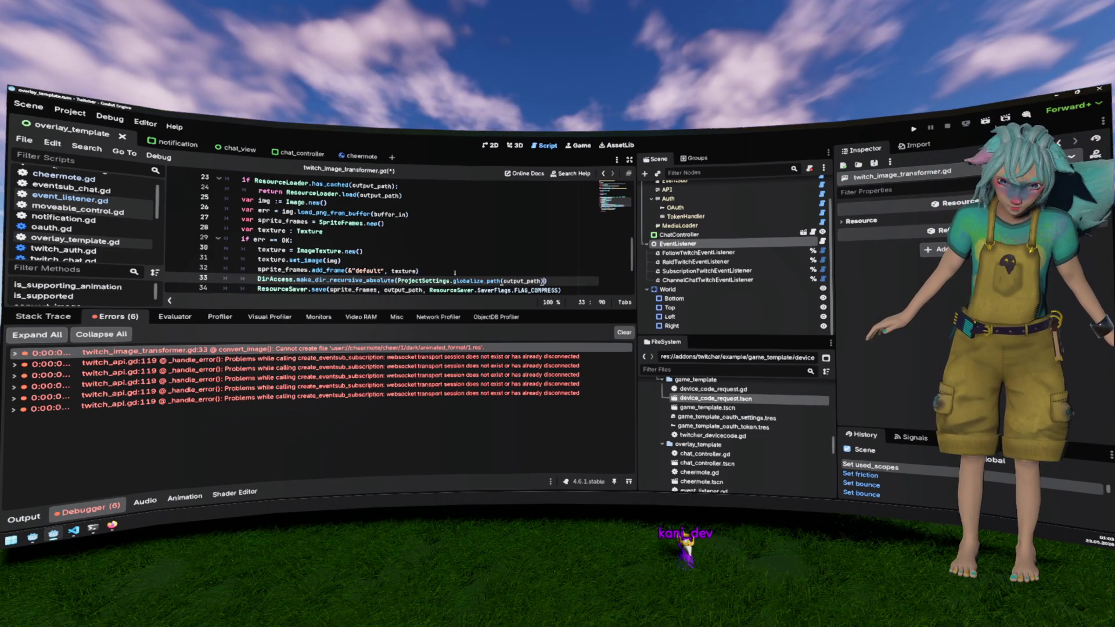
text(, )
text(base)
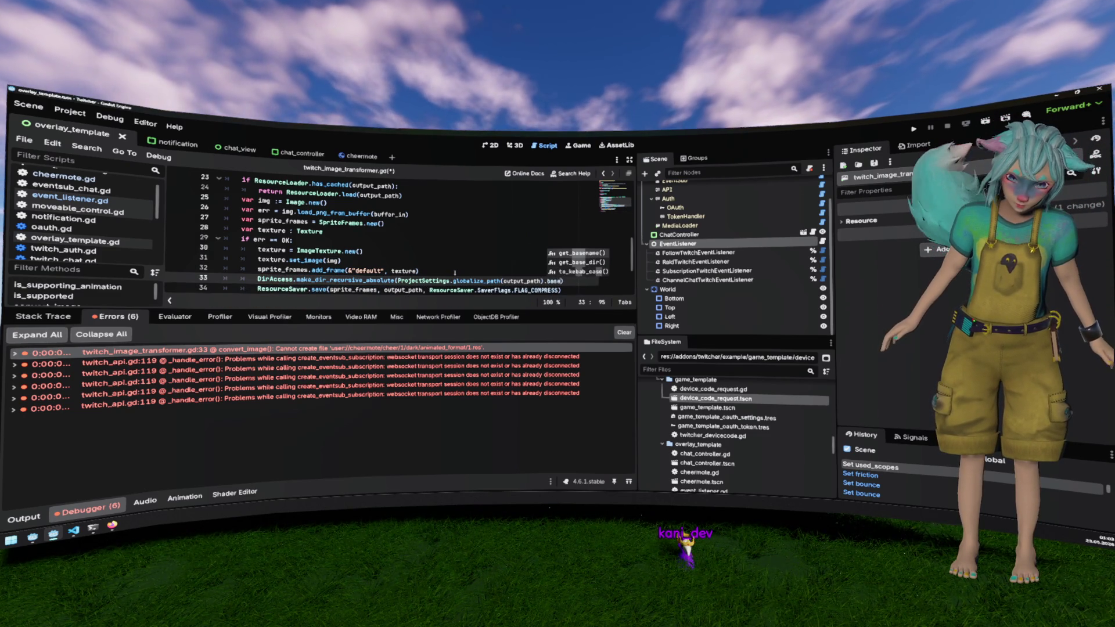
key(Down)
key(Return)
key(Up)
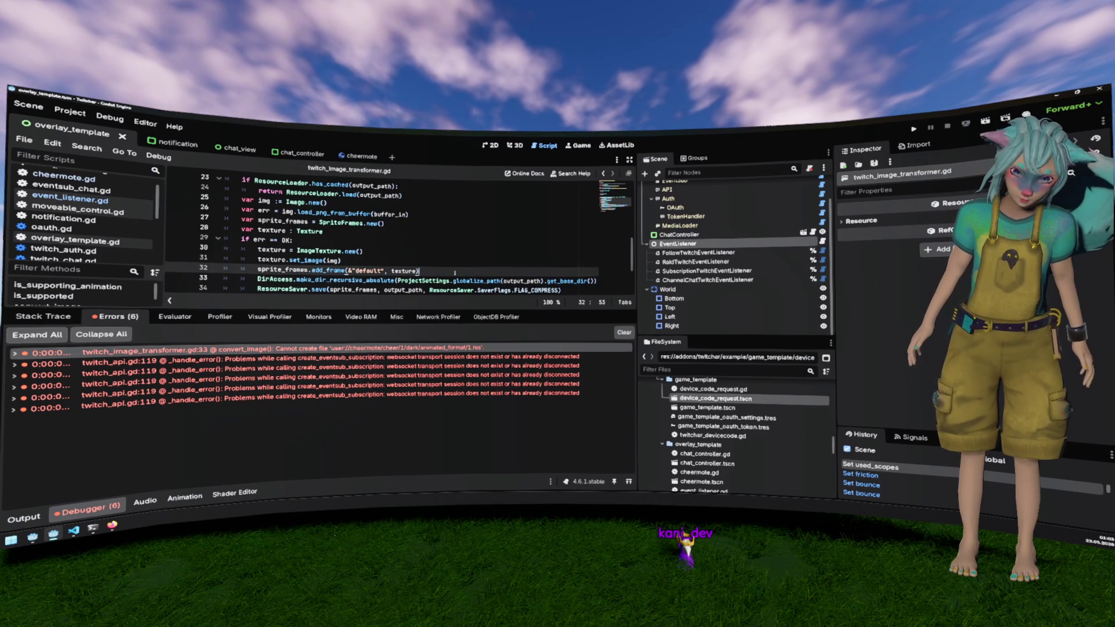
key(ctrl+s)
scroll(454, 272, down, 1)
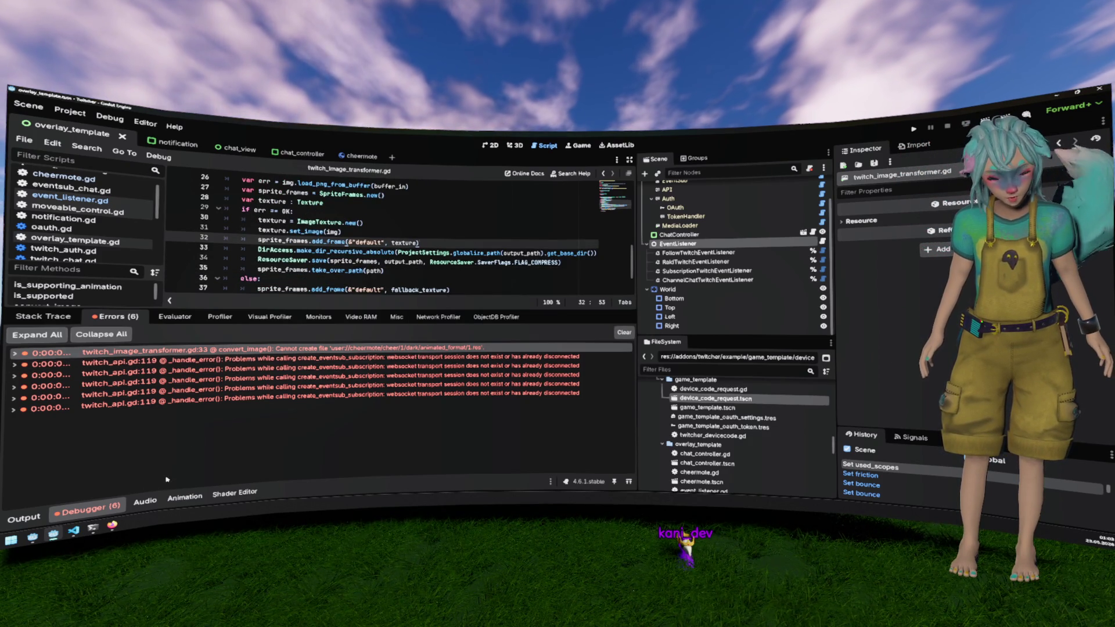
click(87, 510)
Add 'await cheermote_obj.ready' on line 78 of event_listener.gd, before the apply_force call.
click(87, 510)
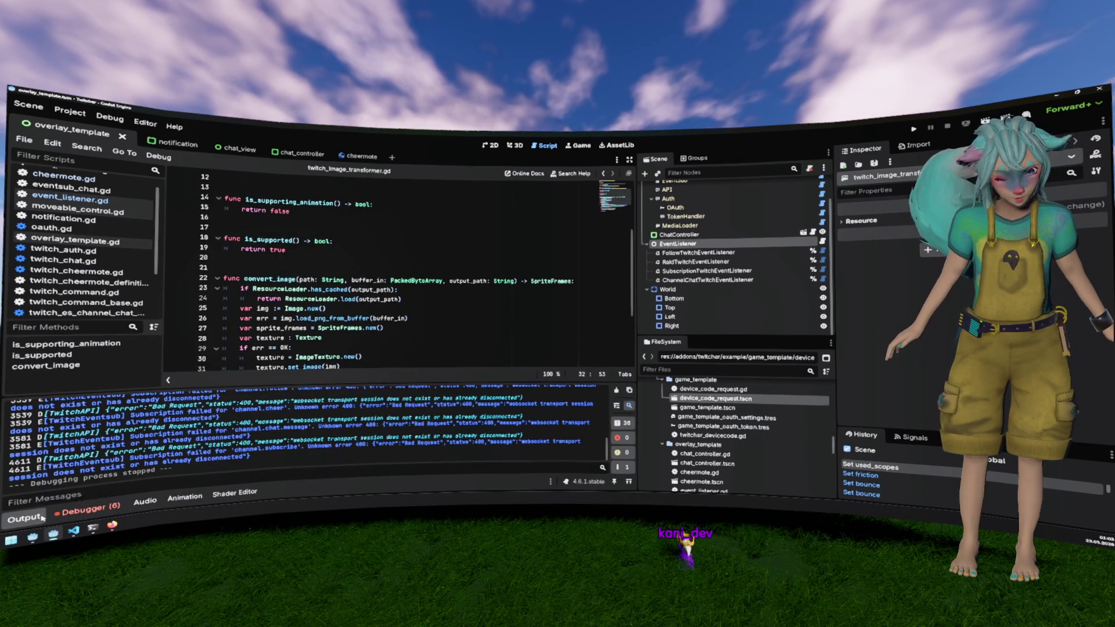
click(87, 510)
scroll(306, 336, down, 1)
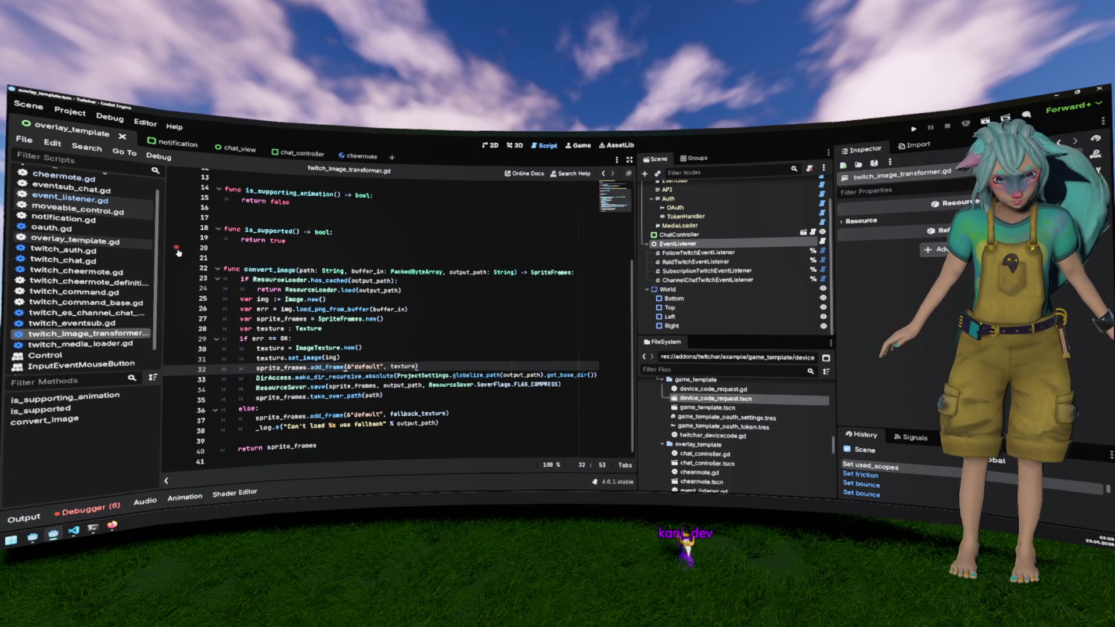
scroll(93, 313, up, 1)
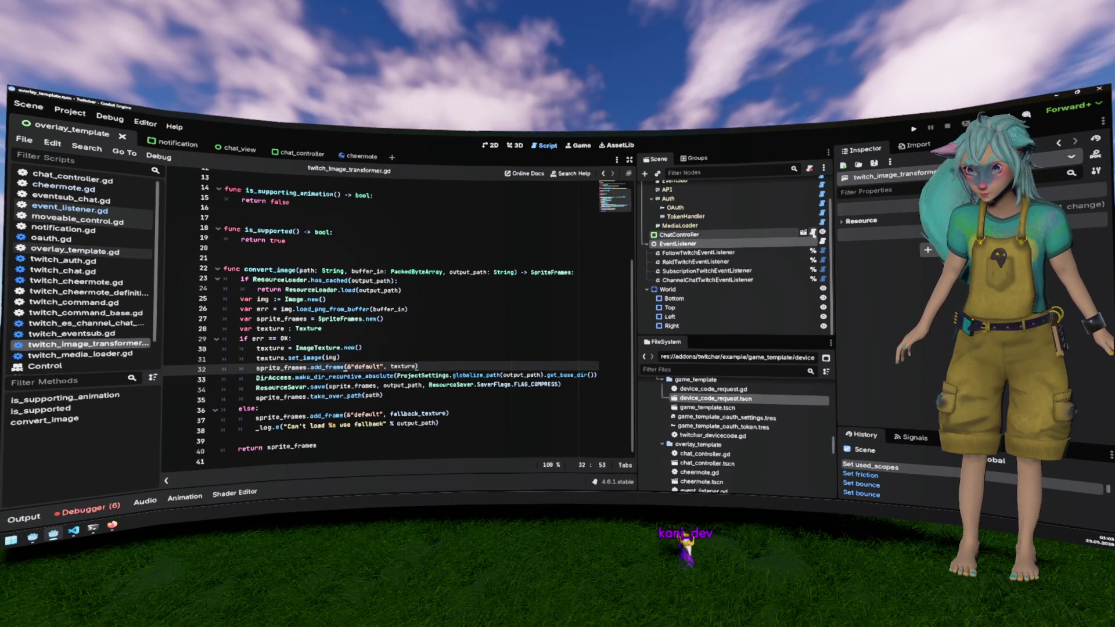
click(822, 241)
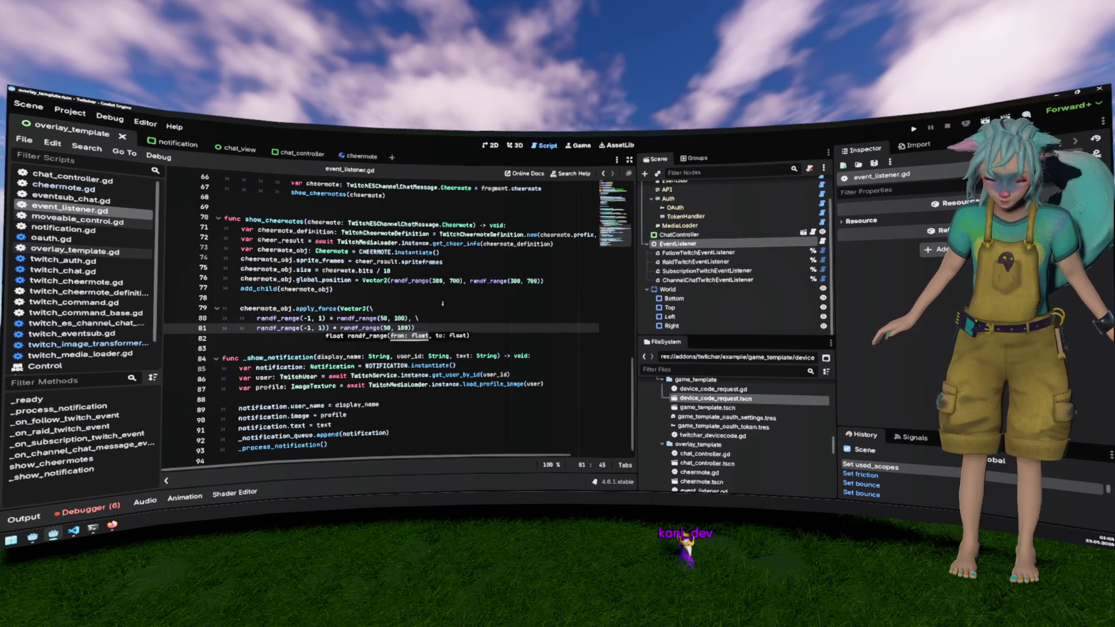
scroll(443, 302, down, 1)
click(424, 297)
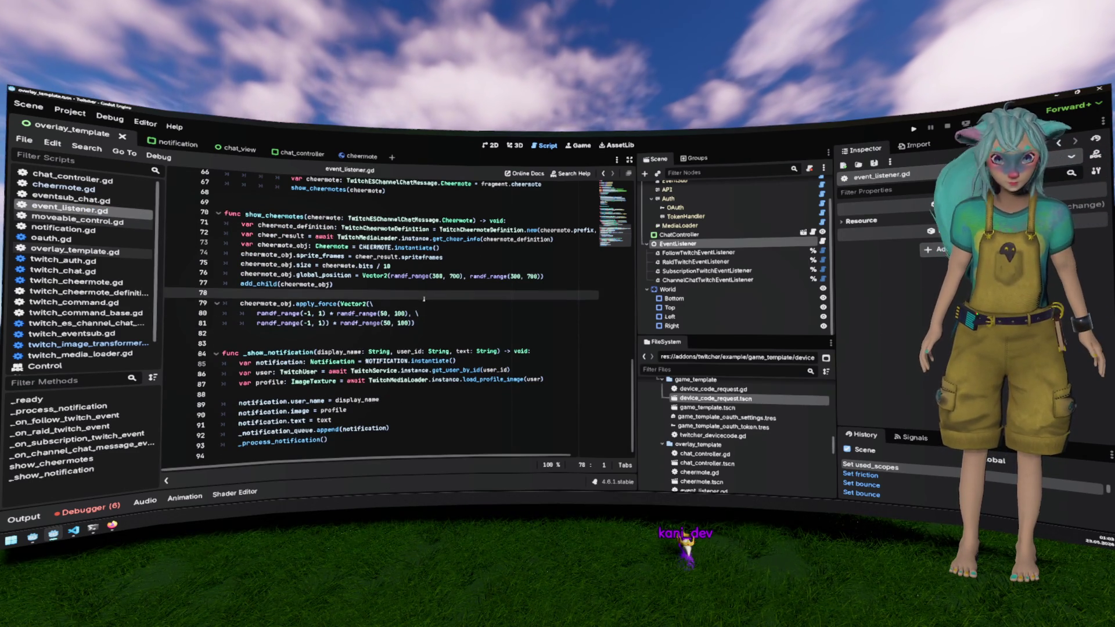
text(wait)
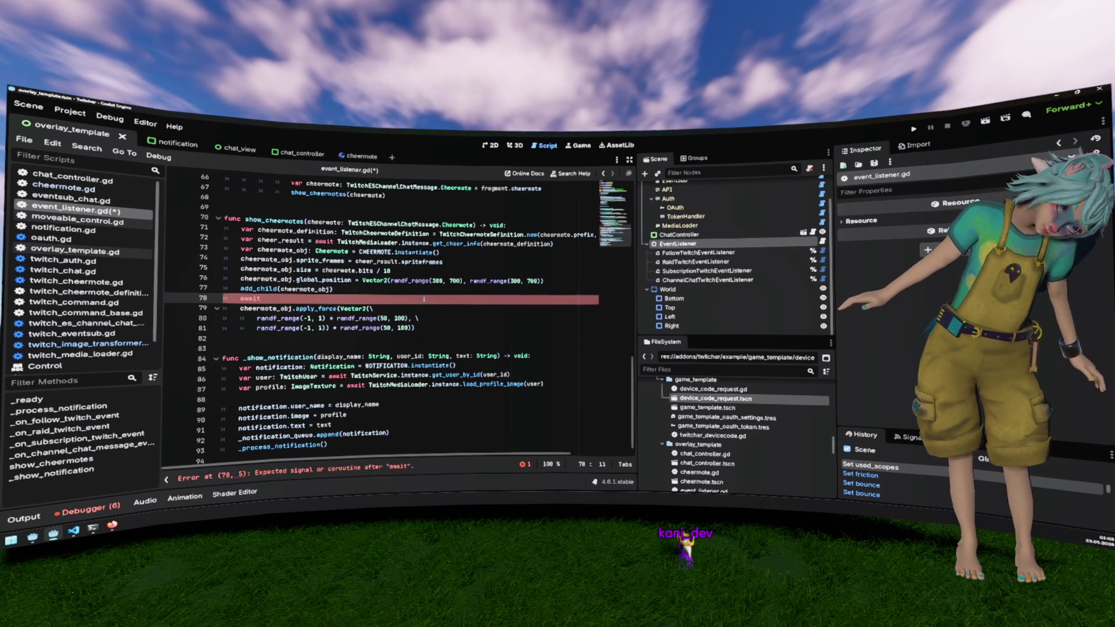
key(Up)
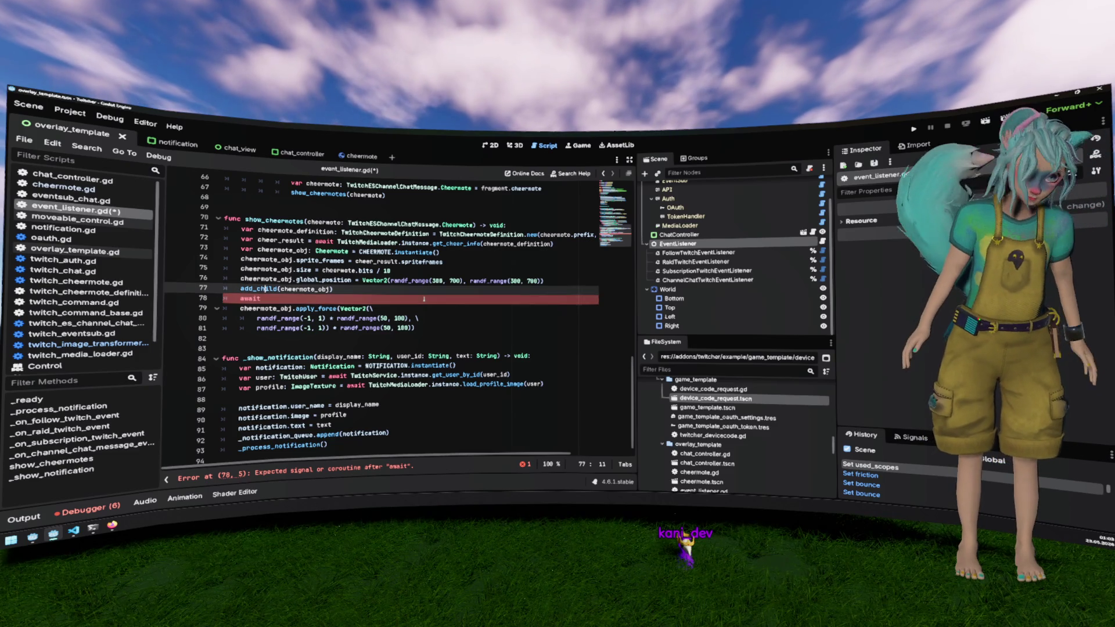
key(Down)
text(cheermote_obj.rea)
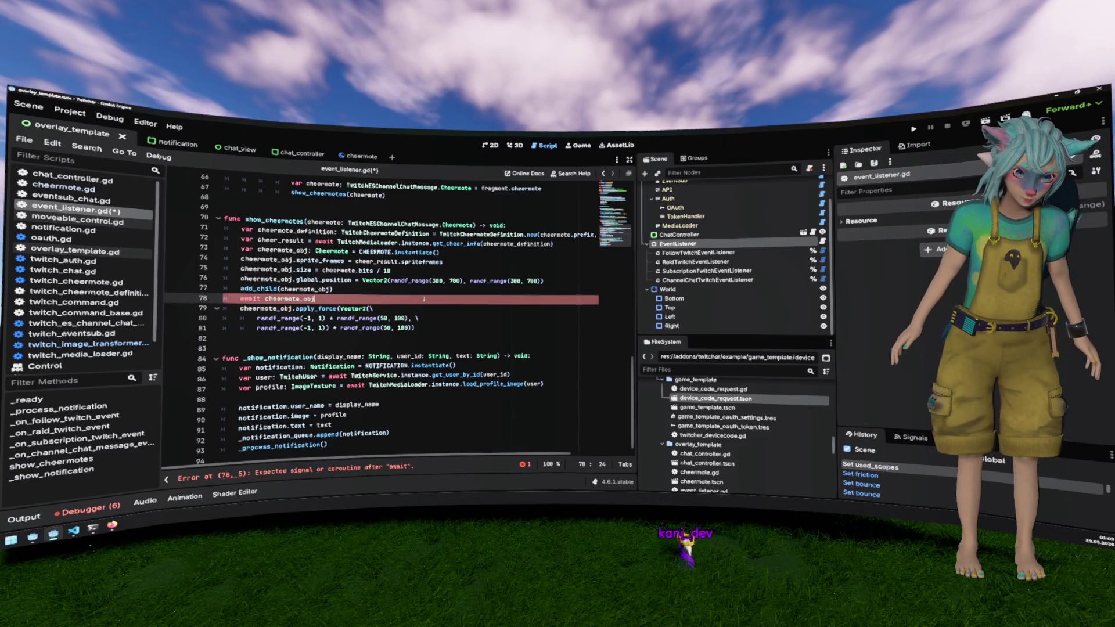
text(dy)
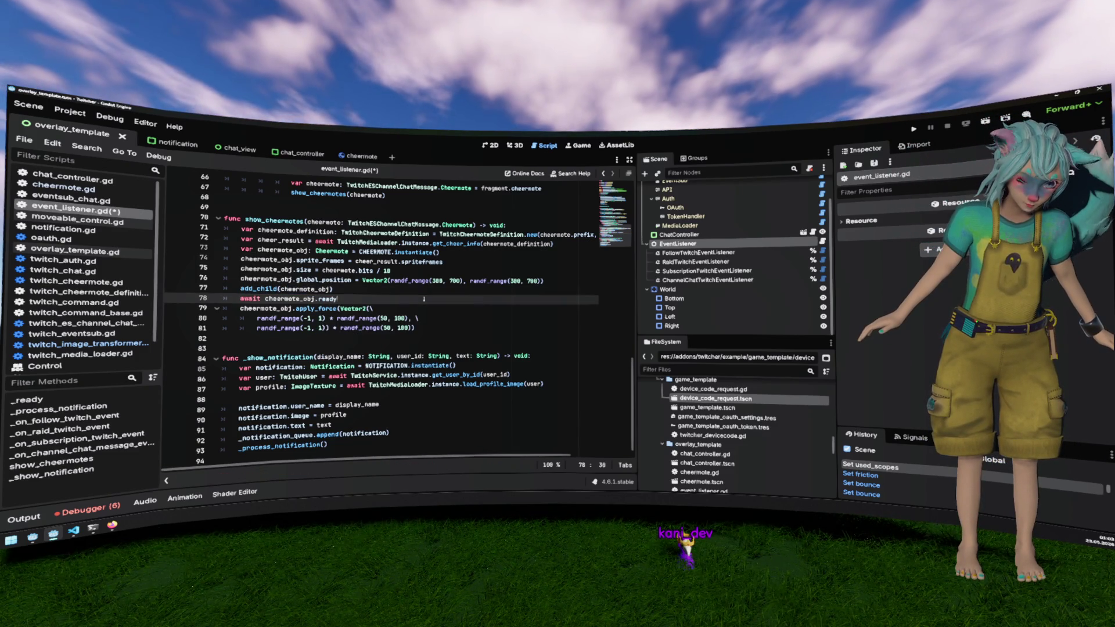
Save the script and launch the overlay to test the await.
key(ctrl+s)
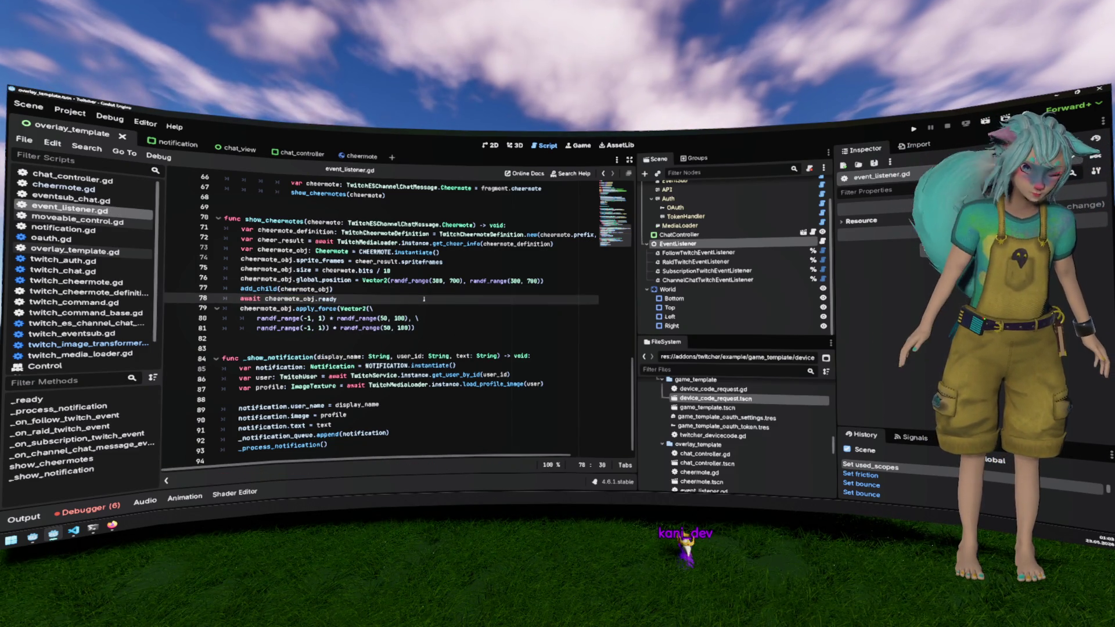
double_click(286, 299)
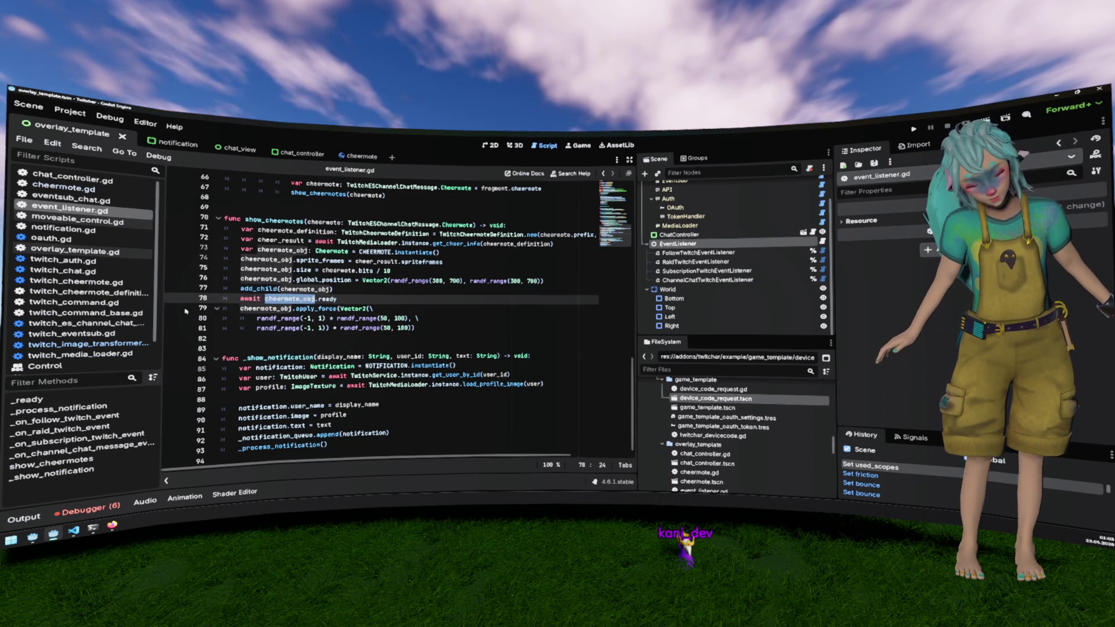
key(F5)
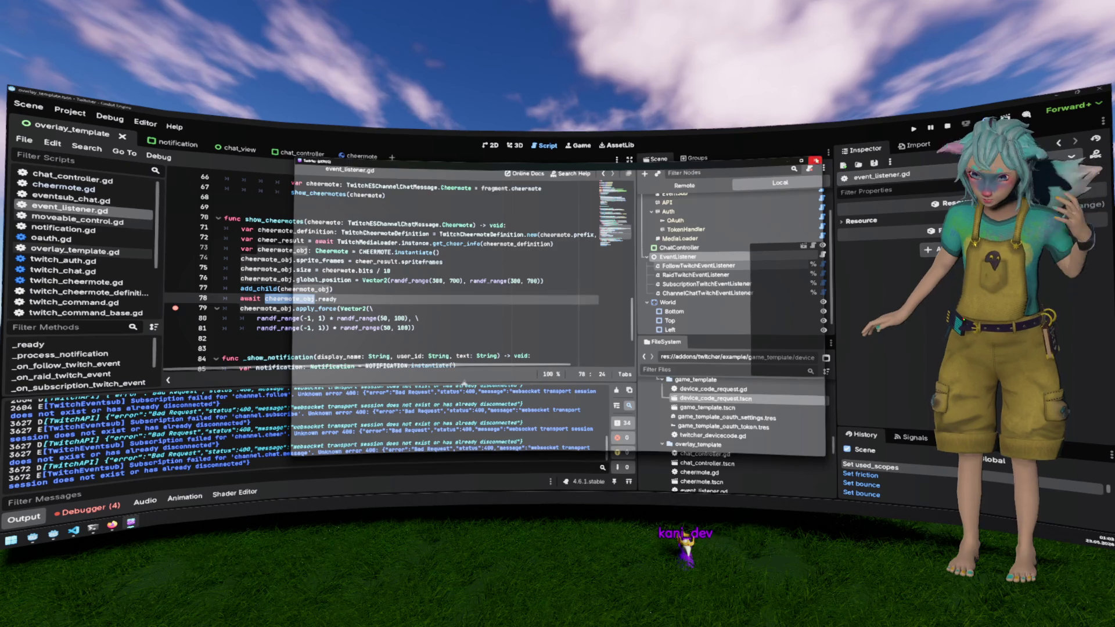
Close the running overlay and delete the 'await cheermote_obj.ready' line.
click(815, 160)
click(359, 299)
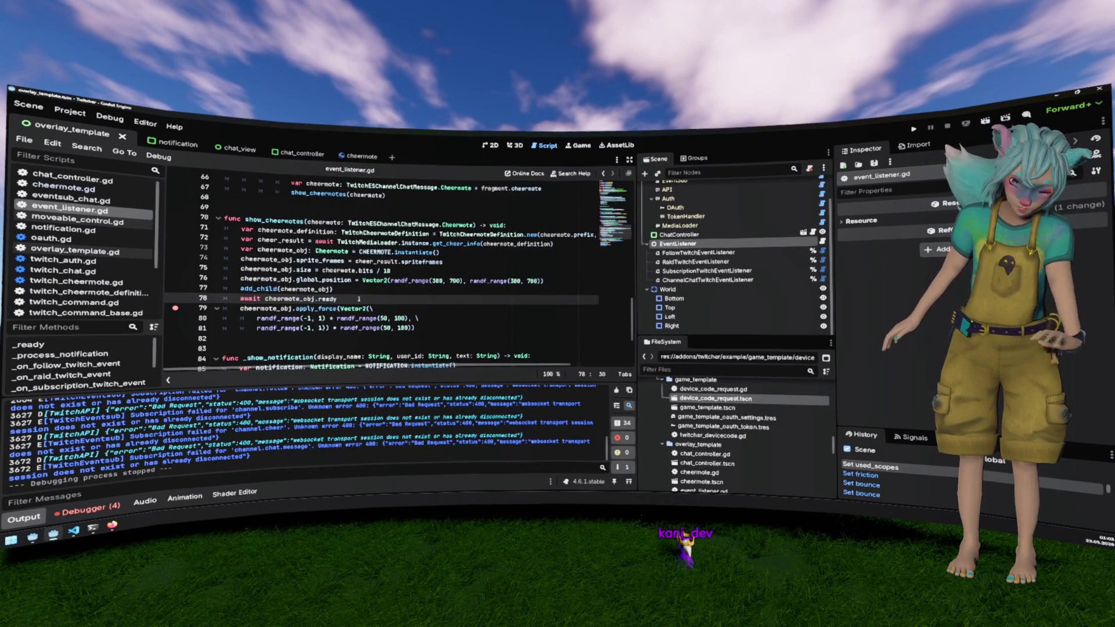
key(shift+Home)
key(BackSpace)
key(Up)
key(shift+End)
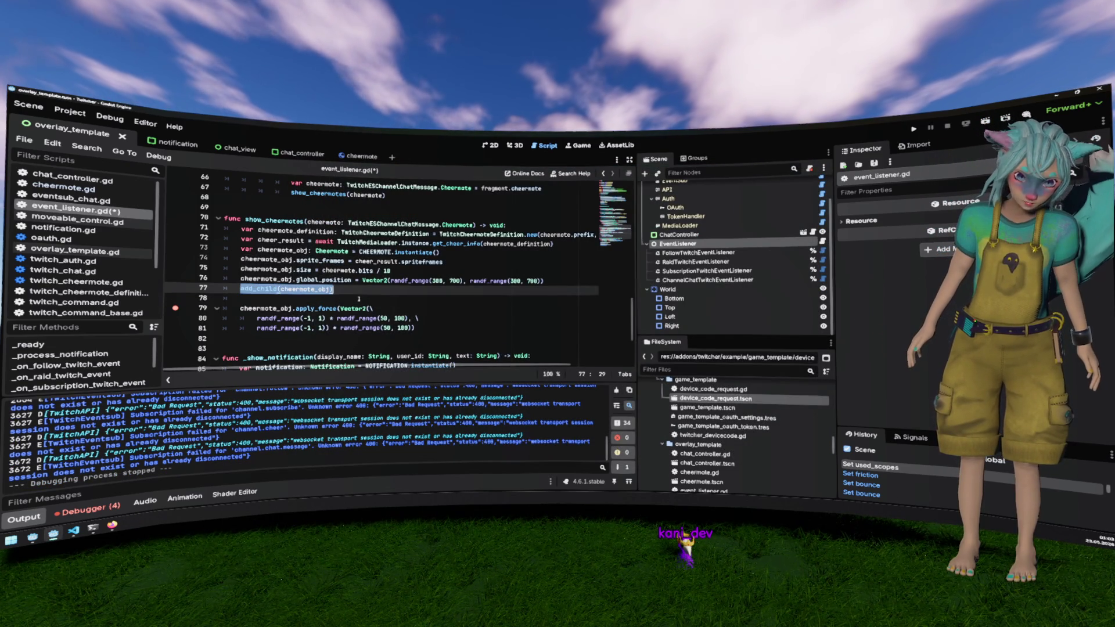
key(Down)
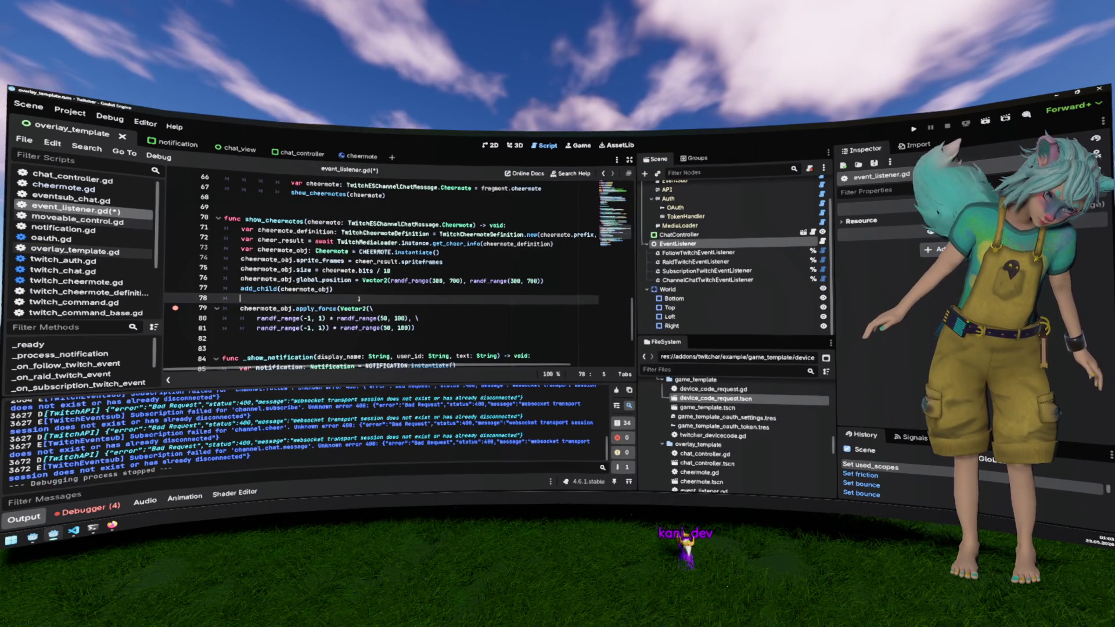
Remove the extra closing parenthesis on line 81, save, and rerun the current scene.
click(322, 328)
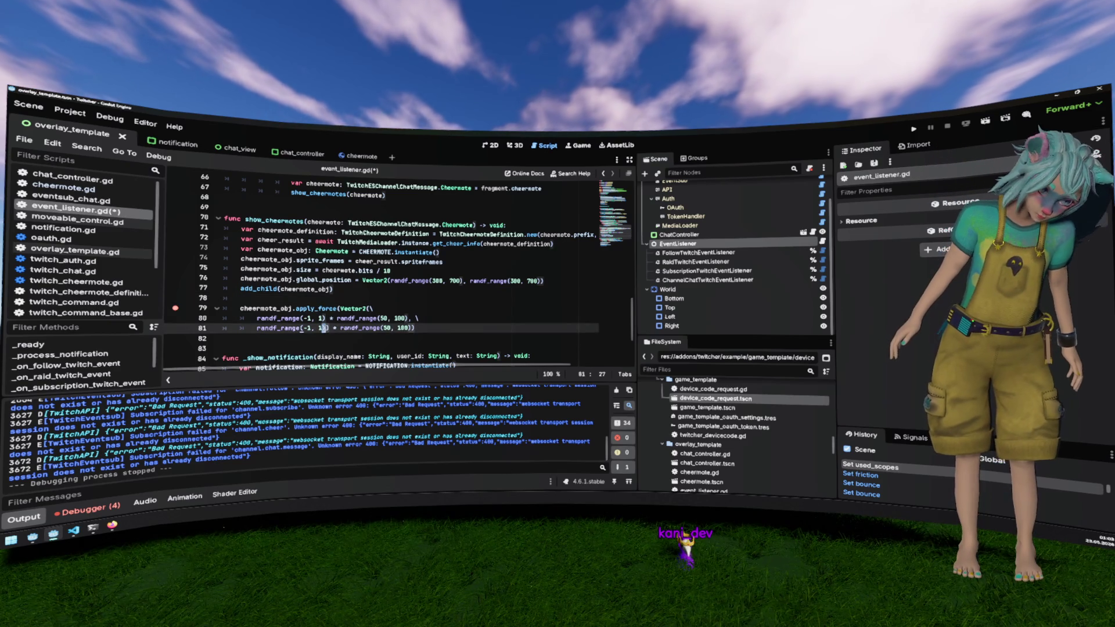
click(327, 330)
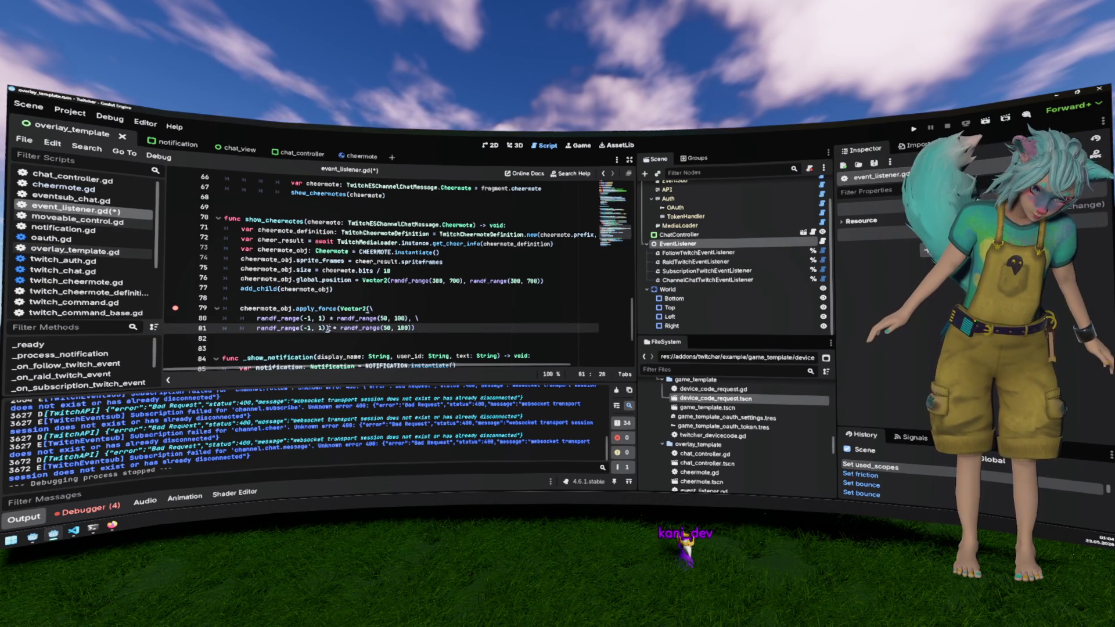
key(BackSpace)
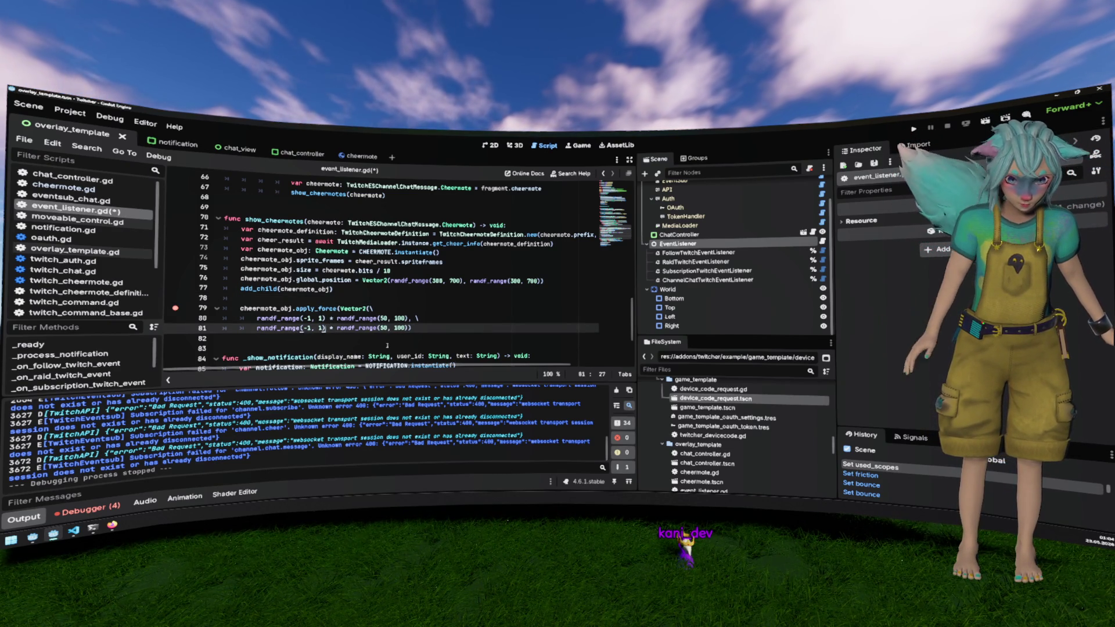
key(Up)
click(430, 329)
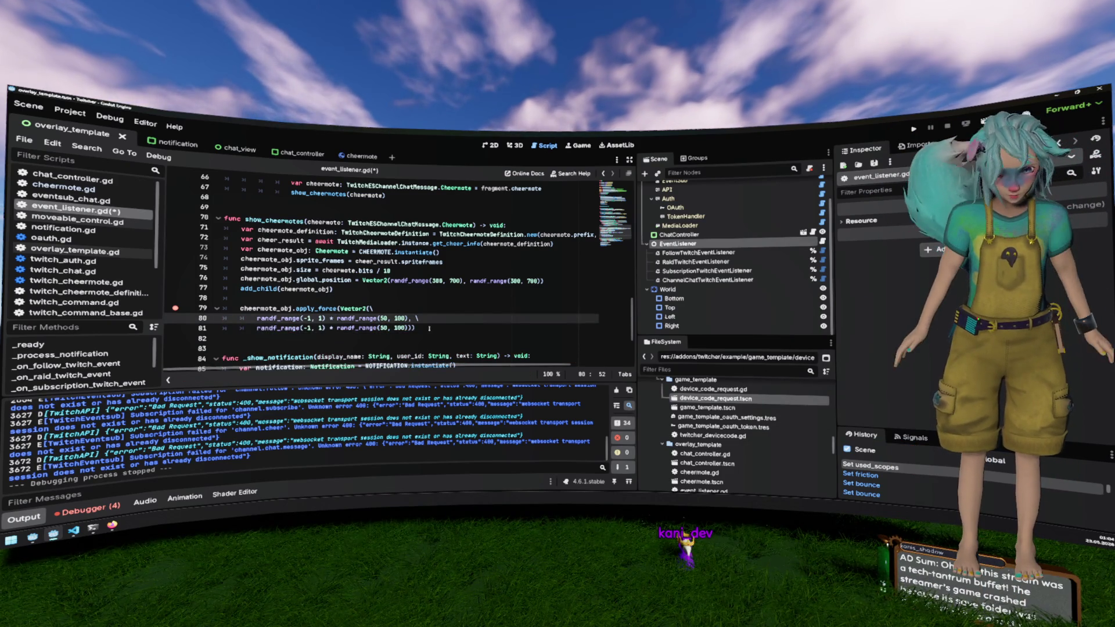
key(ctrl+s)
click(340, 309)
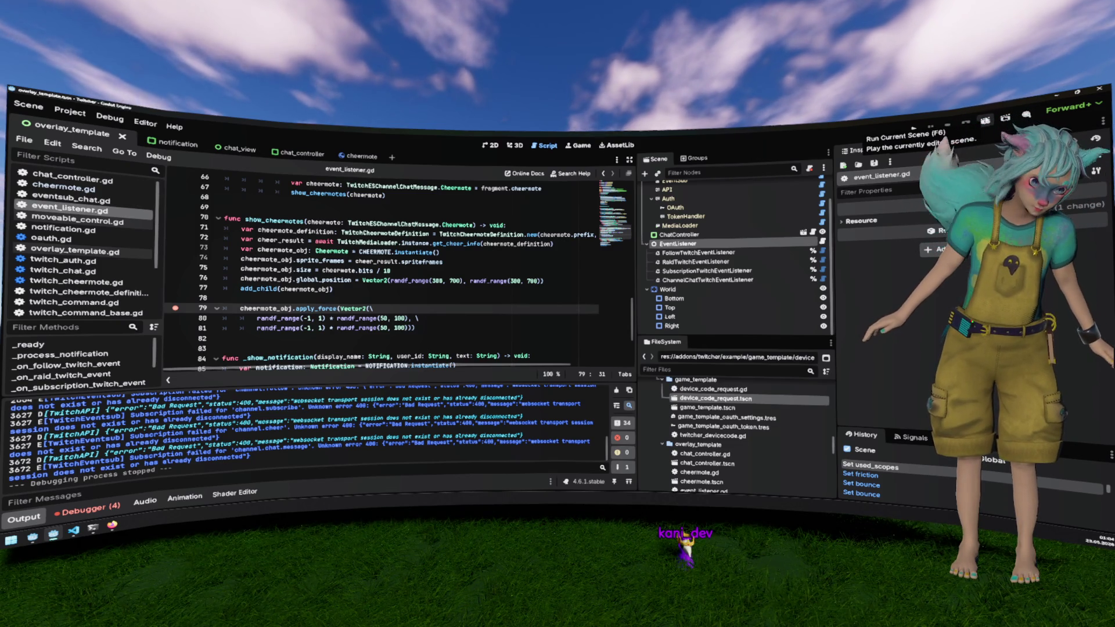
click(965, 123)
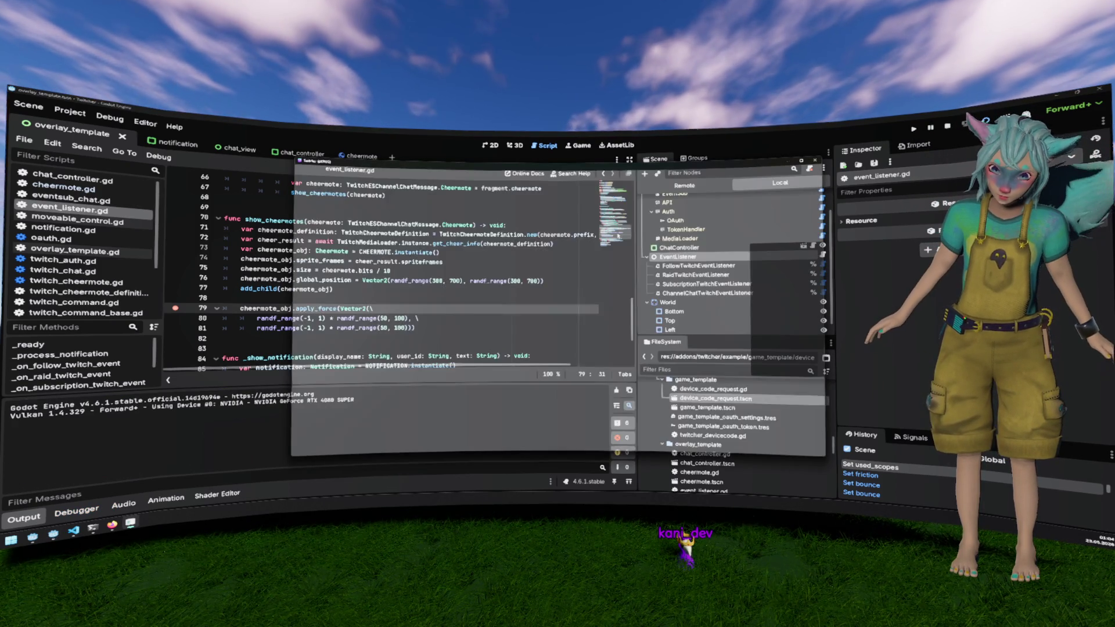
Clear the line 79 breakpoint, resume execution, and review the five errors in the Errors tab.
scroll(416, 256, down, 1)
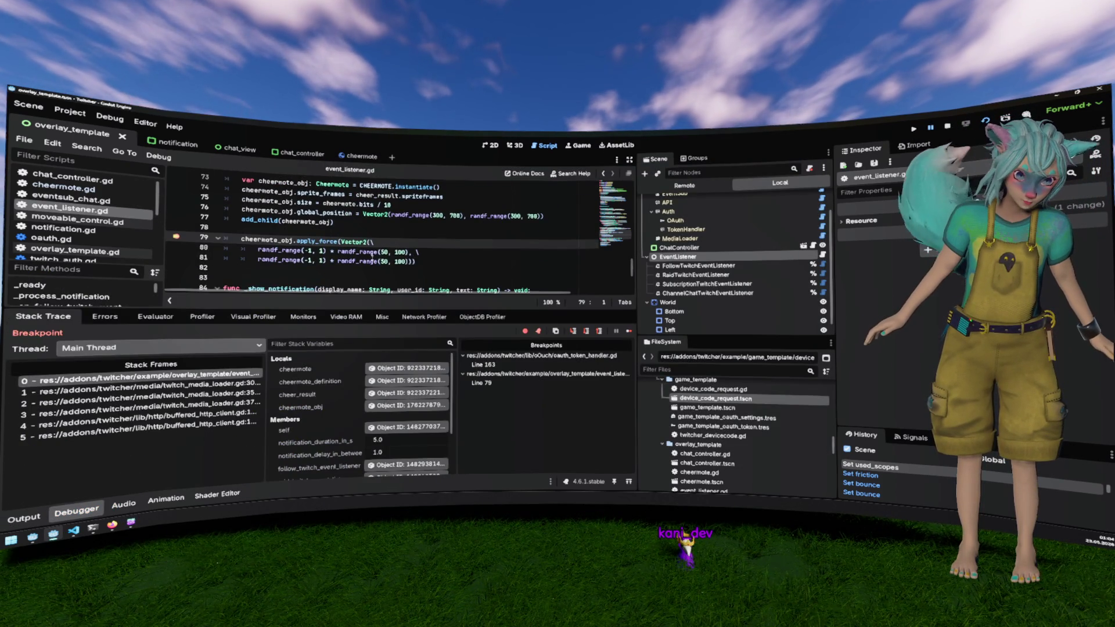
click(177, 238)
key(F12)
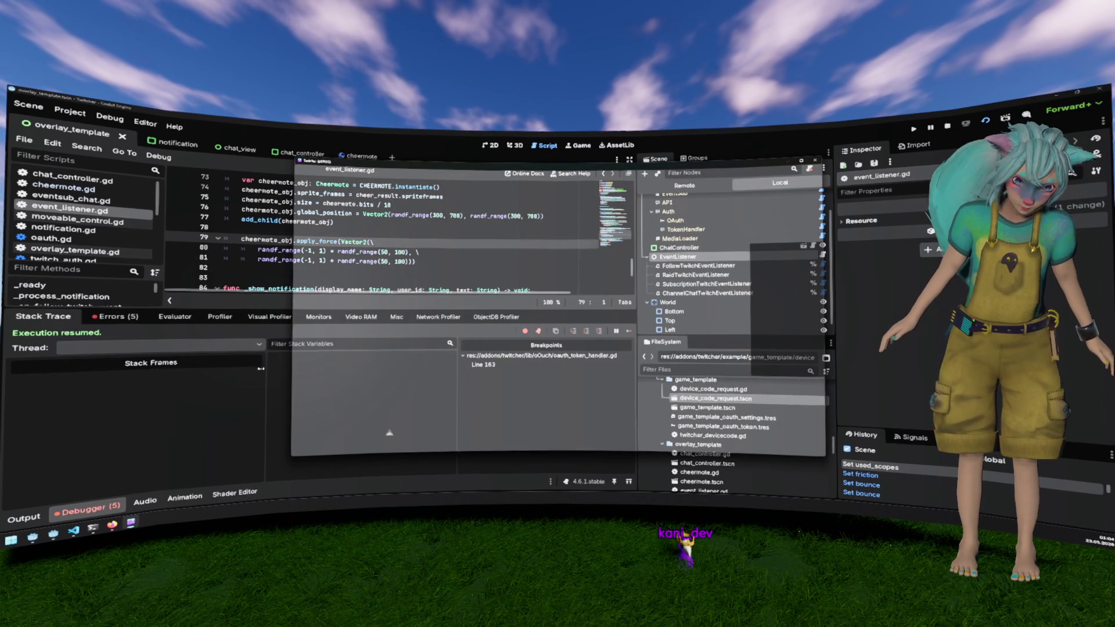
click(164, 334)
click(115, 316)
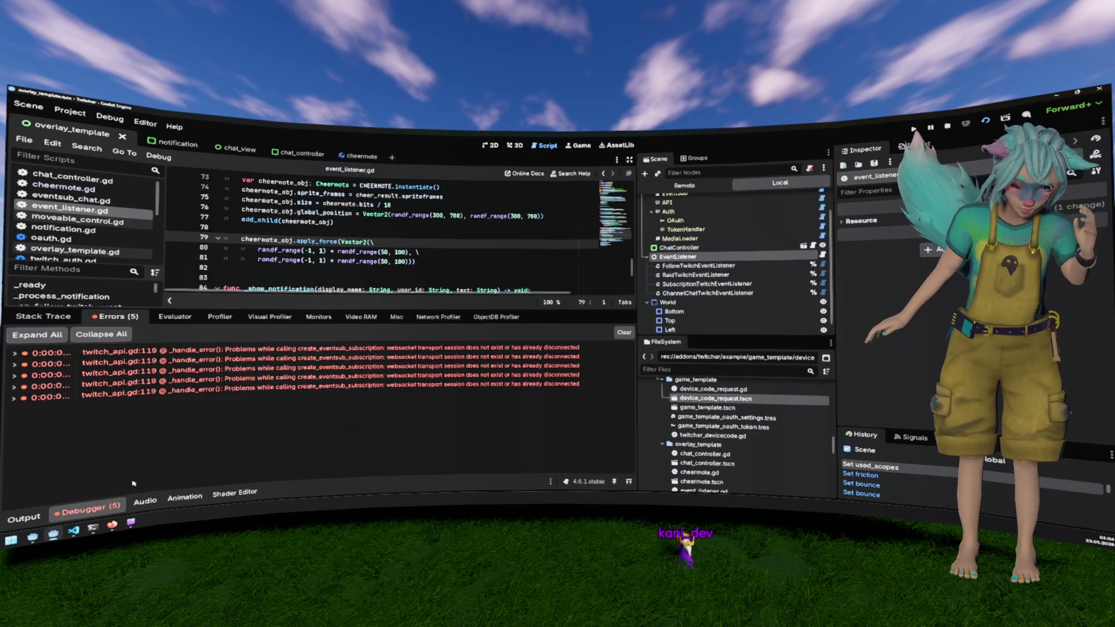
click(114, 503)
mouse_move(292, 327)
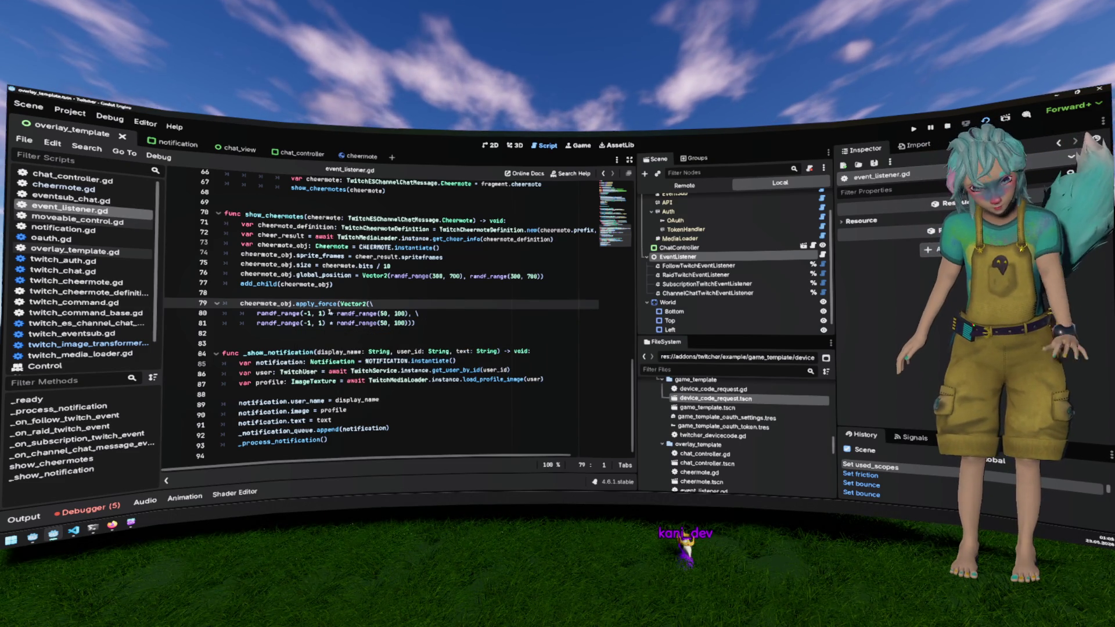
Delete the speed multipliers from lines 80 and 81.
drag(331, 313, 408, 313)
key(BackSpace)
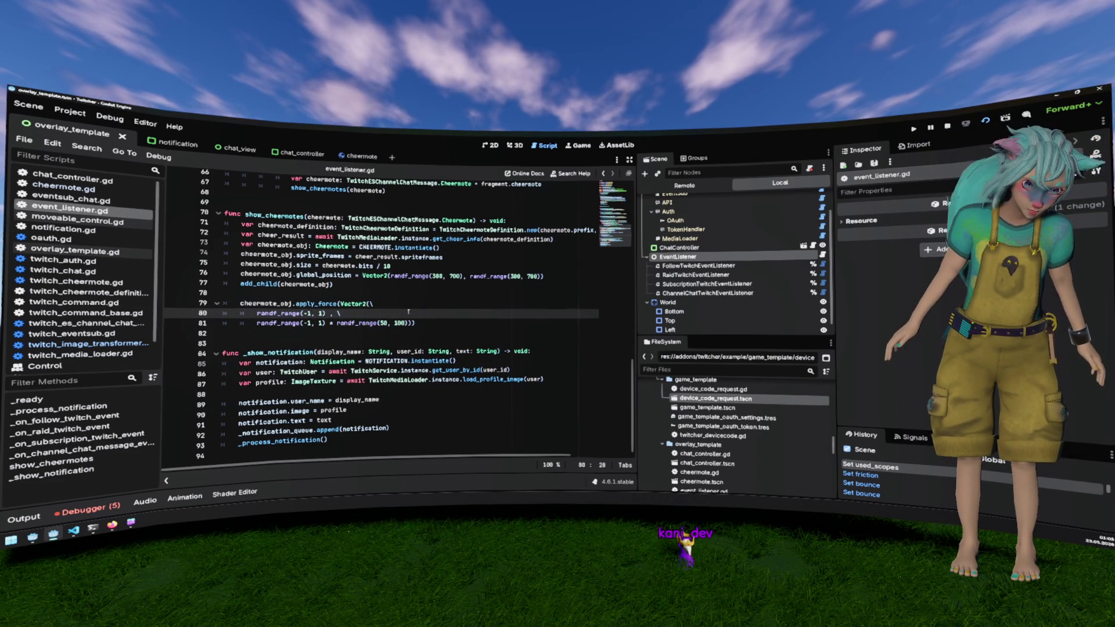
key(BackSpace)
key(Down)
key(shift+End)
key(shift+Left)
key(shift+Left)
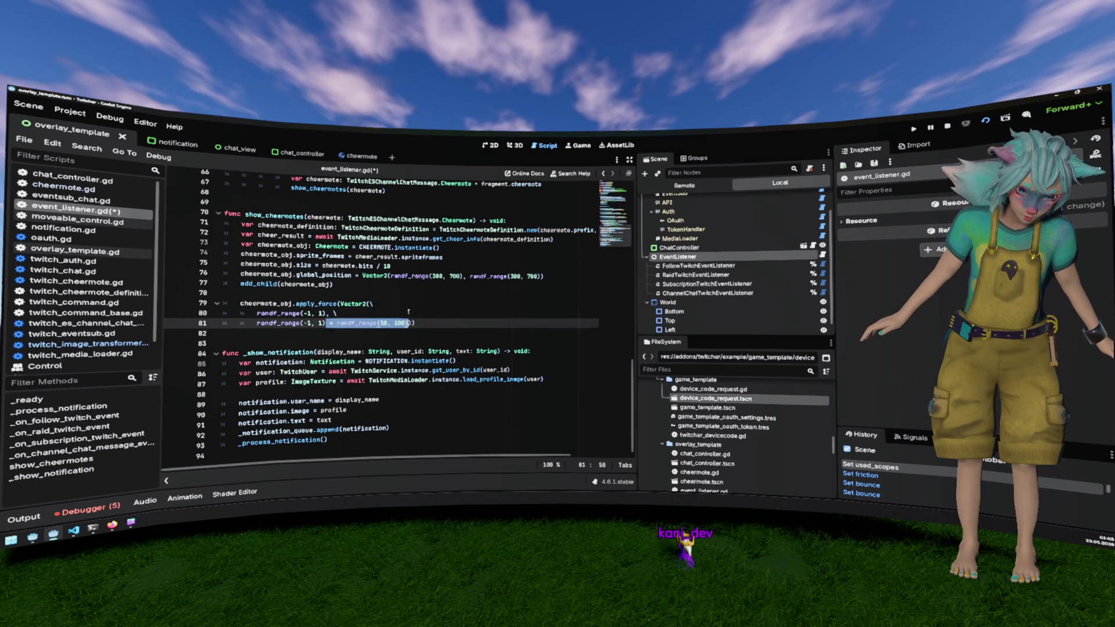
key(BackSpace)
Join the apply_force continuation lines into a single line 79.
key(Up)
key(Up)
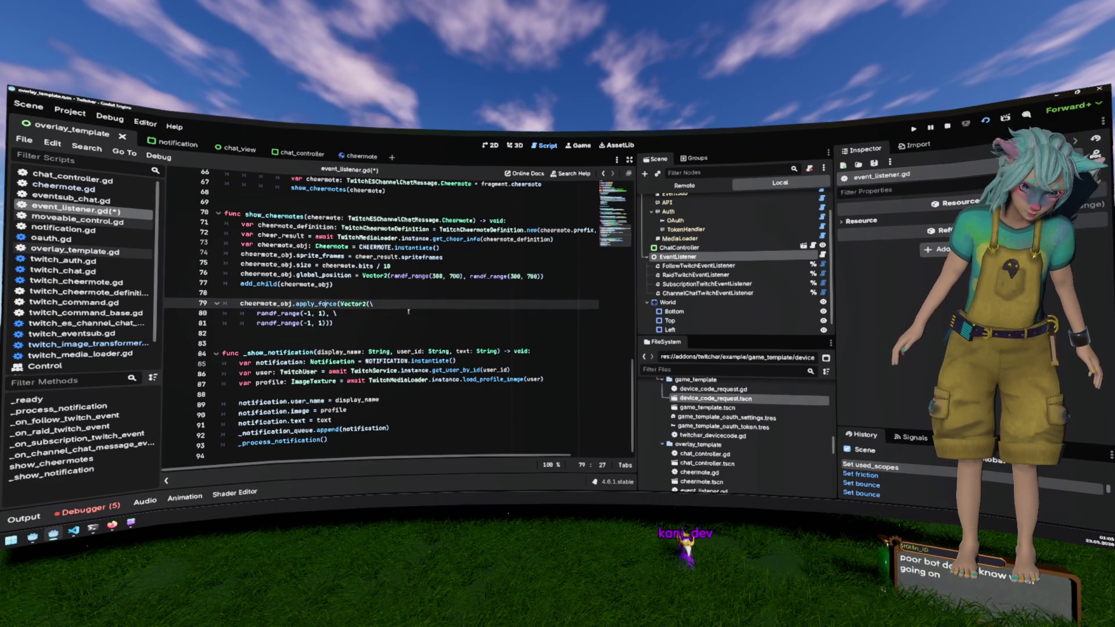
key(End)
key(Left)
key(shift+Down)
key(shift+Home)
key(BackSpace)
key(End)
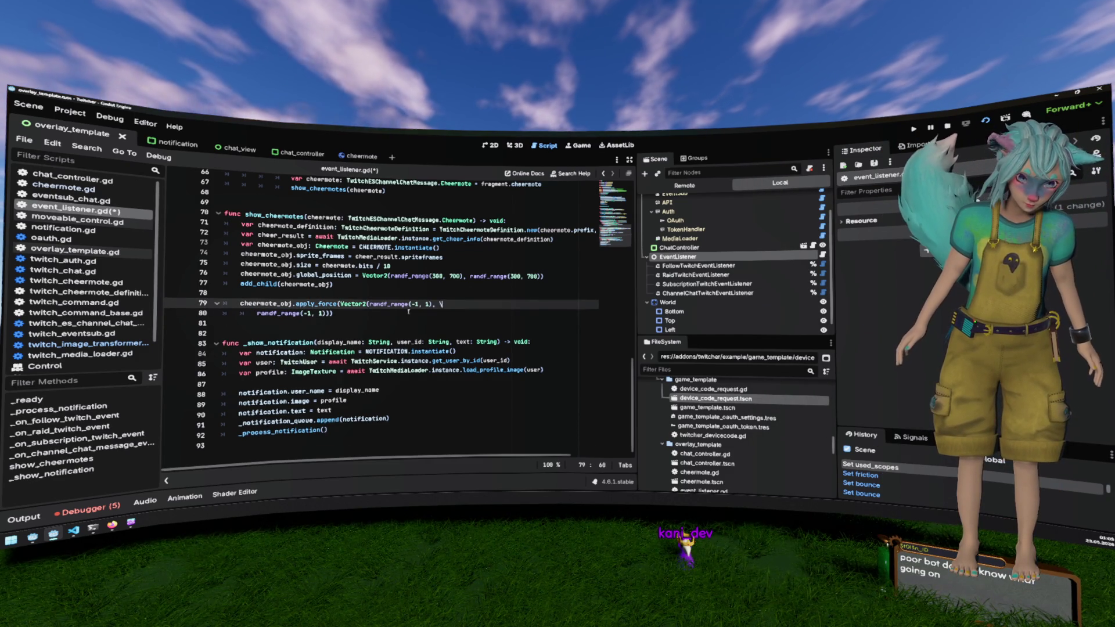
key(Left)
key(Left)
key(shift+Down)
key(shift+Home)
key(BackSpace)
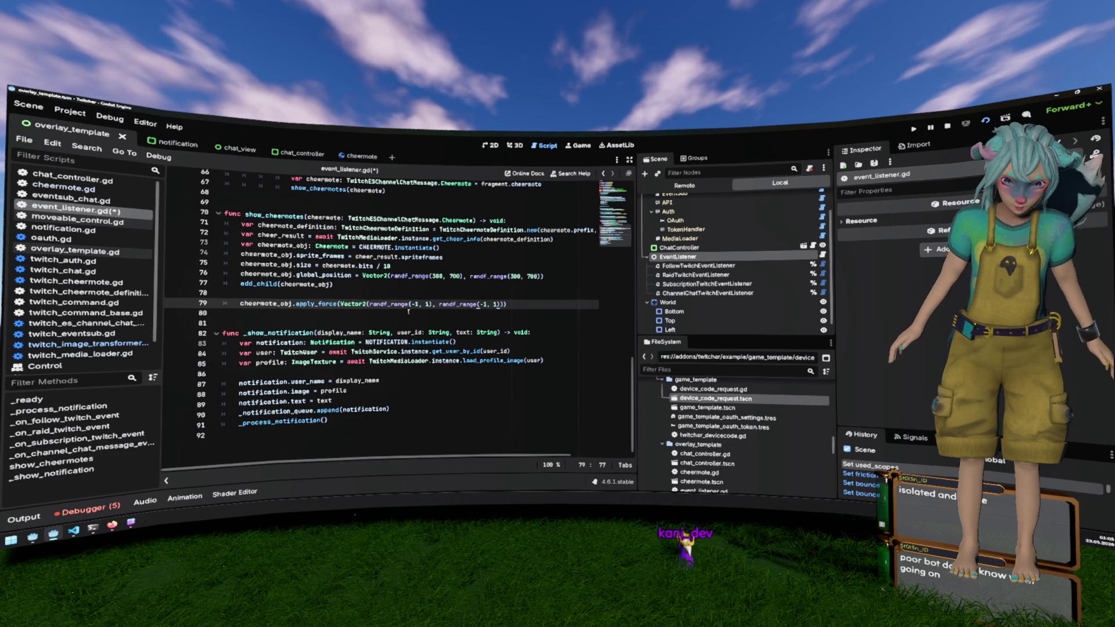
Make the force Vector2.RIGHT.rotated(randf() * TAU) * randf_range(50, 100).
text(* randf_range(50, 100))
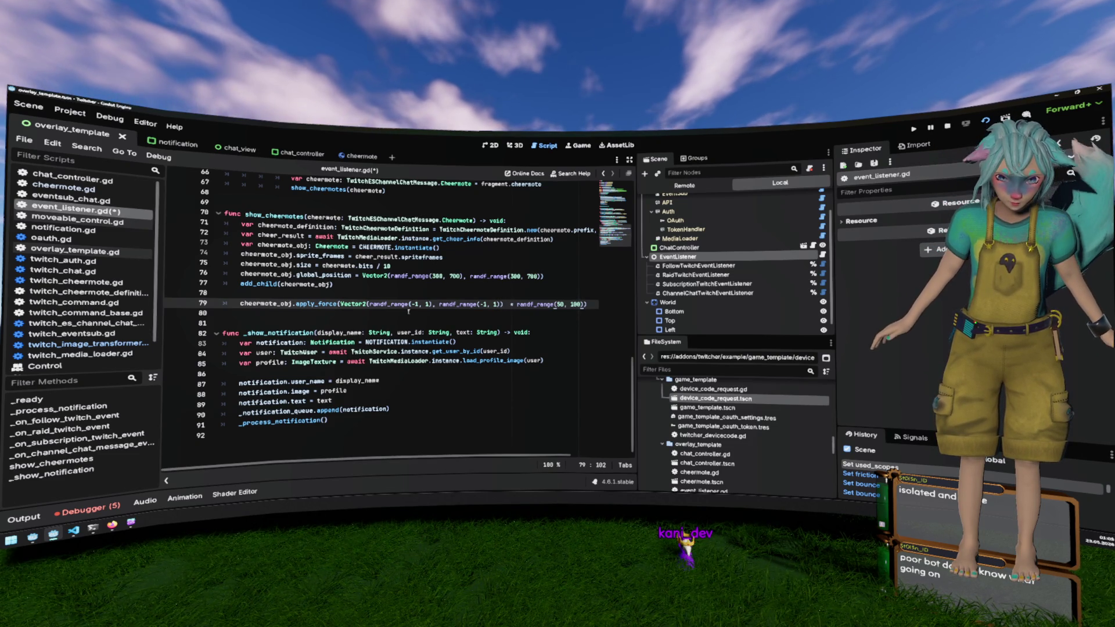
key(Left)
key(Left)
key(Left)
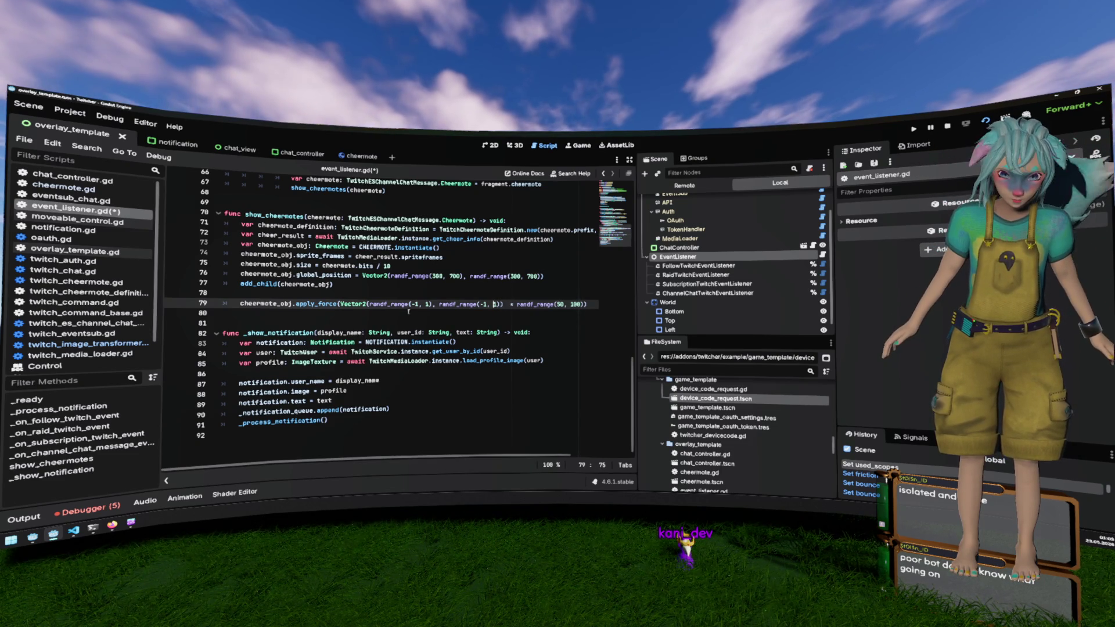
key(Right)
key(shift+Left)
key(shift+Left)
key(shift+Left)
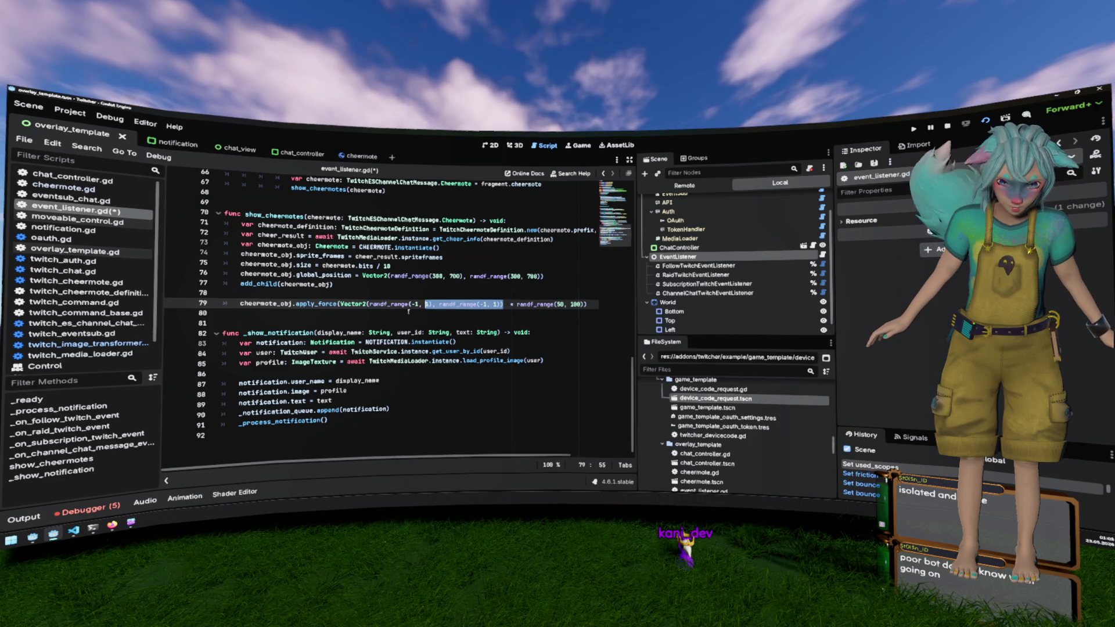
text(.RIGHT)
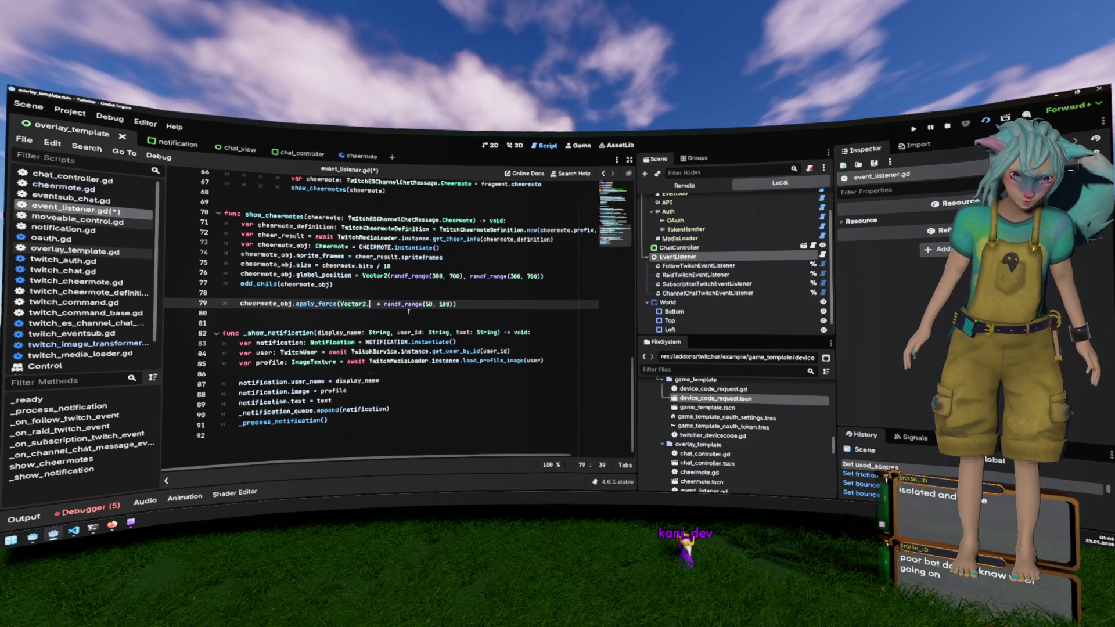
text(.rot)
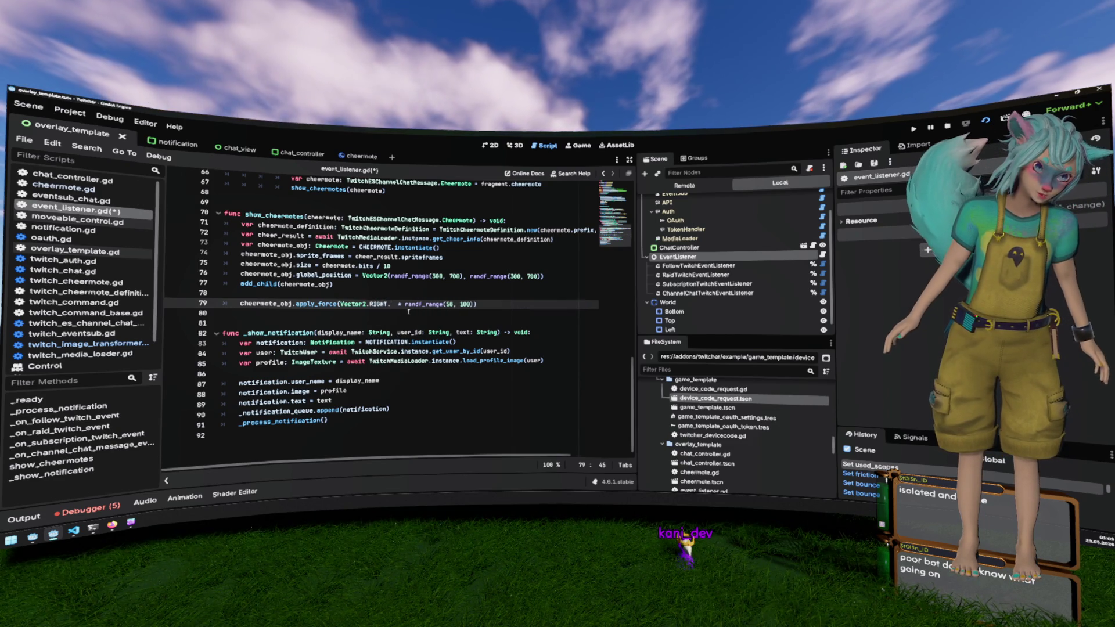
key(Return)
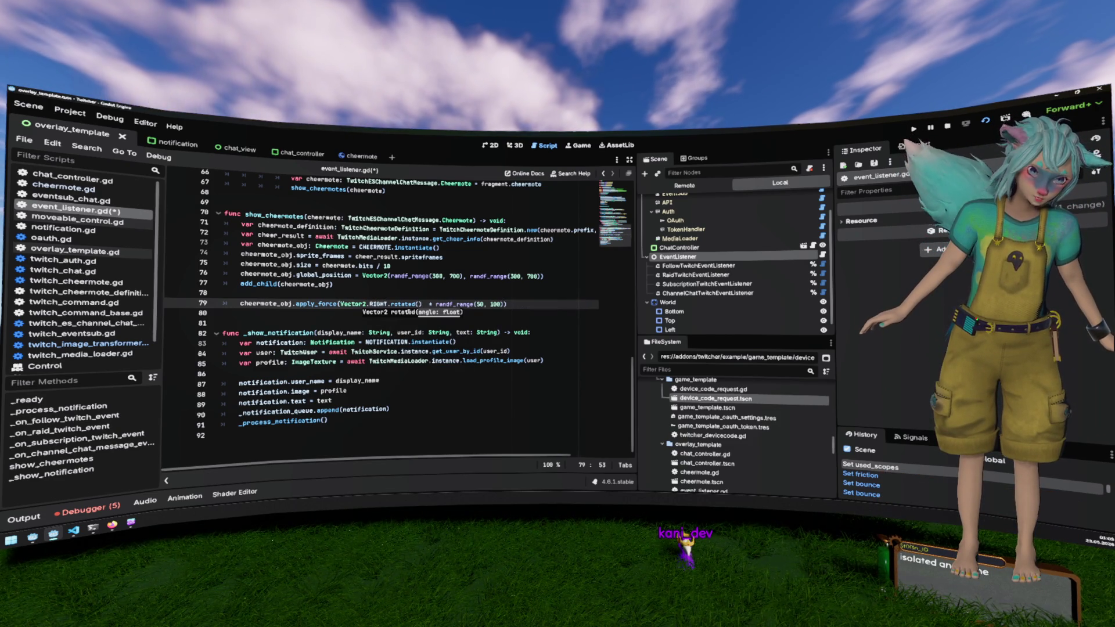
text(randf)
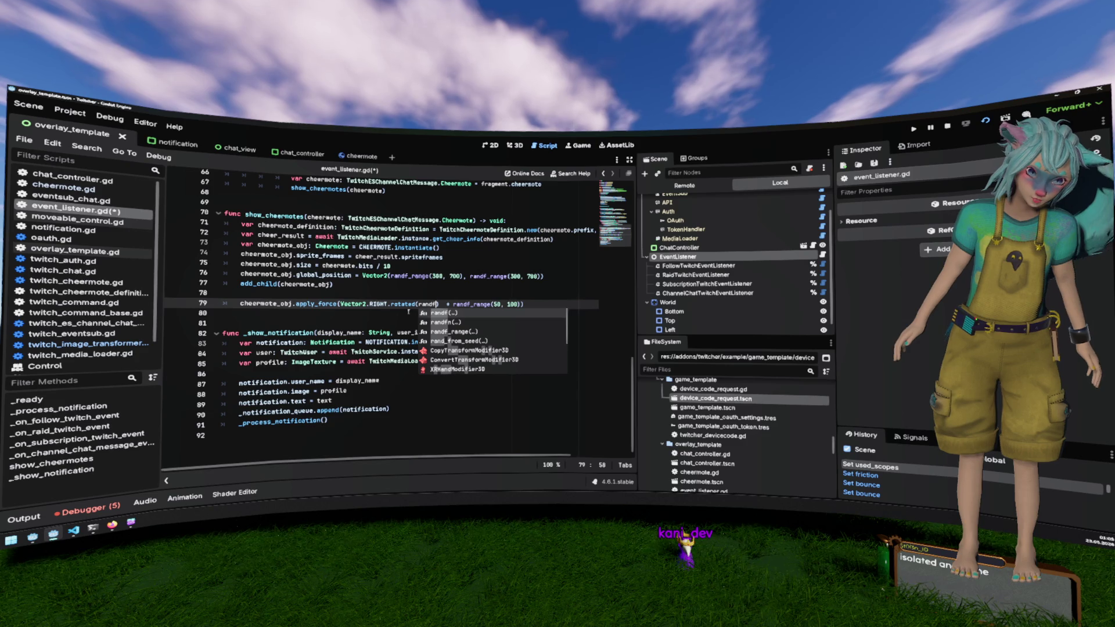
key(Return)
text() * TAU)
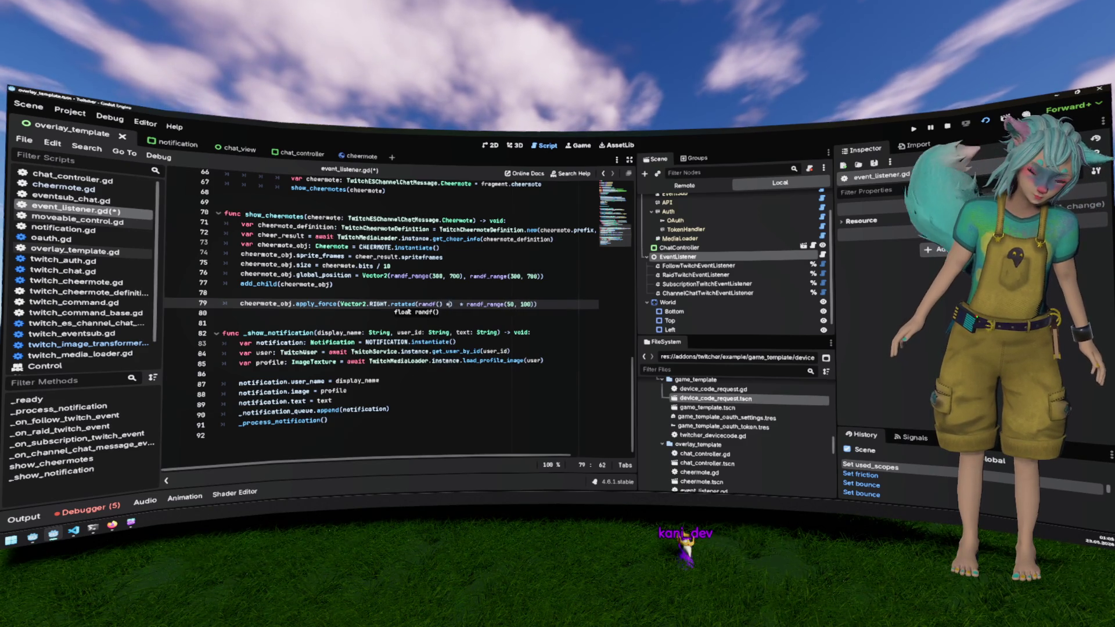
Delete the extra space after TAU), save event_listener.gd, and run the overlay.
key(Up)
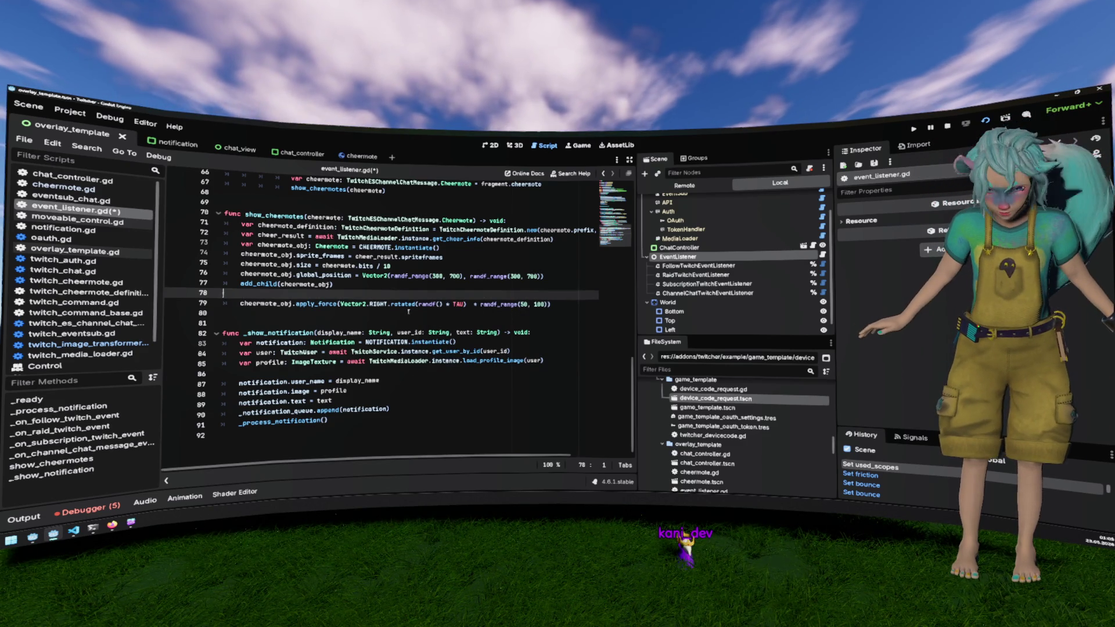
click(468, 303)
key(Delete)
key(ctrl+s)
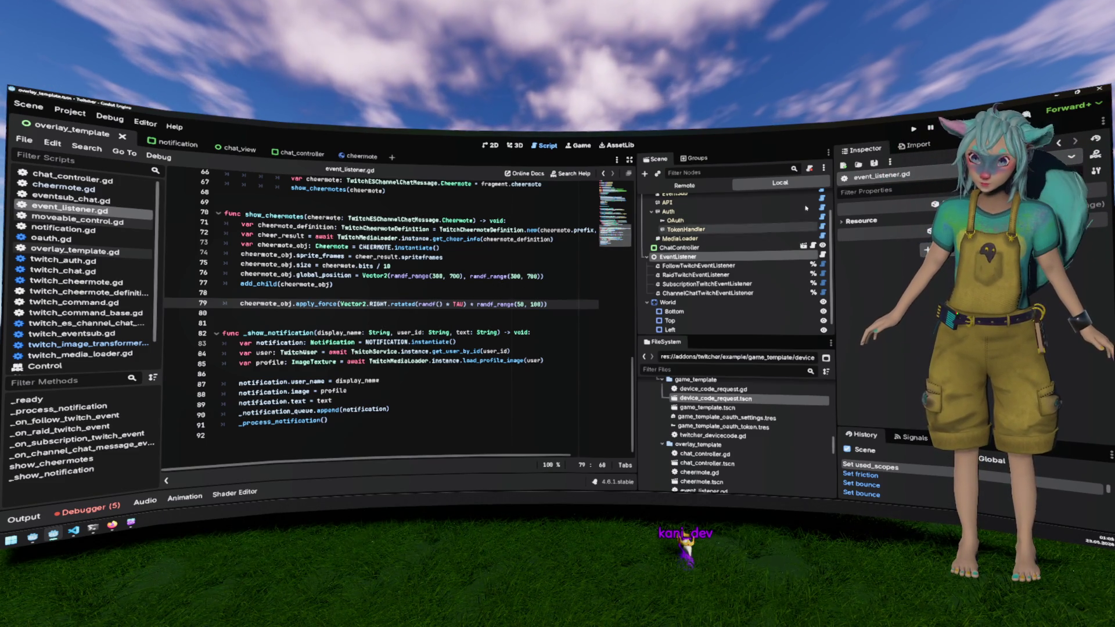
key(F5)
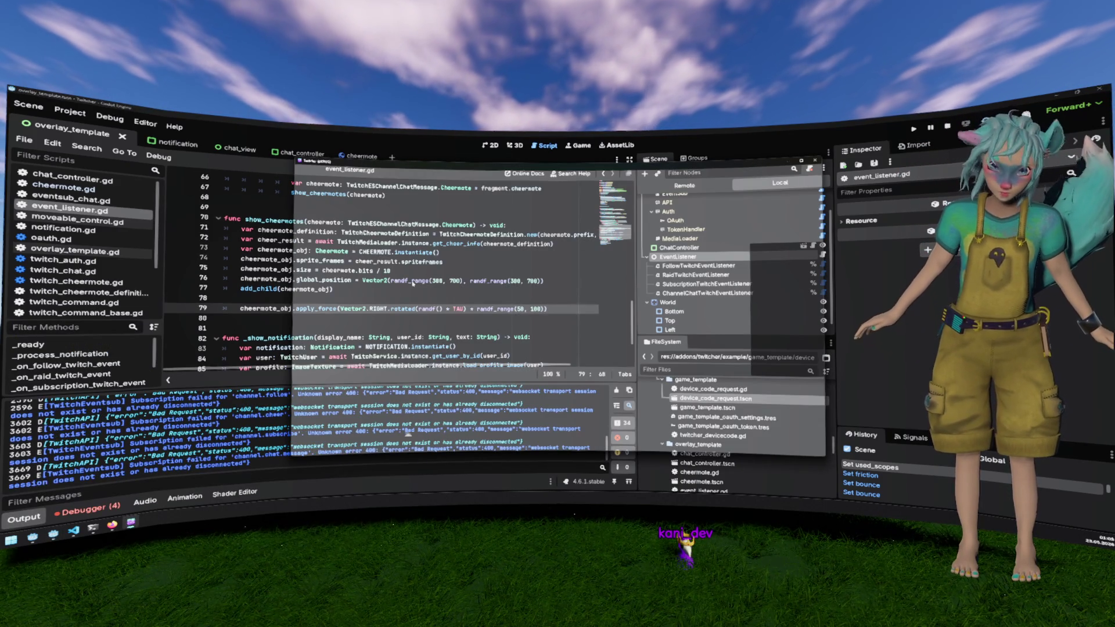
Stop the overlay and write 'await Engine.get_main_loop().process_frame' on line 78.
click(815, 160)
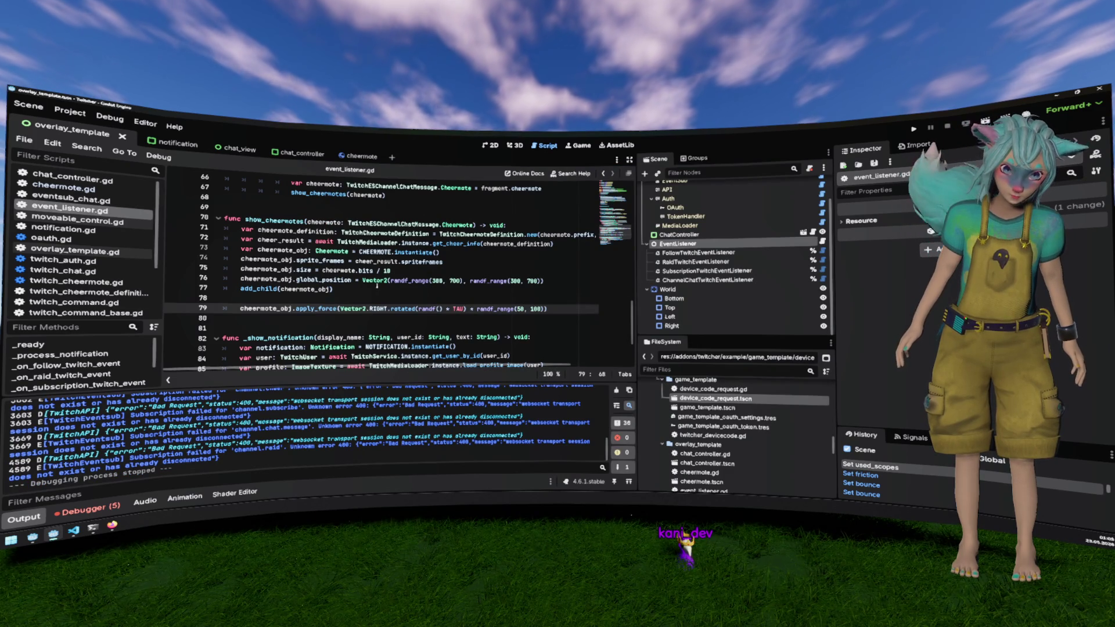
click(371, 298)
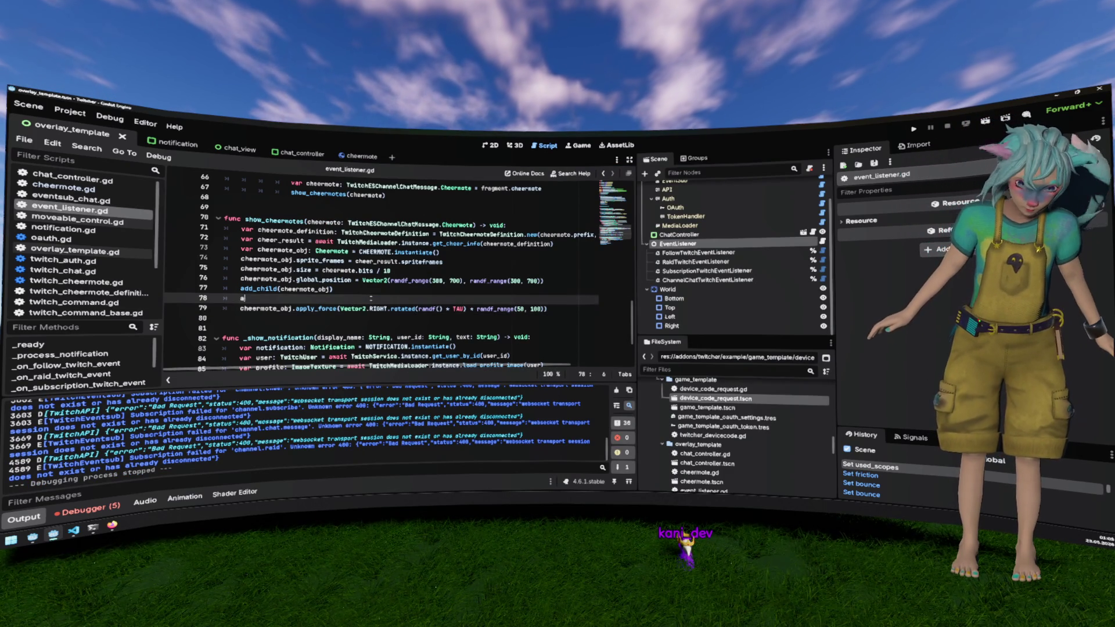
key(ctrl+space)
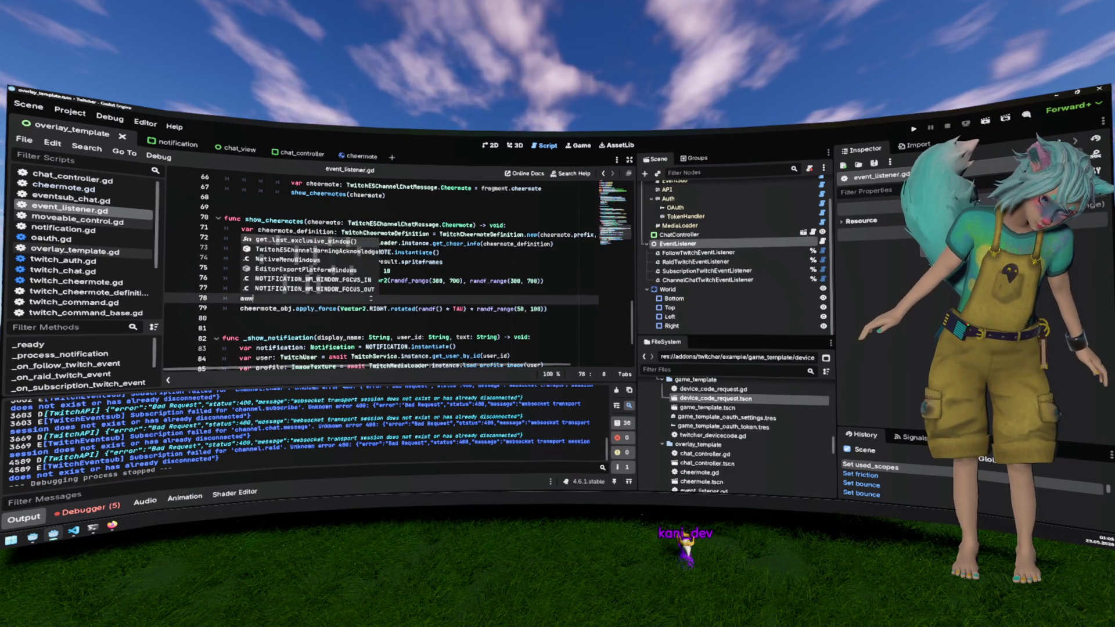
text(get_ma)
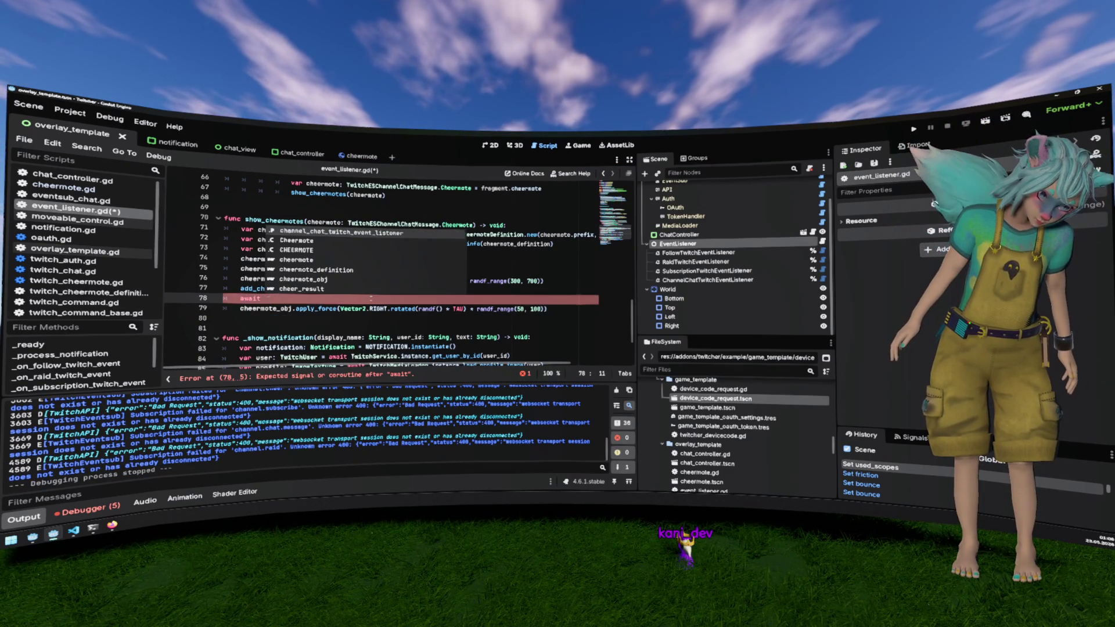
text(in)
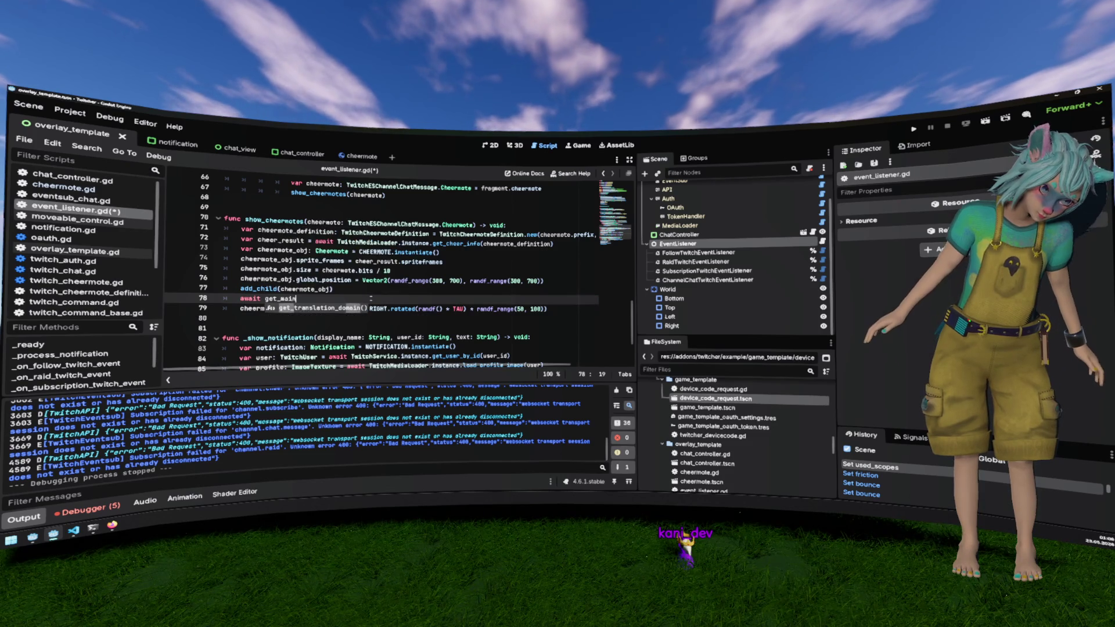
key(BackSpace)
key(BackSpace)
key(BackSpace)
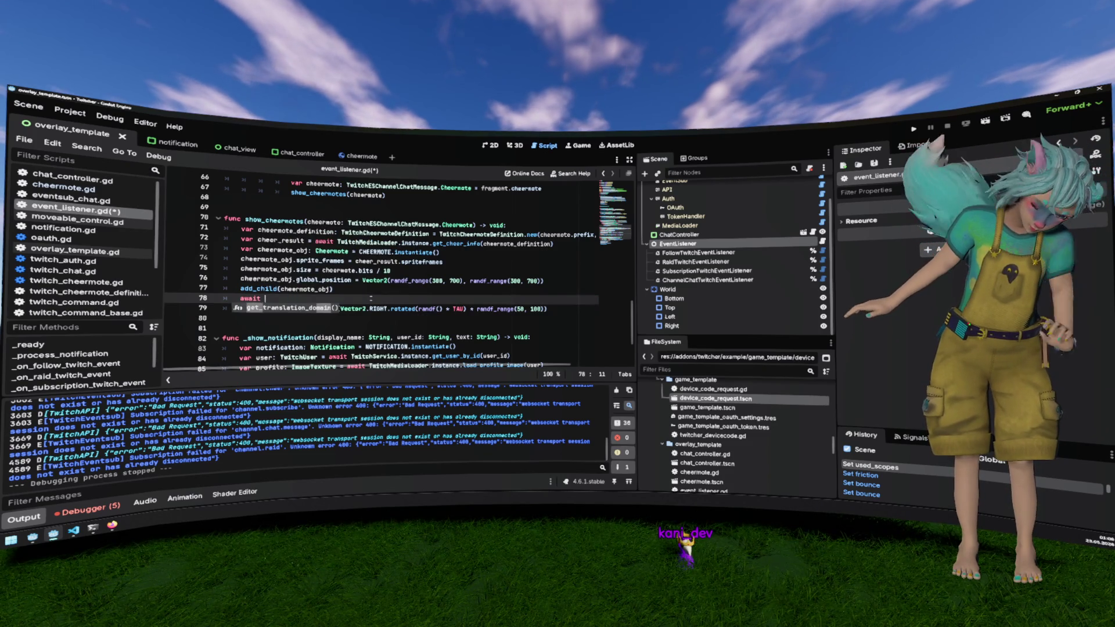
text(EW)
key(BackSpace)
key(BackSpace)
text(Engine.)
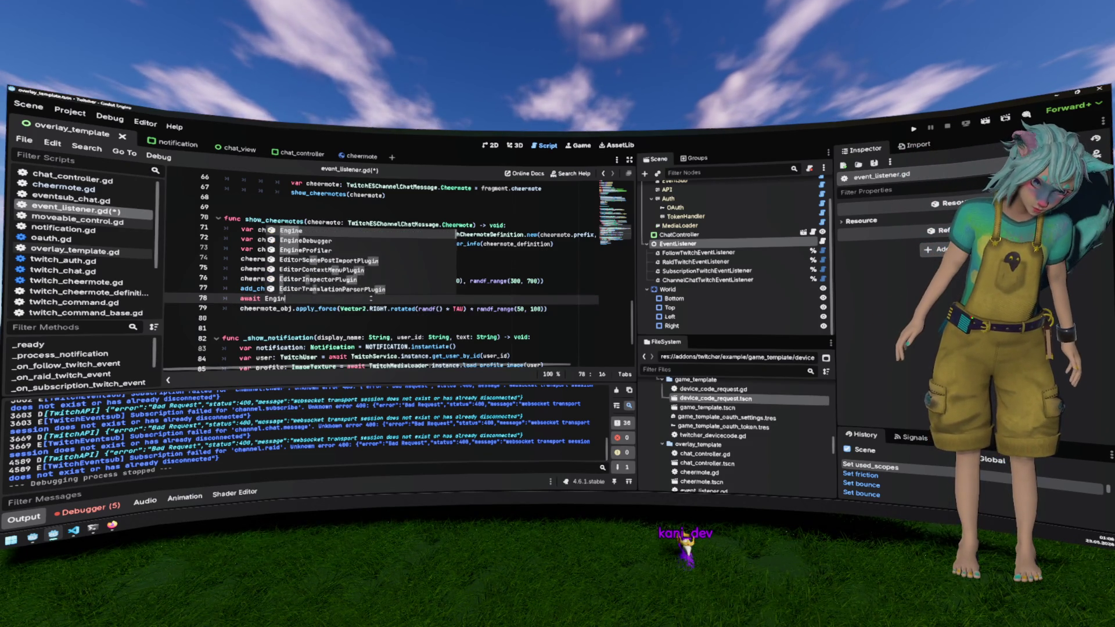
text(main_loop().process_frame)
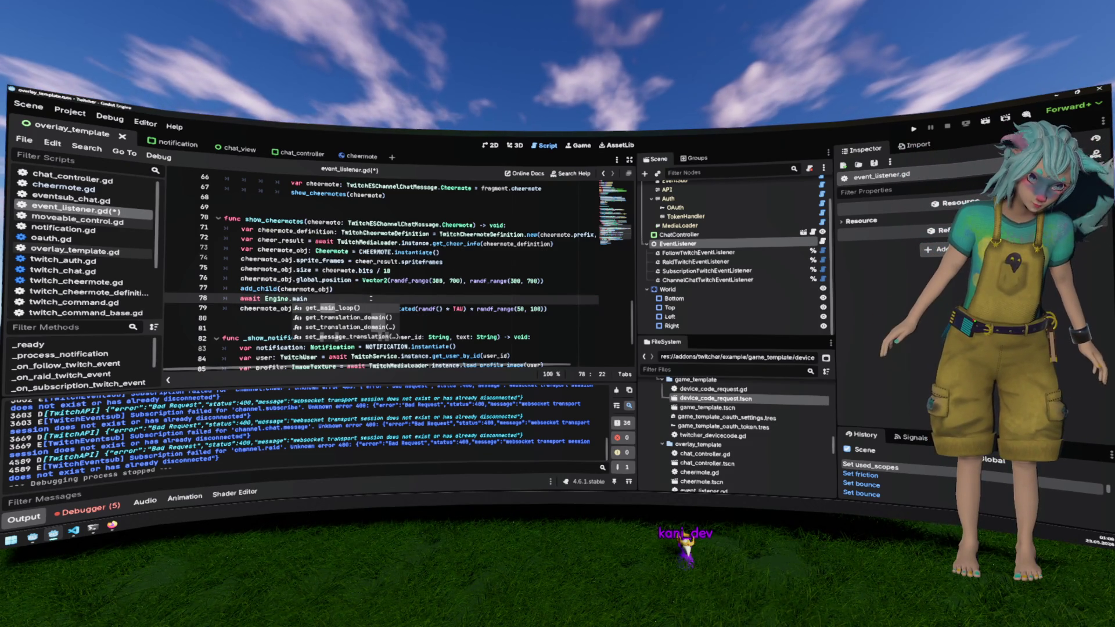
key(Return)
text(rocess_frame)
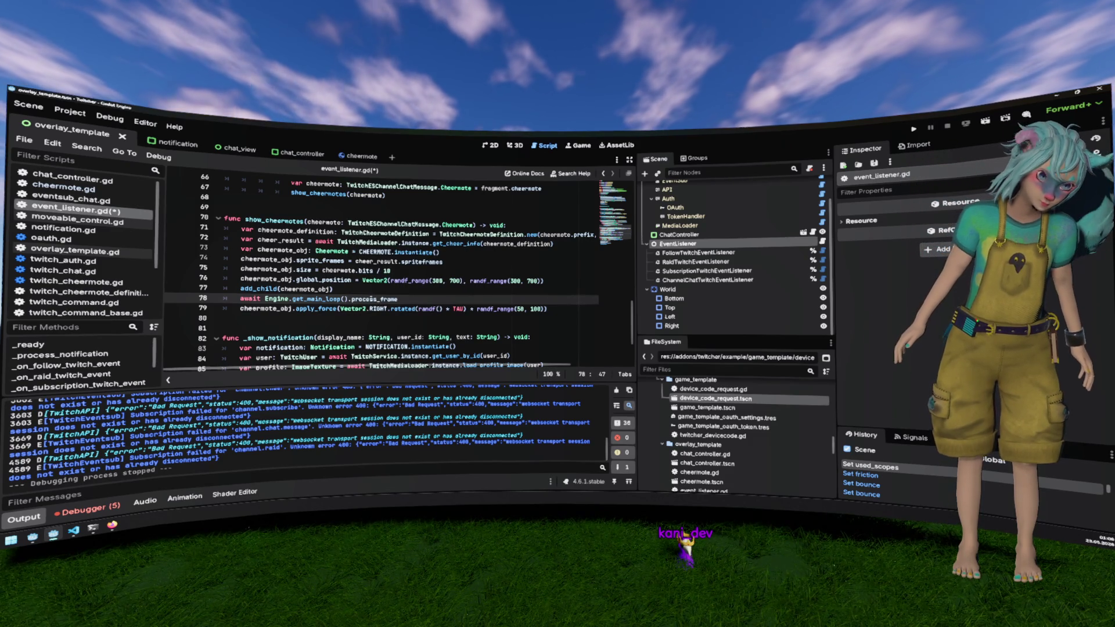
Save the script, test-run the overlay, and stop it.
key(ctrl+s)
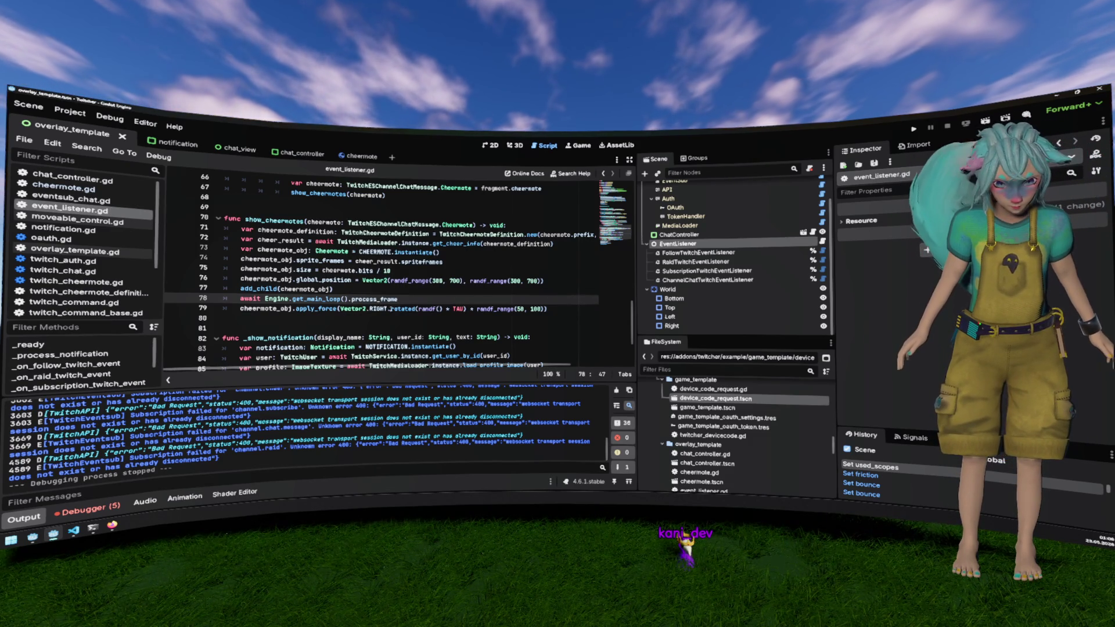
key(F5)
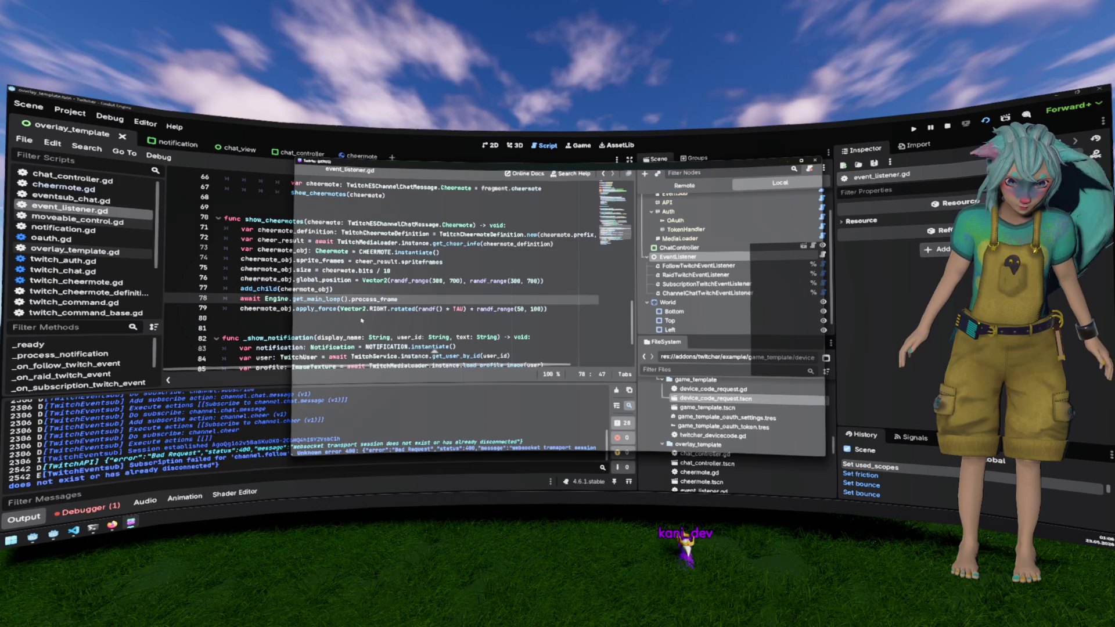
click(816, 161)
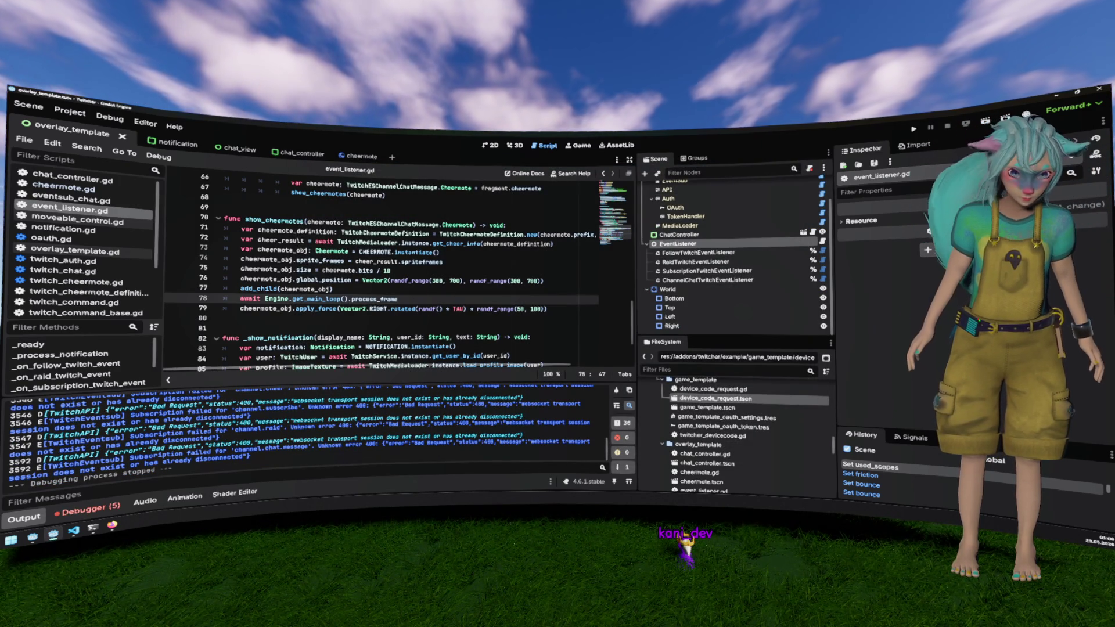
click(320, 308)
Change apply_force to apply_impulse, delete the await line, and save.
text(im)
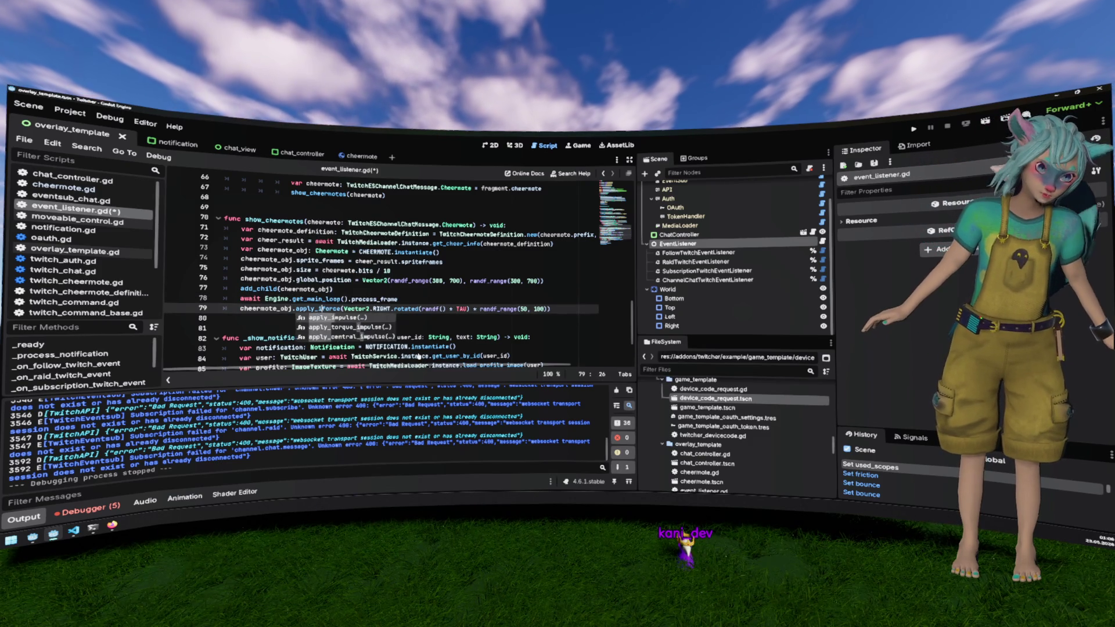
key(Tab)
key(Up)
key(End)
key(shift+Home)
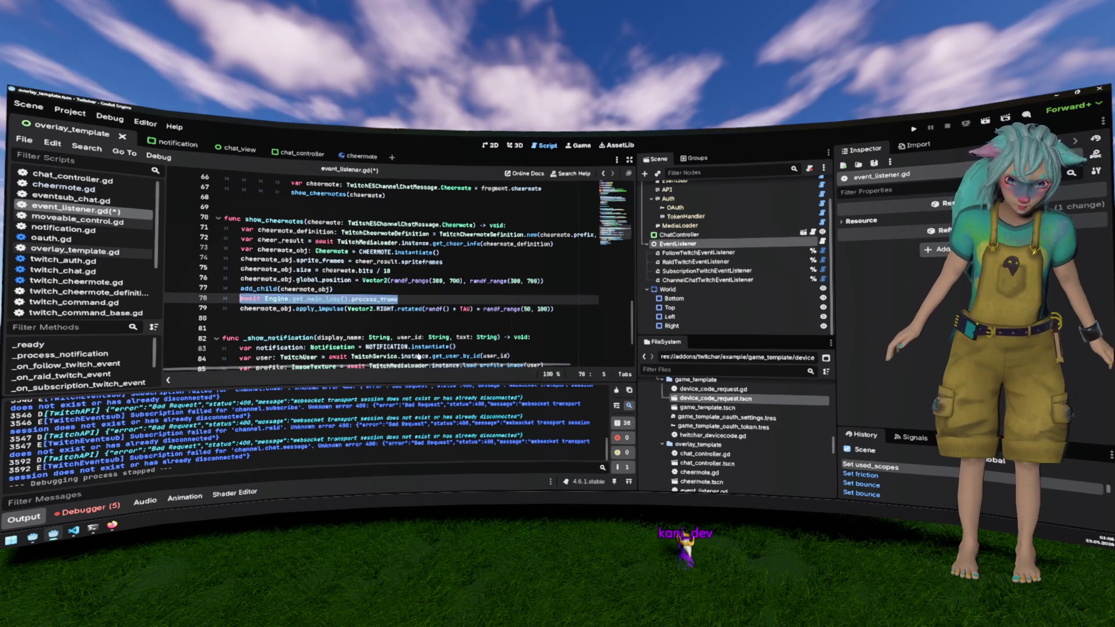
key(BackSpace)
key(BackSpace)
key(BackSpace)
key(ctrl+s)
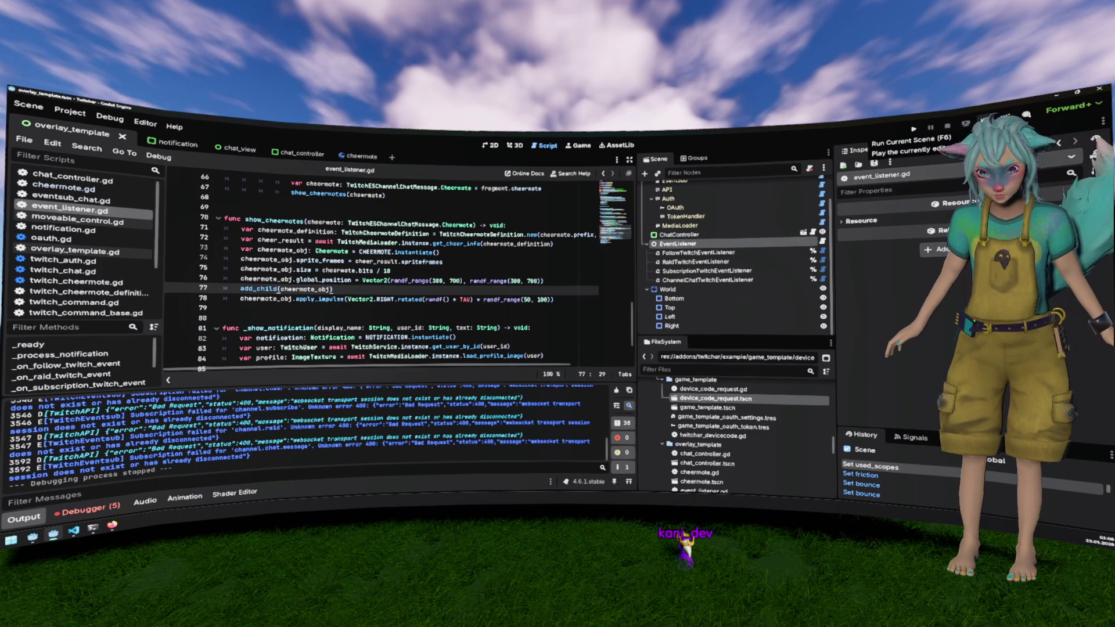
Run the current scene to test the impulse push, then stop it.
click(986, 120)
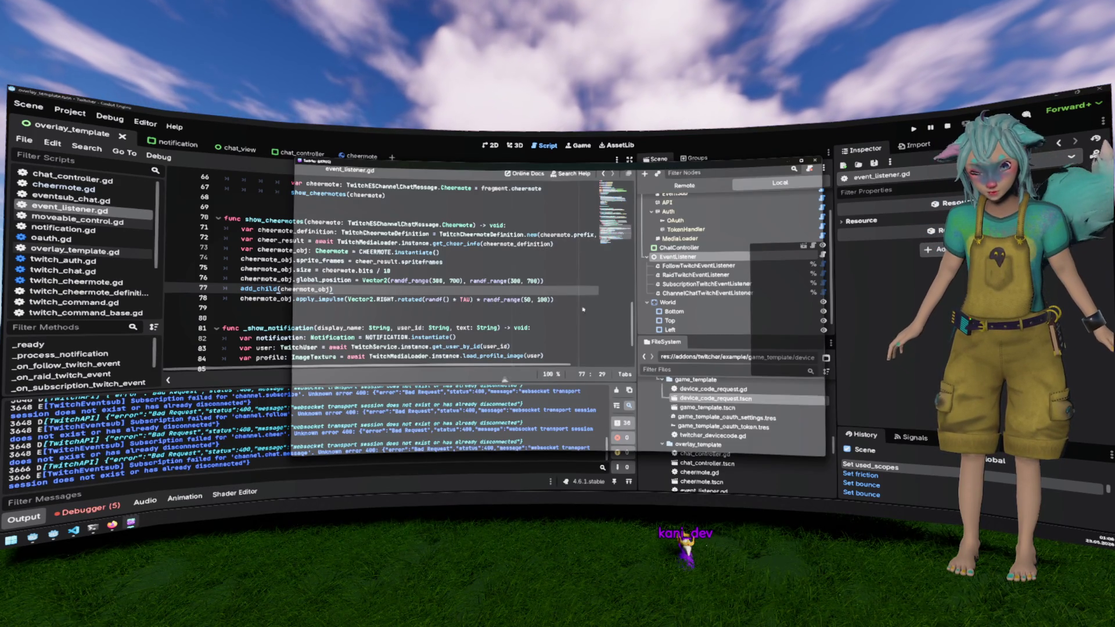
click(815, 160)
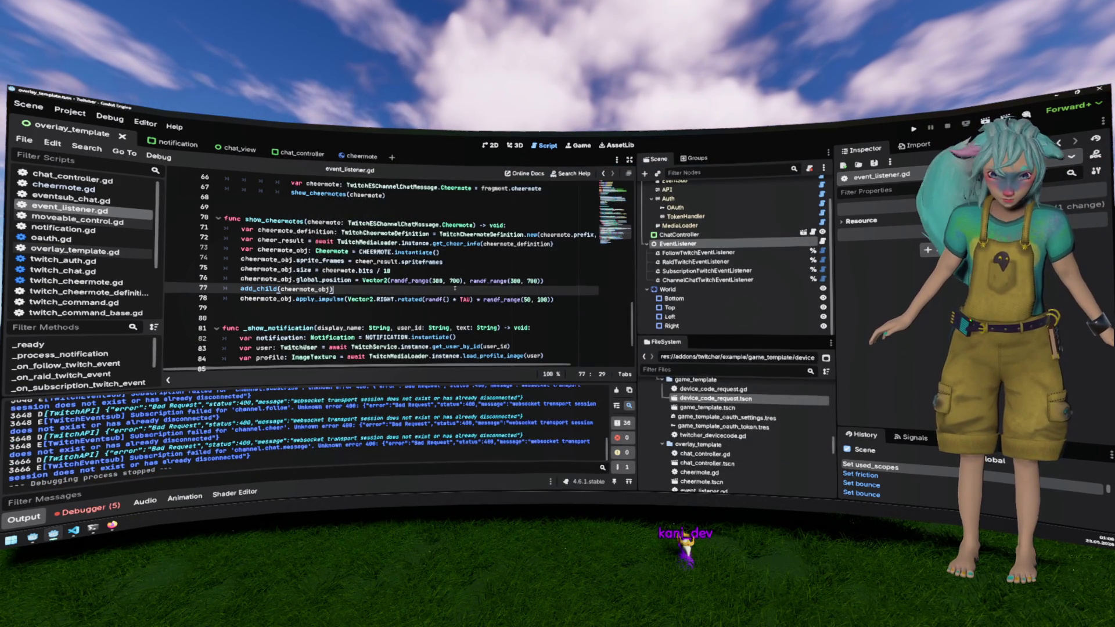
double_click(527, 300)
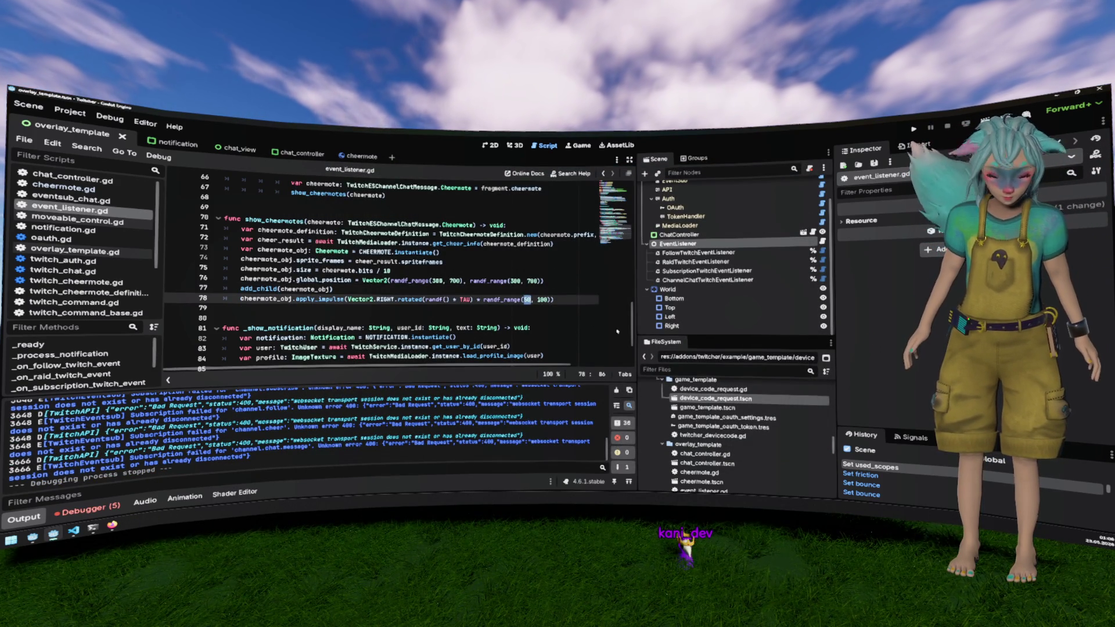
Raise the impulse range to randf_range(500, 1000) and test-run the overlay.
text(500)
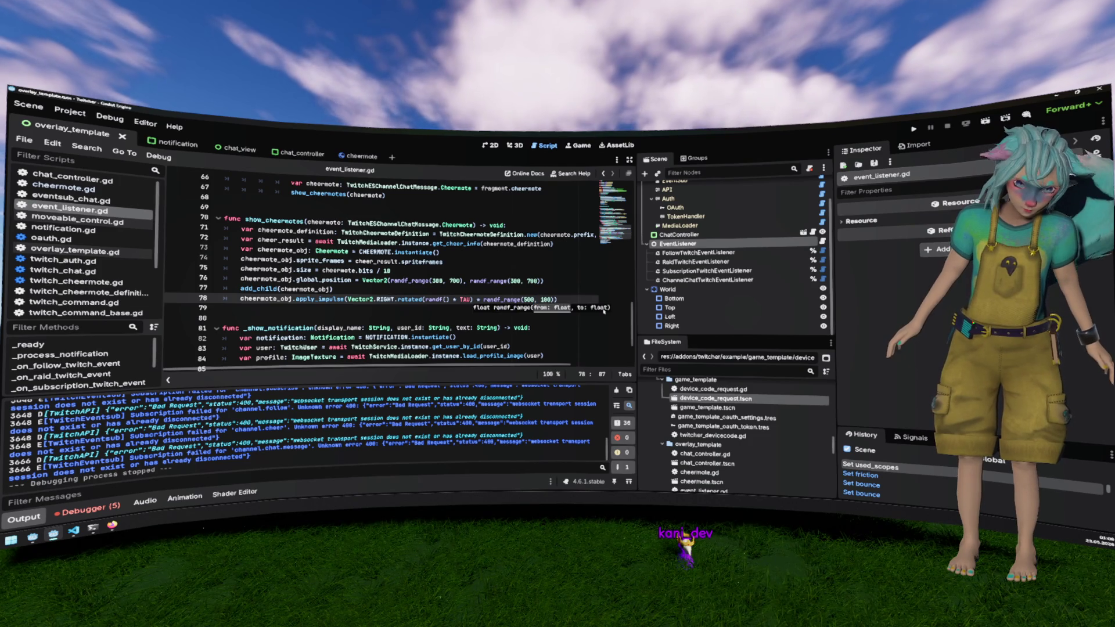
click(545, 300)
text(0)
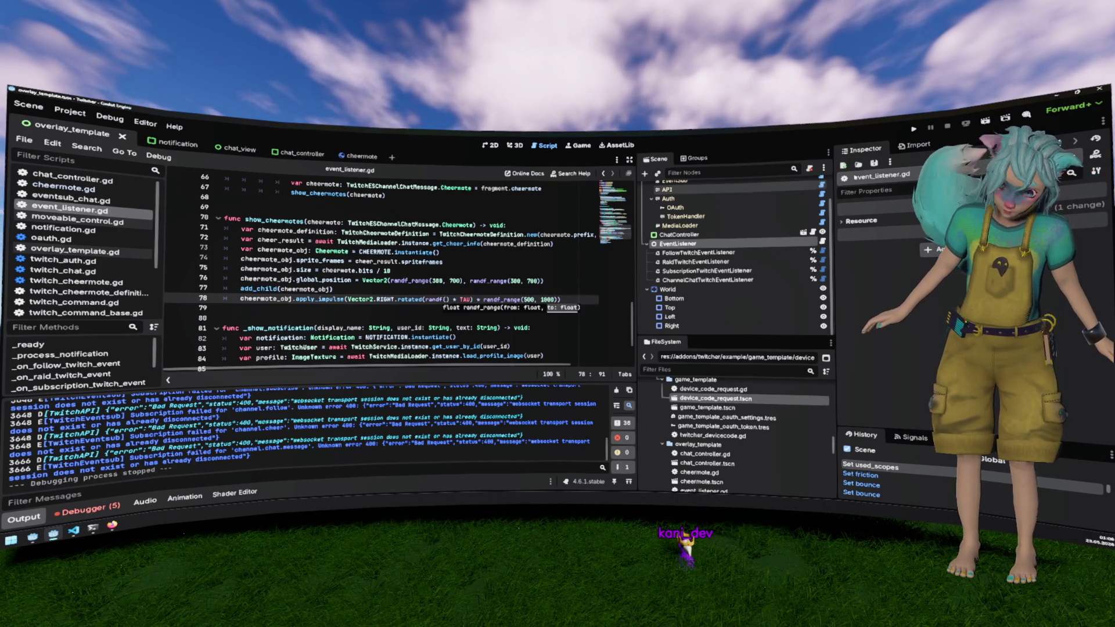
key(F6)
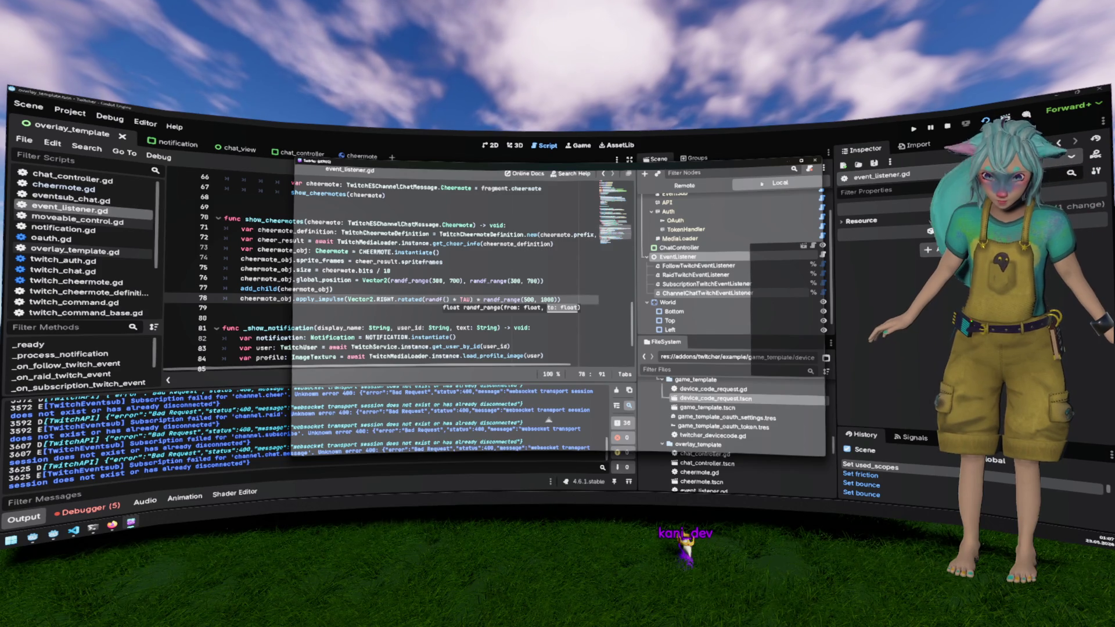
click(815, 160)
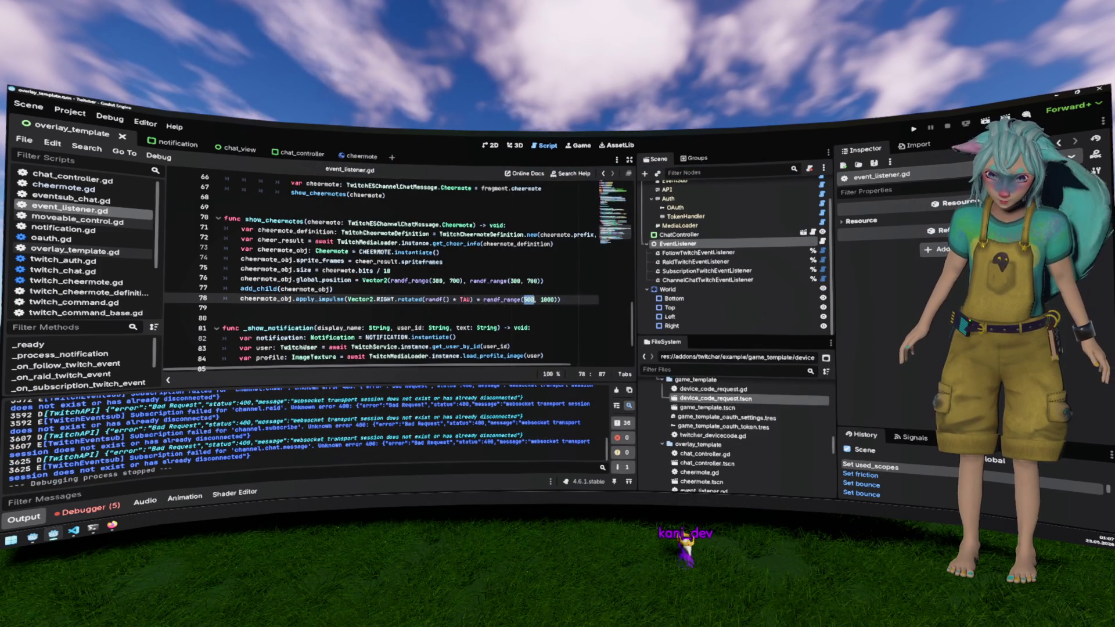
Increase the range to randf_range(1000, 2000) and run the overlay again.
text(0, )
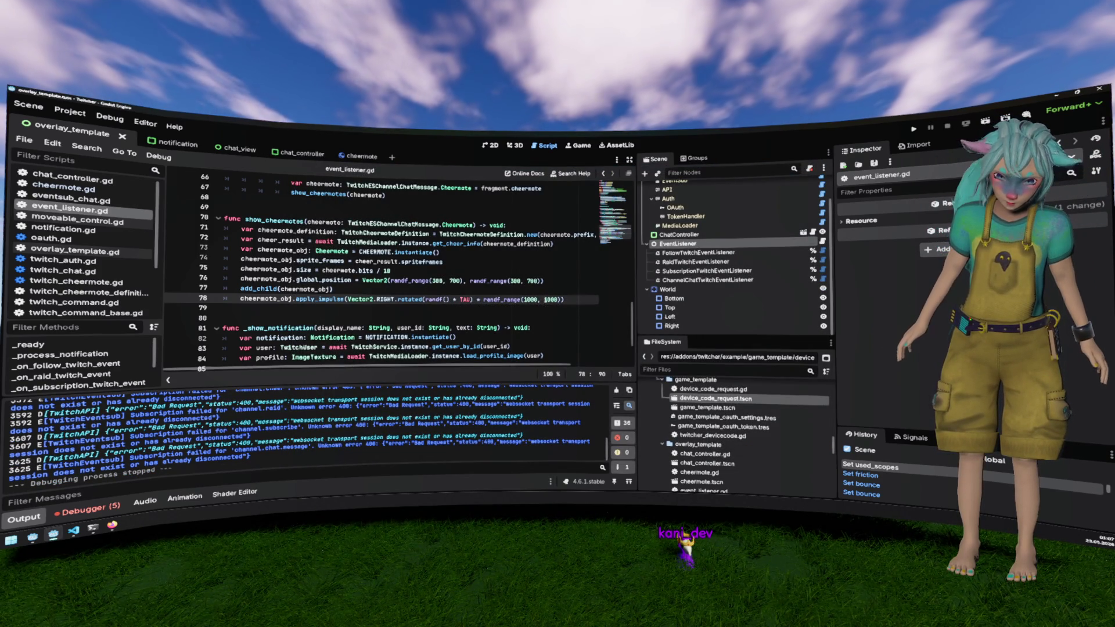
text(2)
key(F5)
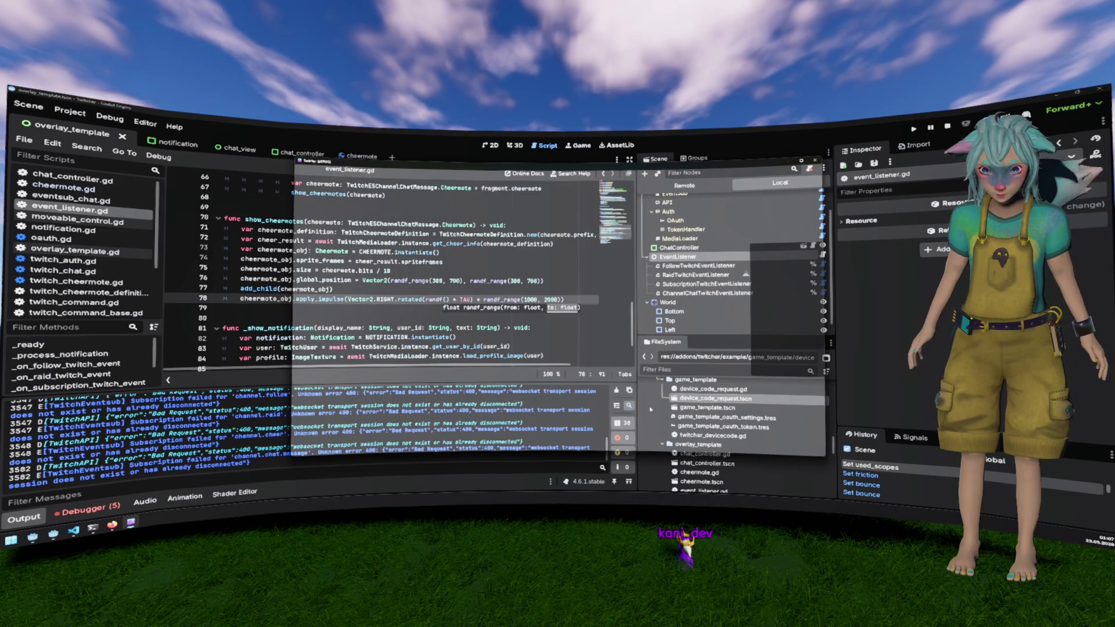
key(F8)
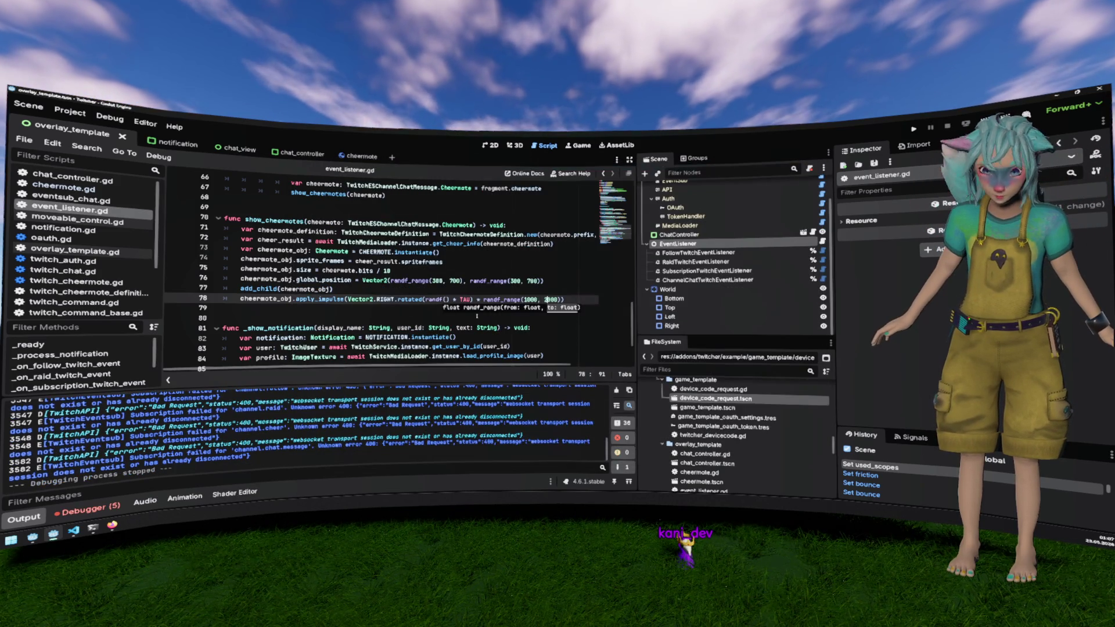
scroll(385, 264, up, 10)
Duplicate the show_cheermotes(cheermote) call on line 31 to spawn several cheermotes, run, and stop.
click(385, 265)
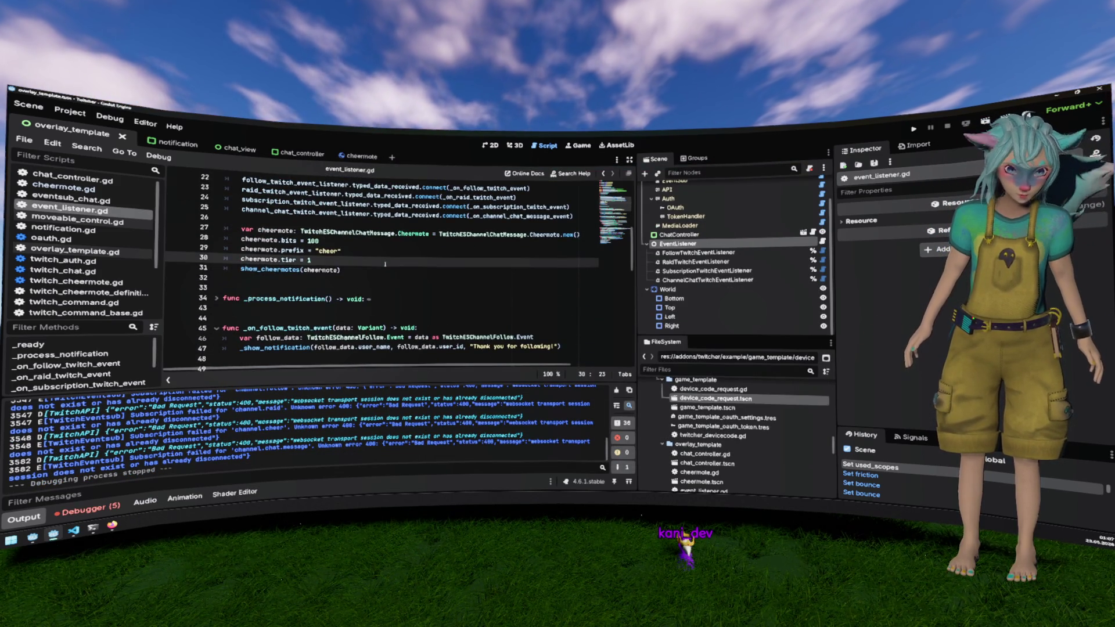
key(ctrl+shift+d)
key(ctrl+shift+d)
key(ctrl+shift+d)
key(ctrl+shift+d)
key(ctrl+shift+d)
key(ctrl+shift+d)
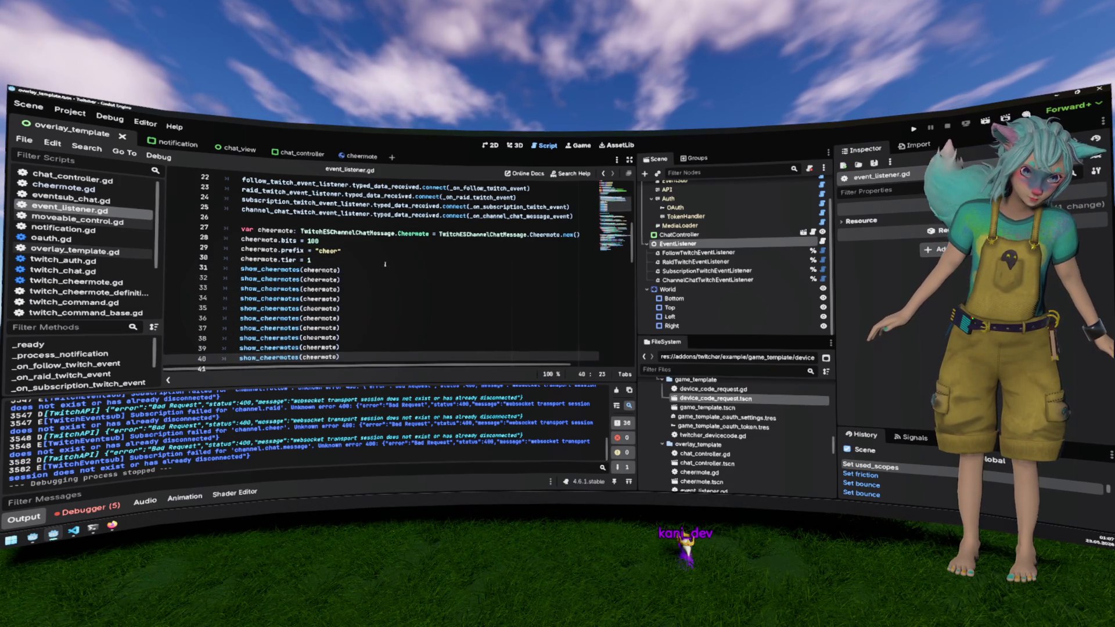
key(F5)
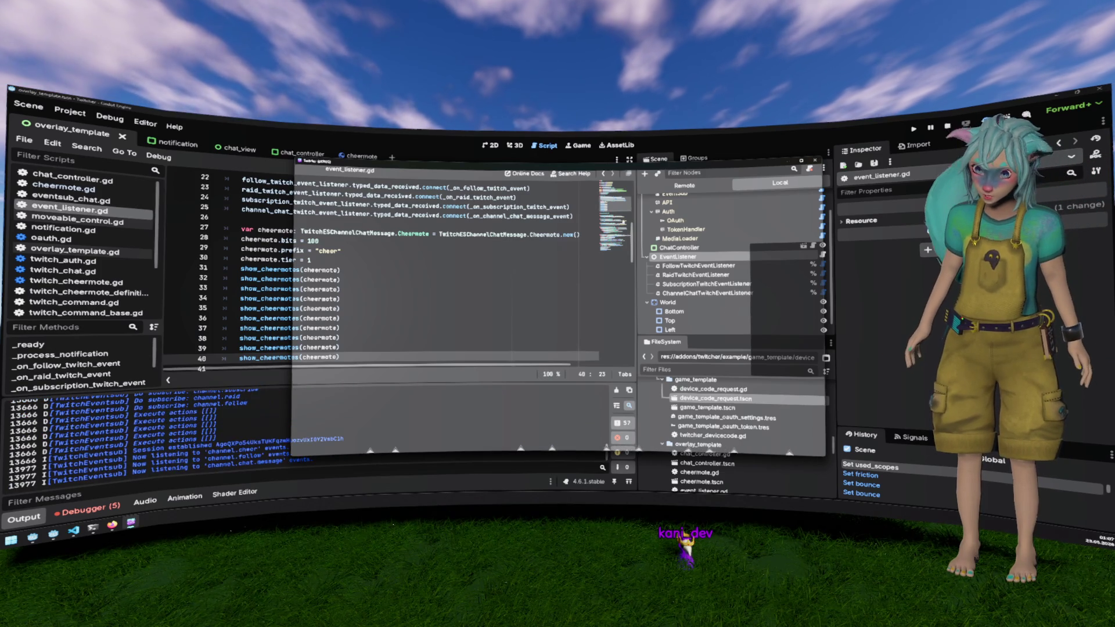
key(F8)
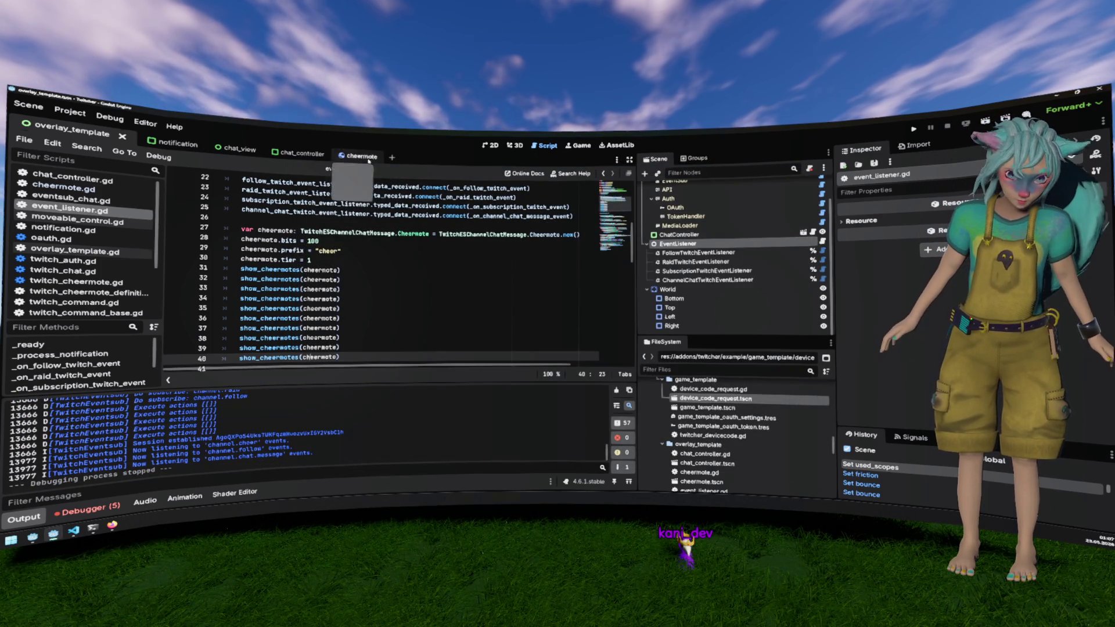
Select the Cheermote node in the cheermote scene to inspect its properties.
key(ctrl+shift+Tab)
click(685, 189)
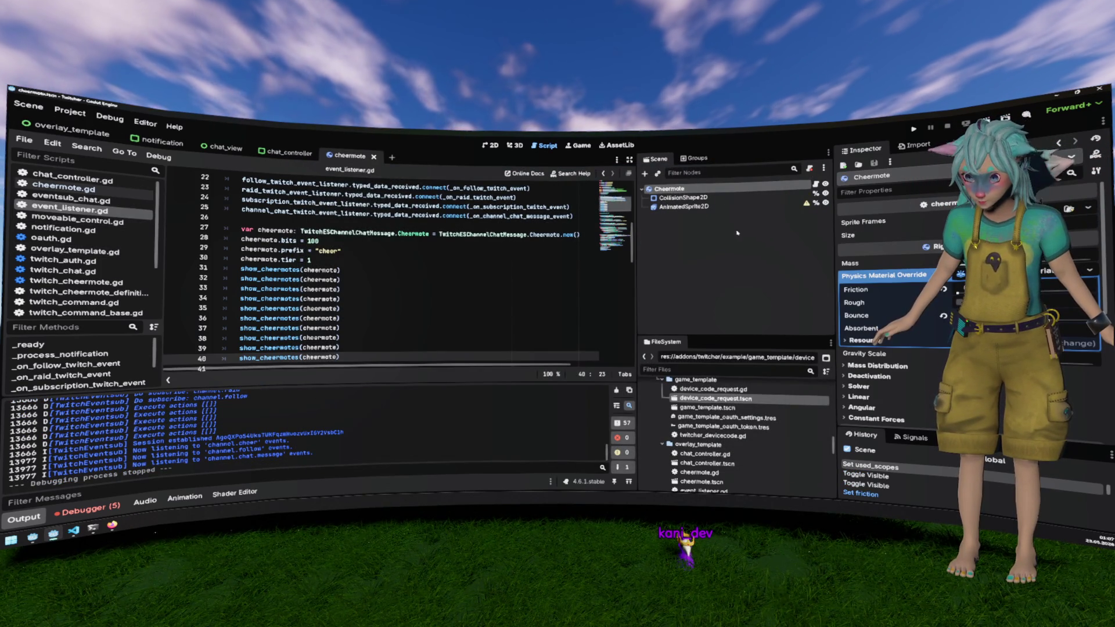
click(847, 254)
scroll(846, 256, down, 1)
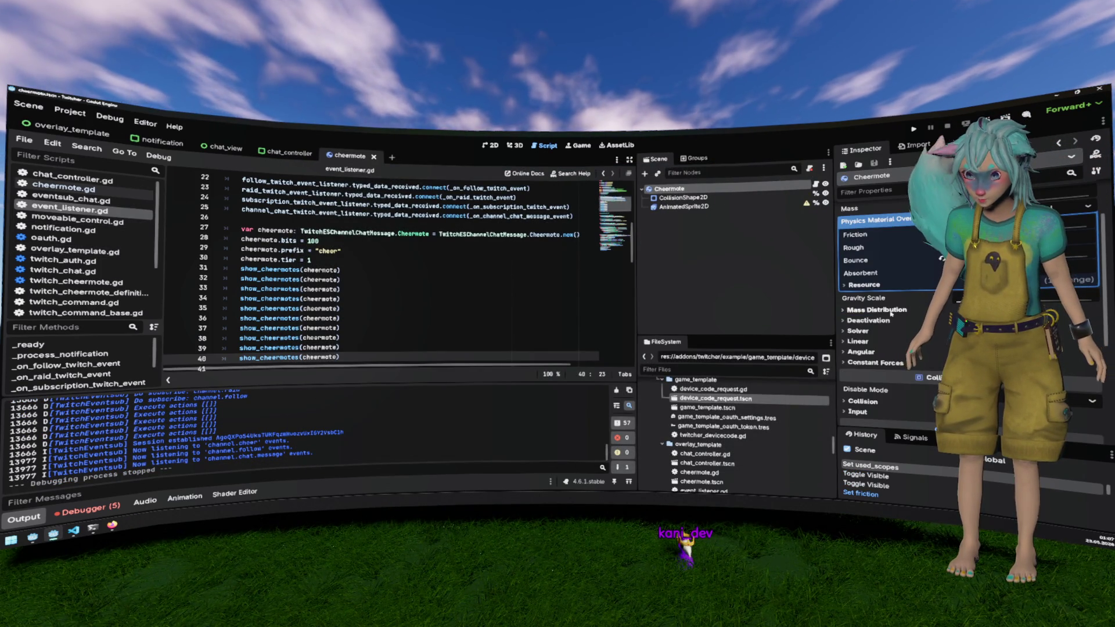
click(690, 207)
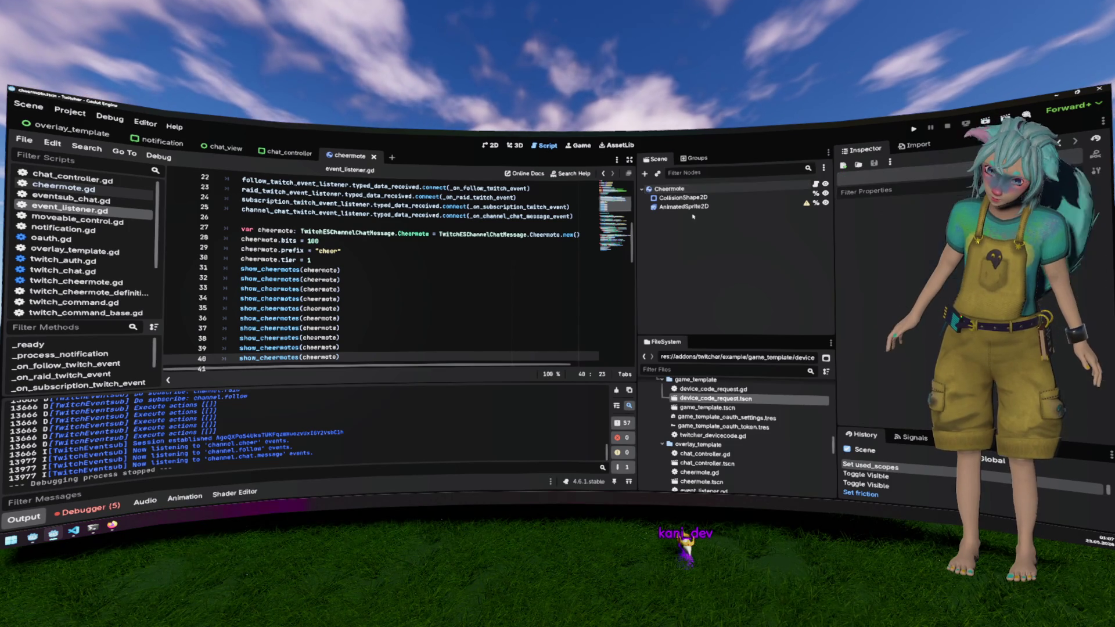
click(672, 189)
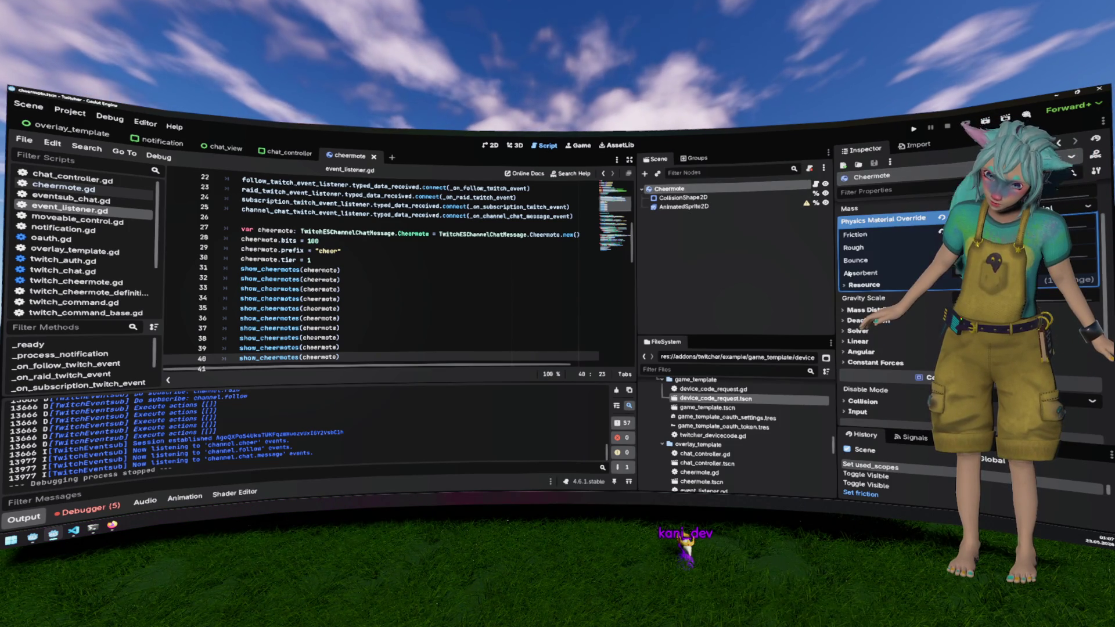
Adjust the friction in the Cheermote body's Physics Material Override.
click(878, 220)
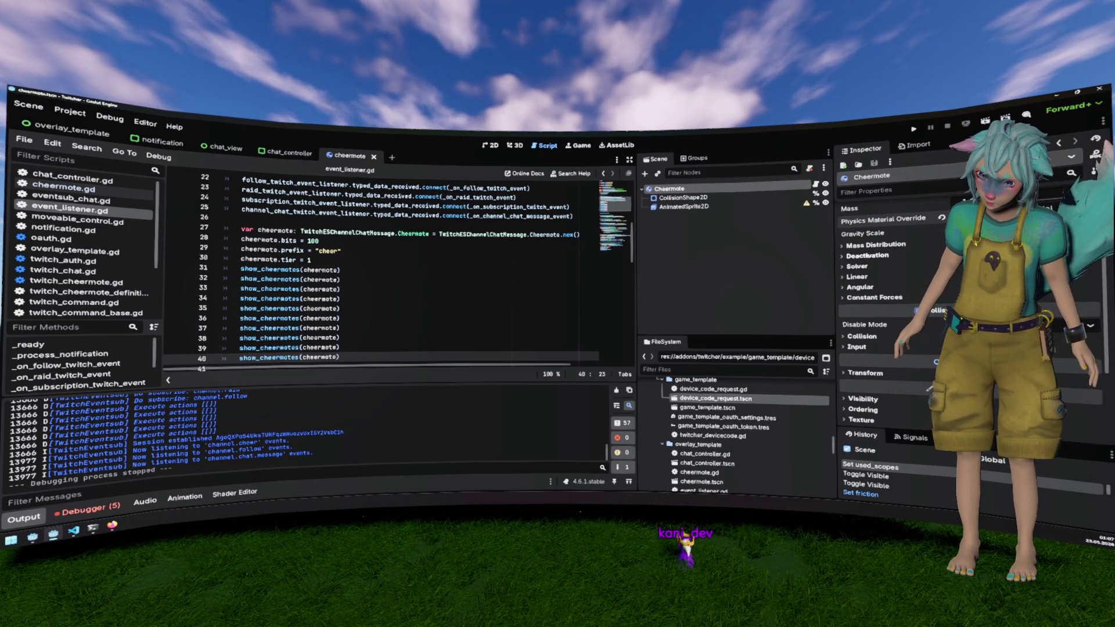
click(863, 278)
click(864, 278)
click(862, 288)
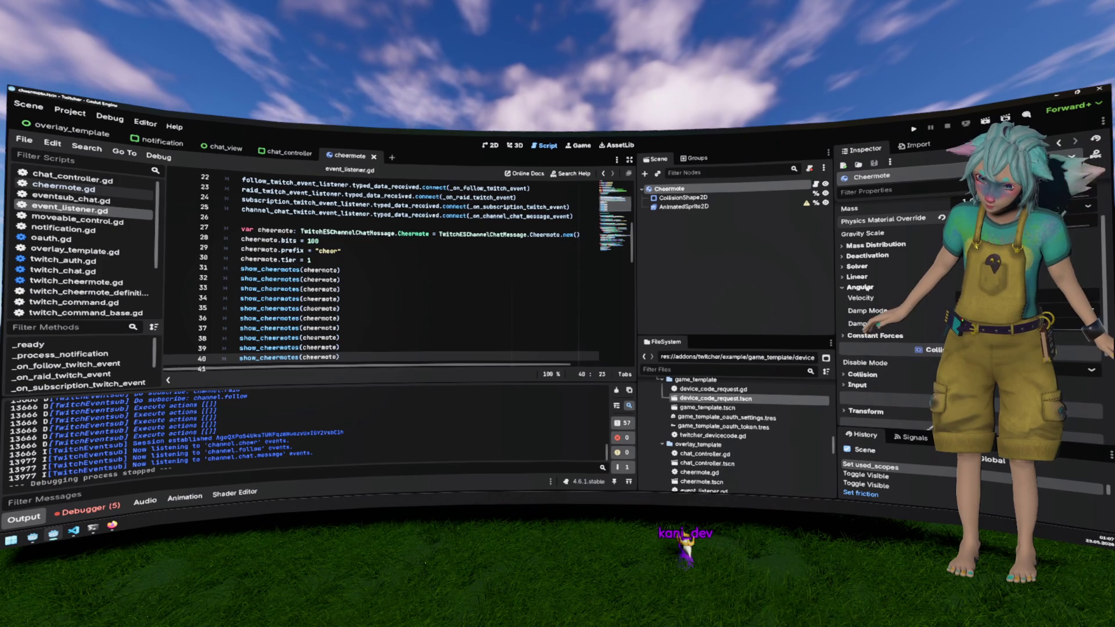
click(860, 287)
click(872, 298)
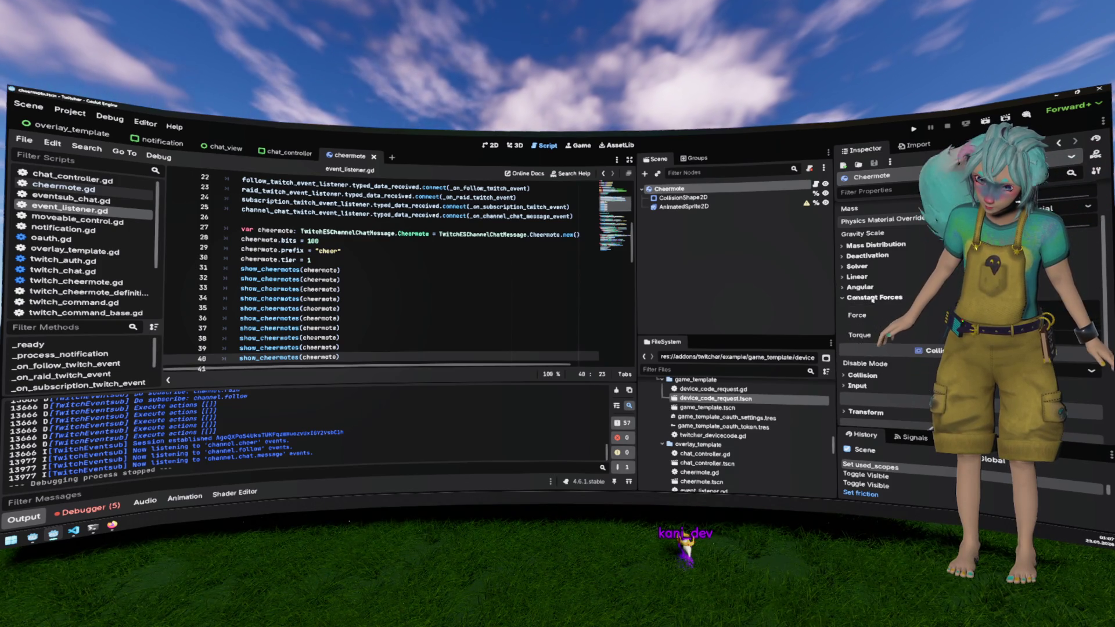
click(872, 298)
click(868, 256)
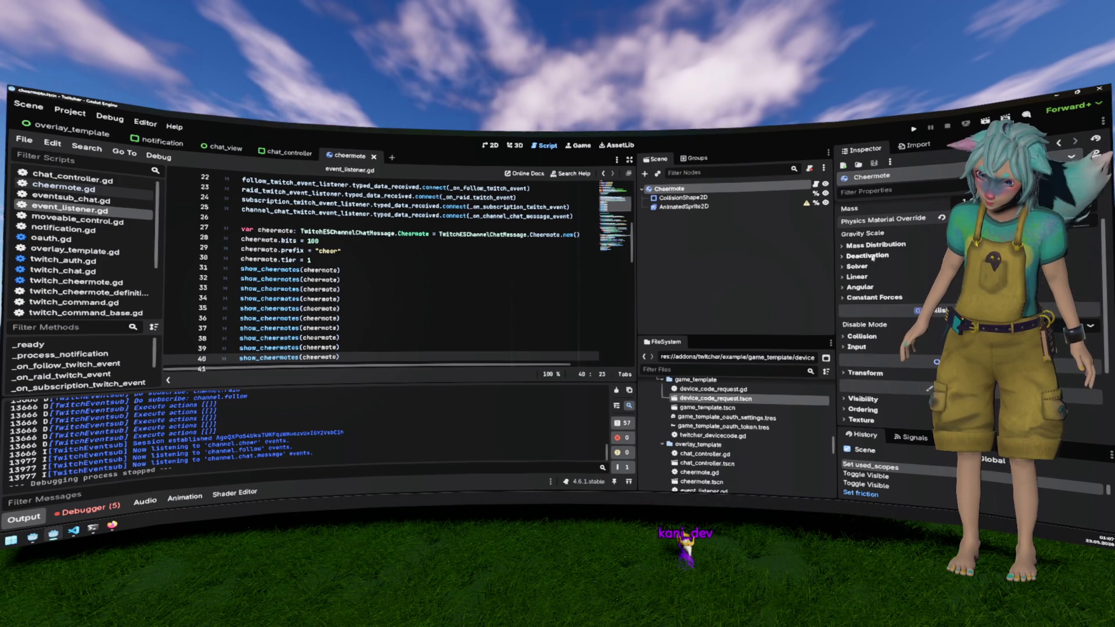
click(868, 256)
click(883, 219)
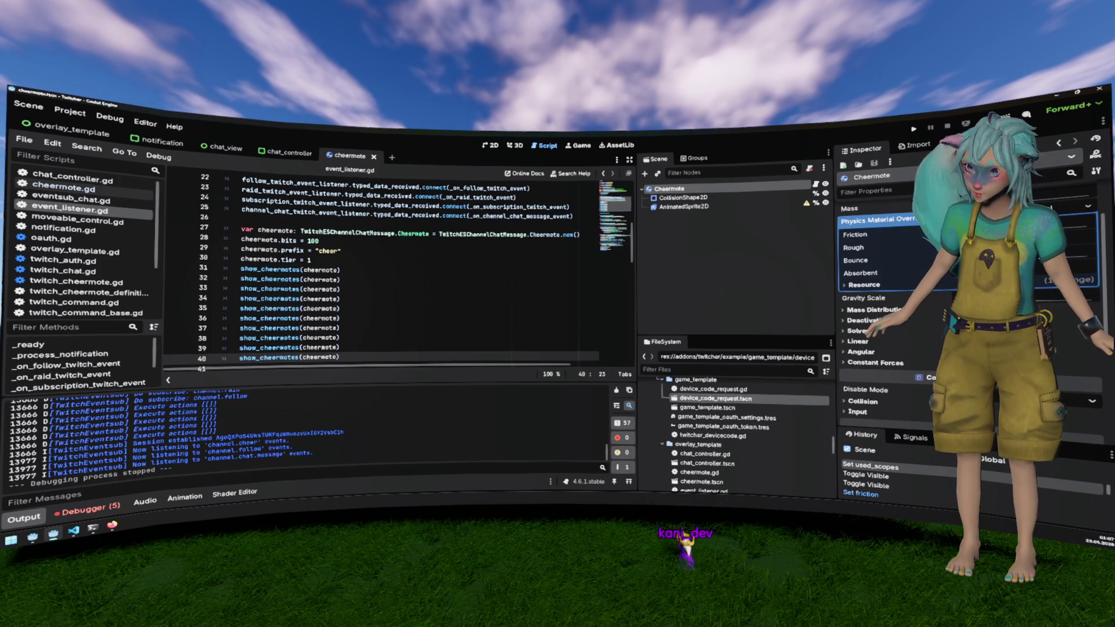
key(ctrl+z)
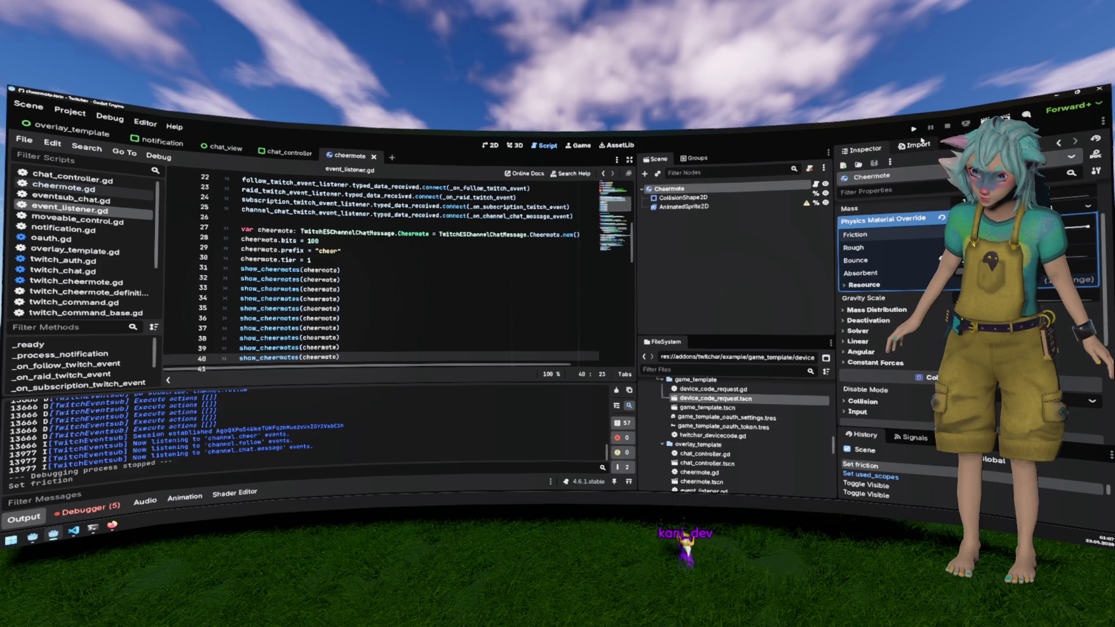
Run the game to test the friction change, then stop it.
click(913, 128)
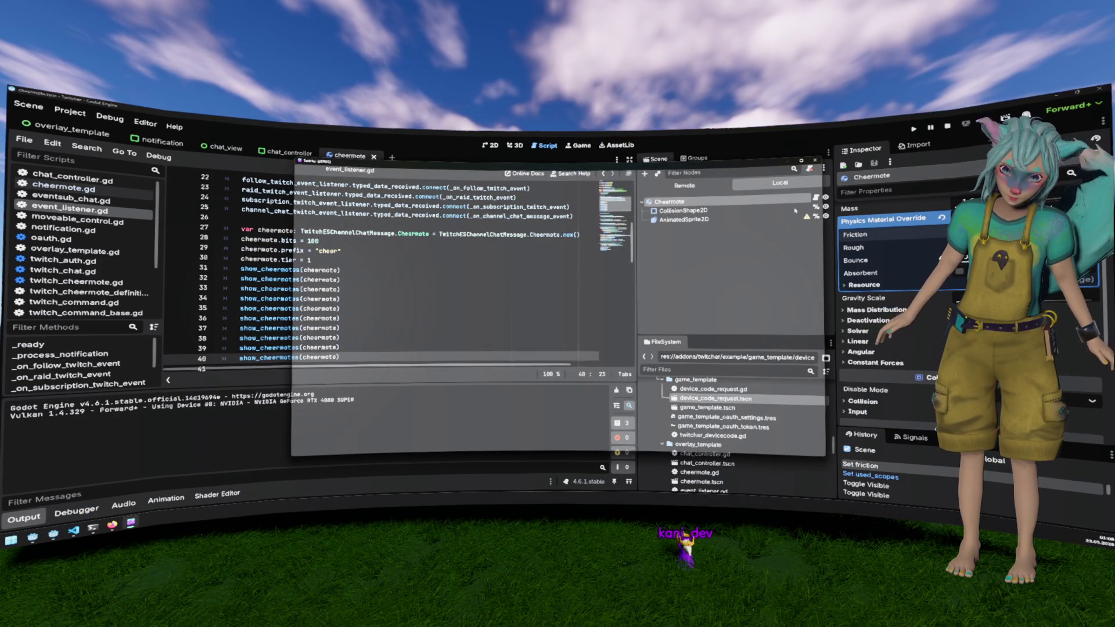
key(F8)
click(66, 130)
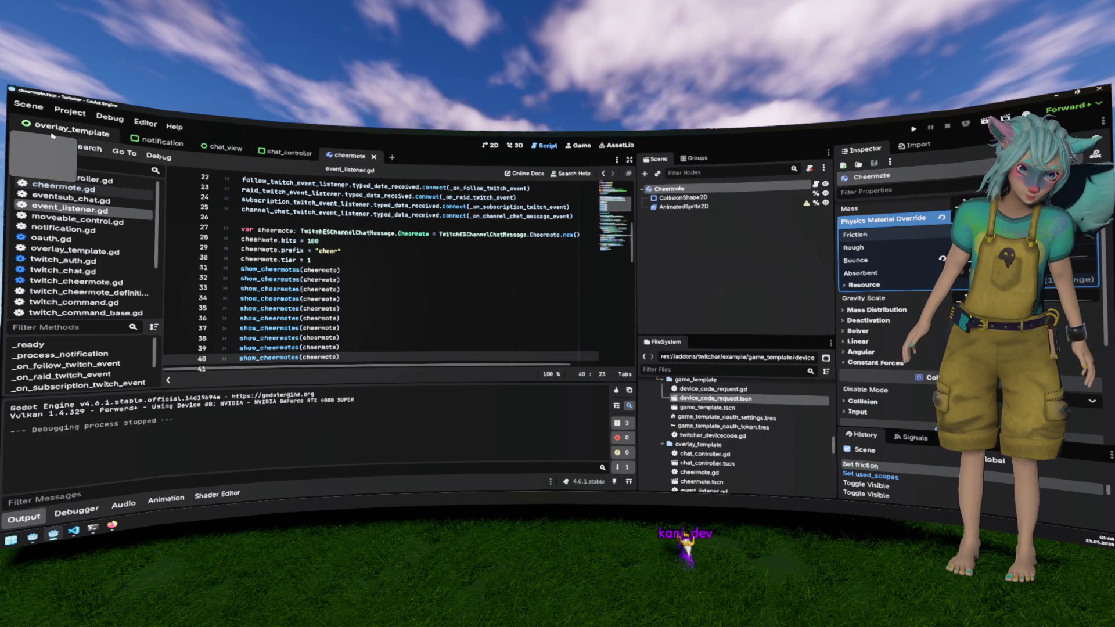
Change cheermote.bits on line 28 from 100 to 1000, test-run, then open cheermote.gd.
key(F5)
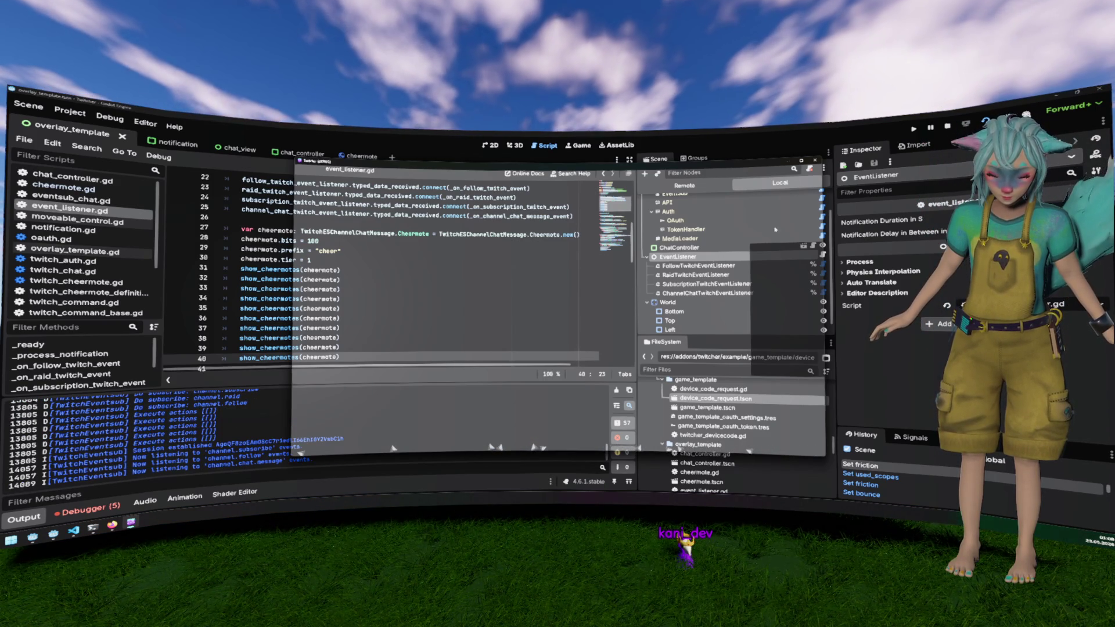
click(815, 160)
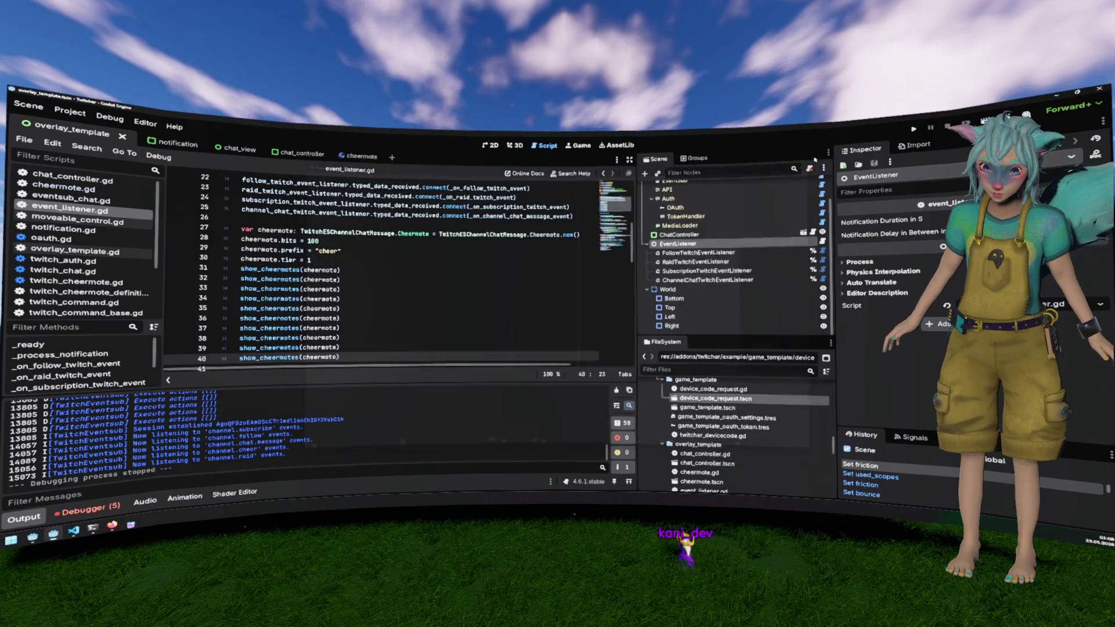
click(321, 242)
text(0)
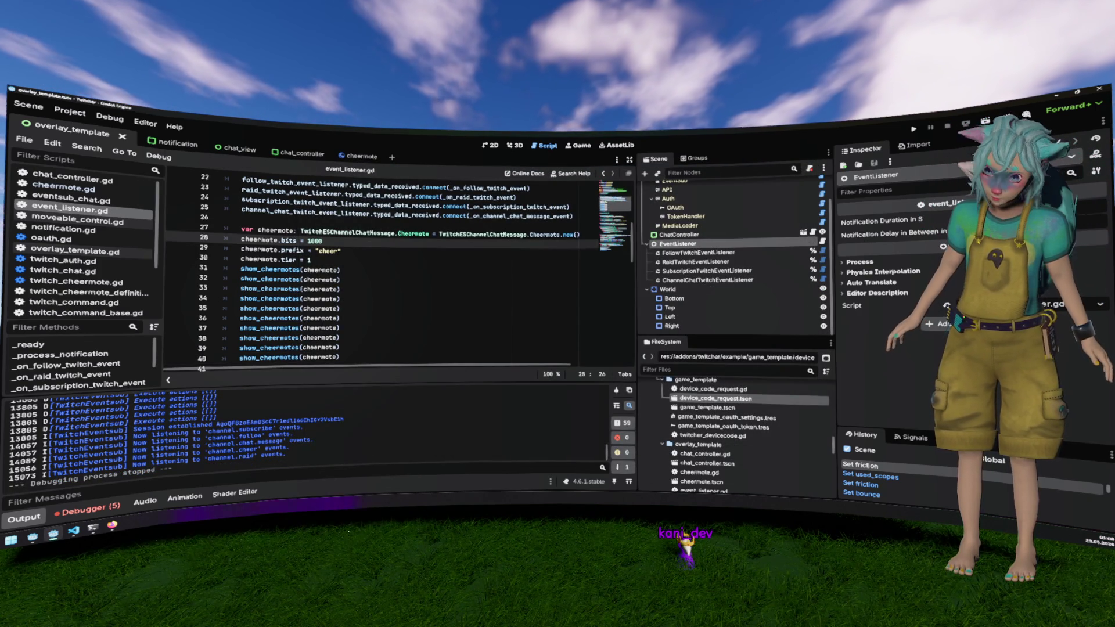
key(F5)
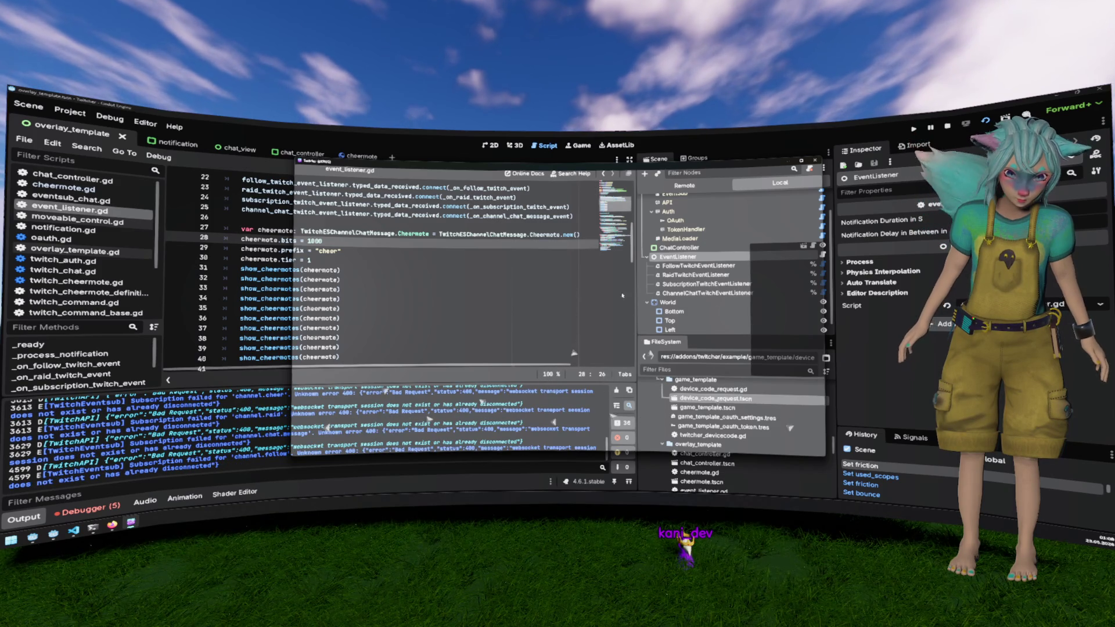
key(F8)
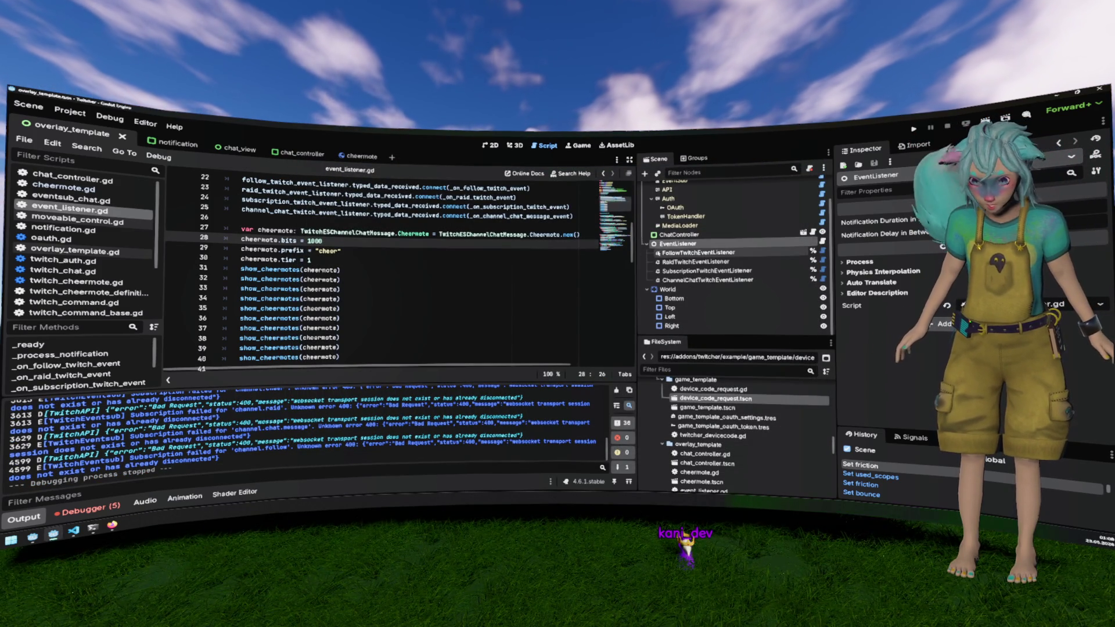
click(119, 194)
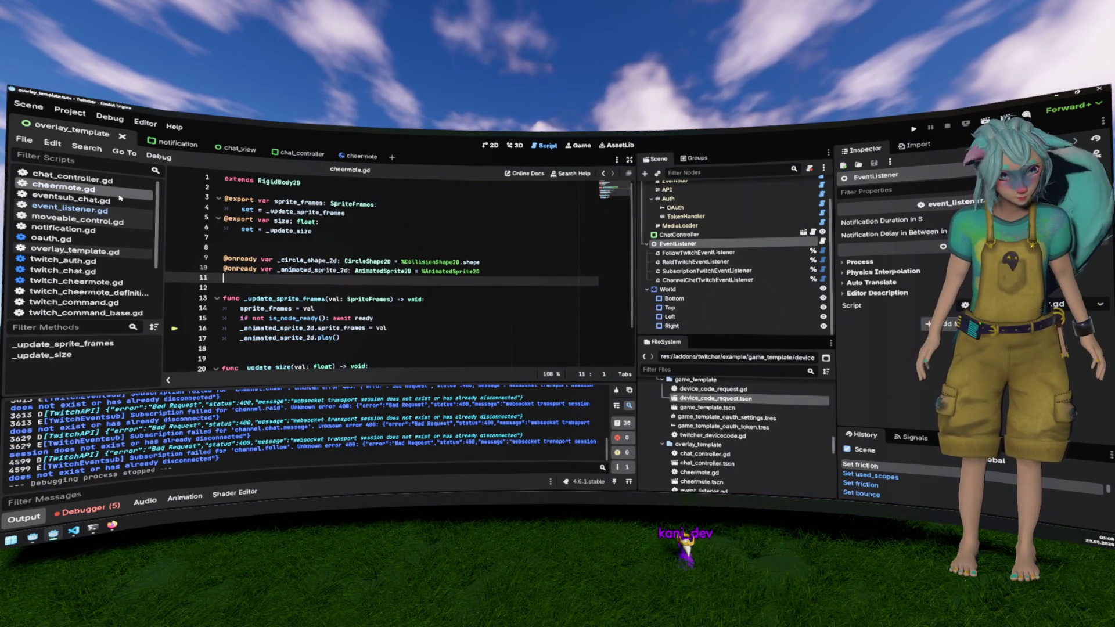
Dismiss the debug options and start a line after the radius assignment, then discard the mistaken sprite_frames text.
click(87, 147)
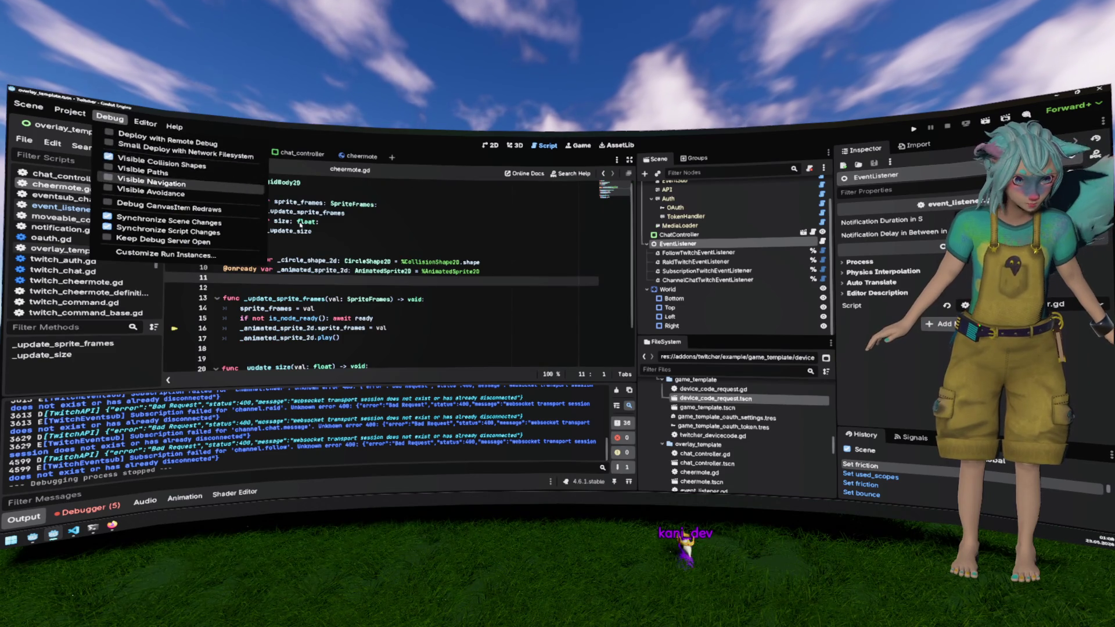
click(232, 247)
scroll(375, 294, down, 2)
click(340, 351)
click(265, 264)
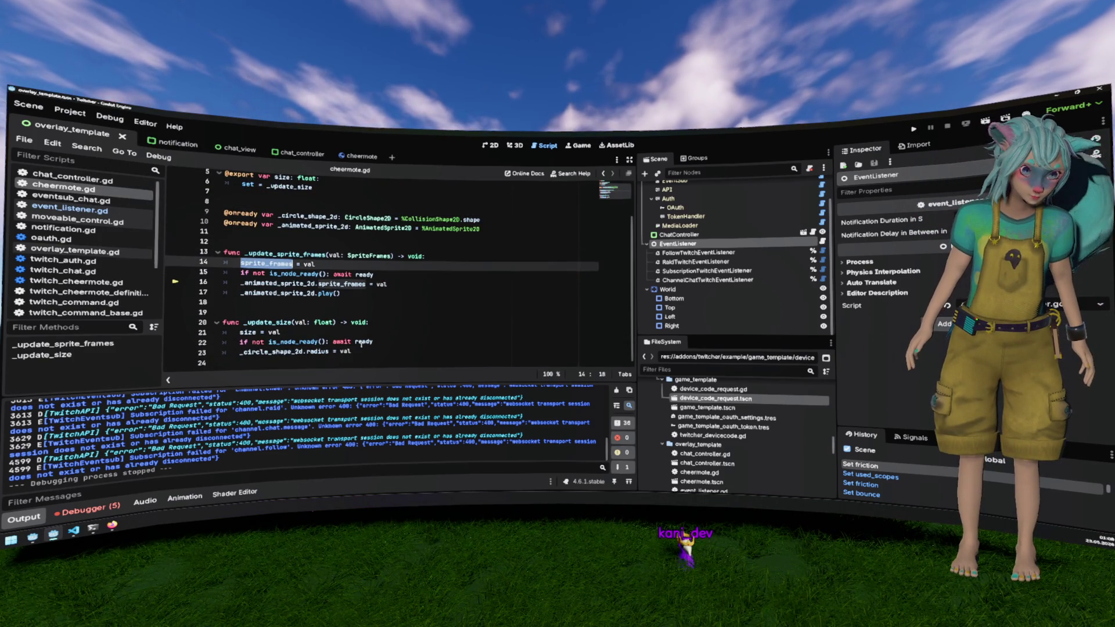
click(368, 349)
key(Return)
text(sprite_frames.se)
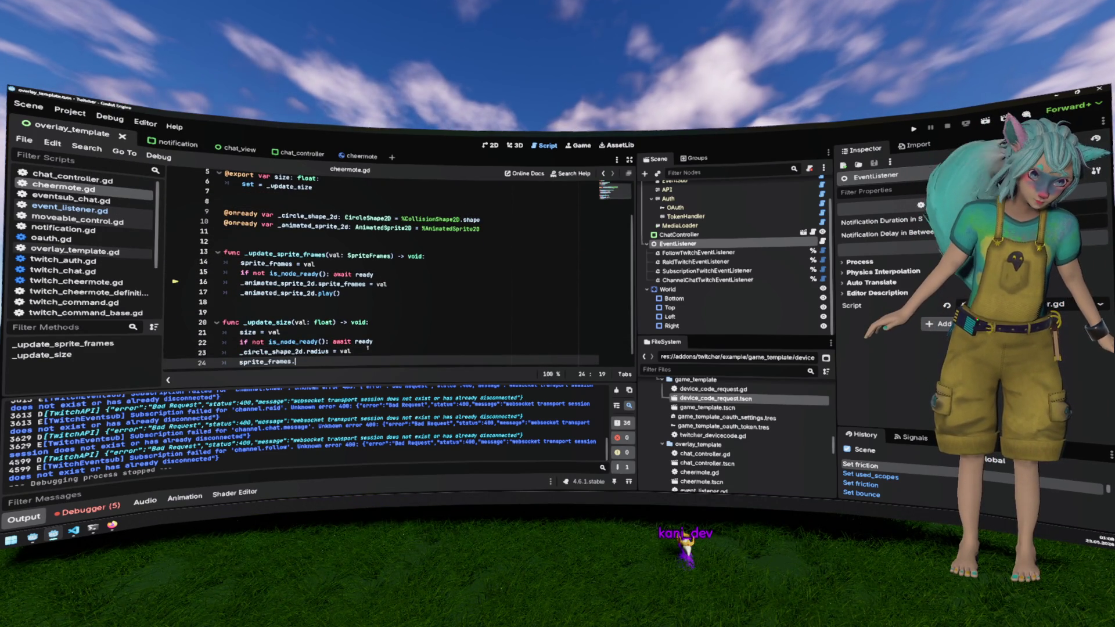
key(BackSpace)
text(cale)
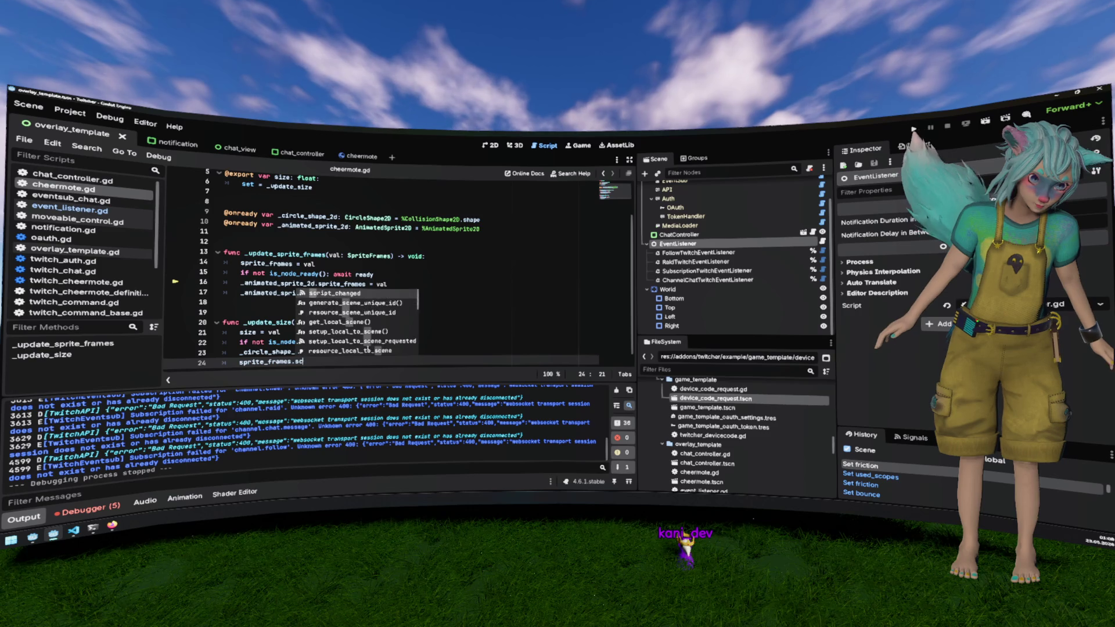
key(BackSpace)
key(BackSpace)
key(BackSpace)
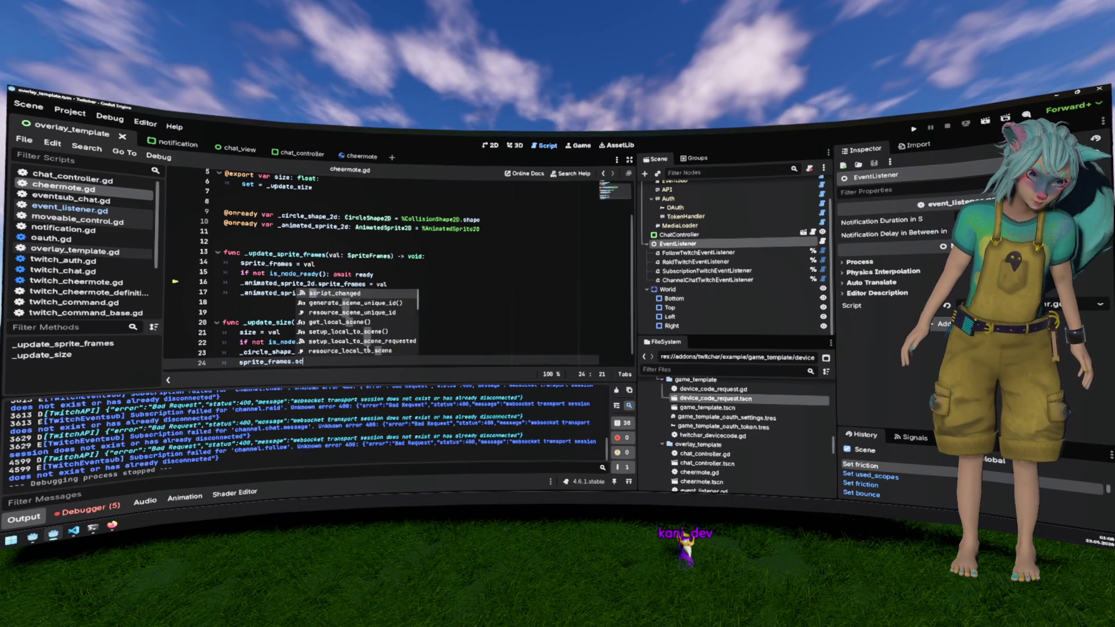
key(BackSpace)
key(BackSpace)
key(BackSpace)
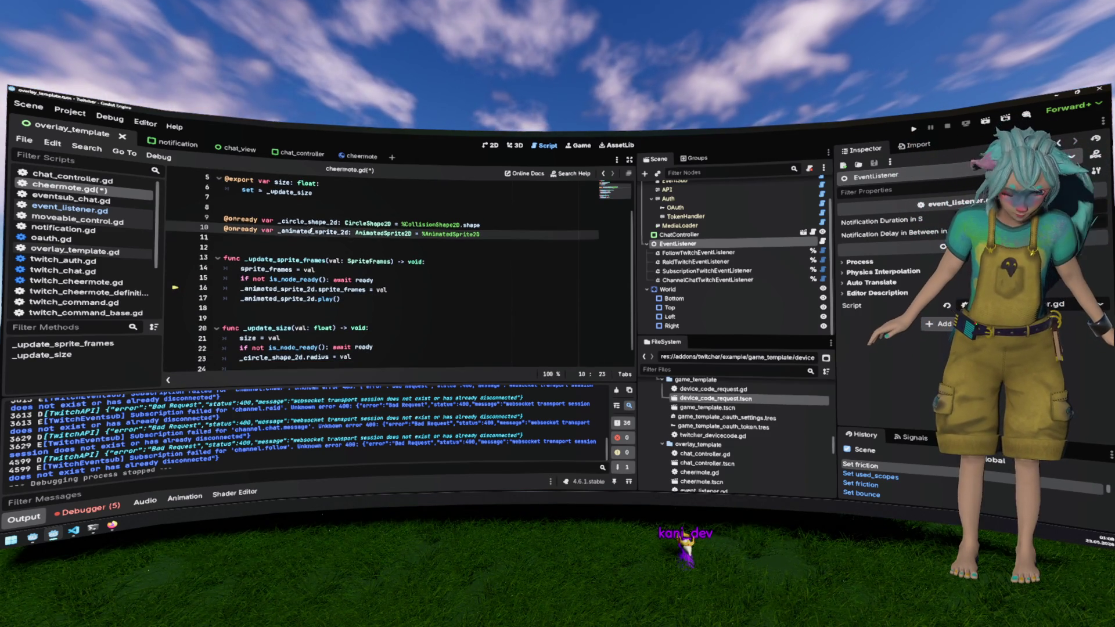
Add an _animated_sprite_2d.apply_scale call below the radius line and check its documentation.
double_click(309, 231)
click(290, 358)
key(Down)
text(_animated_sprite_2d.s)
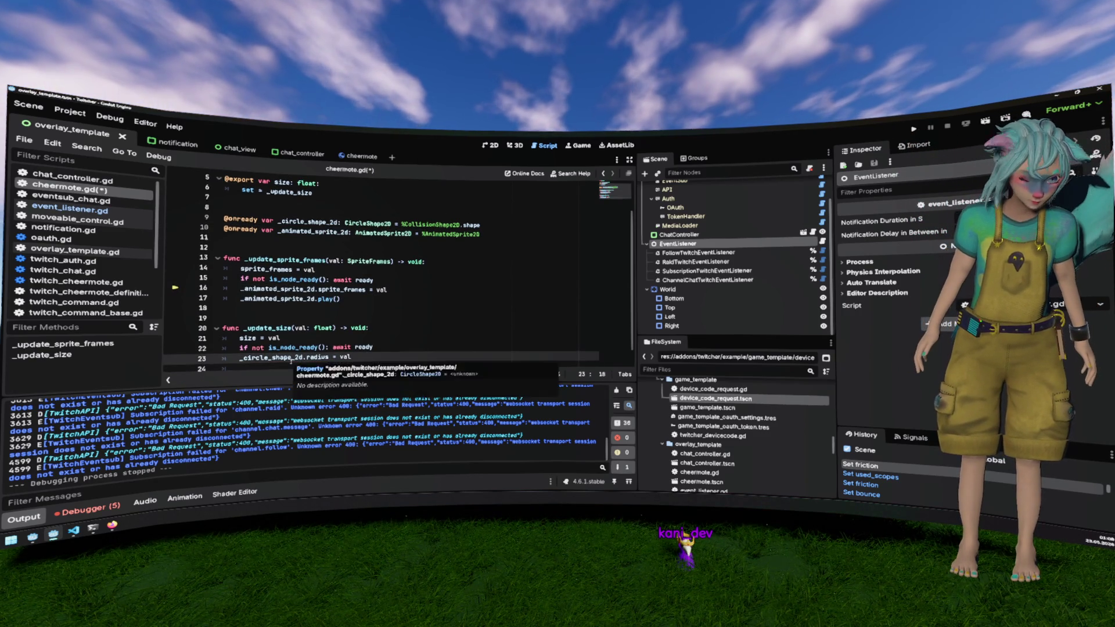
text(cale)
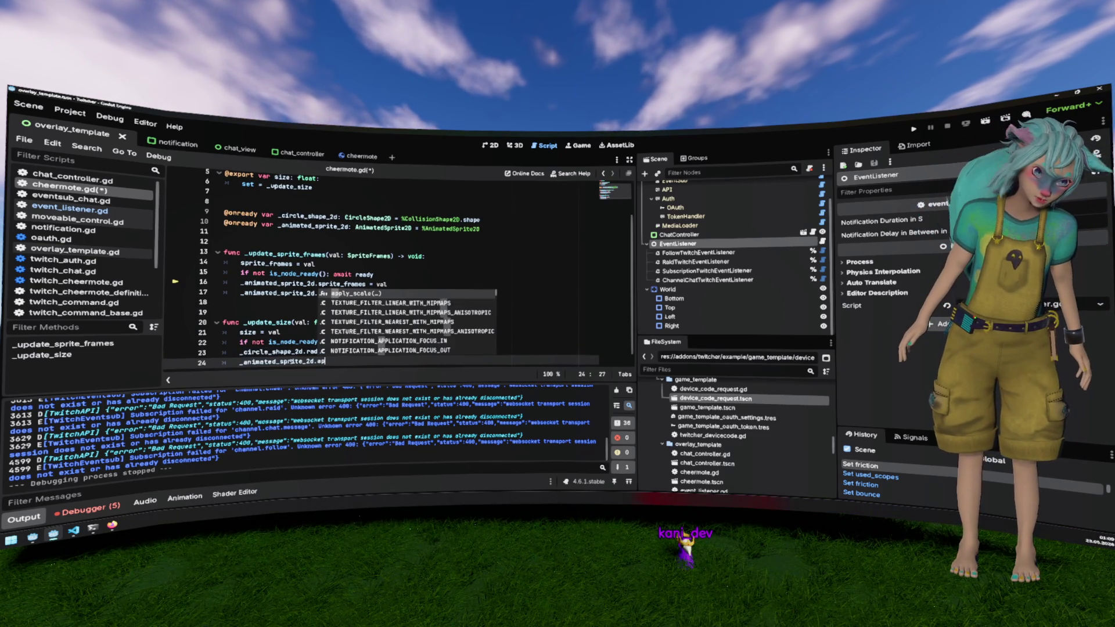
text(ap)
key(Return)
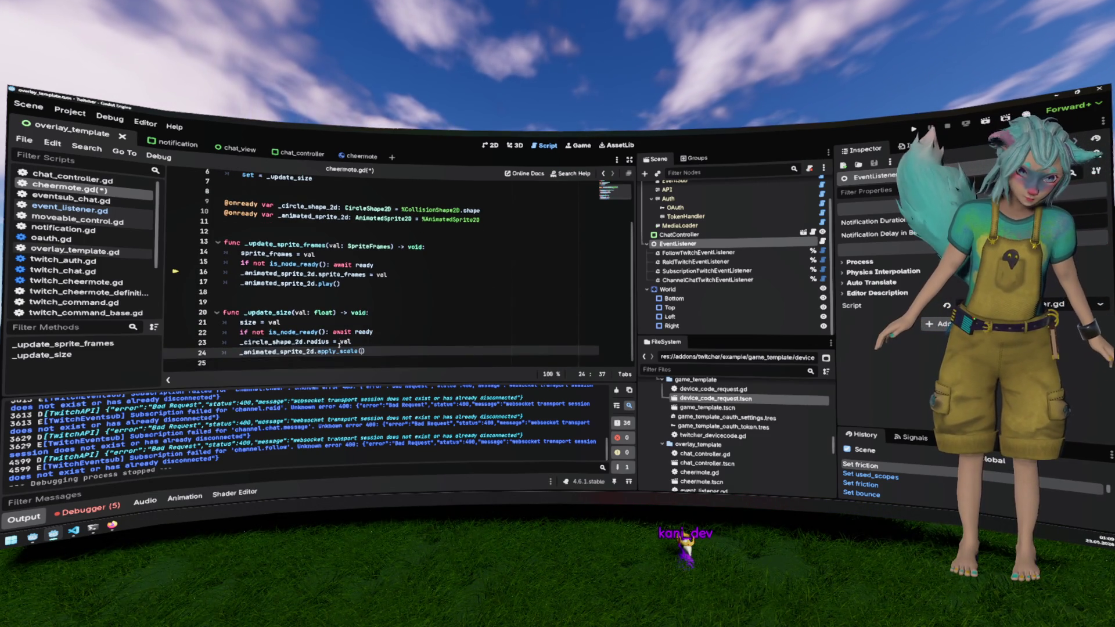
ctrl+click(355, 345)
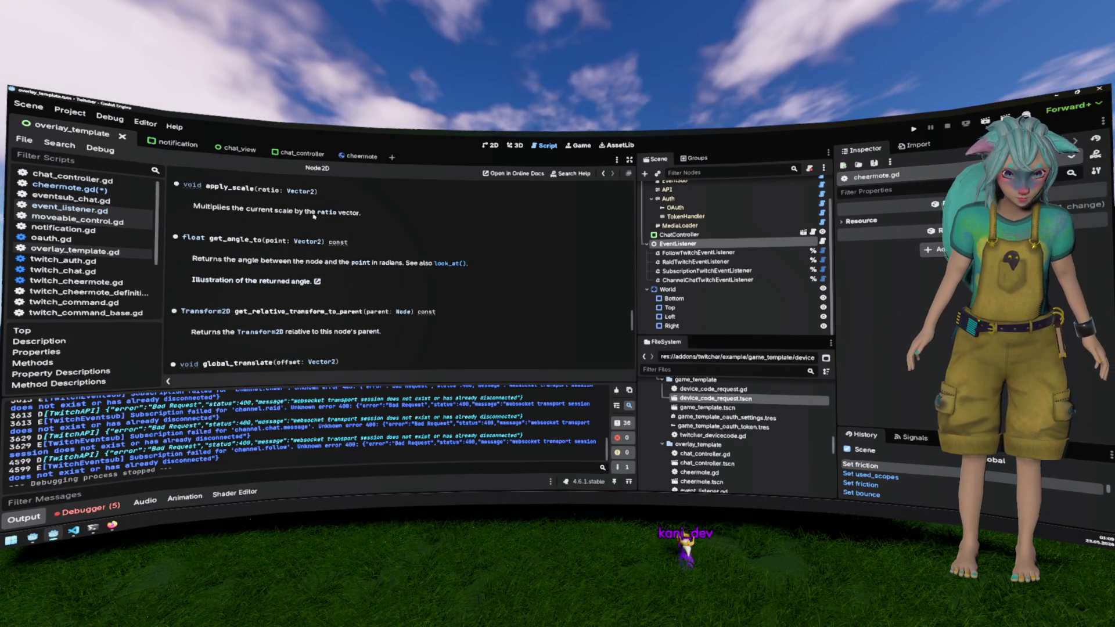
key(alt+Left)
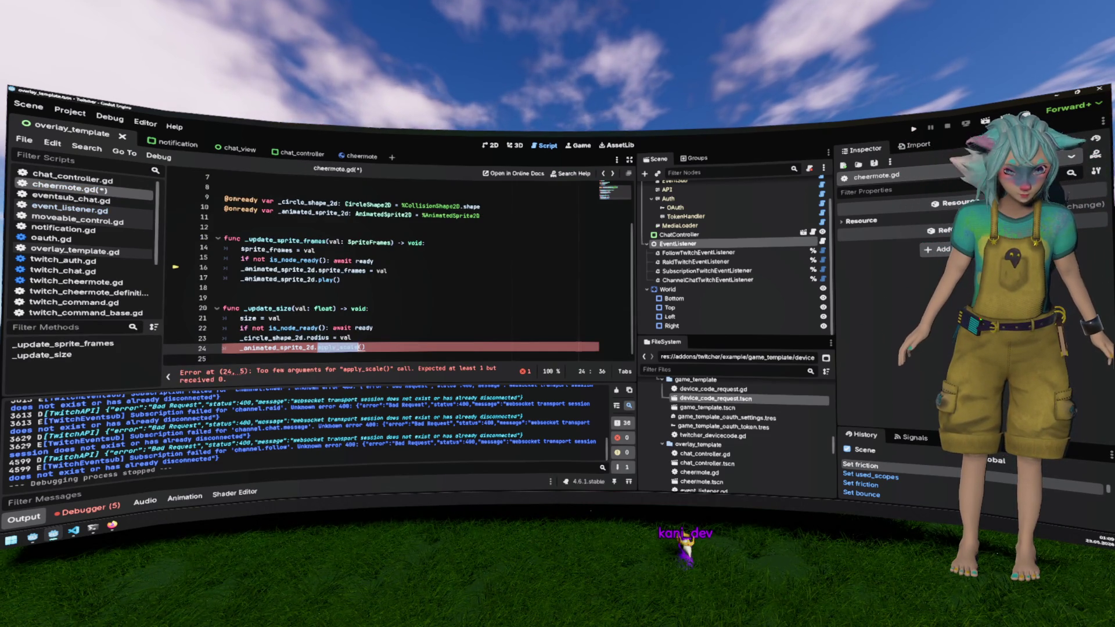
Replace apply_scale with scale = Vector2(val, val) on line 24 and save cheermote.gd.
double_click(337, 347)
text(scale)
key(Delete)
key(Delete)
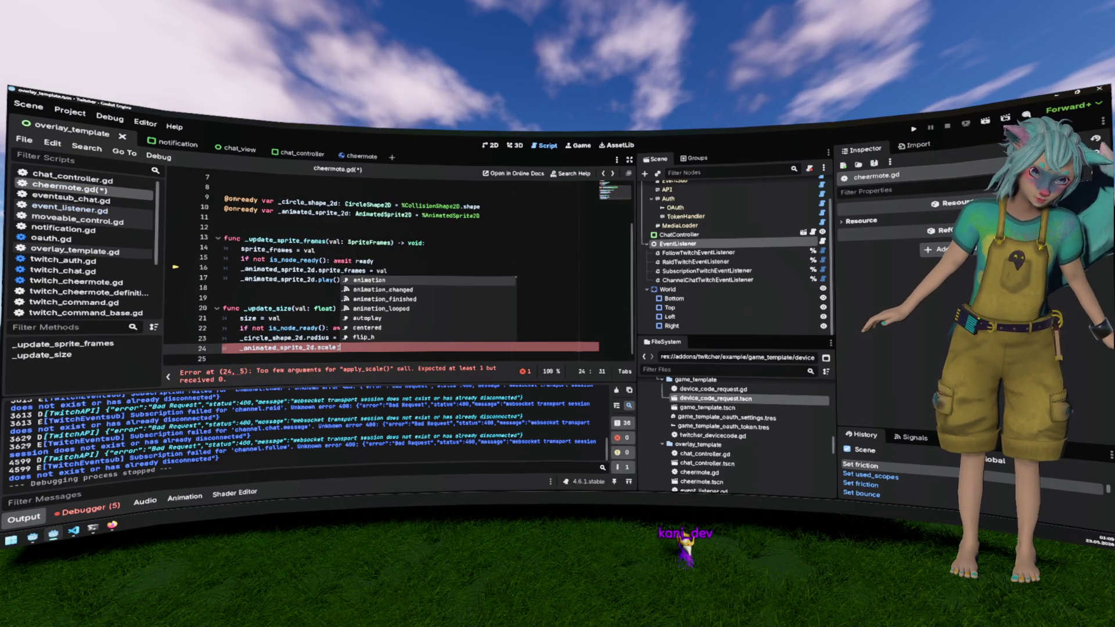
text(= v)
text(al)
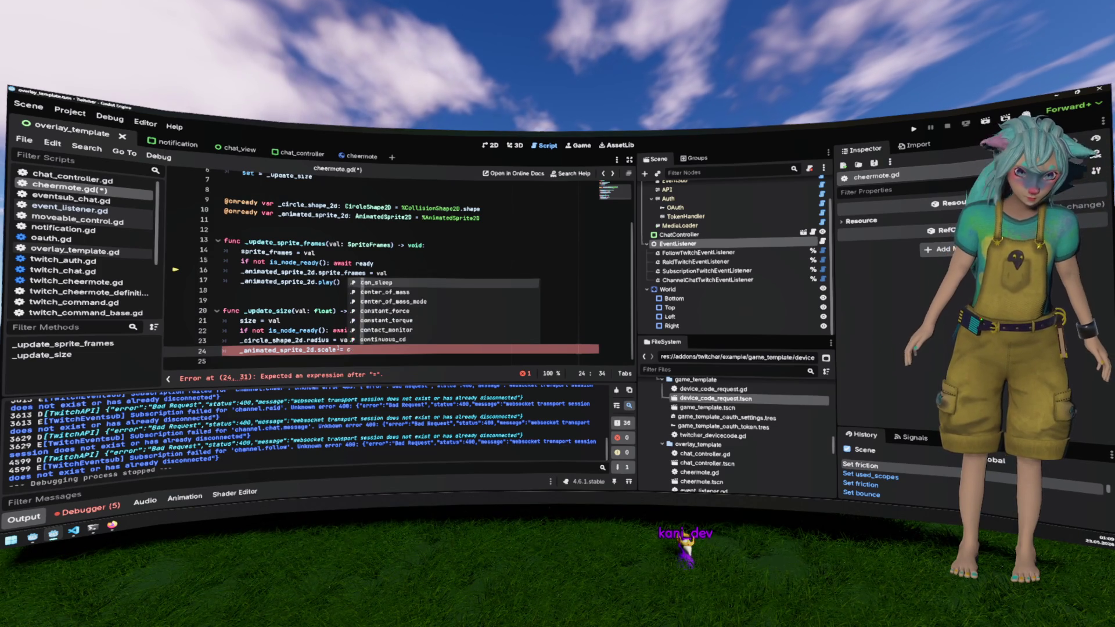
key(ctrl+s)
click(378, 318)
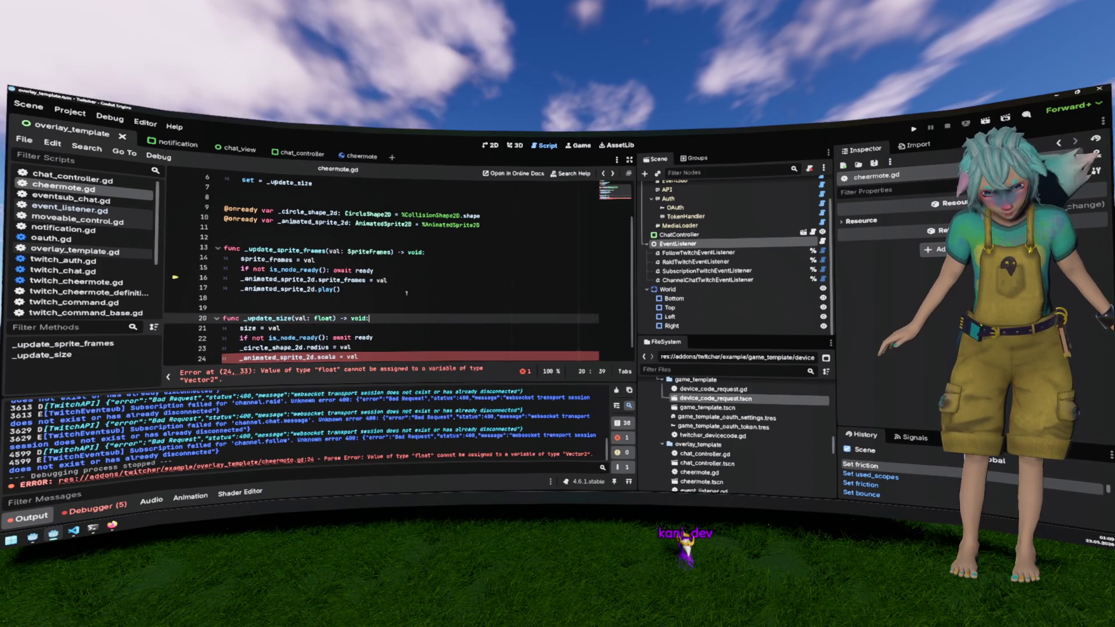
click(349, 357)
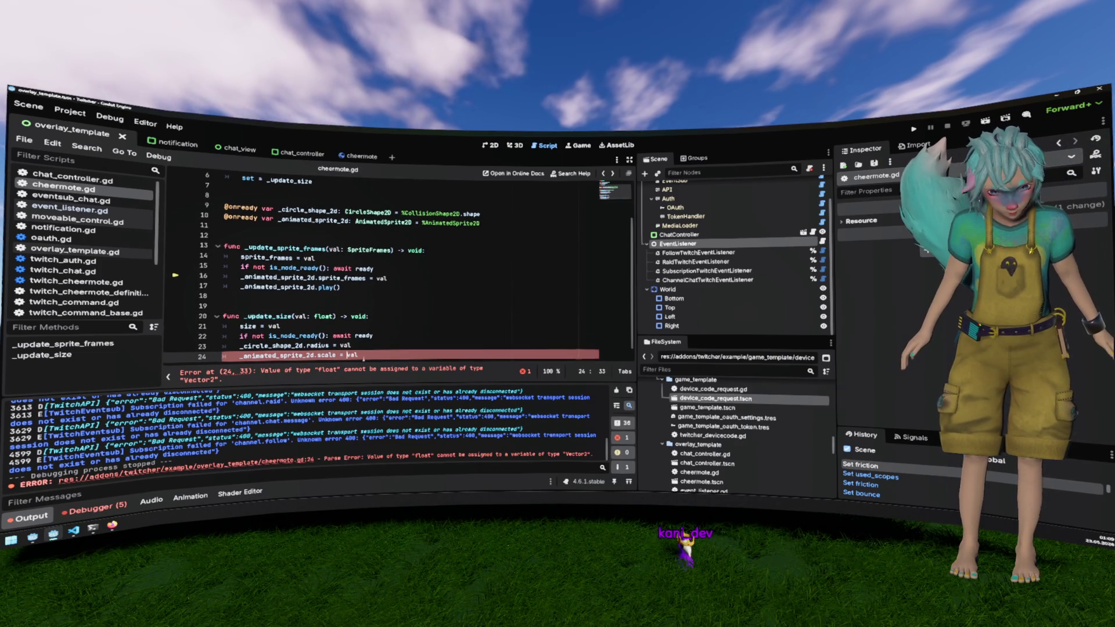
text(r2()
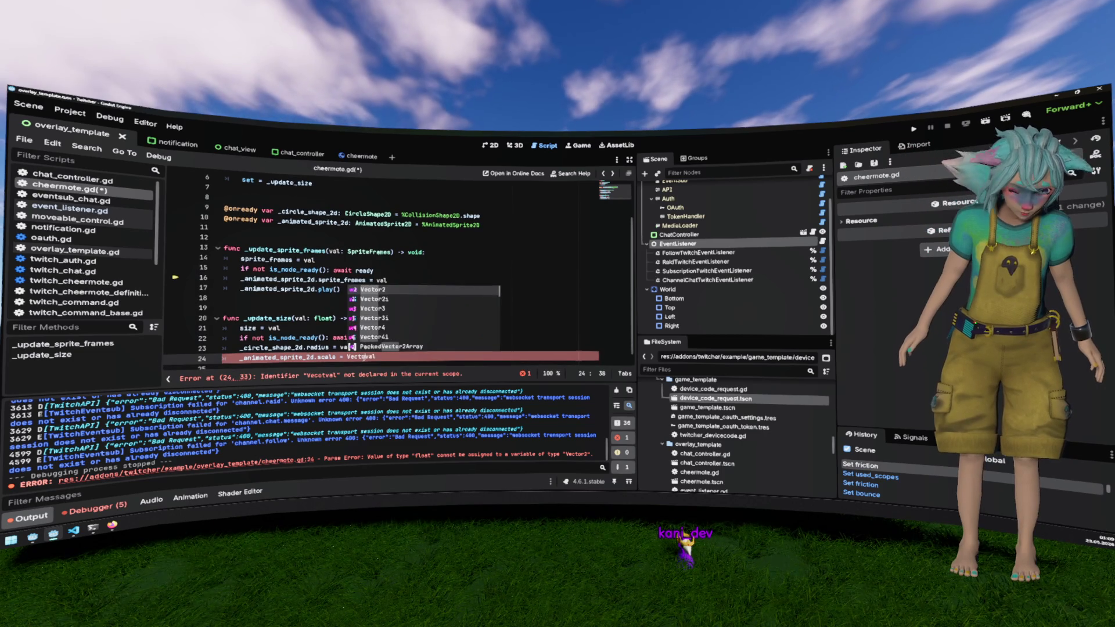
text(val,val)
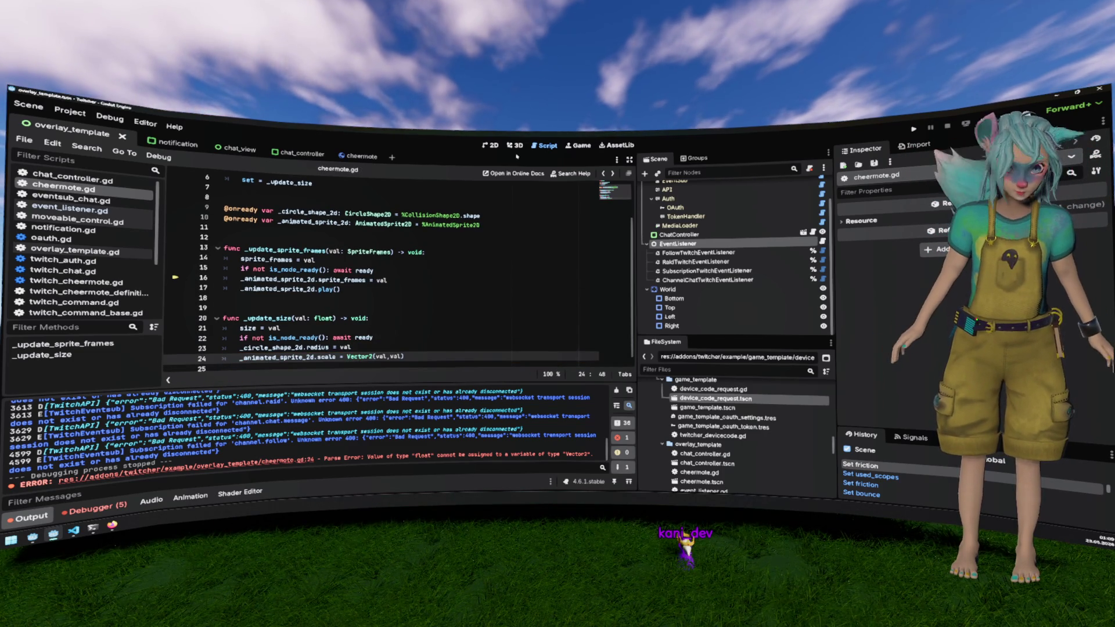
key(ctrl+F2)
key(ctrl+F1)
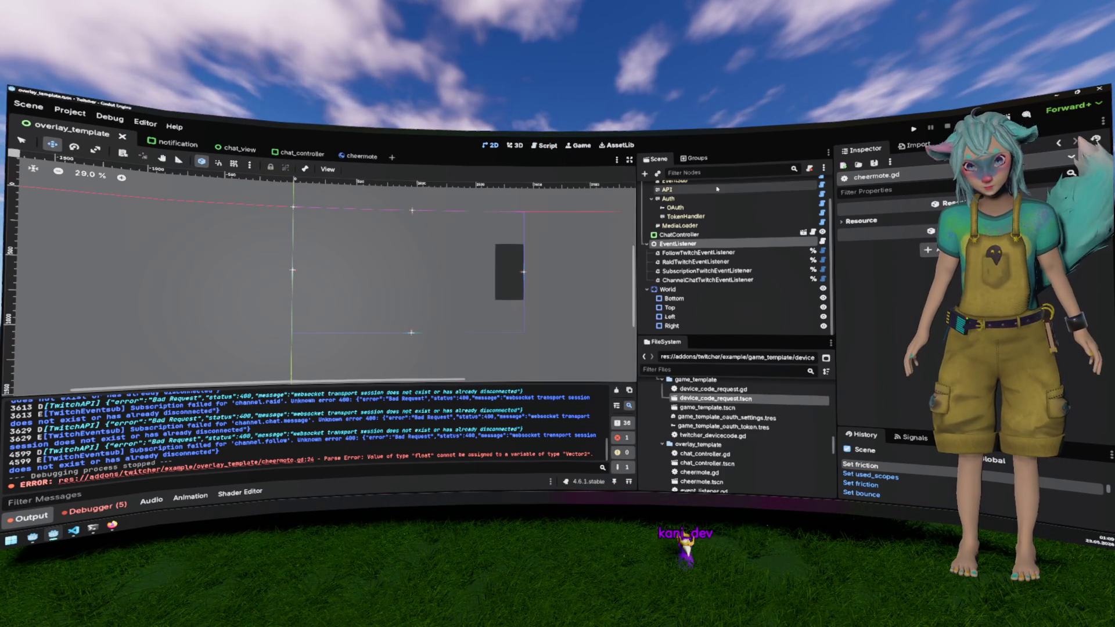
key(F5)
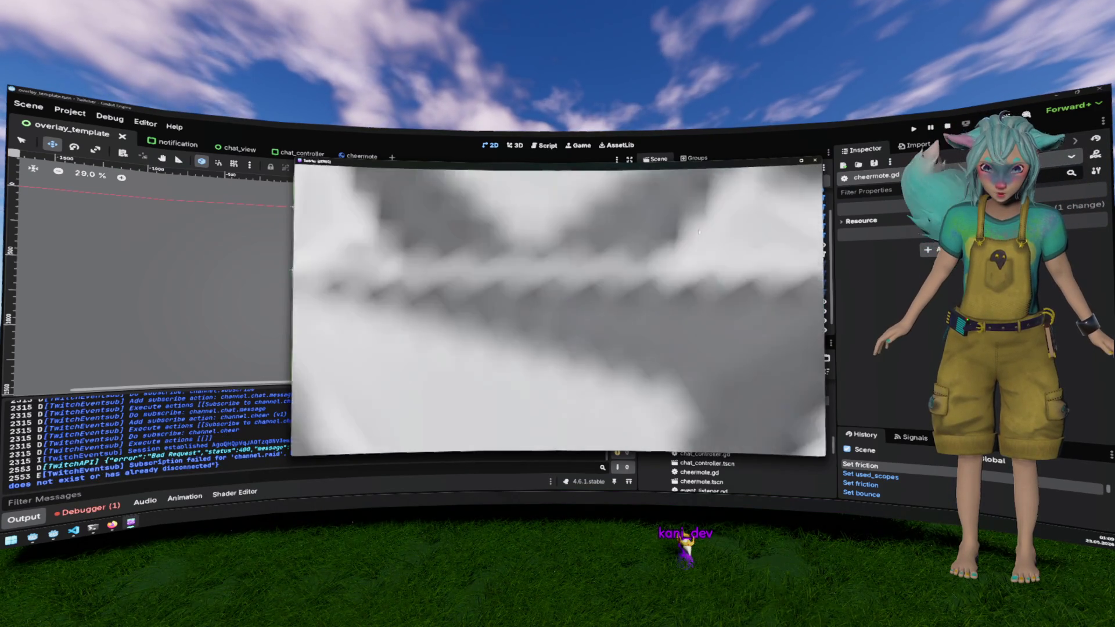
key(F8)
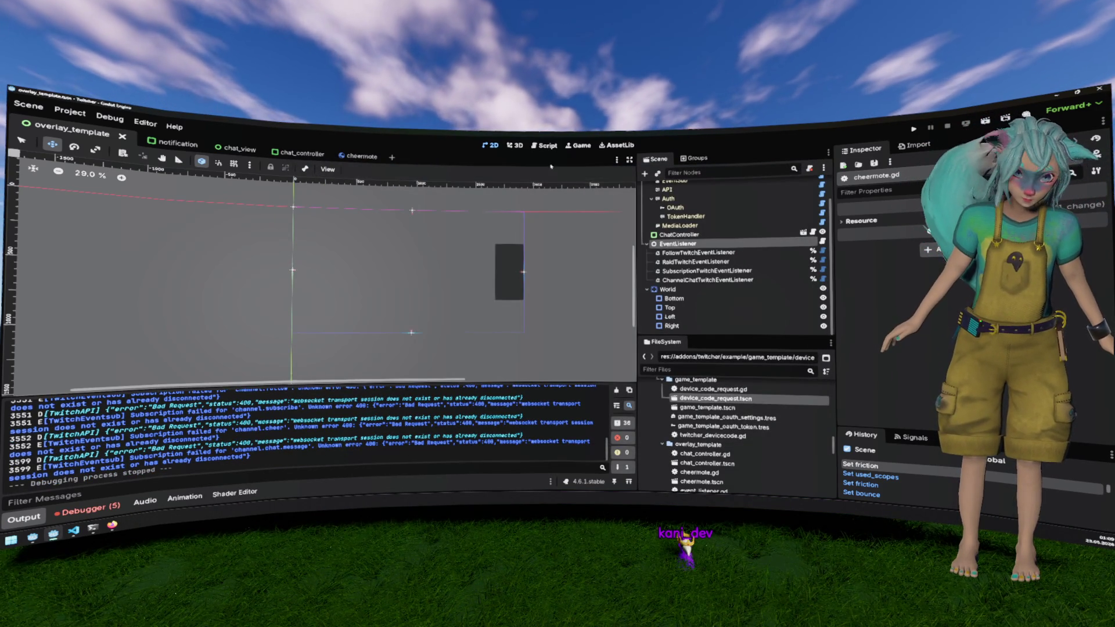
key(ctrl+F3)
scroll(343, 342, down, 1)
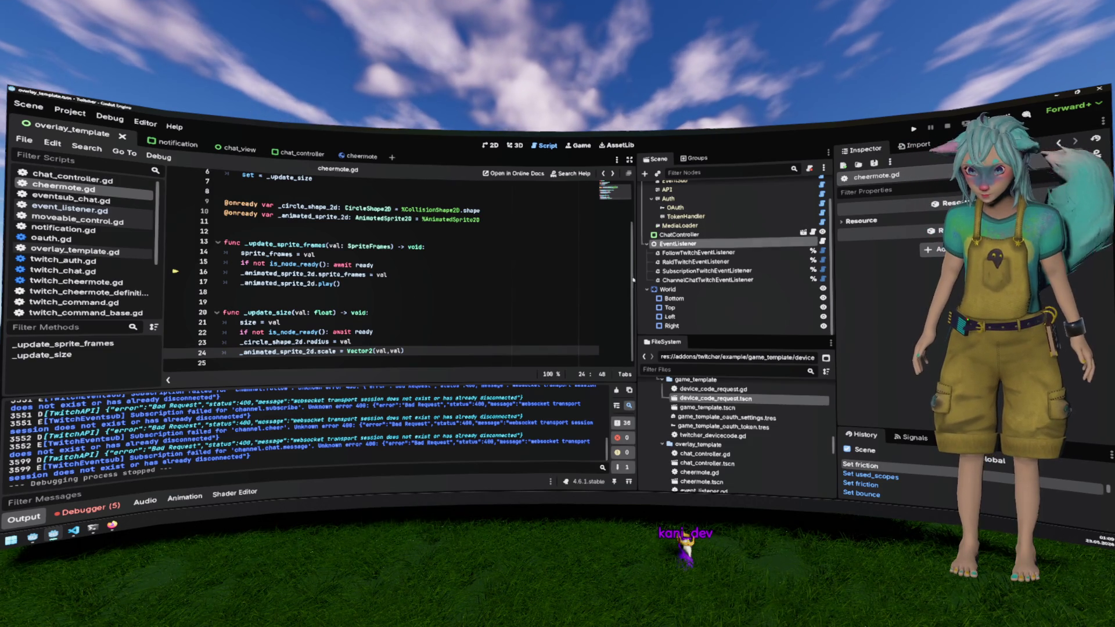
Open the cheermote scene and inspect the AnimatedSprite2D's Transform and Offset properties.
click(354, 156)
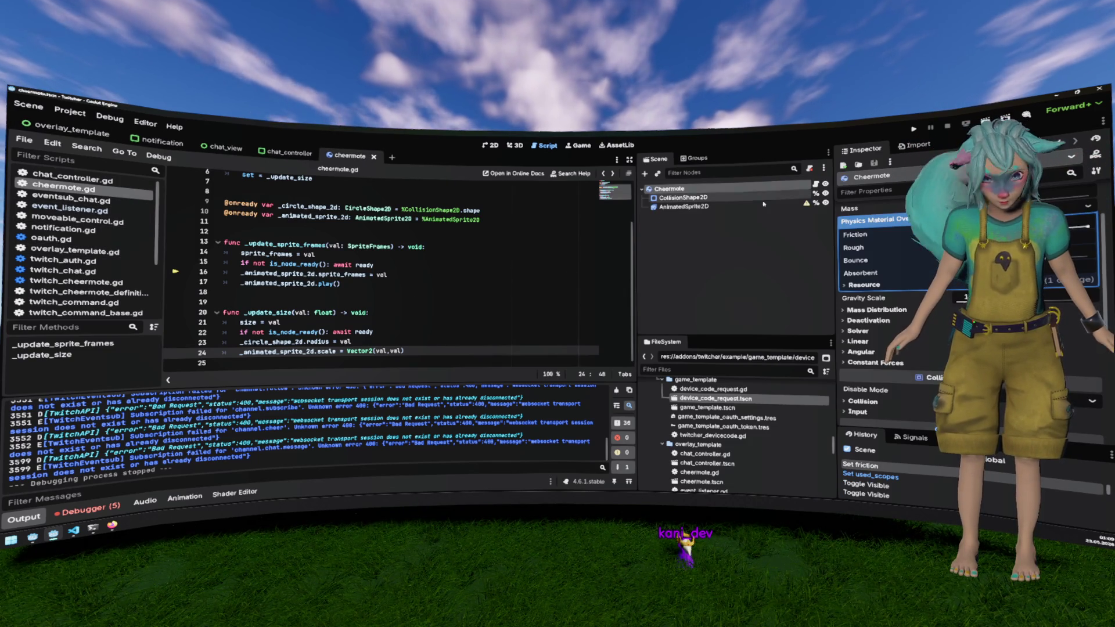
click(799, 208)
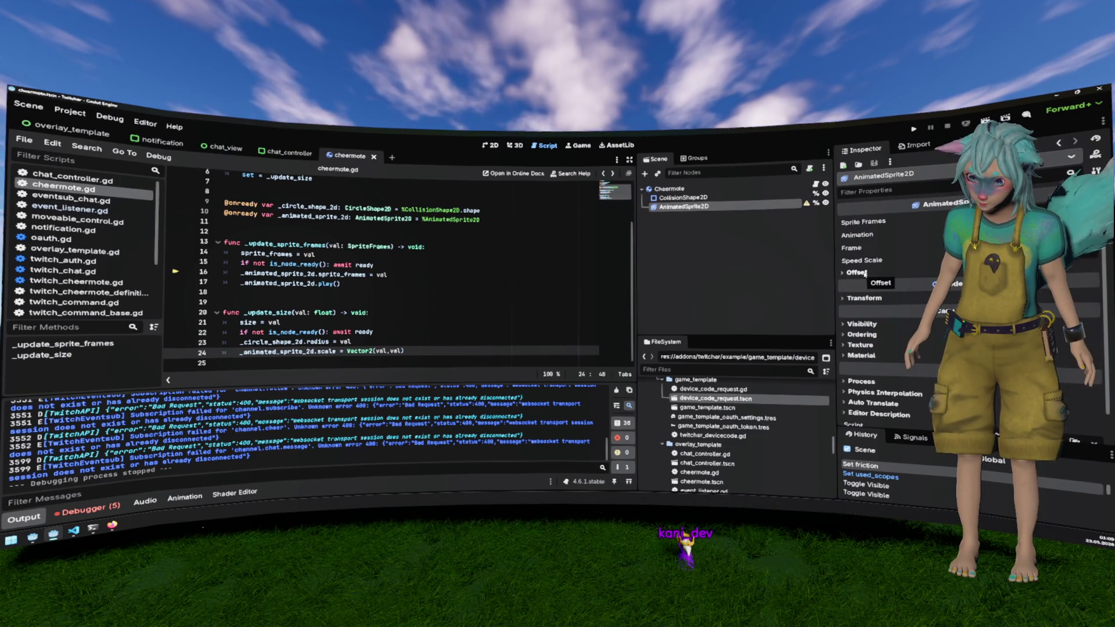
click(864, 298)
click(865, 298)
click(857, 272)
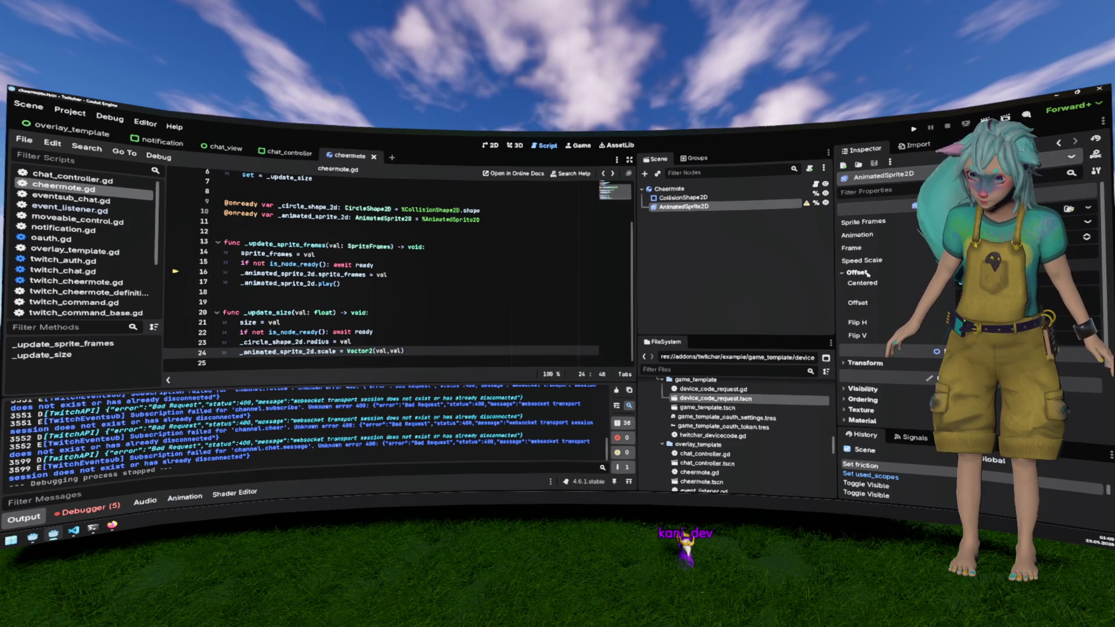
click(867, 273)
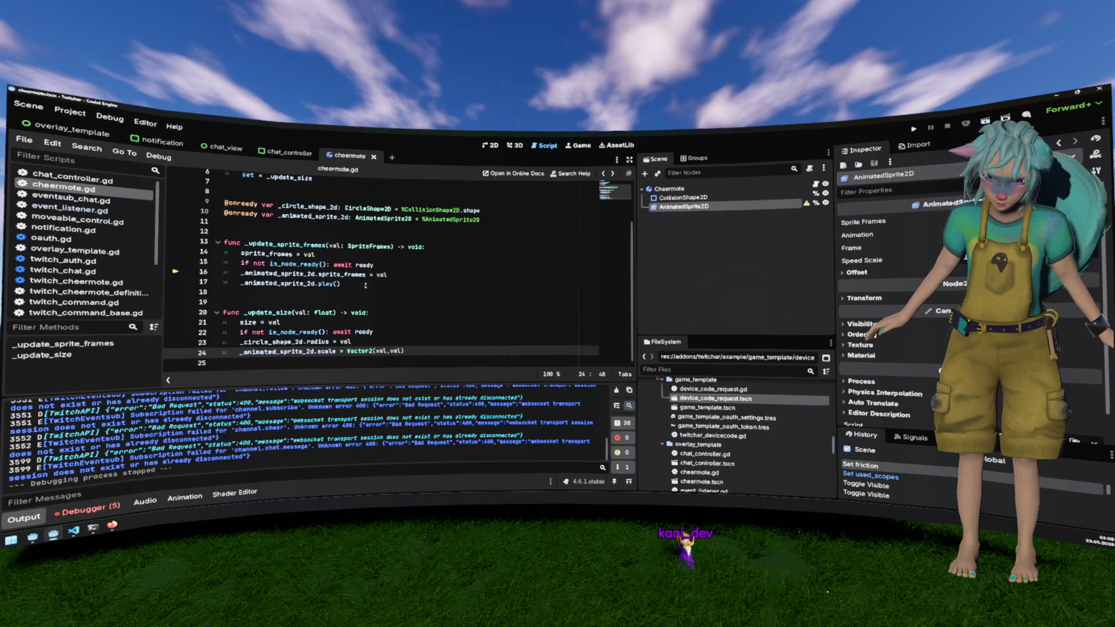
Select the whole _update_size function, lines 20–24, in cheermote.gd.
click(409, 276)
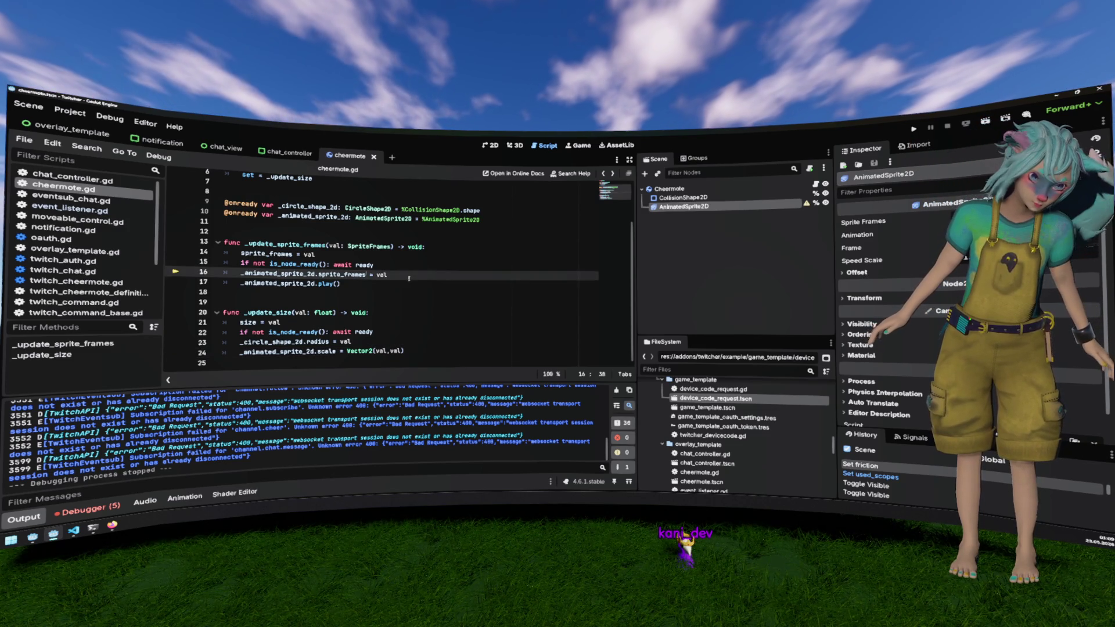
click(443, 341)
scroll(917, 280, down, 1)
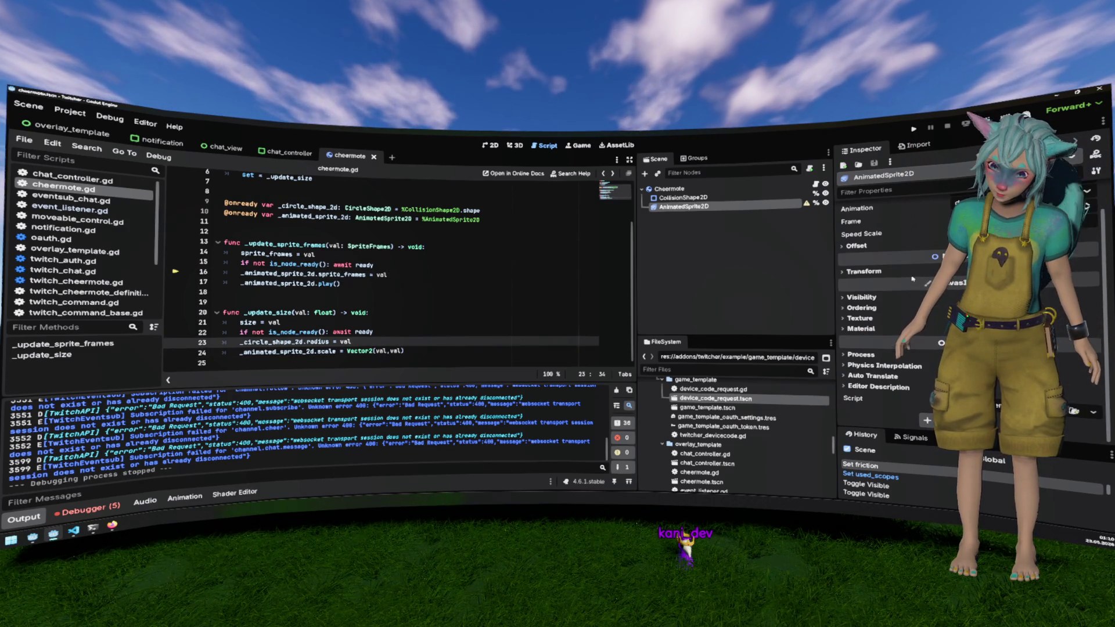
scroll(913, 280, up, 1)
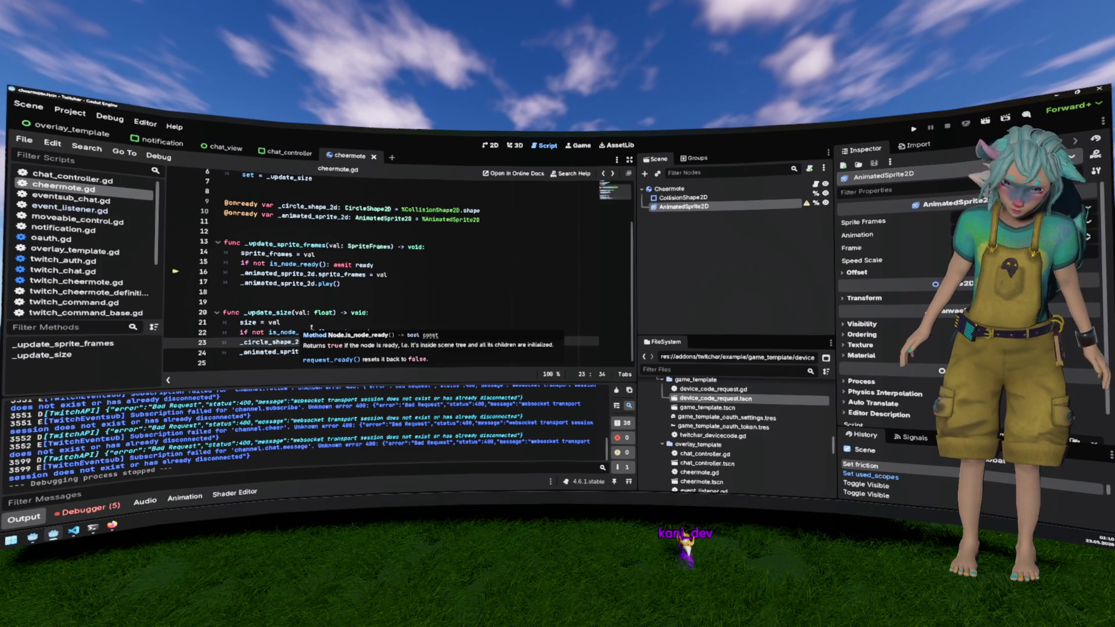
click(392, 350)
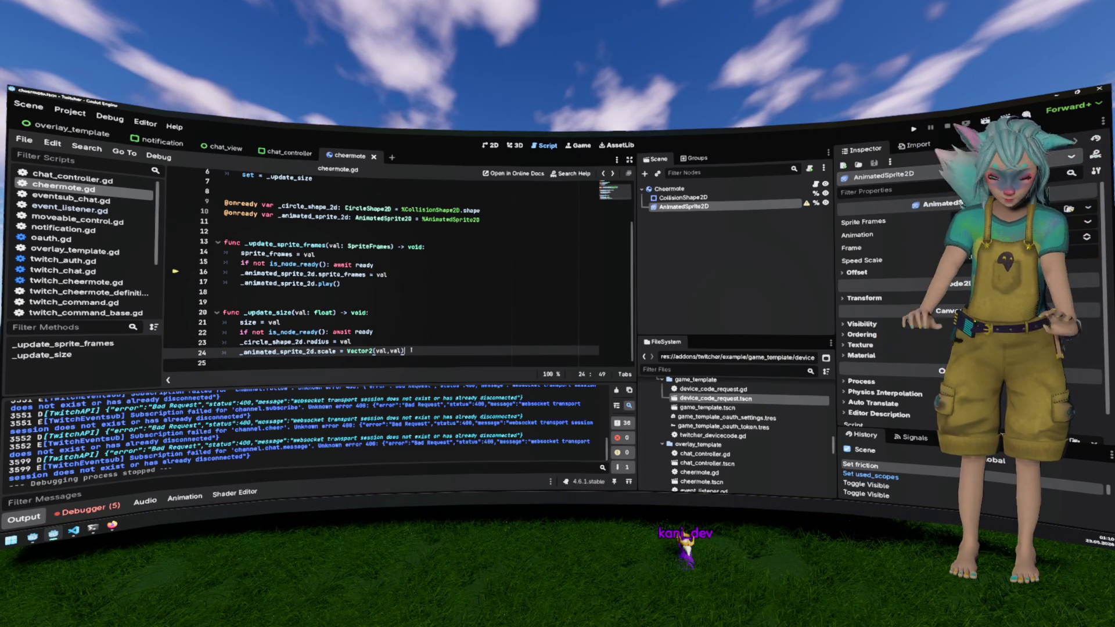
drag(412, 350, 240, 313)
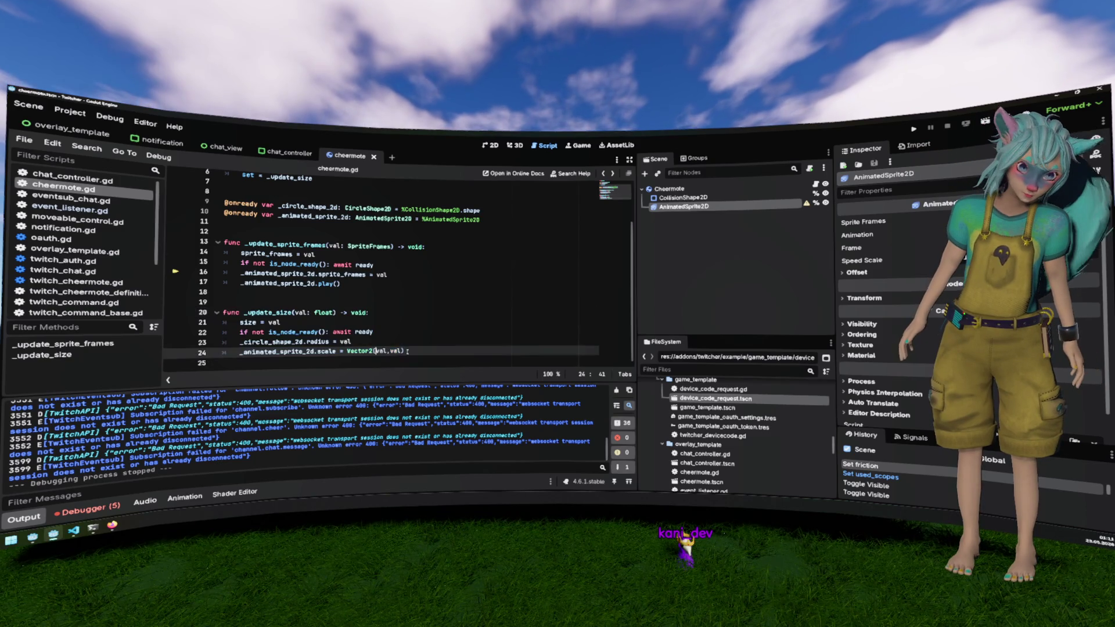
Paste the new _update_size code, indent size = val, and remove the collision radius comment.
key(ctrl+v)
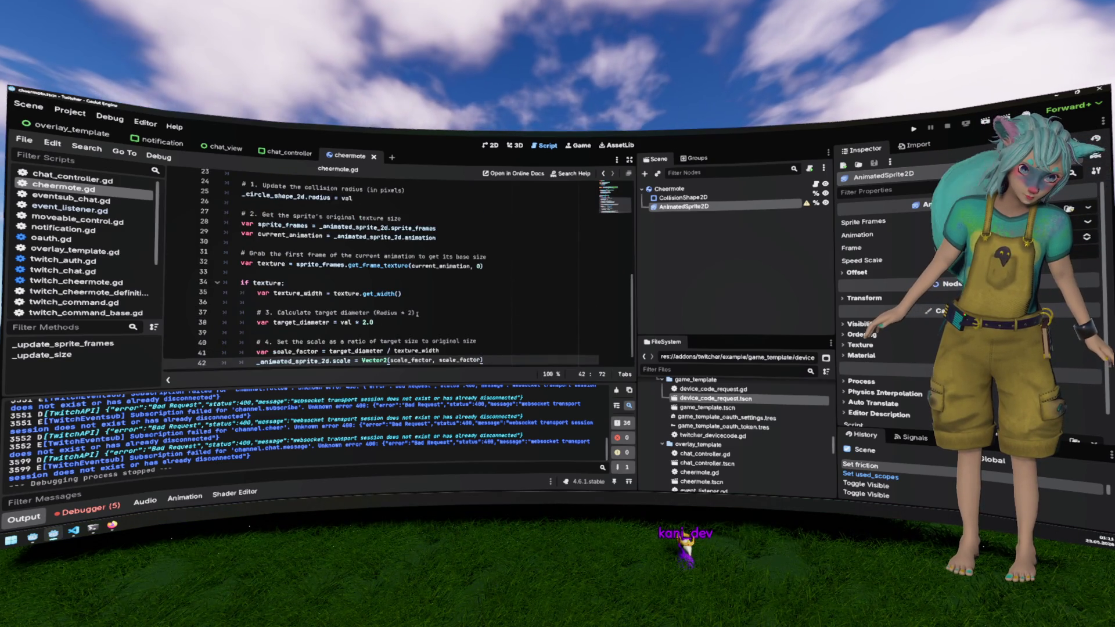
scroll(371, 279, up, 2)
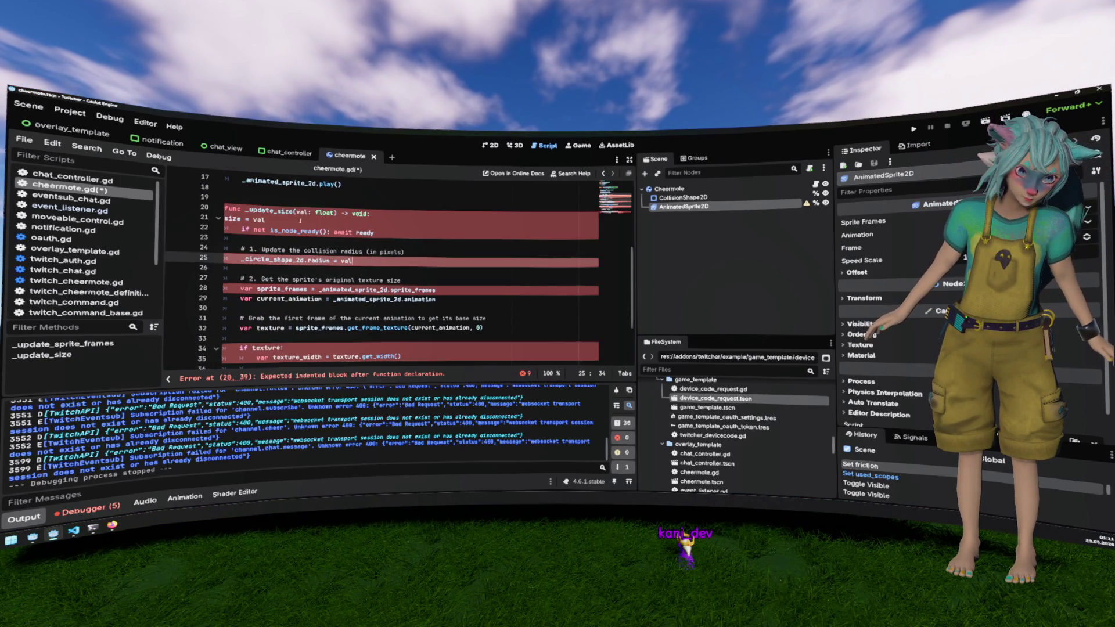
click(225, 219)
key(Tab)
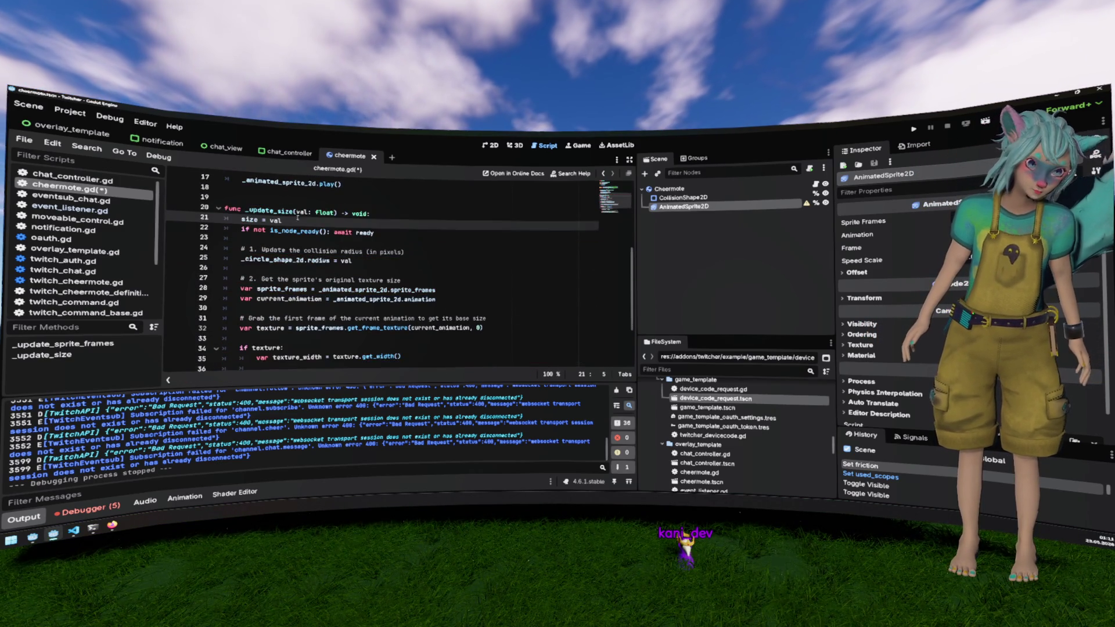
click(310, 231)
triple_click(275, 250)
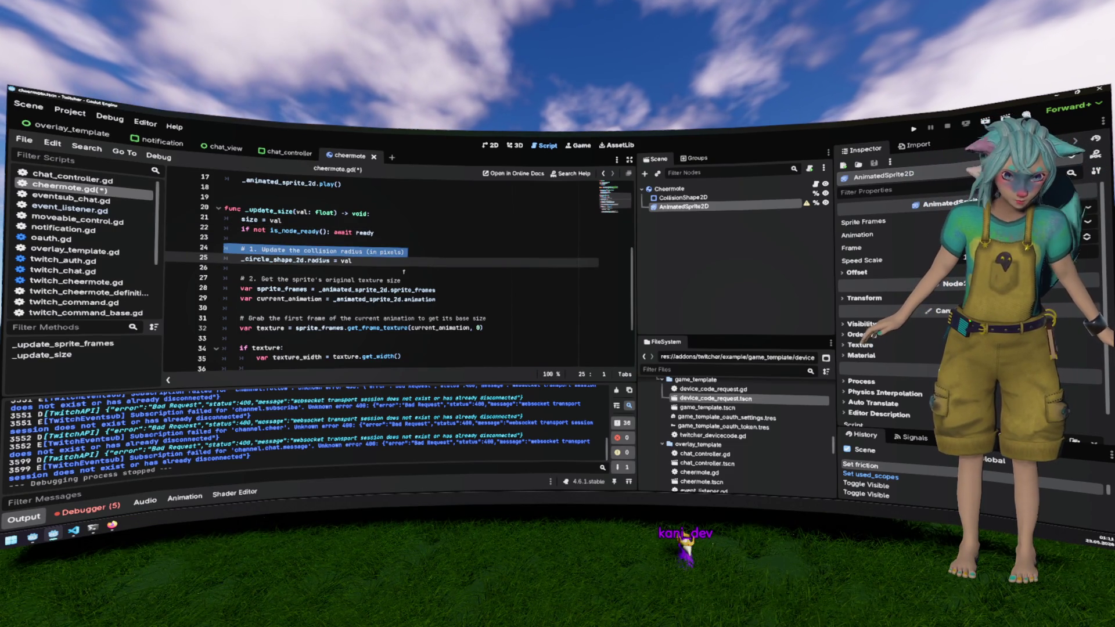
key(BackSpace)
key(BackSpace)
key(Tab)
key(Down)
key(Down)
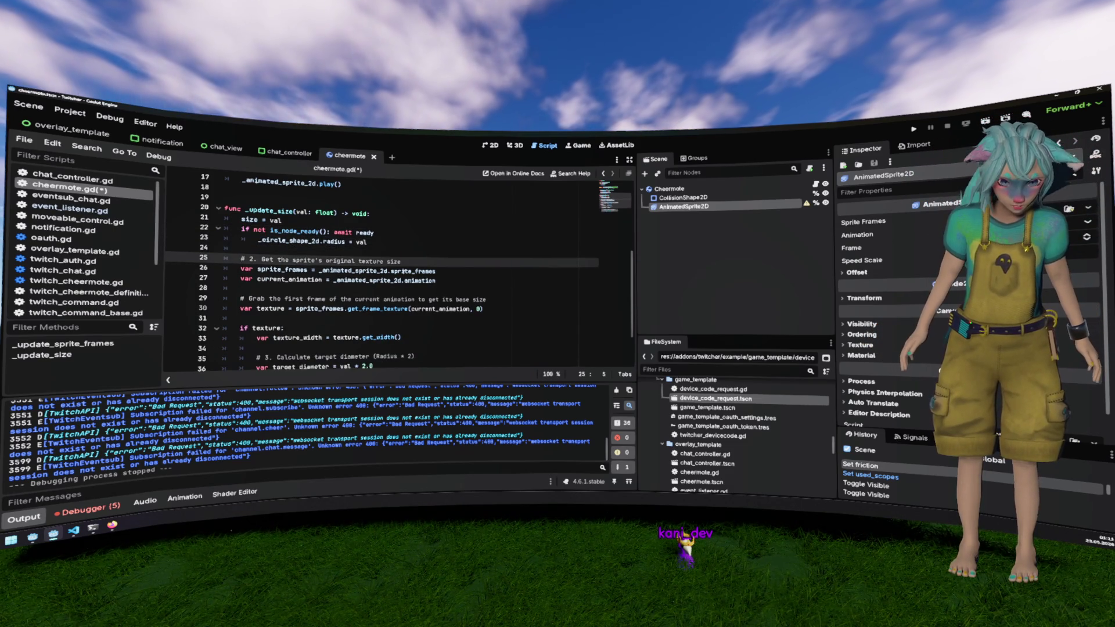
Delete the texture-size and first-frame comments and fix the radius line's indentation.
key(shift+Down)
key(BackSpace)
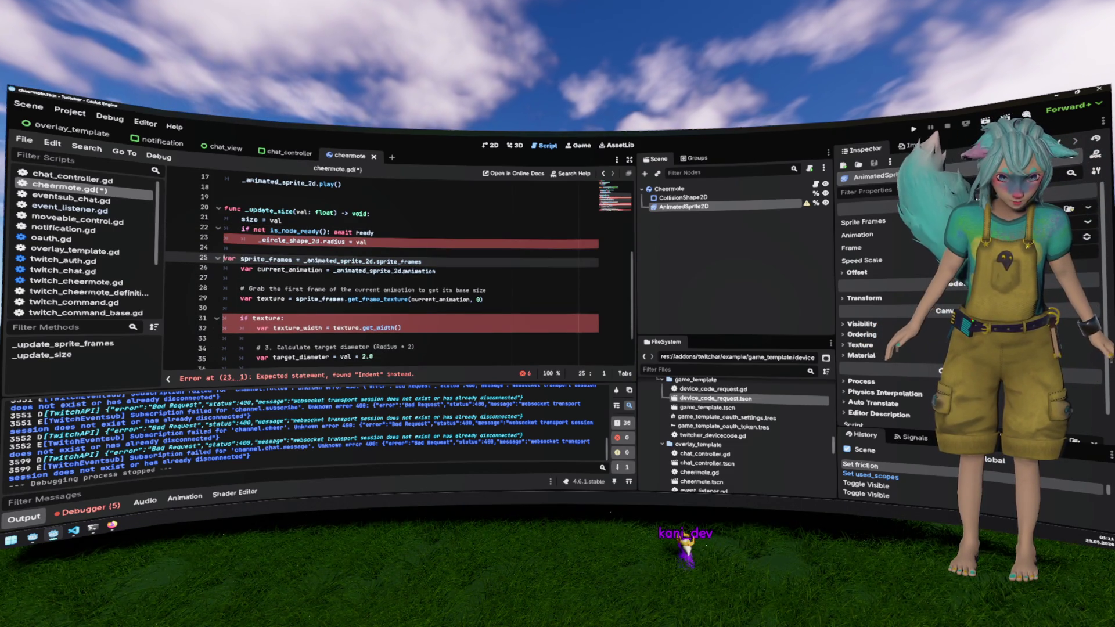
key(BackSpace)
key(Up)
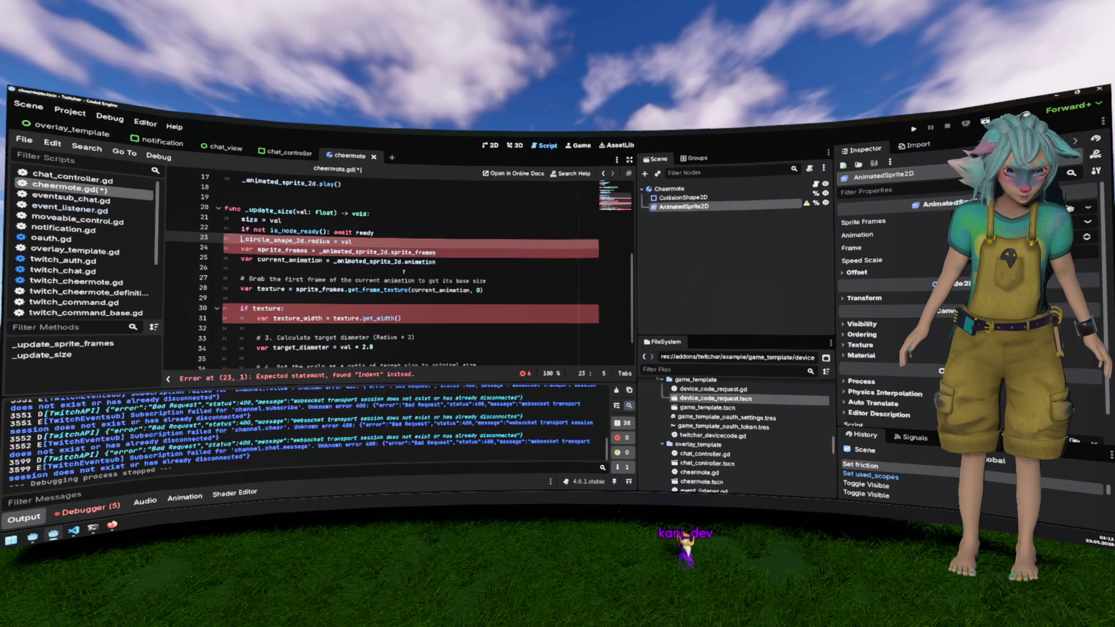
key(shift+Tab)
key(Down)
key(Down)
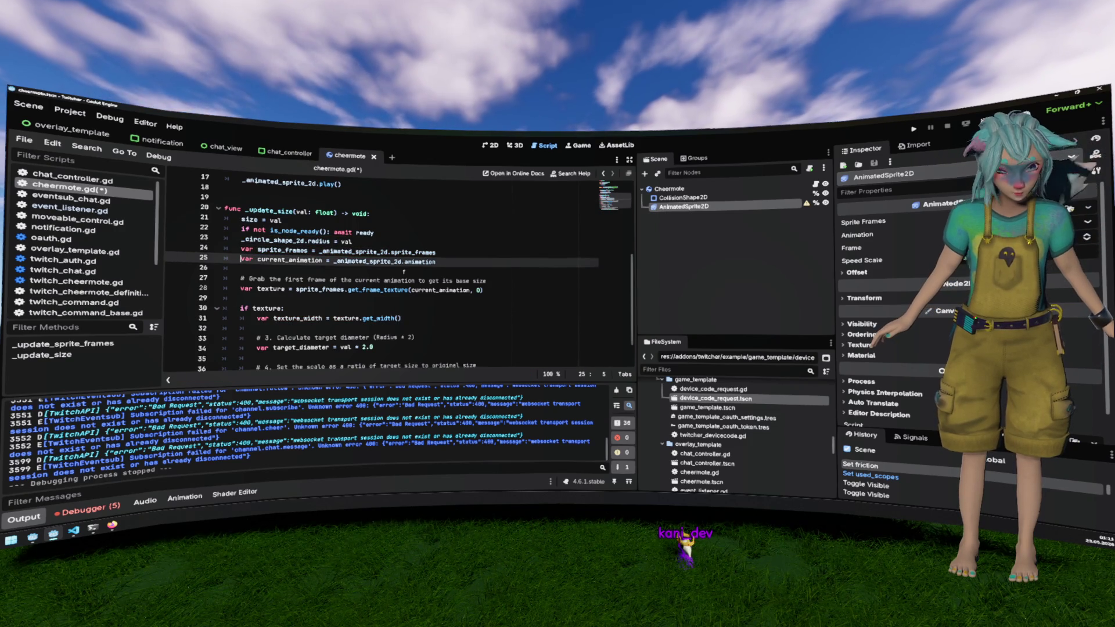
key(Down)
key(Down)
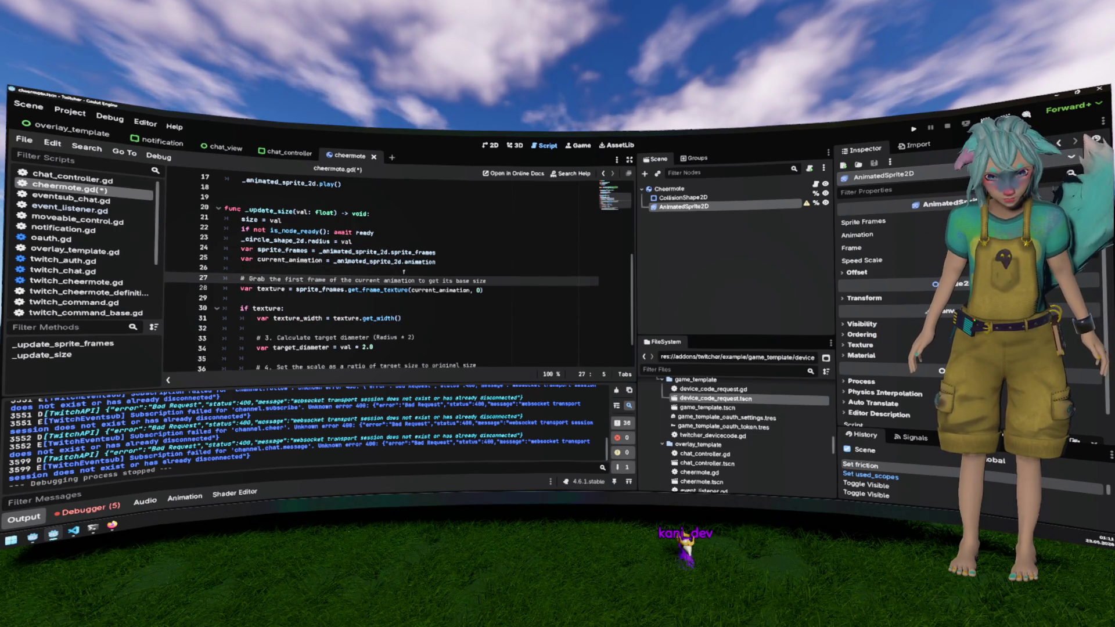
key(shift+Down)
key(Delete)
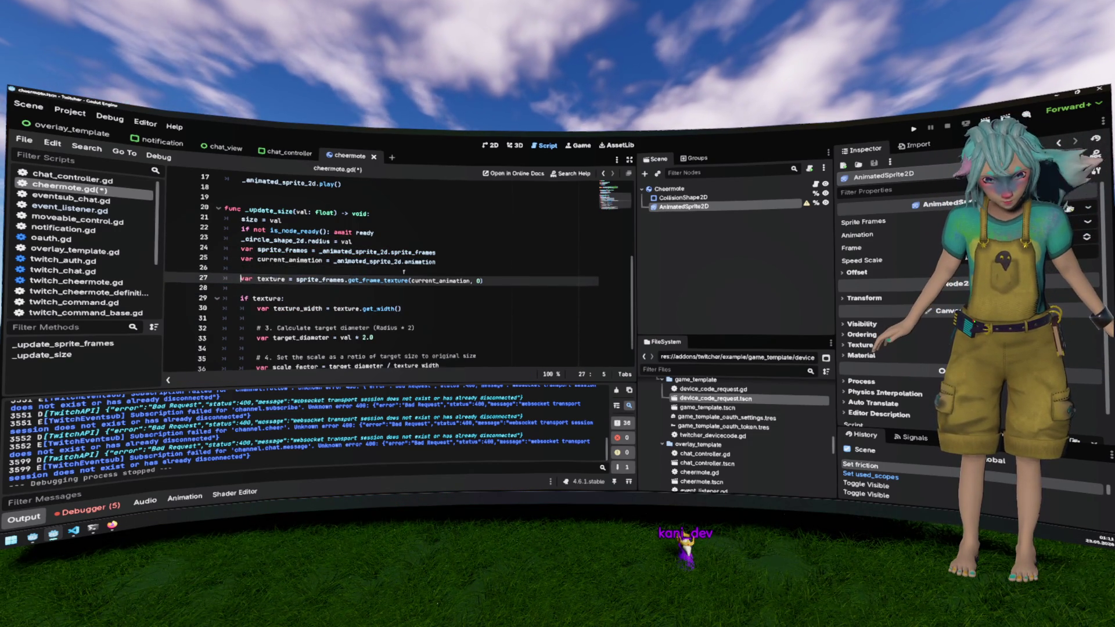
key(BackSpace)
key(BackSpace)
Review the texture width, target diameter and scale factor lines in _update_size.
click(241, 278)
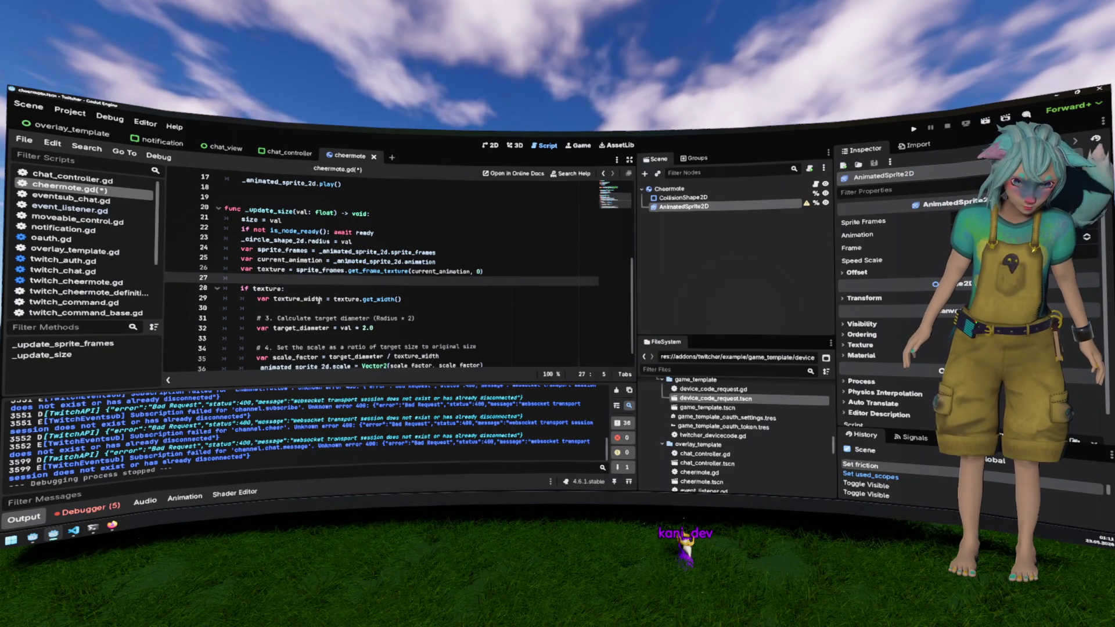
scroll(319, 300, down, 1)
click(274, 283)
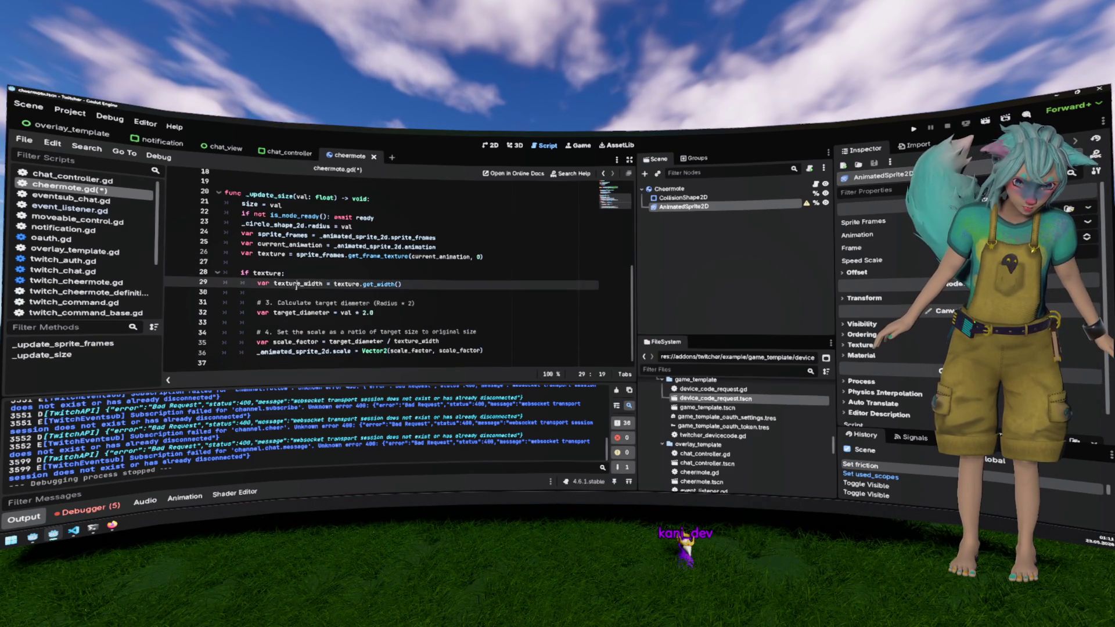
drag(401, 284, 297, 284)
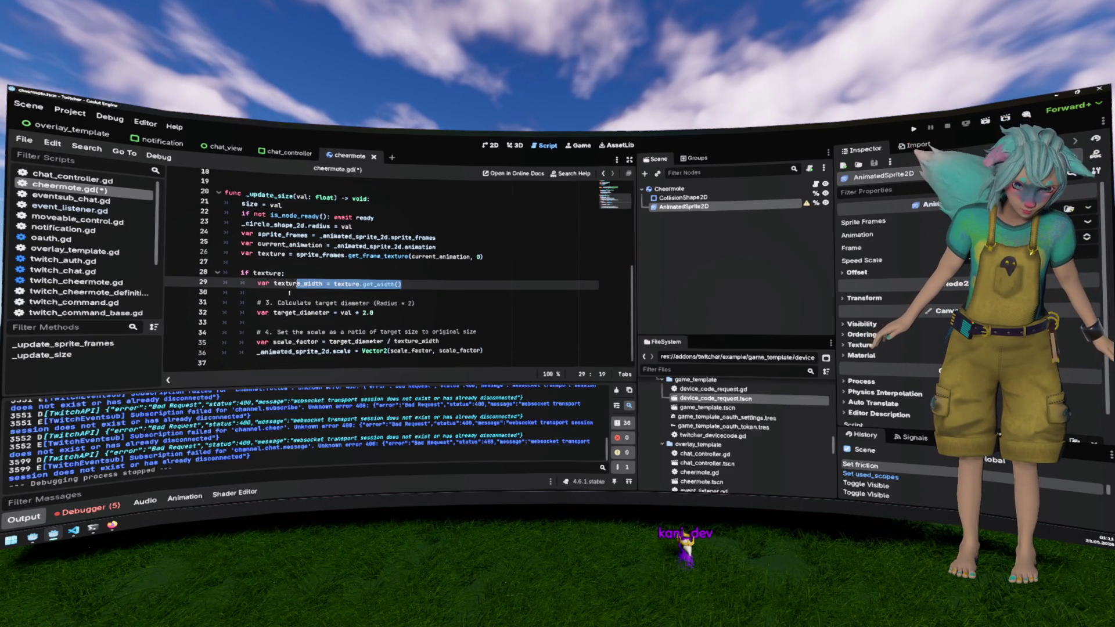
double_click(346, 312)
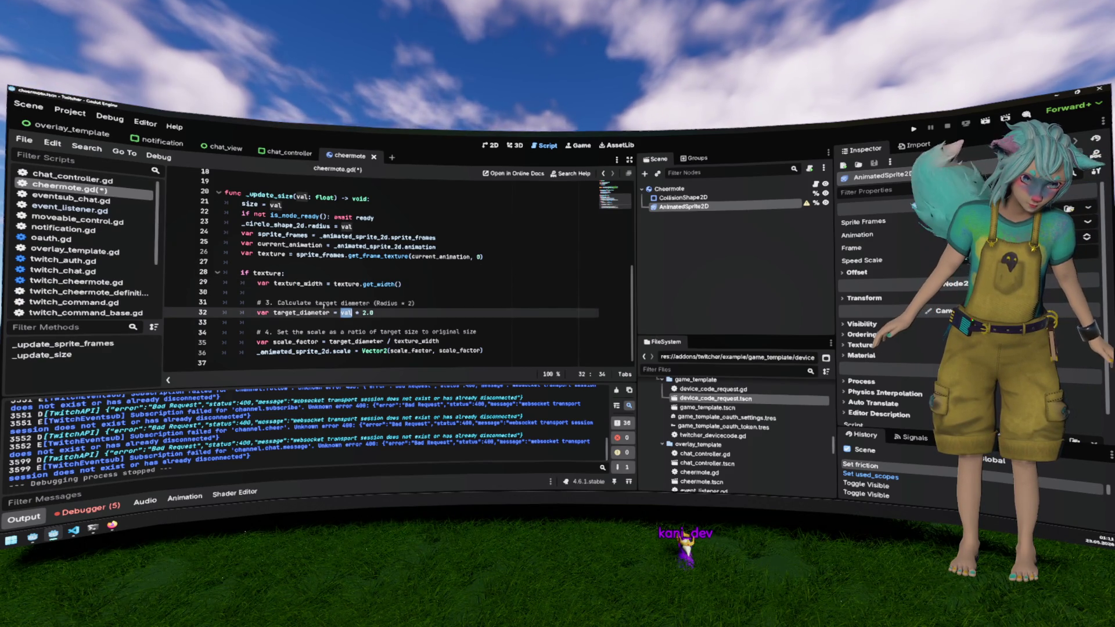
mouse_move(348, 314)
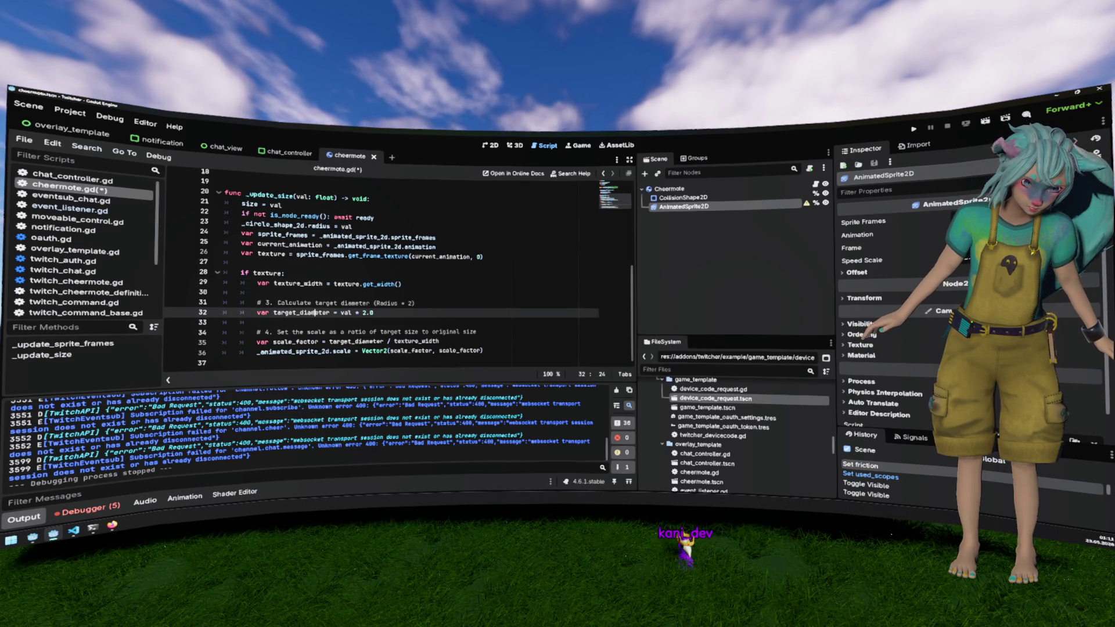
triple_click(302, 313)
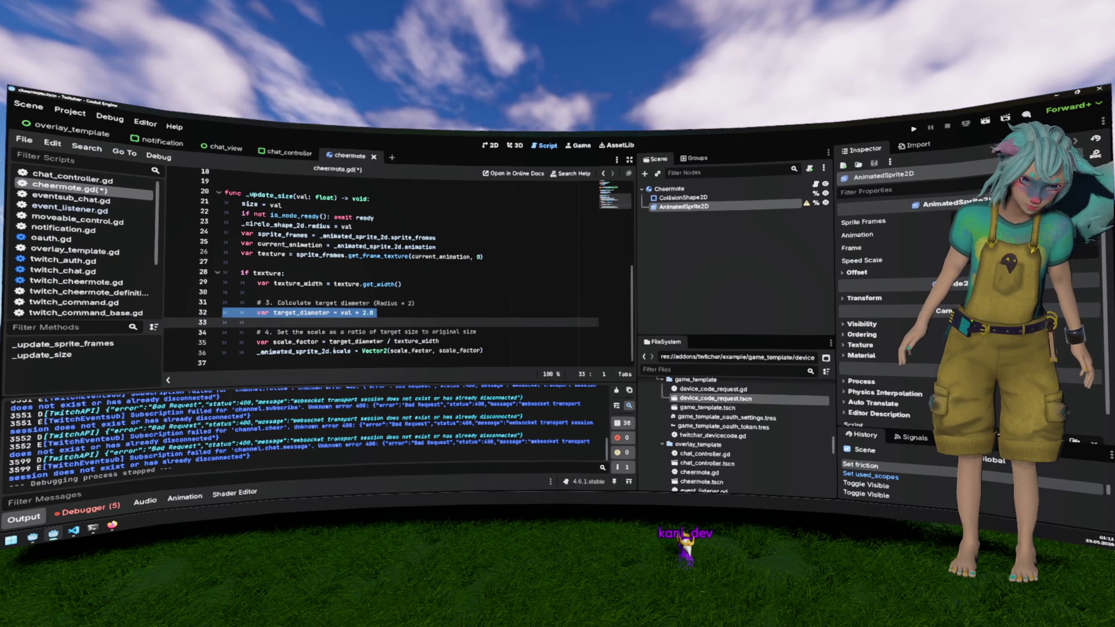
double_click(355, 342)
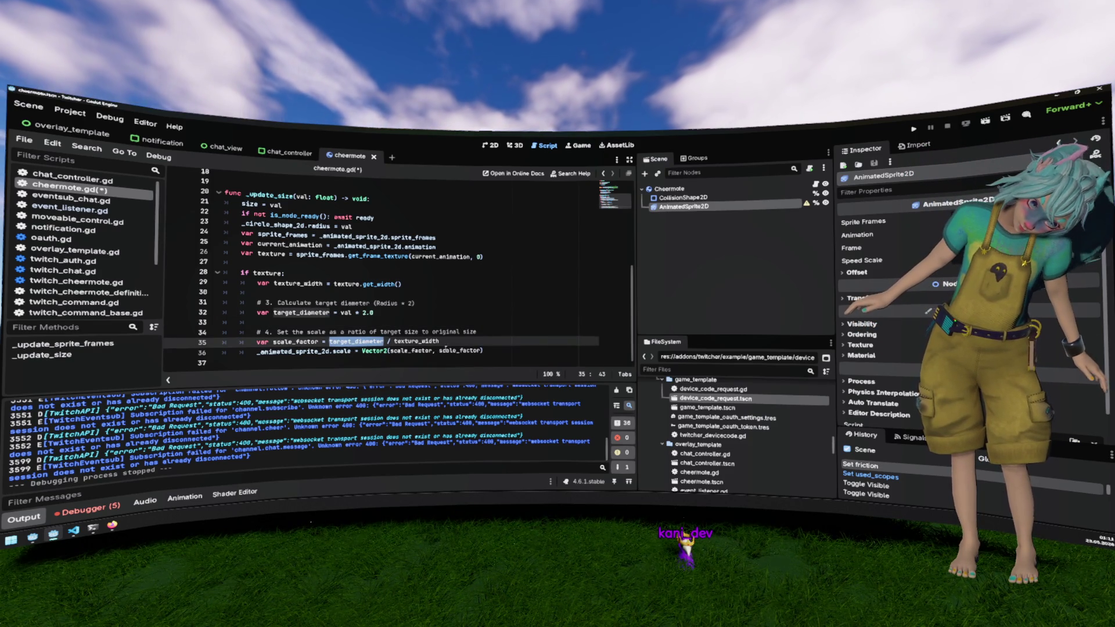
Delete the numbered comments and blank lines, and type-hint texture_width as float.
key(Up)
key(ctrl+shift+k)
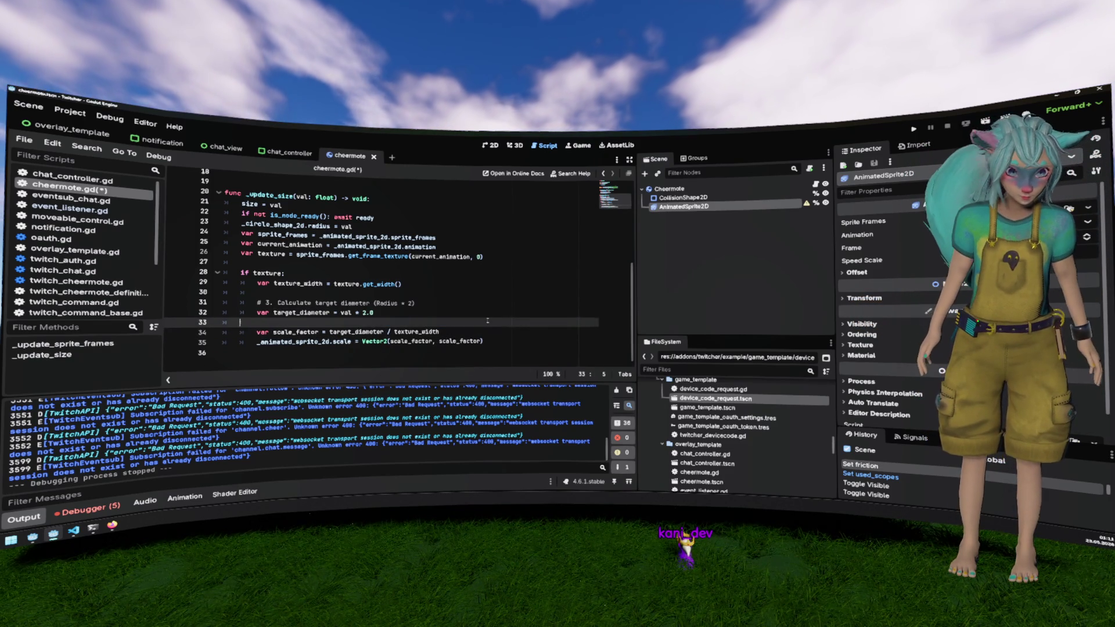
key(ctrl+shift+k)
key(Up)
key(ctrl+shift+k)
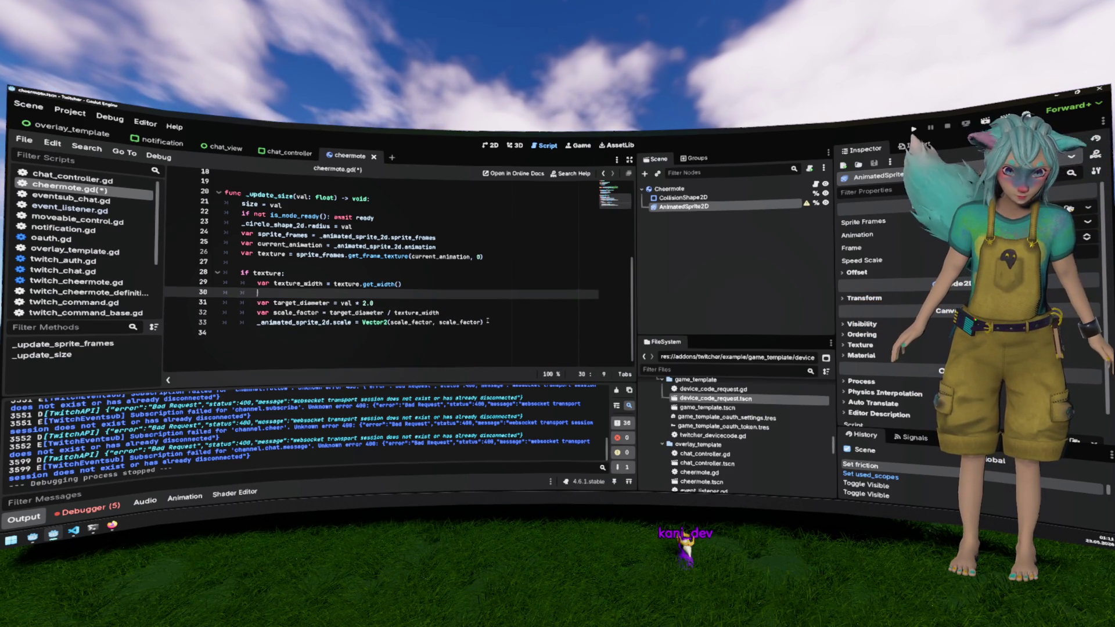
key(ctrl+shift+k)
key(Up)
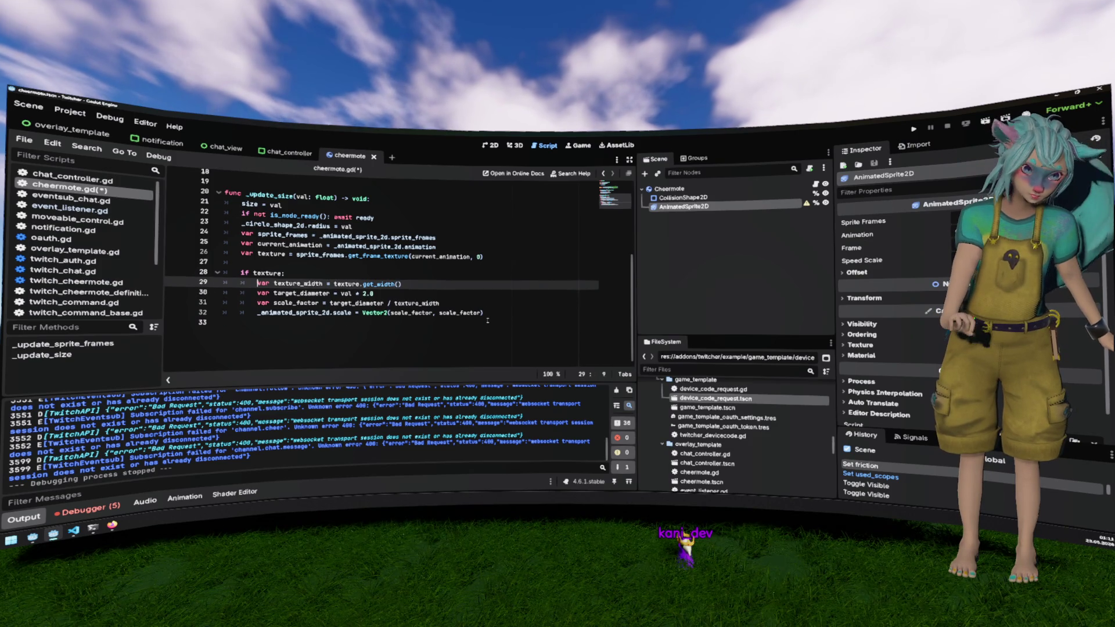
text(: fl)
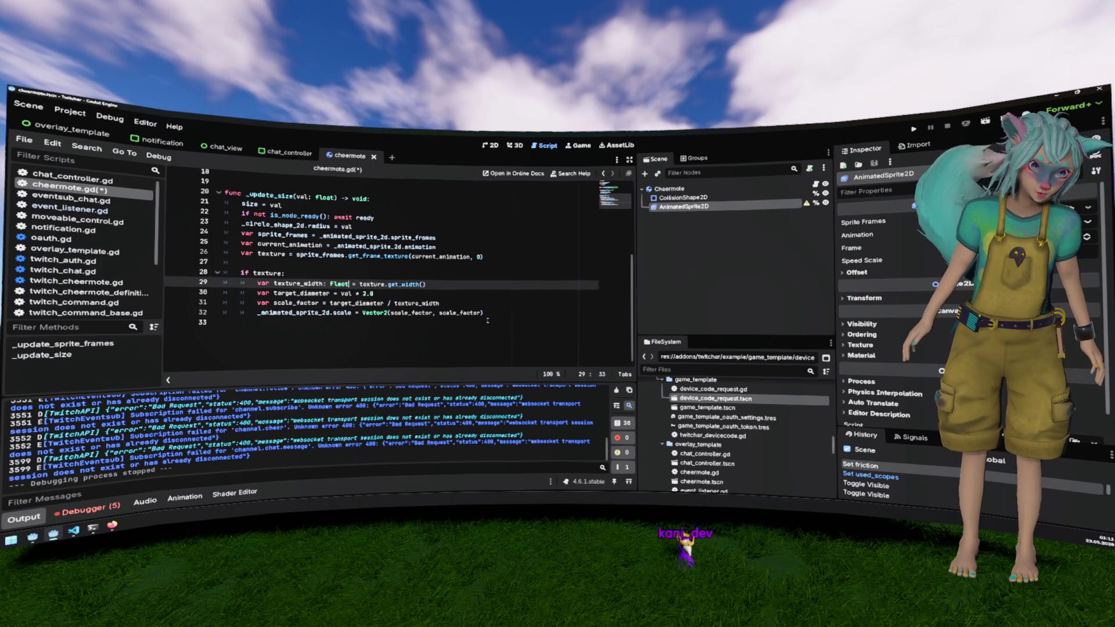
text(oat)
Type-hint target_diameter and scale_factor as float and texture as Texture.
key(Down)
key(ctrl+Left)
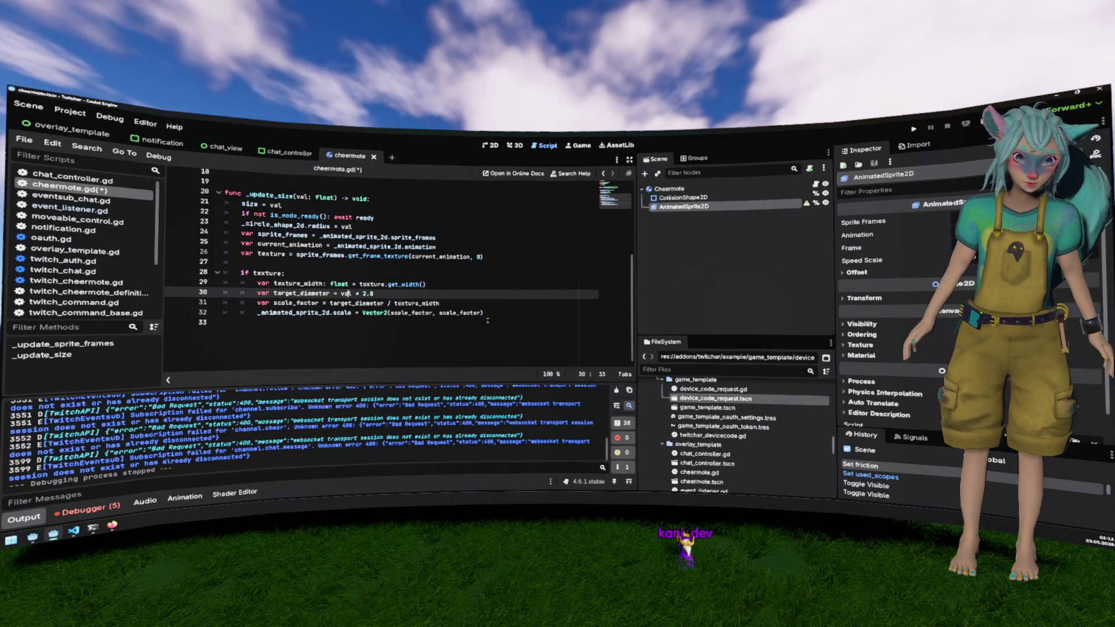
text(: fl)
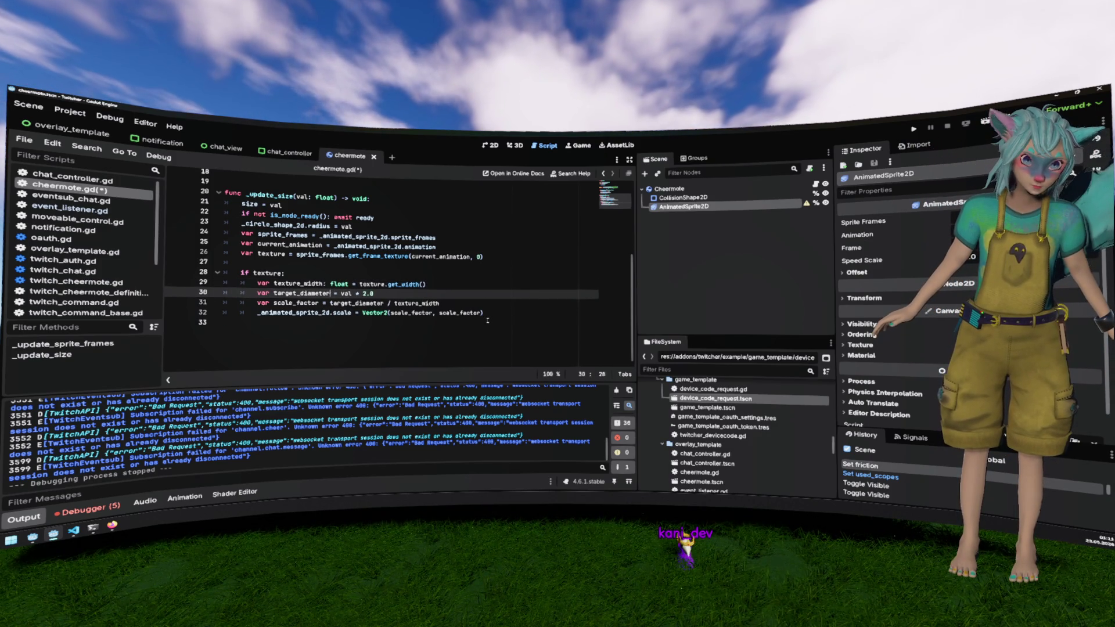
text(oat)
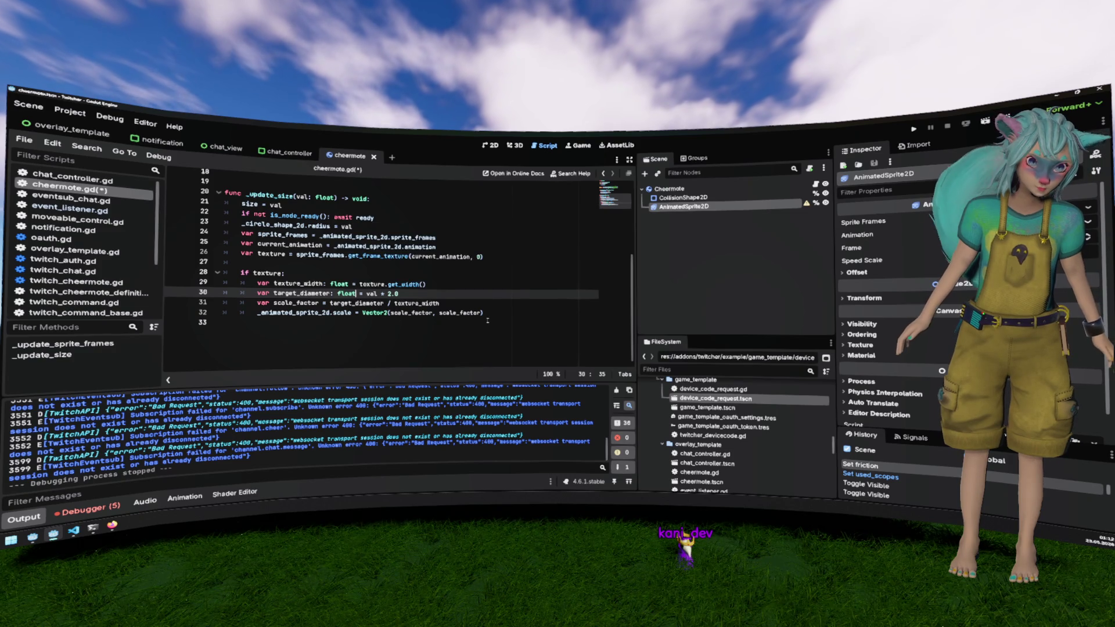
key(Down)
key(ctrl+Left)
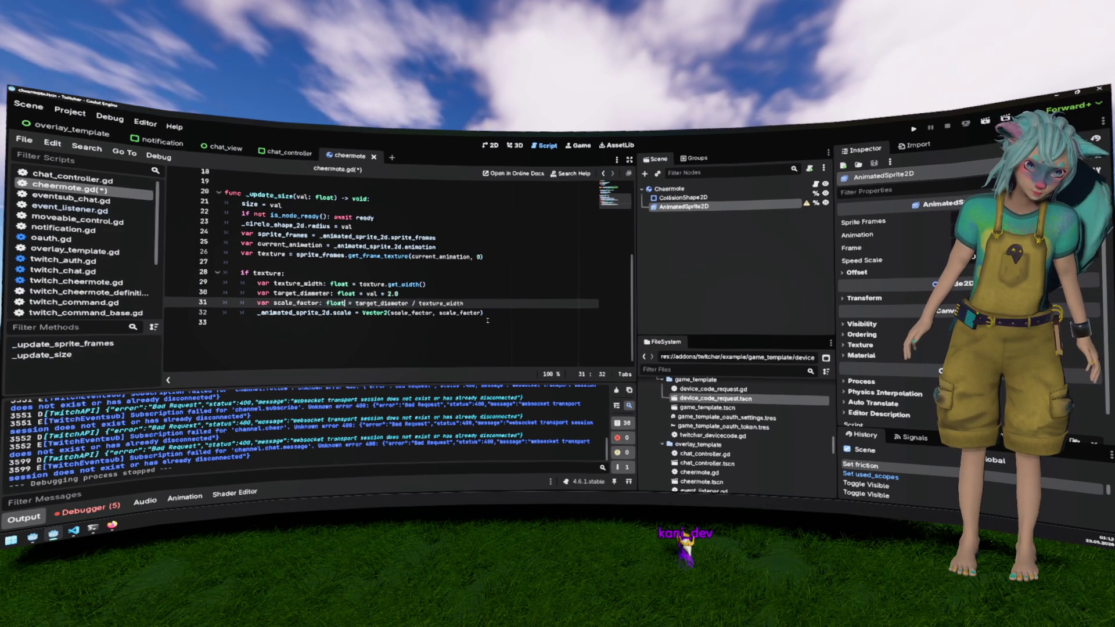
text(: float)
key(Up)
key(Up)
key(Up)
key(ctrl+Left)
key(ctrl+Left)
key(Left)
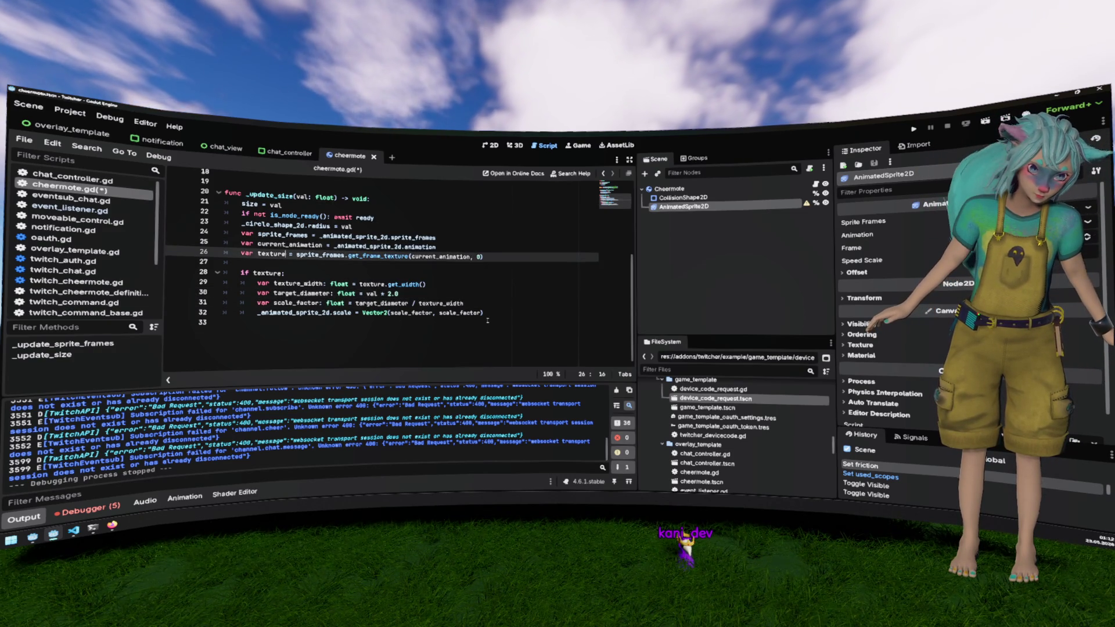
text(: Texture)
Type current_animation as StringName after checking the AnimatedSprite2D docs, save, and run the project.
key(Up)
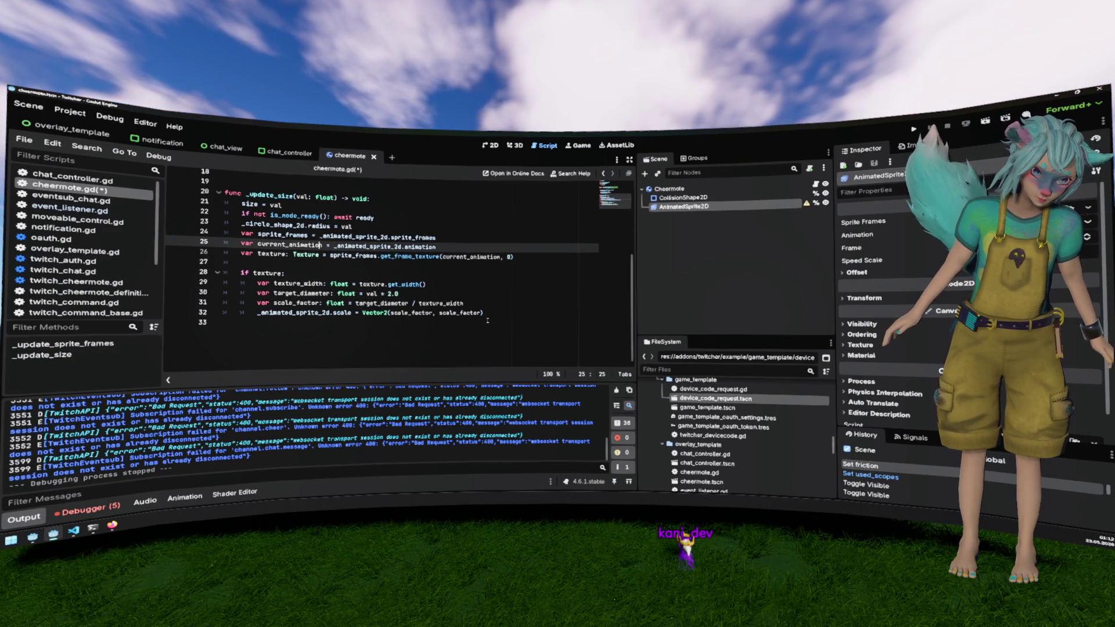
text(: An)
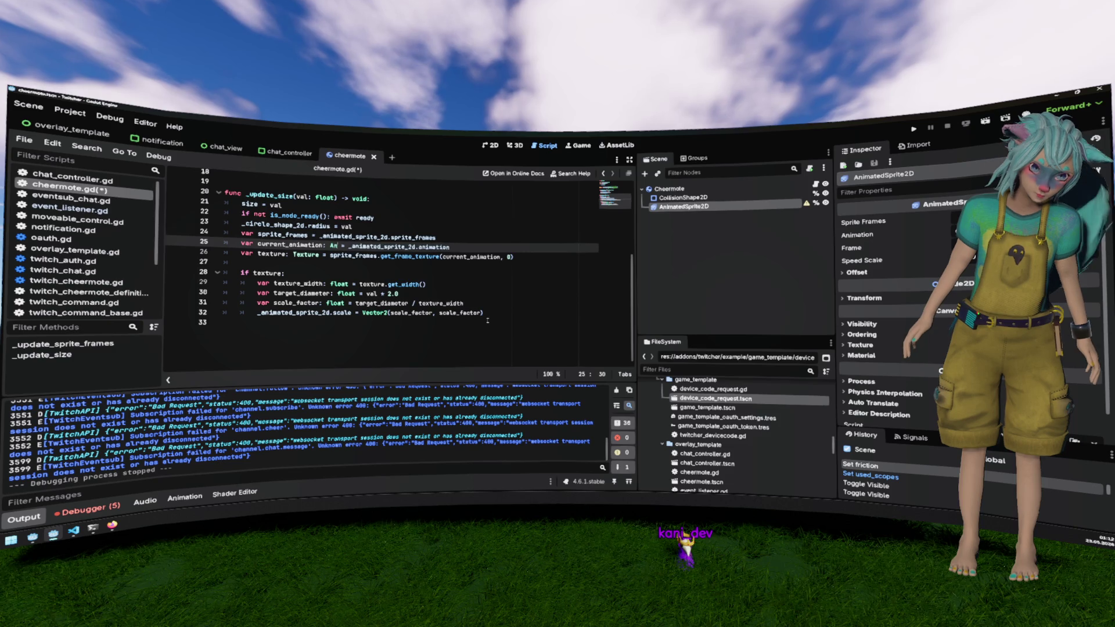
text(imation)
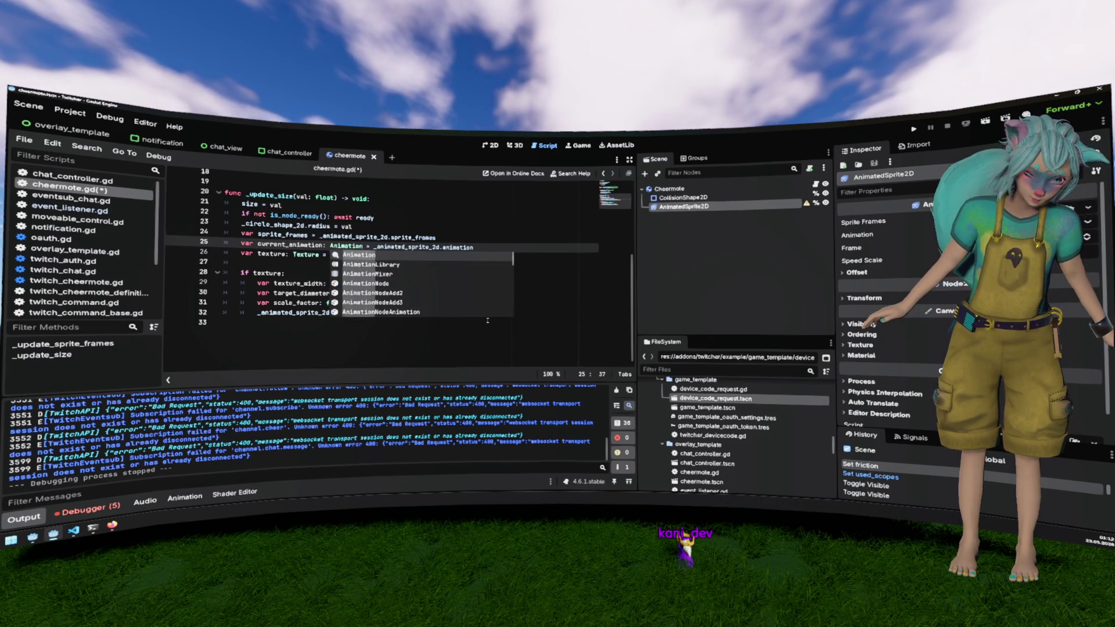
key(Escape)
scroll(308, 239, up, 1)
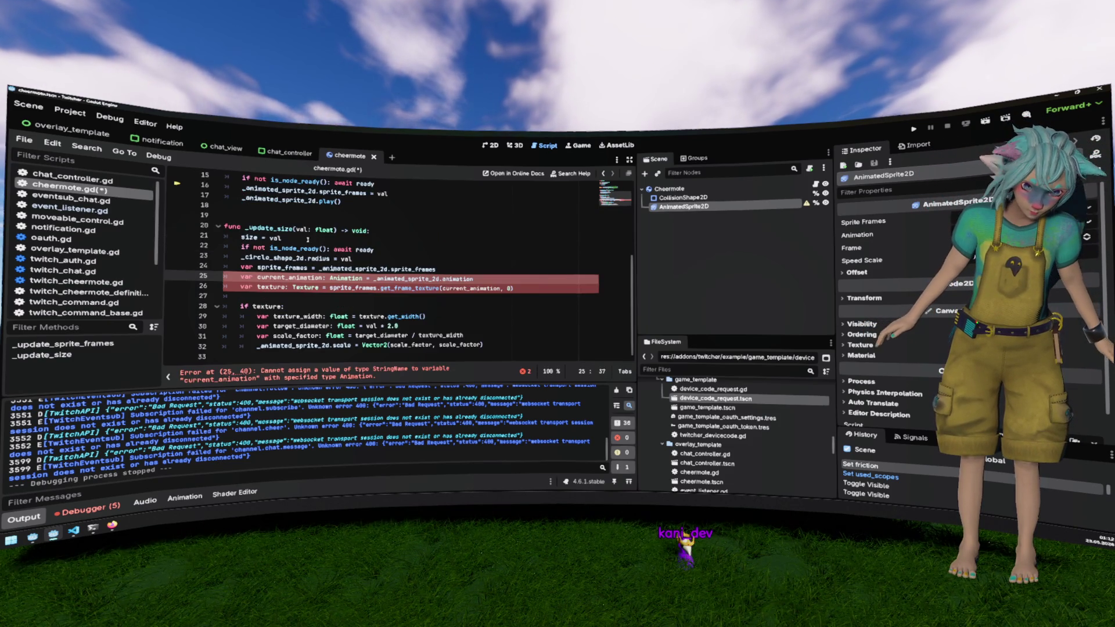
ctrl+click(458, 279)
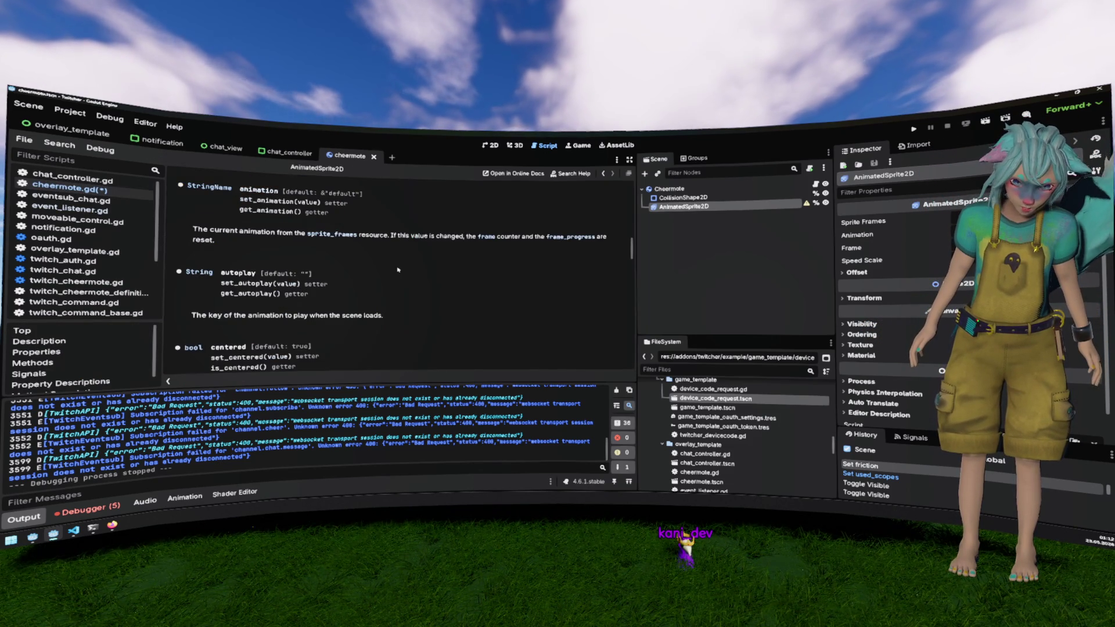
key(alt+Left)
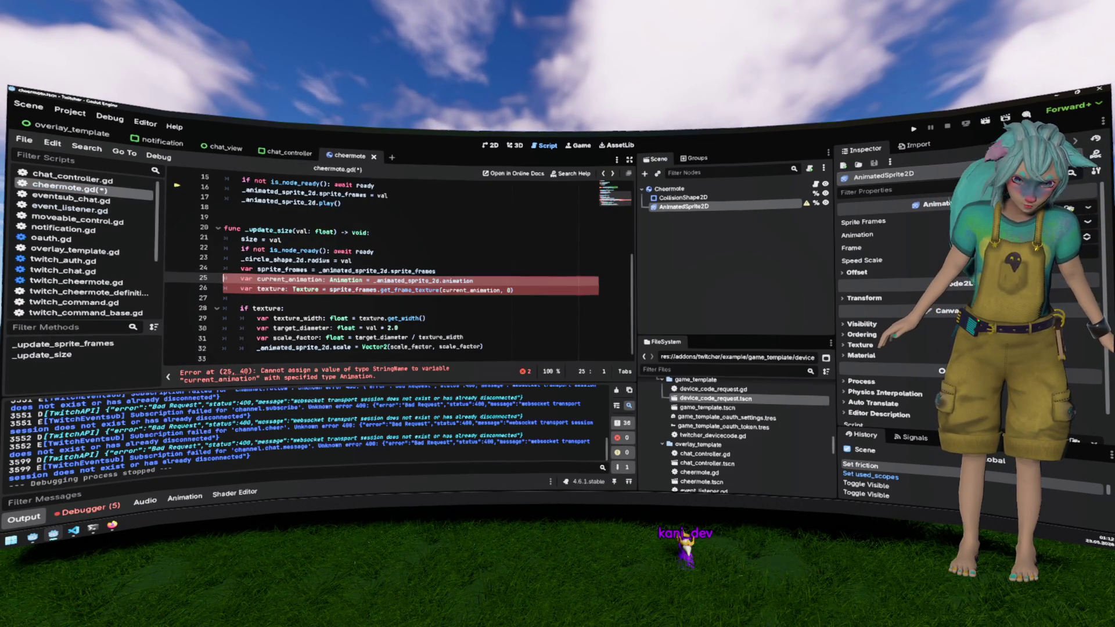
double_click(343, 280)
text(StringName)
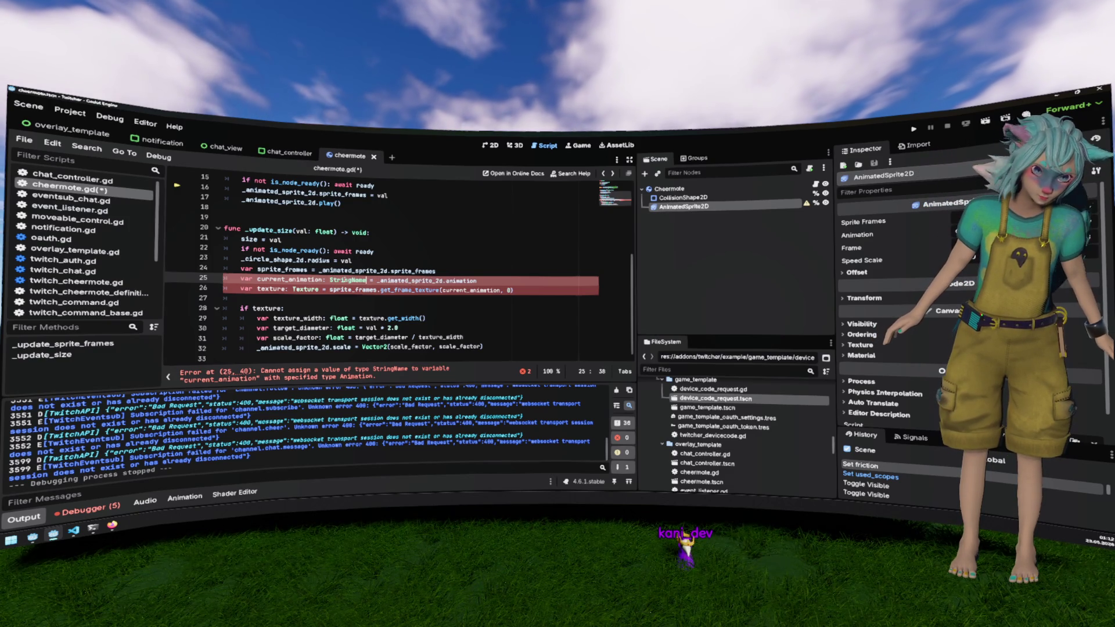
key(ctrl+s)
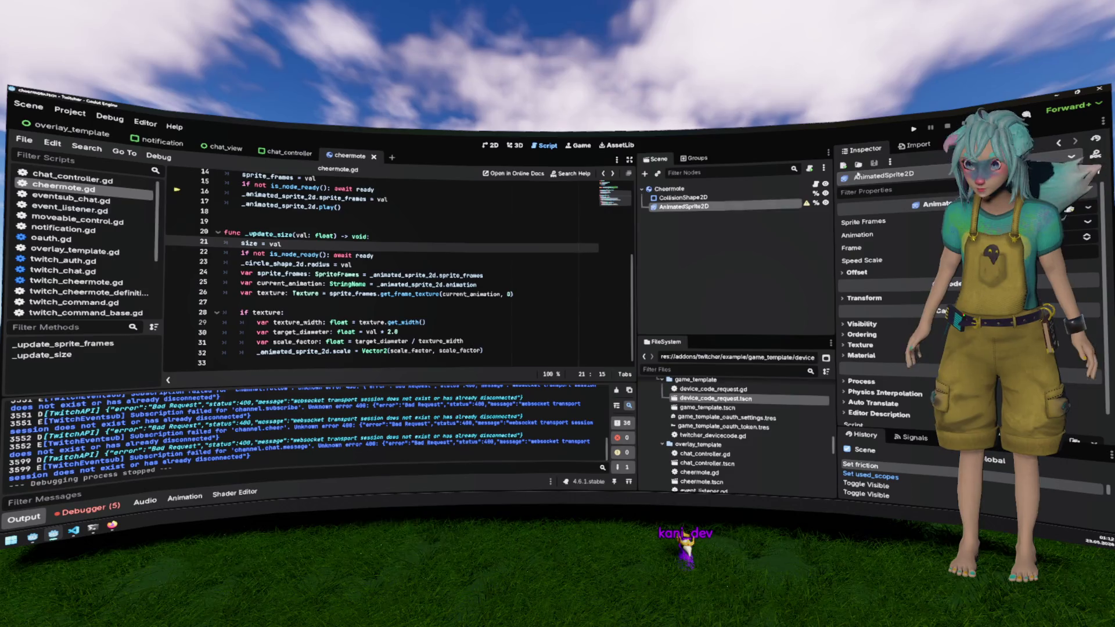
key(F5)
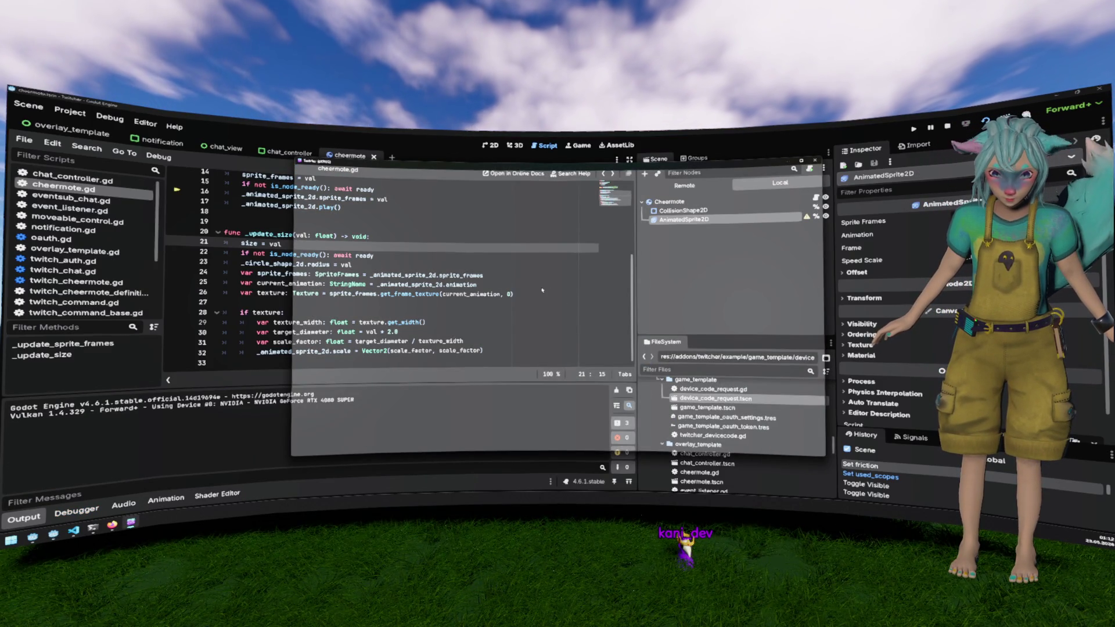
Stop the game, rerun the overlay_template scene, and stop it again.
key(F8)
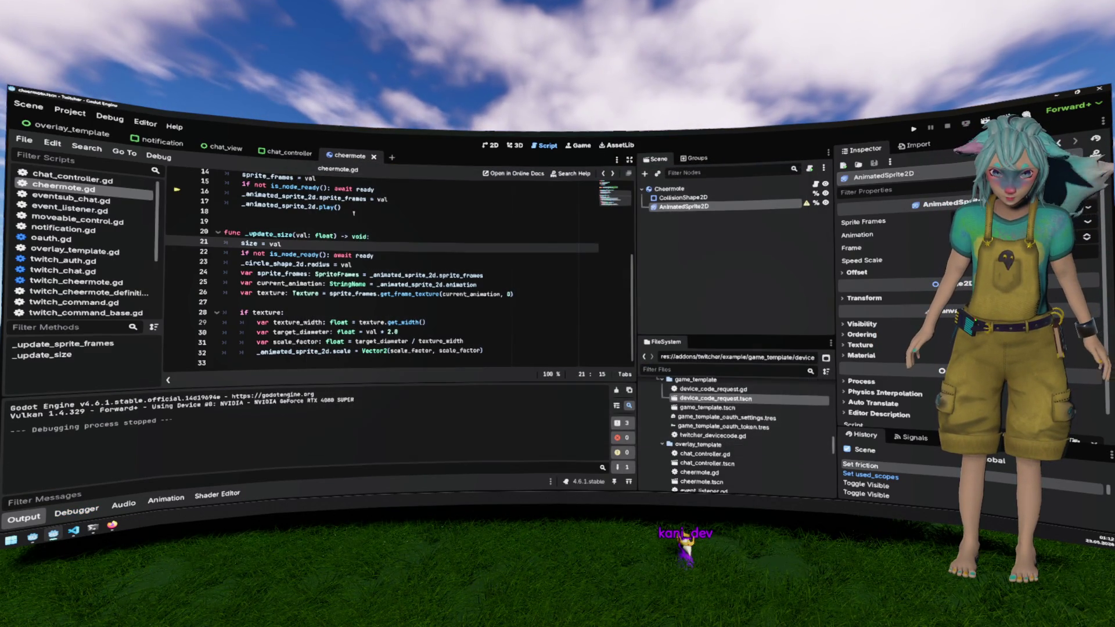
key(F5)
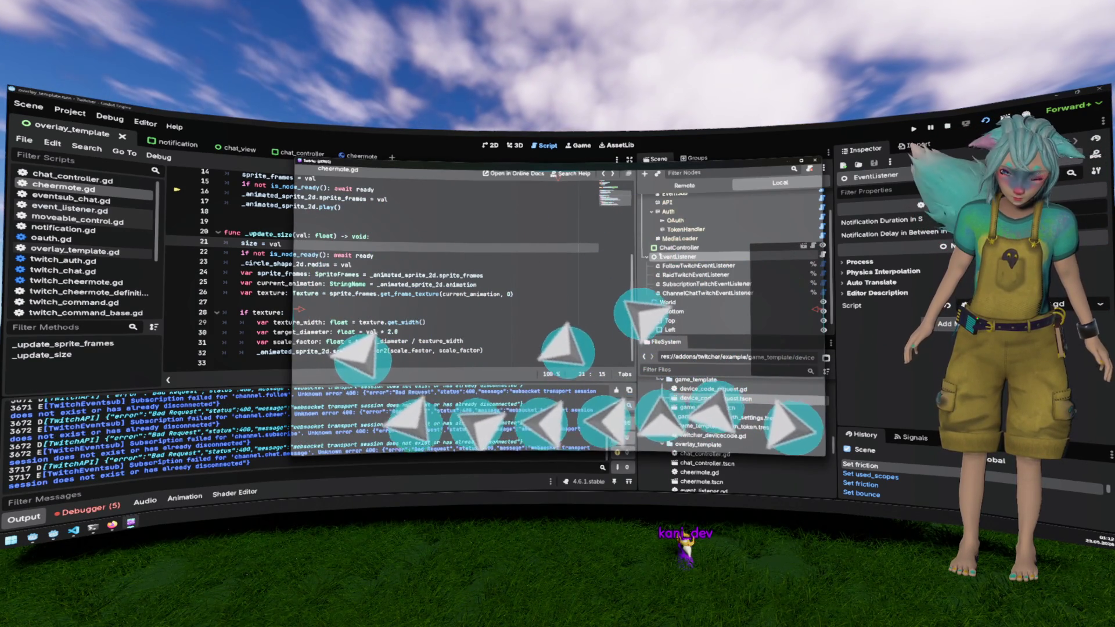
key(F8)
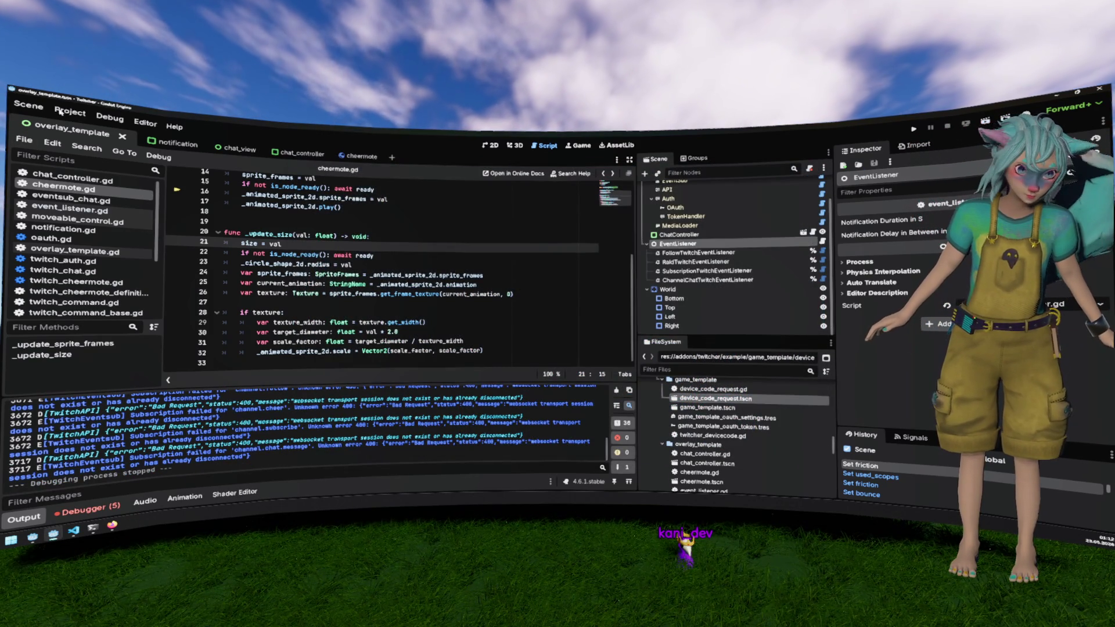
Look through the Project and Debug menus, then switch back to event_listener.gd.
click(70, 111)
mouse_move(131, 218)
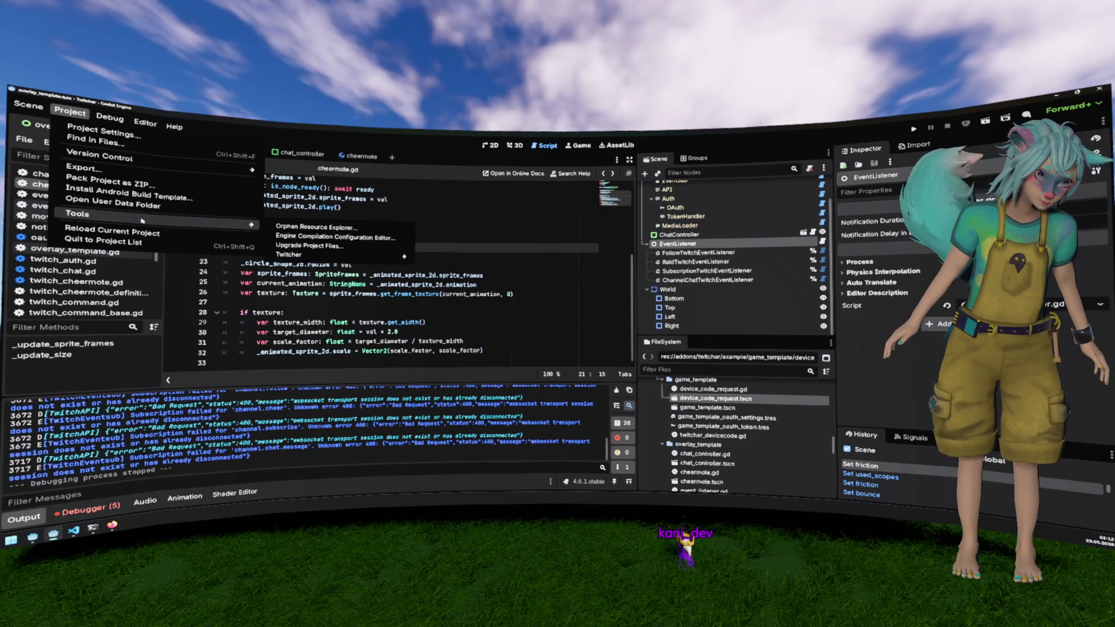
click(329, 293)
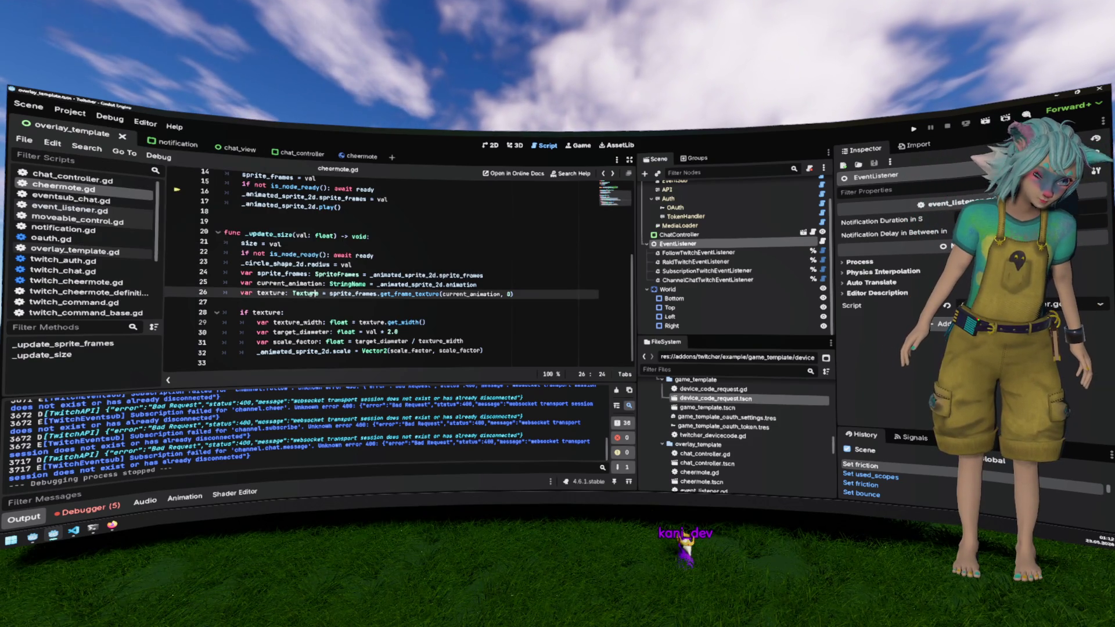
click(118, 116)
click(349, 363)
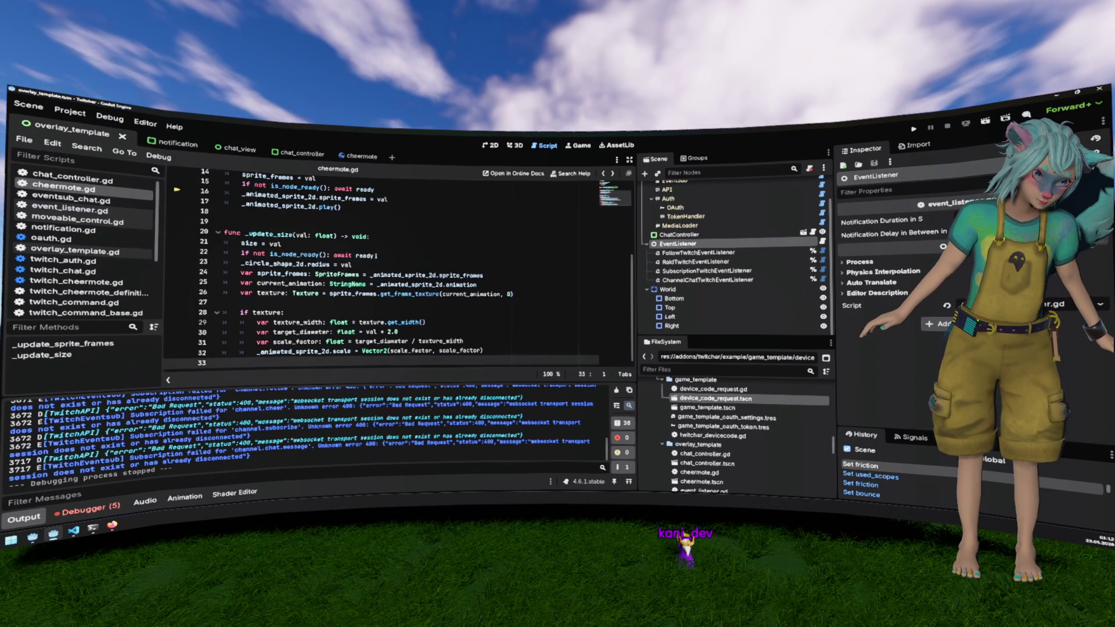
scroll(377, 267, up, 4)
click(264, 271)
key(alt+Left)
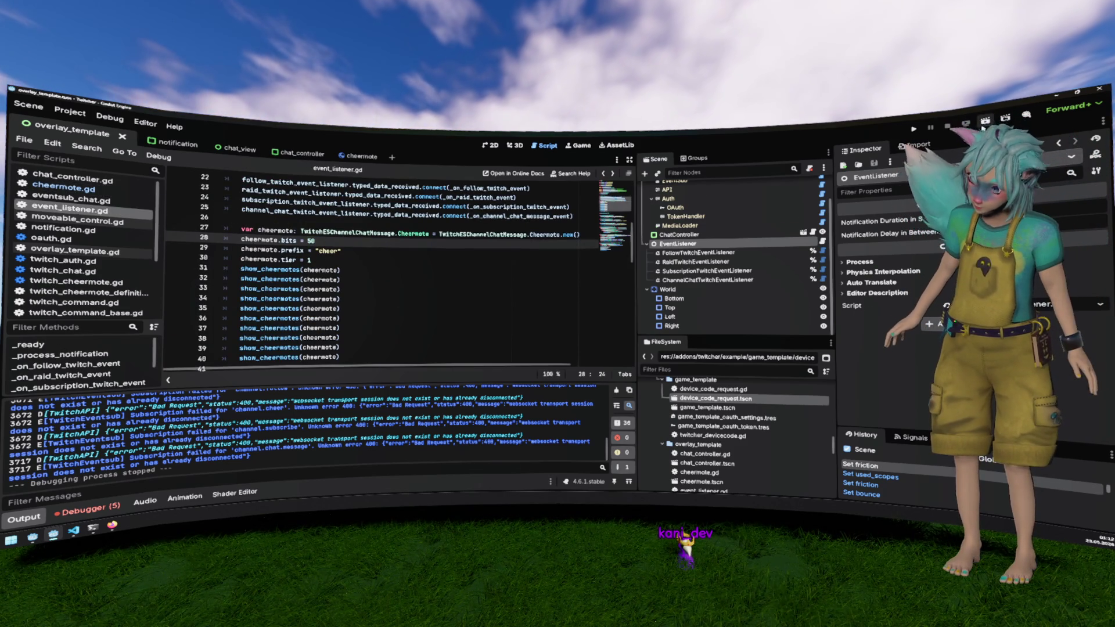
Set the test cheermote's tier to 2 and run the overlay, reading the null spriteframes error.
key(Down)
key(Down)
key(BackSpace)
text(2)
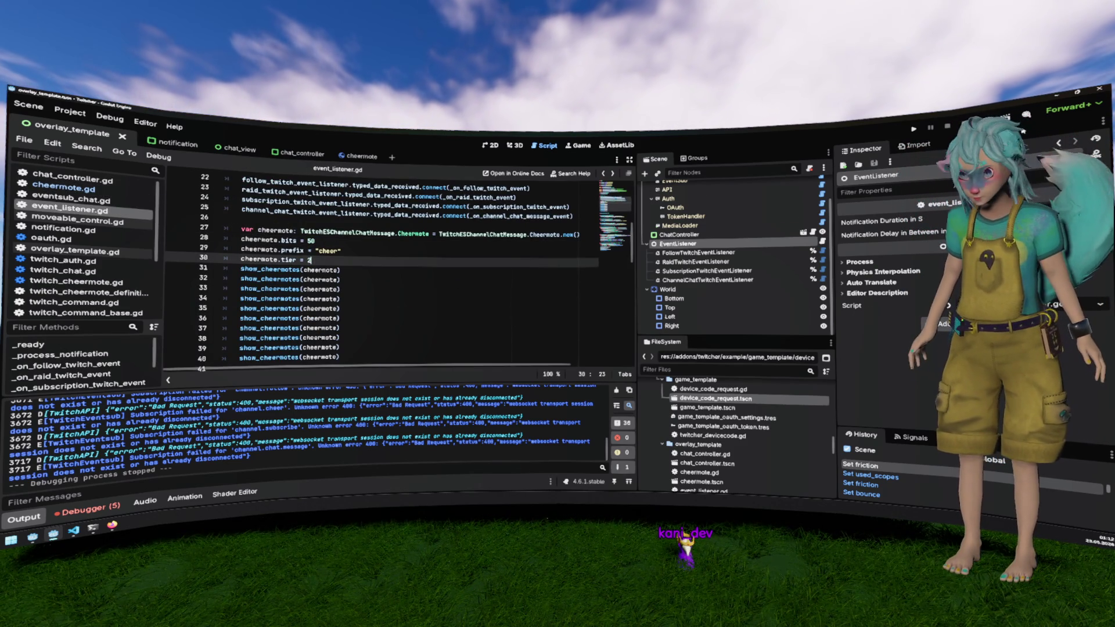
key(F5)
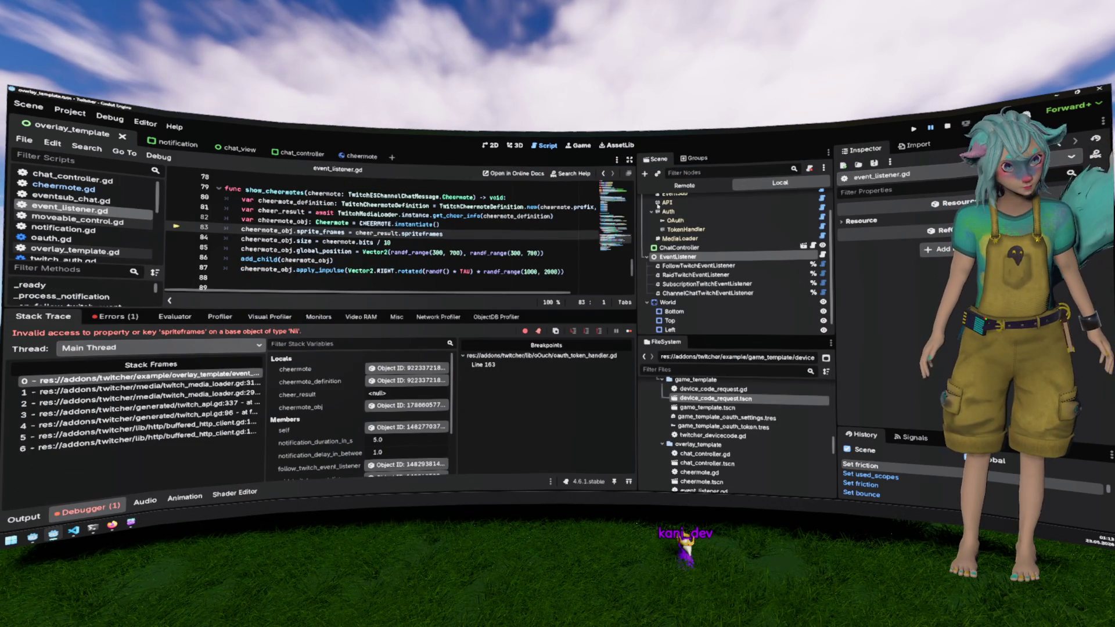
mouse_move(291, 272)
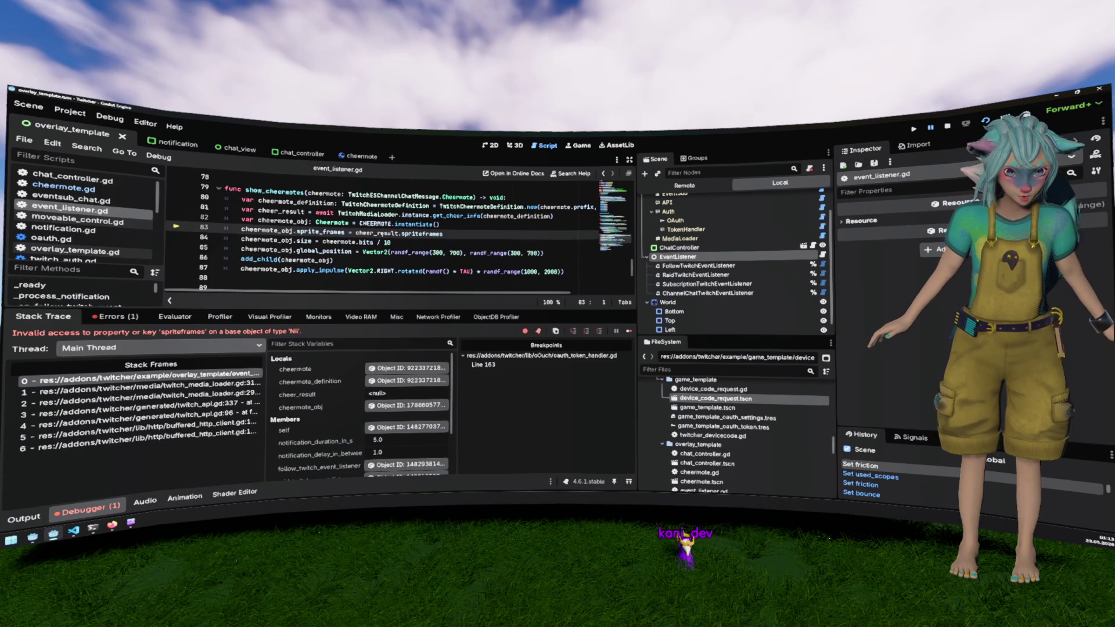
mouse_move(384, 235)
Revert the tier to 1 and relaunch the overlay.
key(alt+Left)
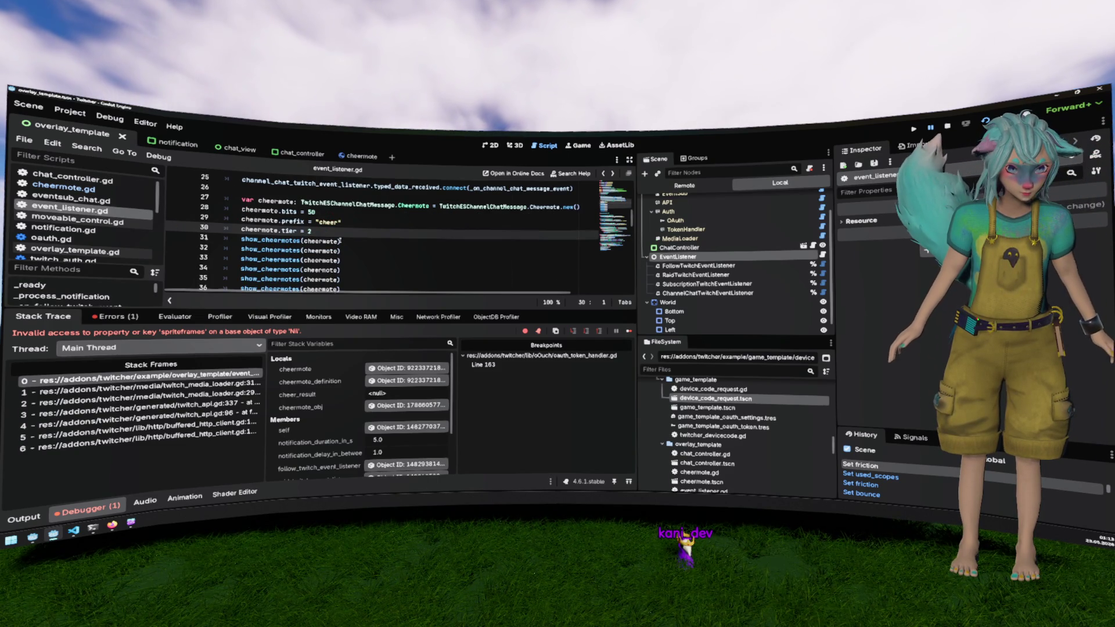
scroll(340, 240, down, 4)
scroll(340, 240, down, 3)
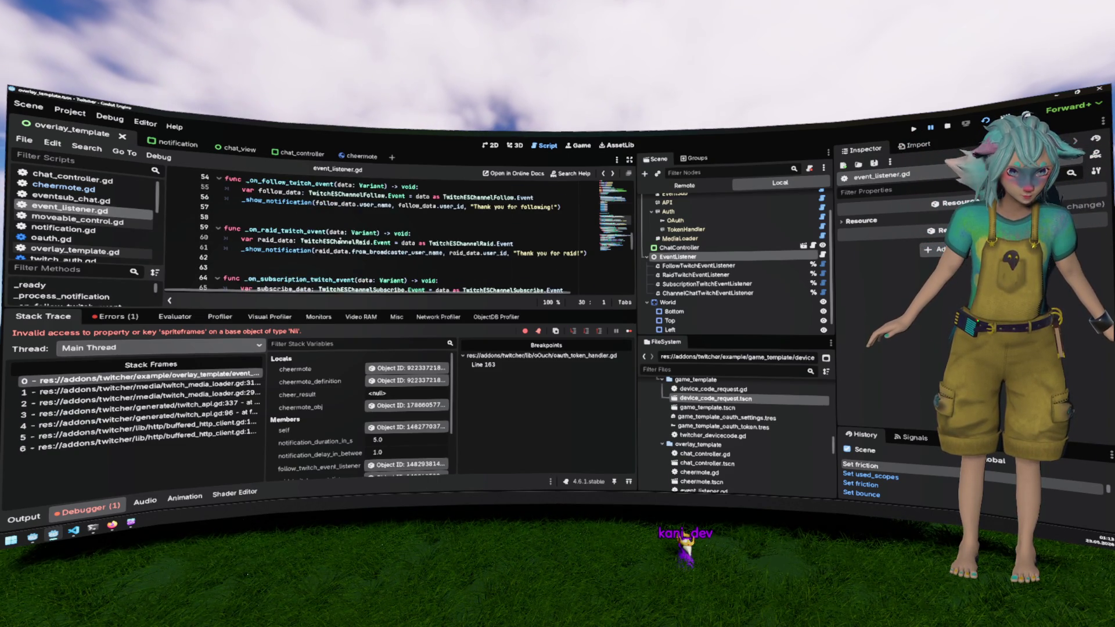
scroll(340, 241, up, 10)
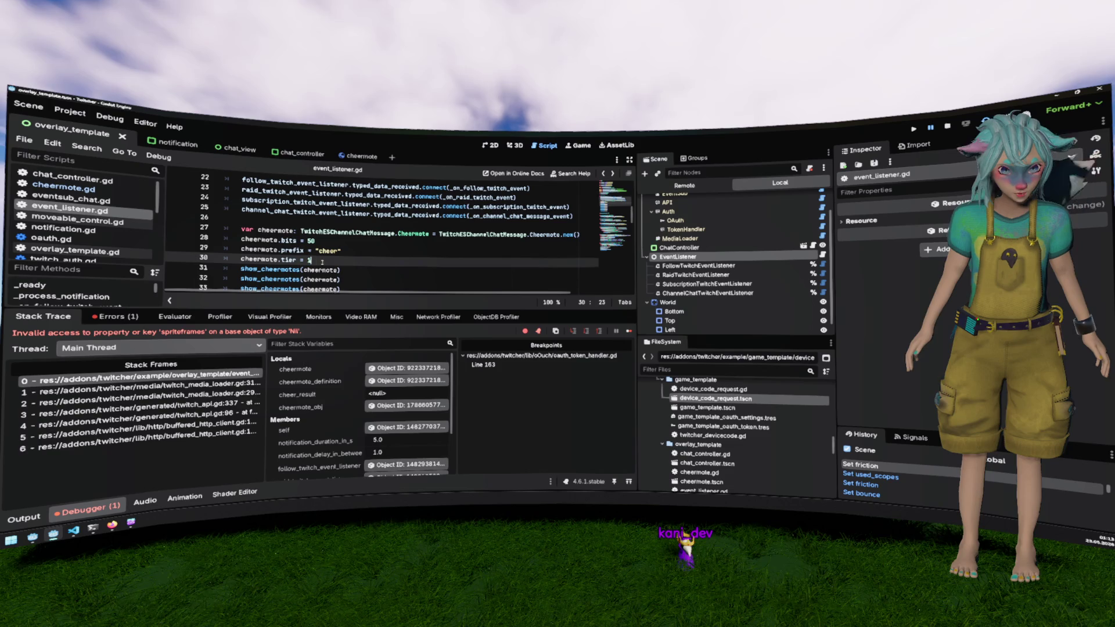
key(F5)
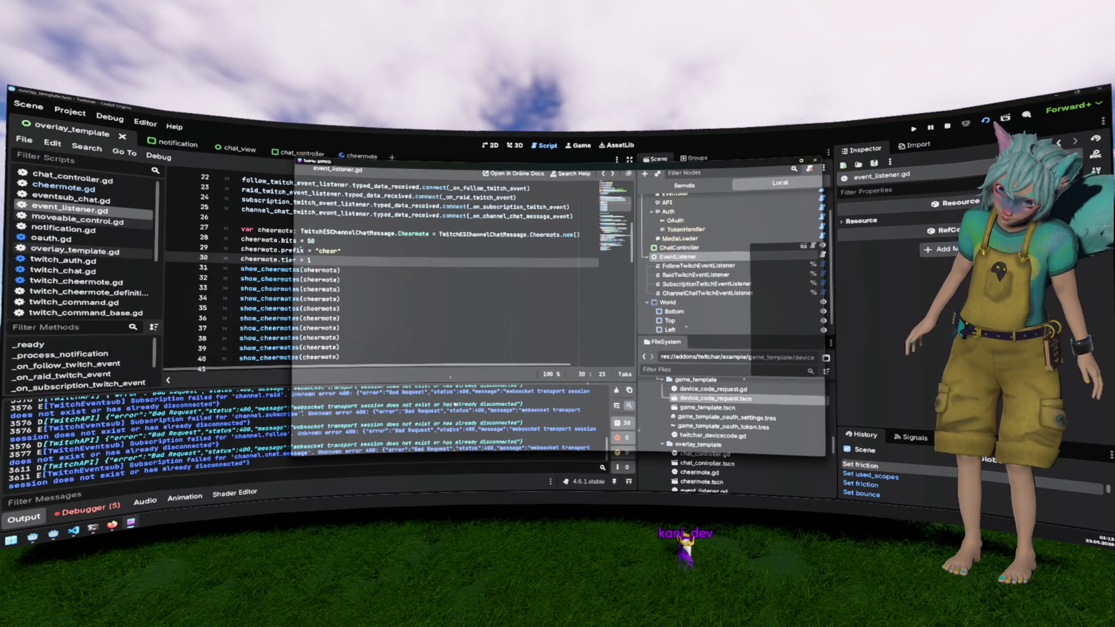
click(287, 259)
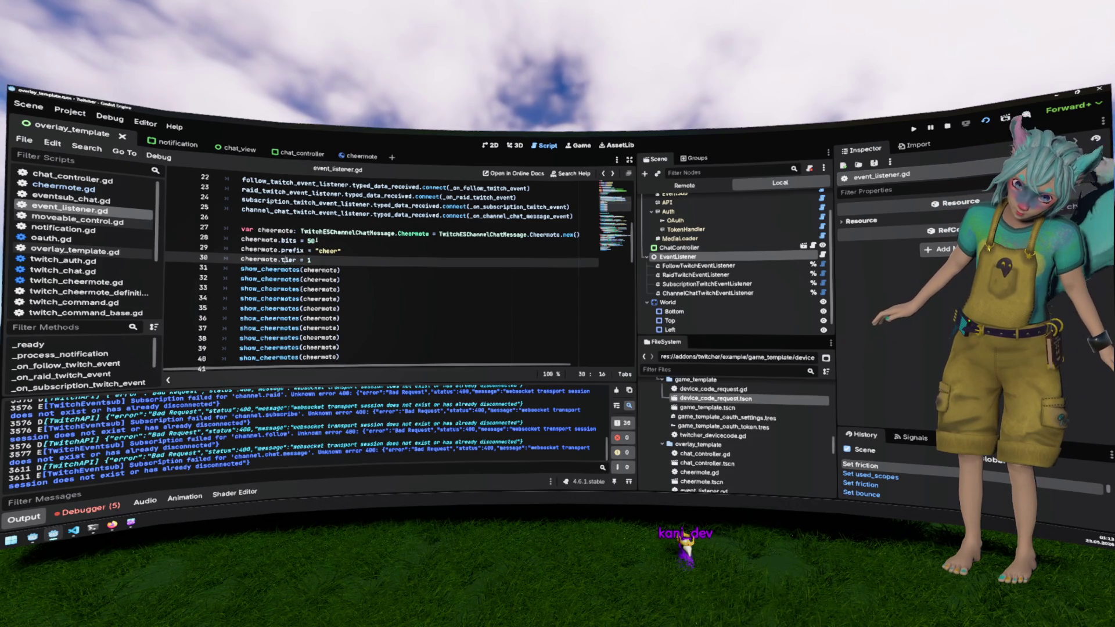
scroll(316, 243, down, 5)
scroll(317, 241, down, 6)
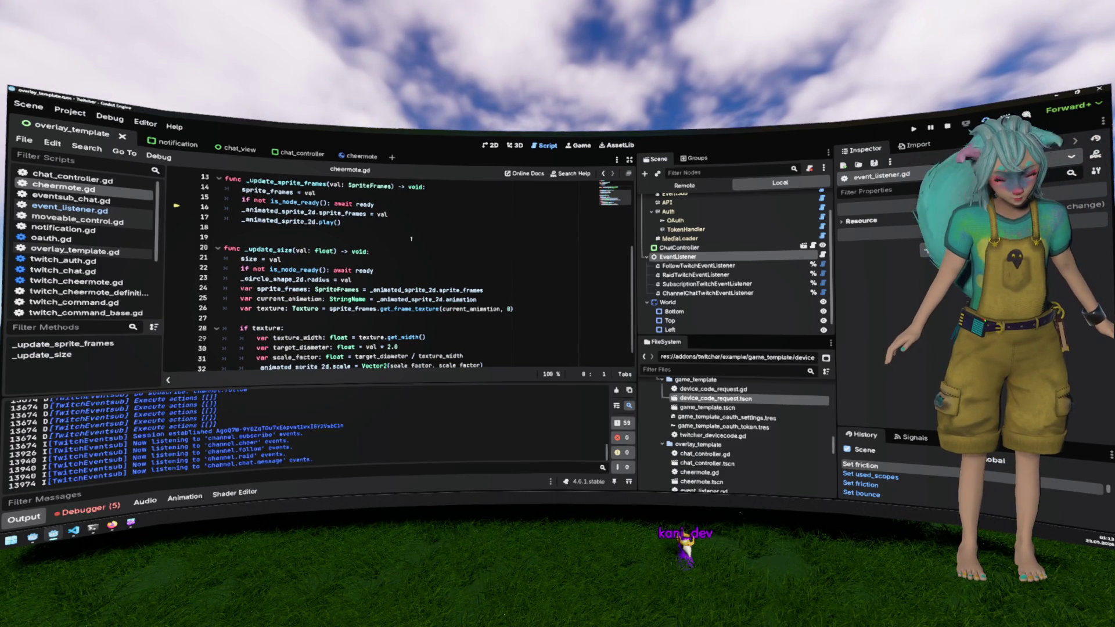
Set cheermote_obj.size from cheermote.bits in event_listener.gd and test-run the overlay.
key(alt+Left)
scroll(409, 240, down, 13)
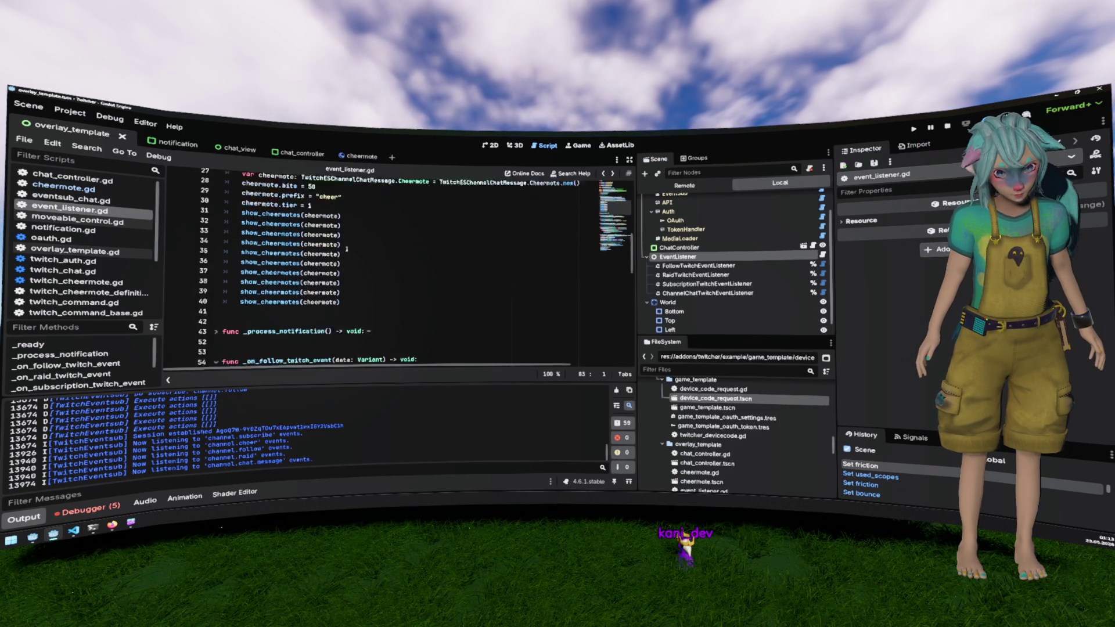
scroll(408, 267, down, 4)
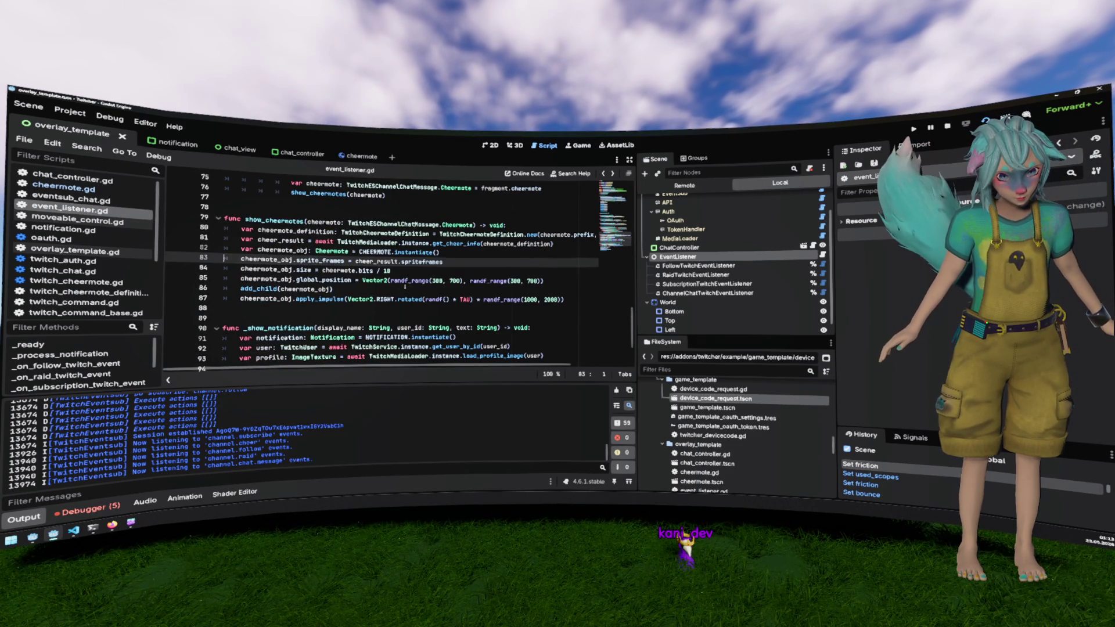
click(398, 271)
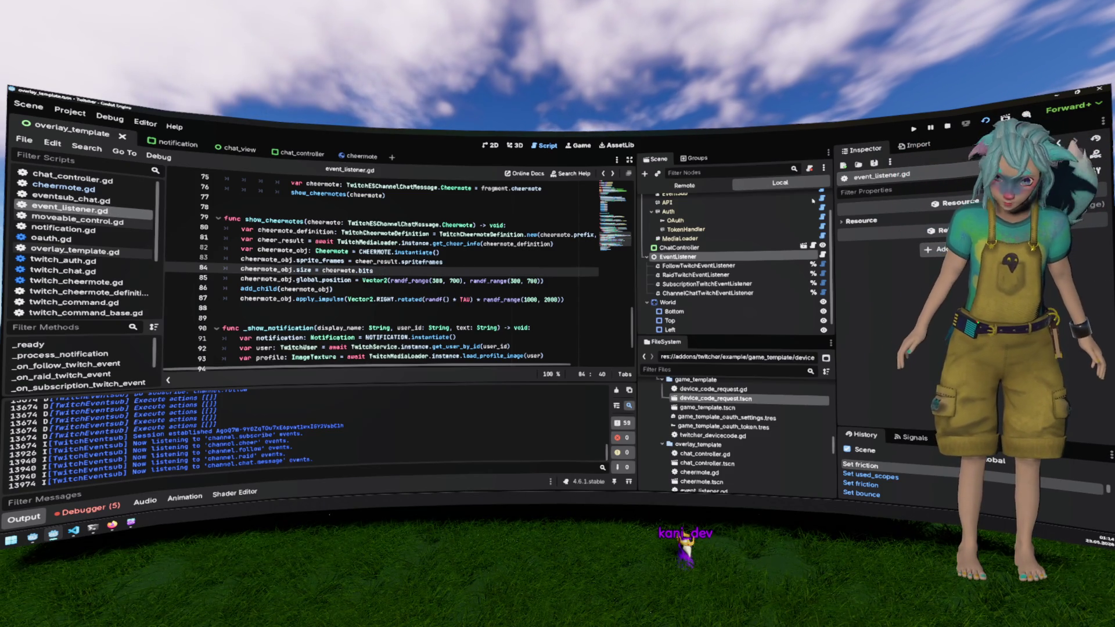
key(F5)
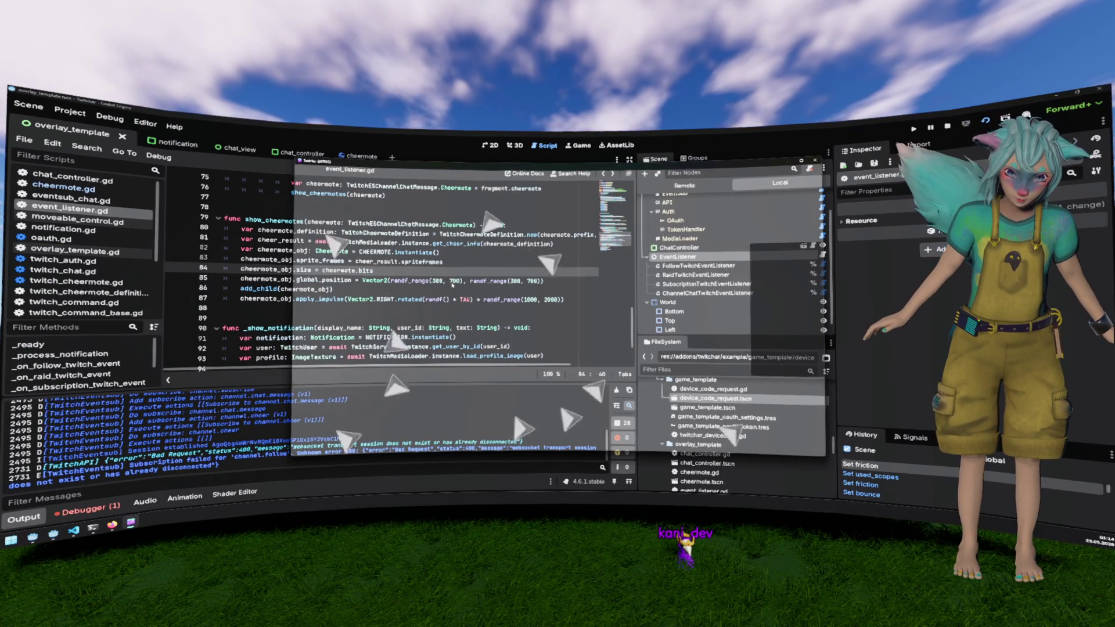
key(F8)
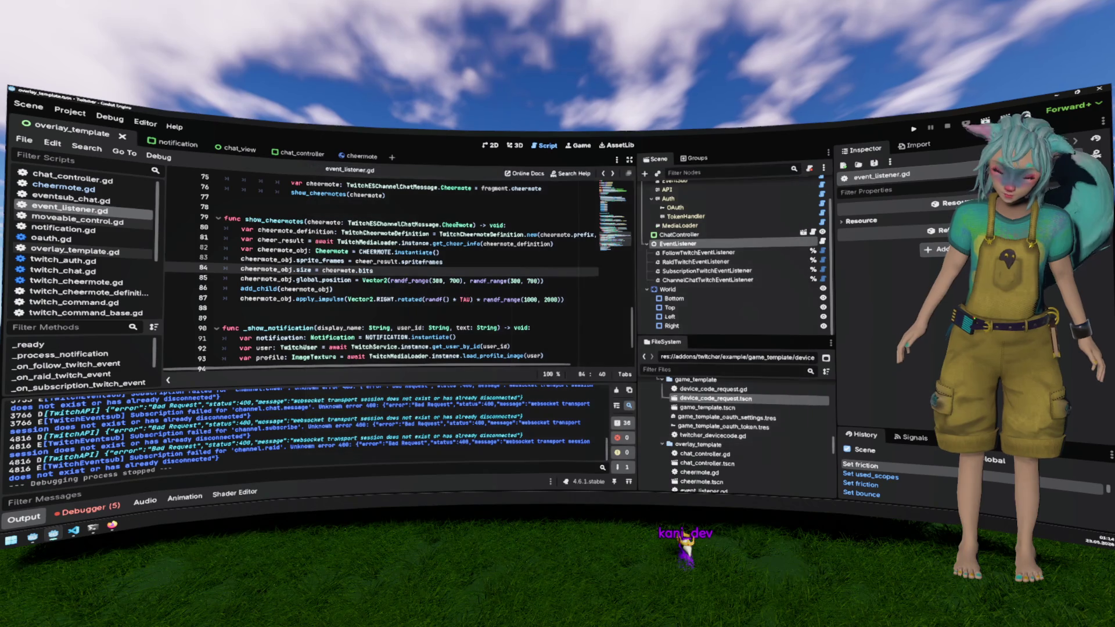
Try the size as bits / 2, then bits / 4, running the overlay after each.
text(/ 2)
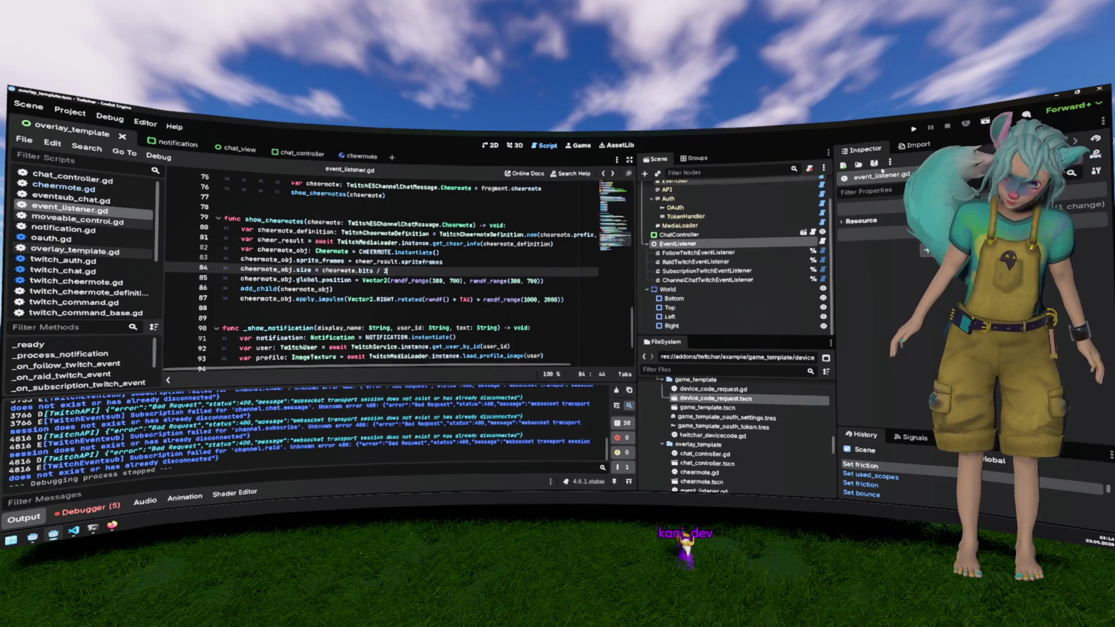
key(F5)
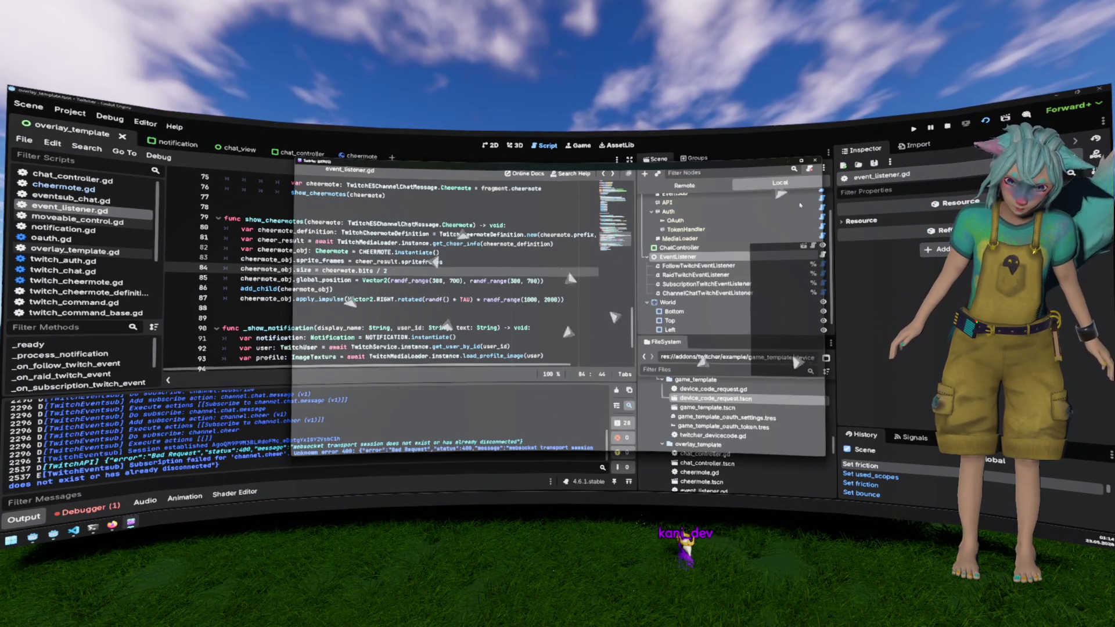
key(F8)
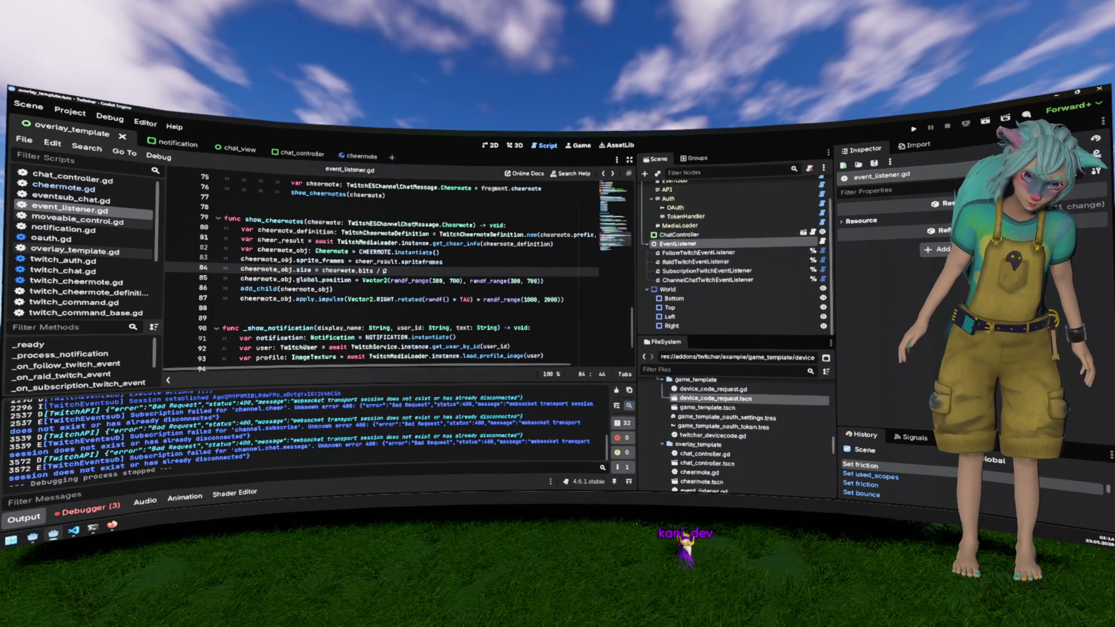
key(BackSpace)
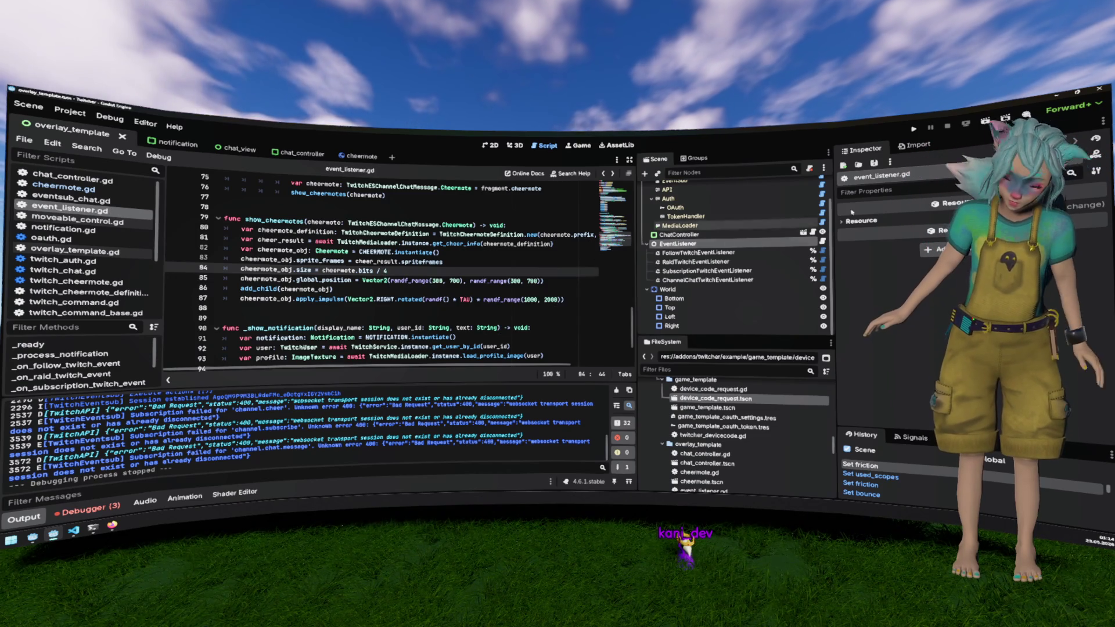
key(F5)
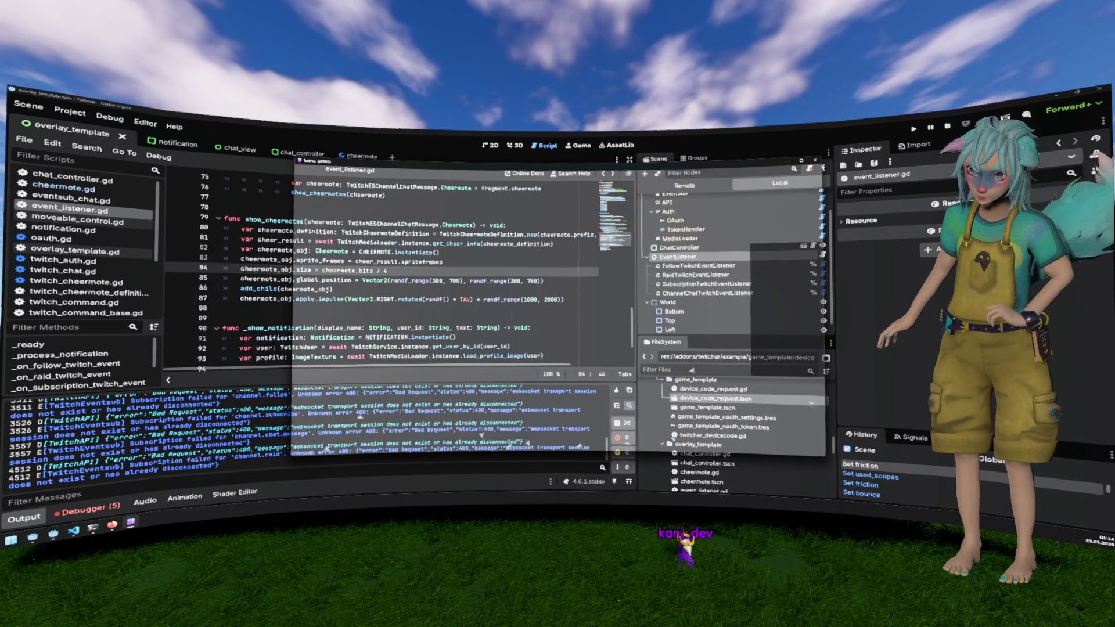
click(815, 159)
Select the test cheermote block on lines 27–40.
scroll(506, 267, up, 7)
scroll(506, 267, up, 10)
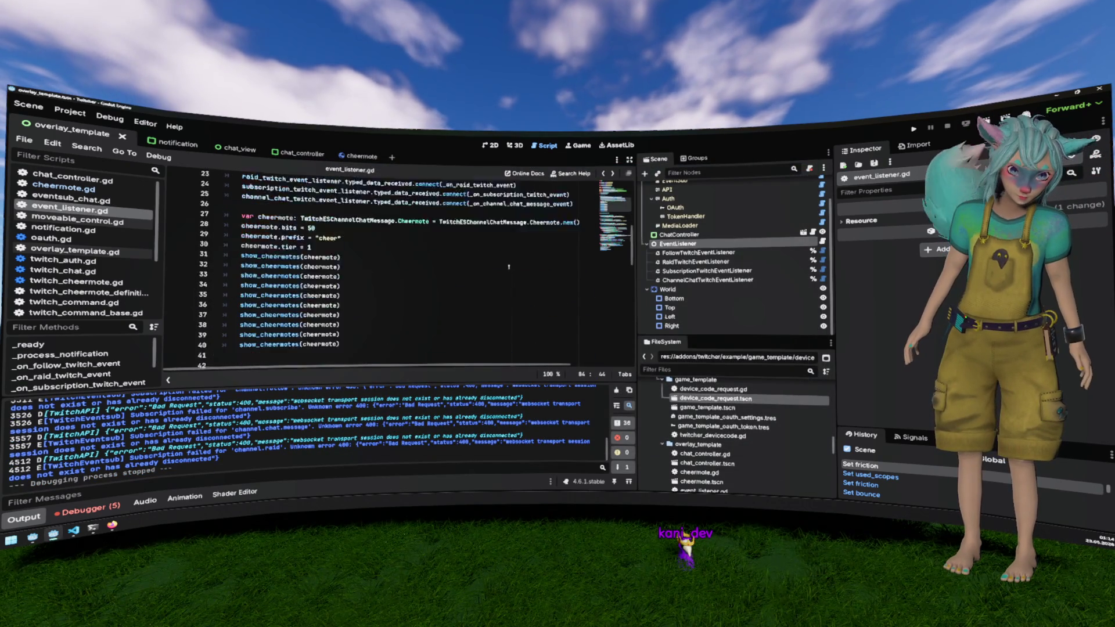
scroll(508, 267, up, 3)
scroll(359, 334, down, 3)
mouse_move(358, 334)
mouse_down()
mouse_move(227, 210)
mouse_move(187, 198)
mouse_up()
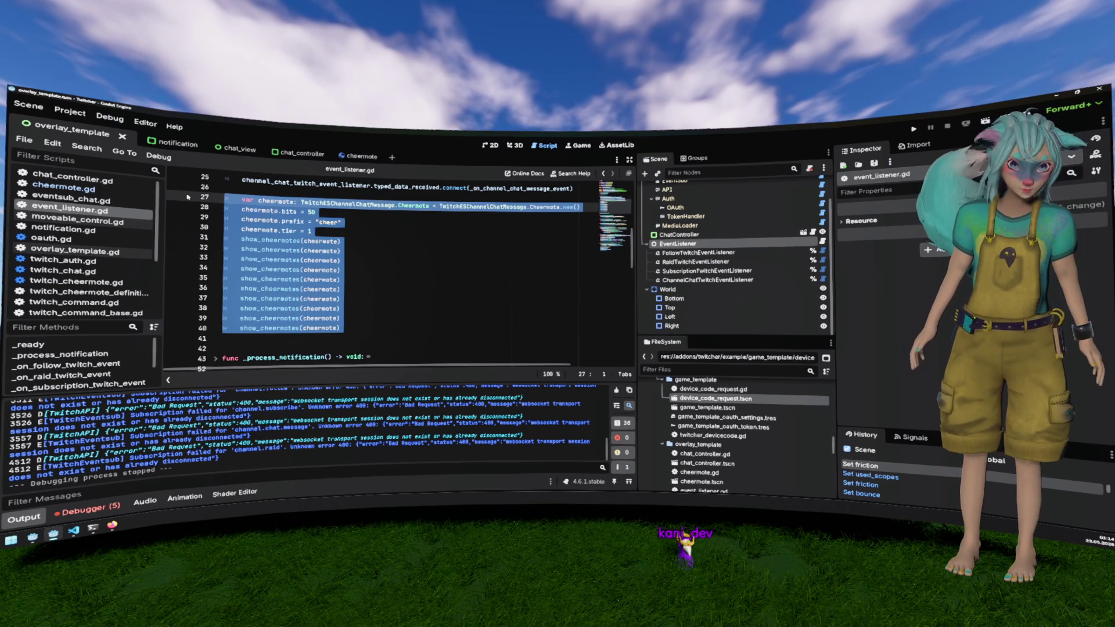
click(390, 263)
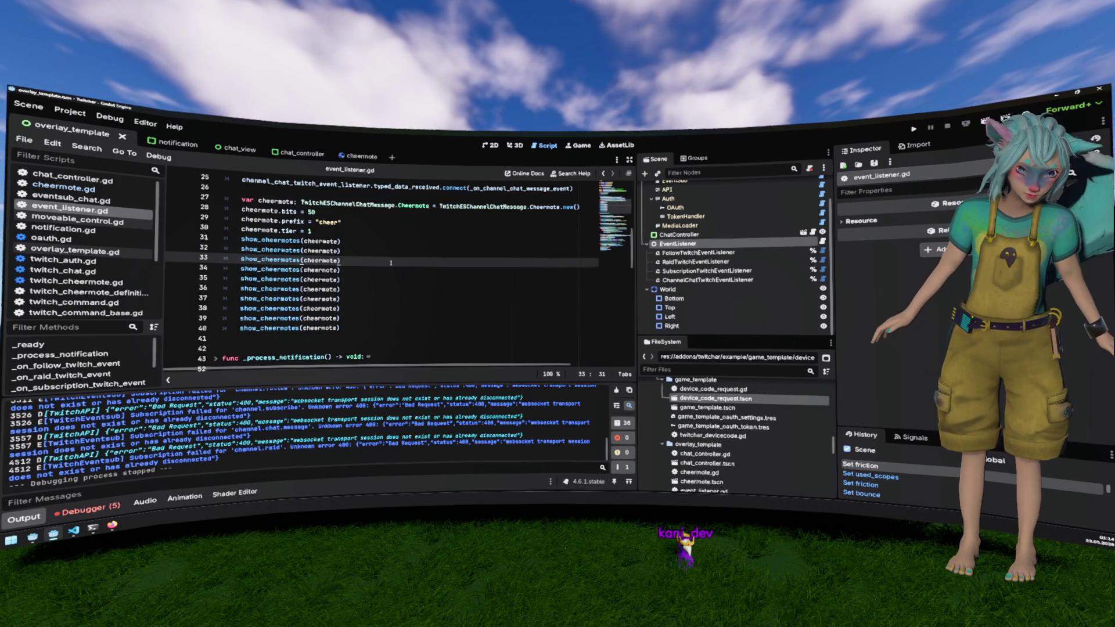